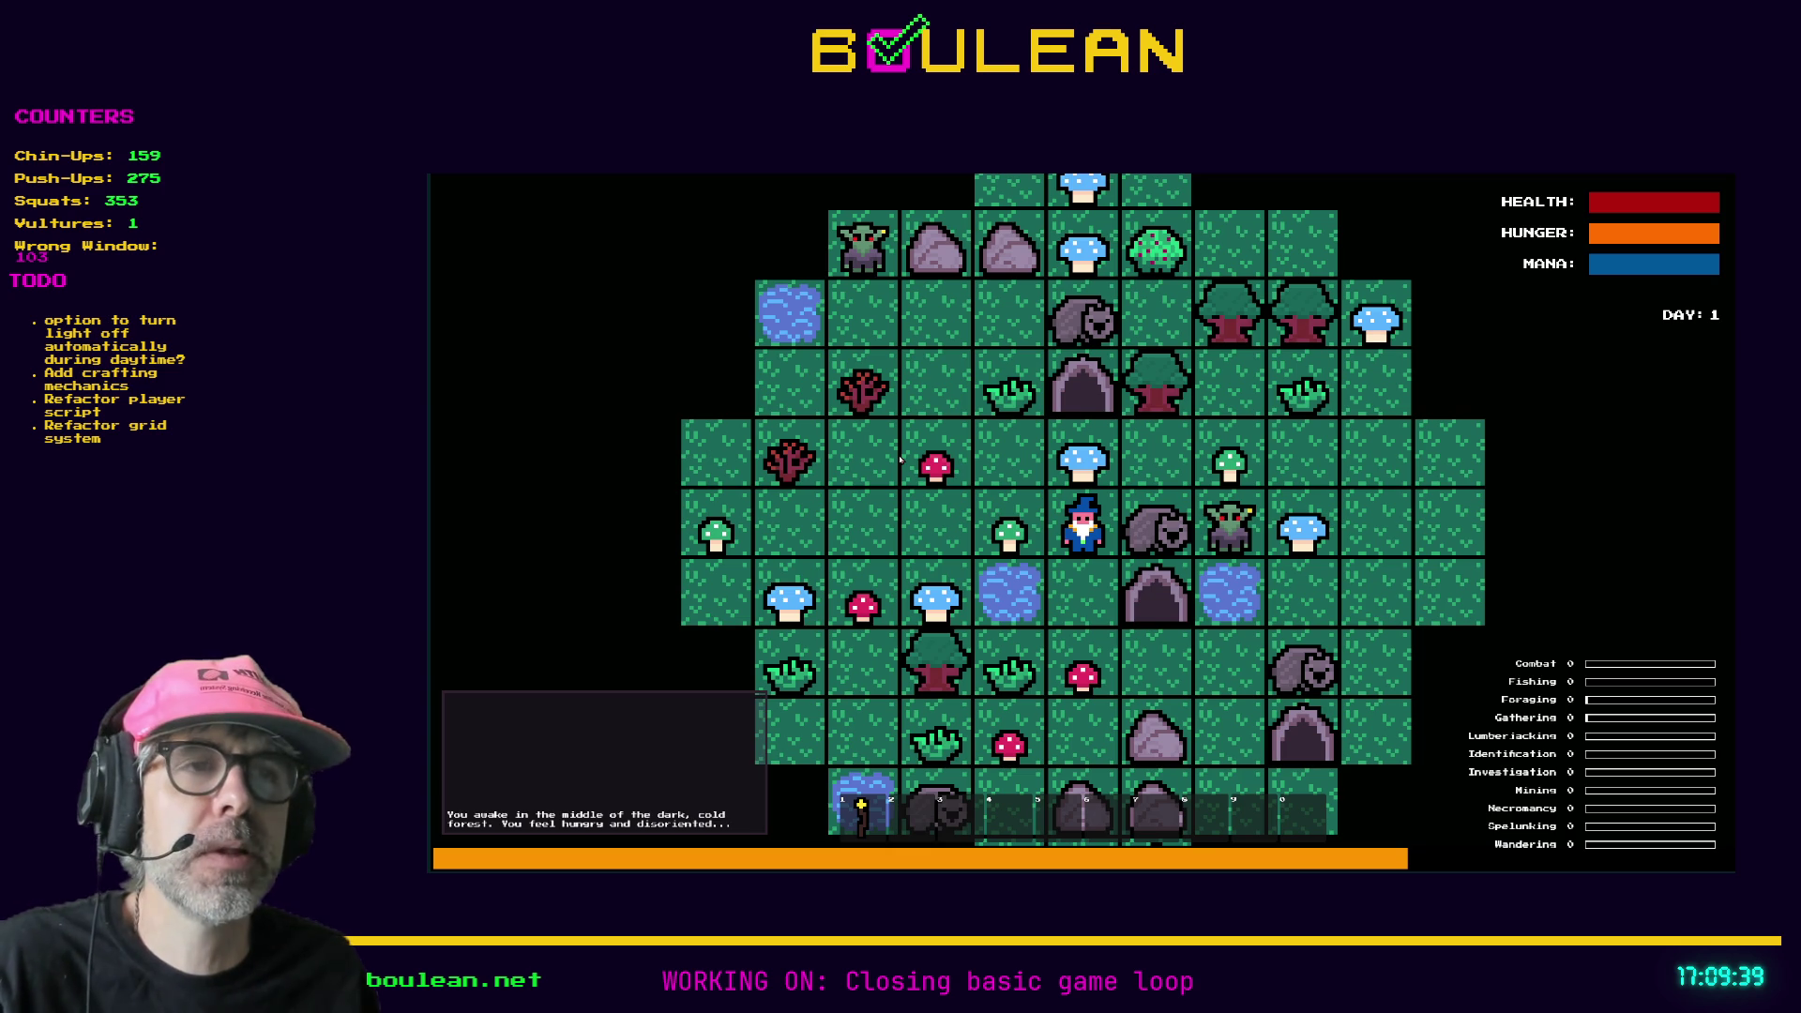
# - Stop the running forest survival game with F8 to return to the editor
pyautogui.press('F8')
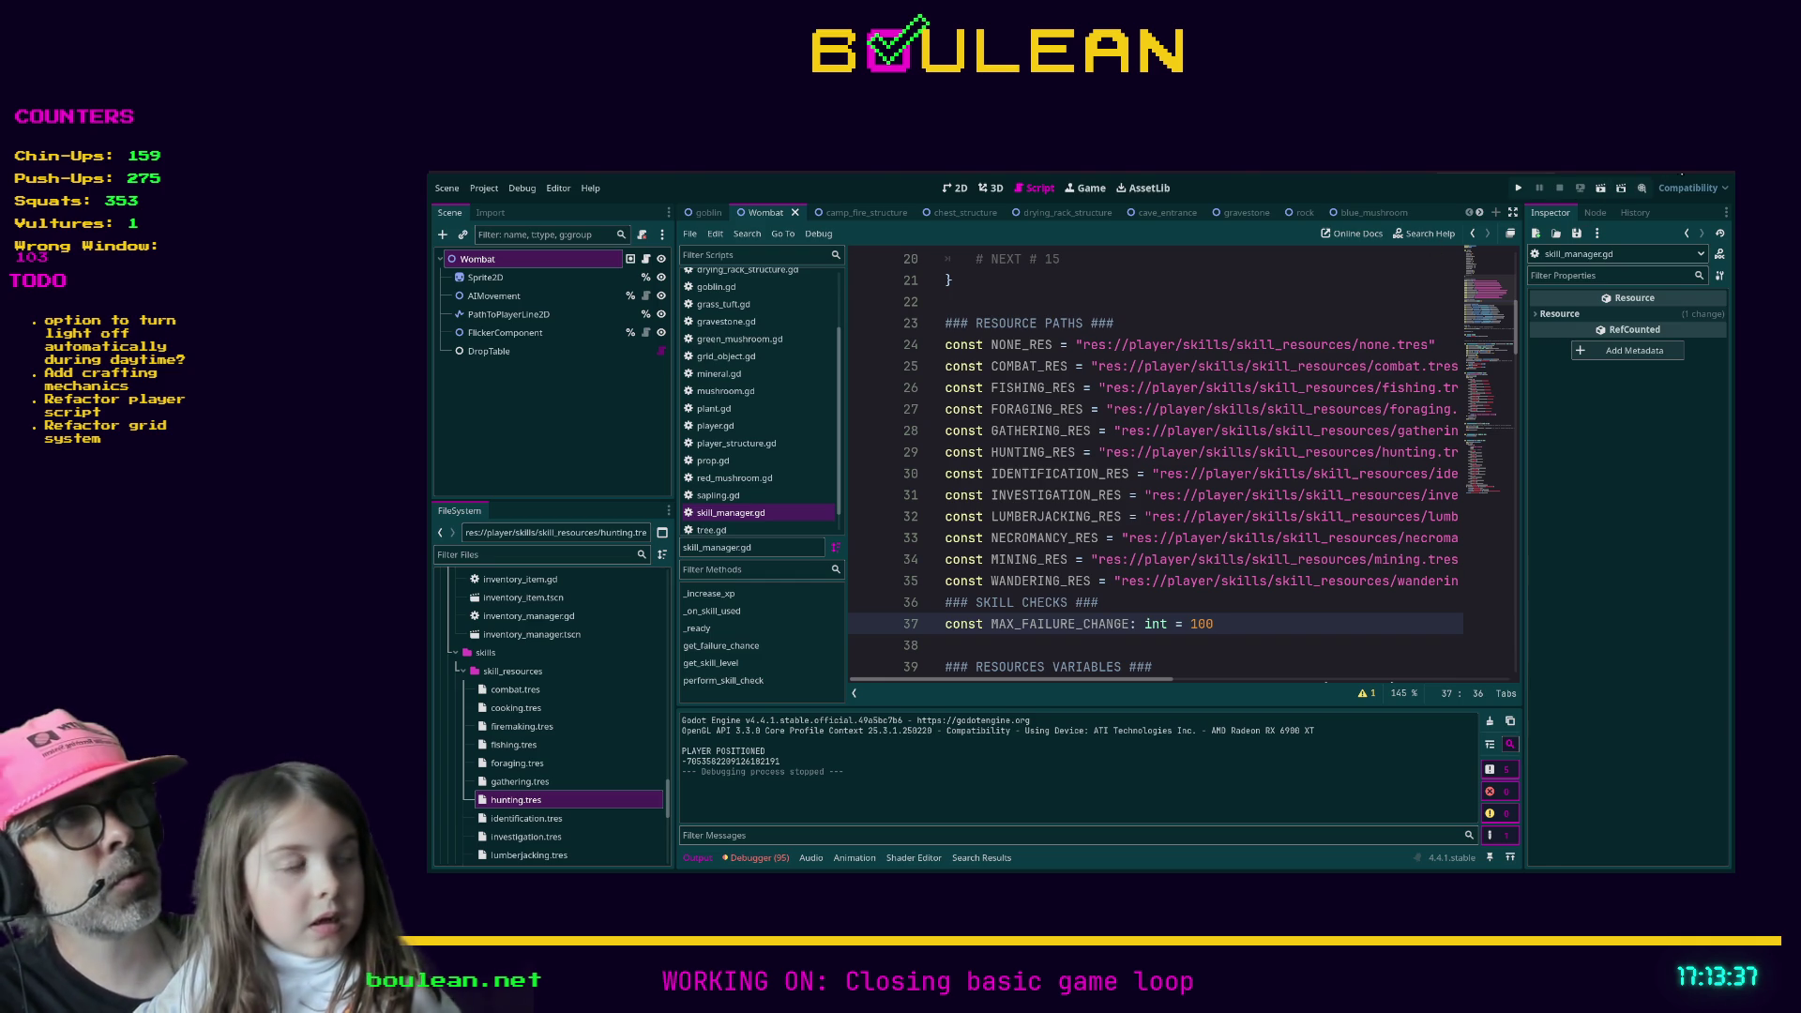
# - Switch to the YouTube screensaver video, mute it and make it full screen
pyautogui.hotkey('alt', 'Tab')
pyautogui.click(566, 772)
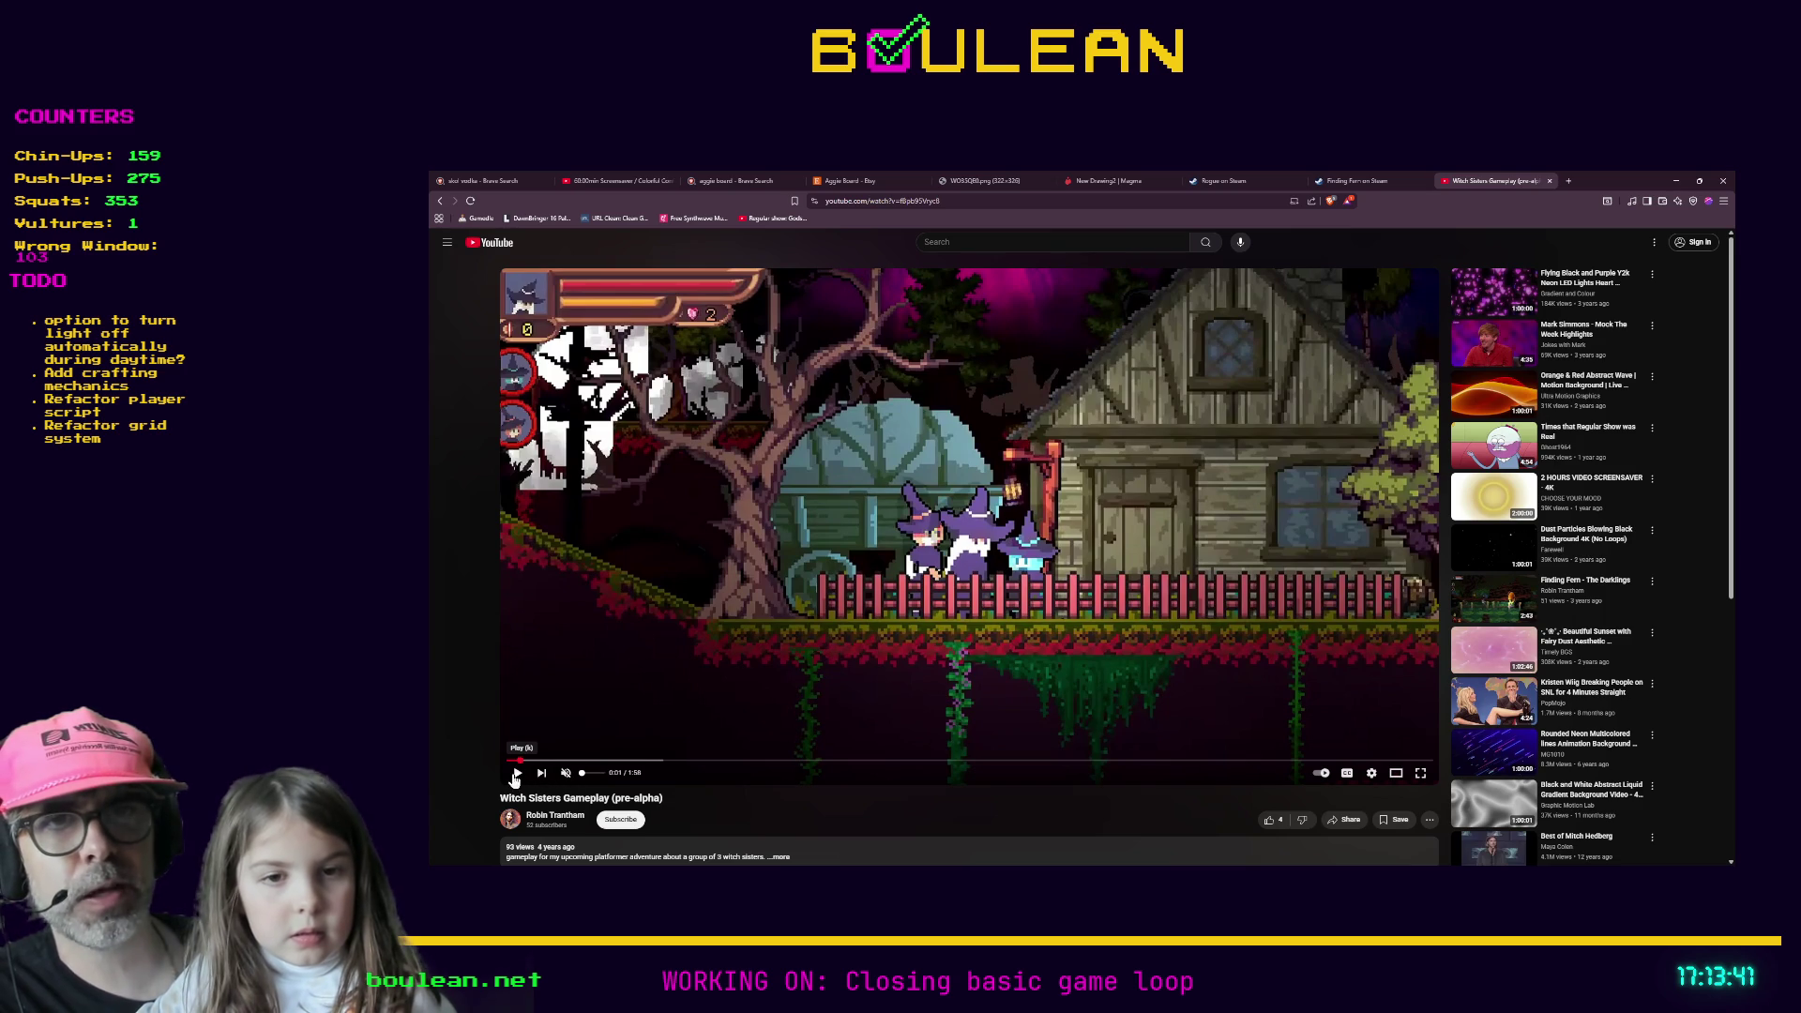
pyautogui.press('f')
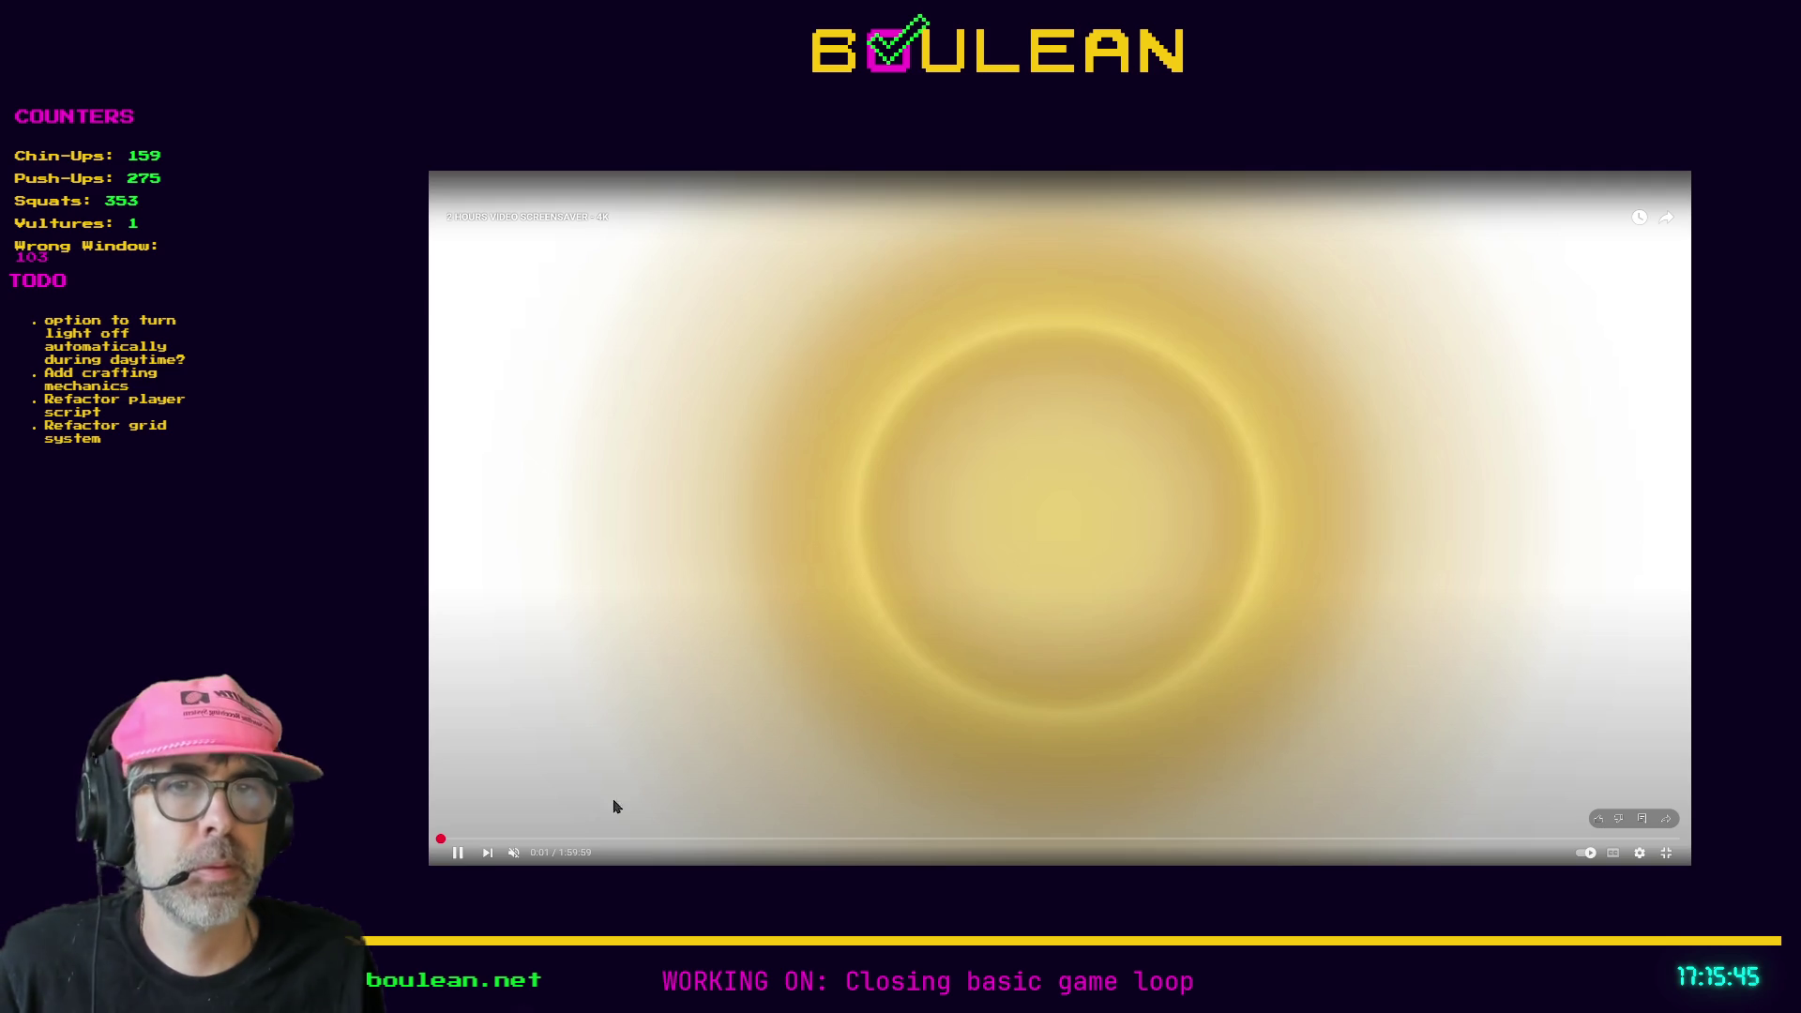
# - Pause the screensaver, exit full screen, and go back to the paused Witch Sisters video
pyautogui.click(458, 853)
pyautogui.moveTo(692, 838)
pyautogui.mouseDown()
pyautogui.moveTo(612, 838)
pyautogui.moveTo(645, 838)
pyautogui.mouseUp()
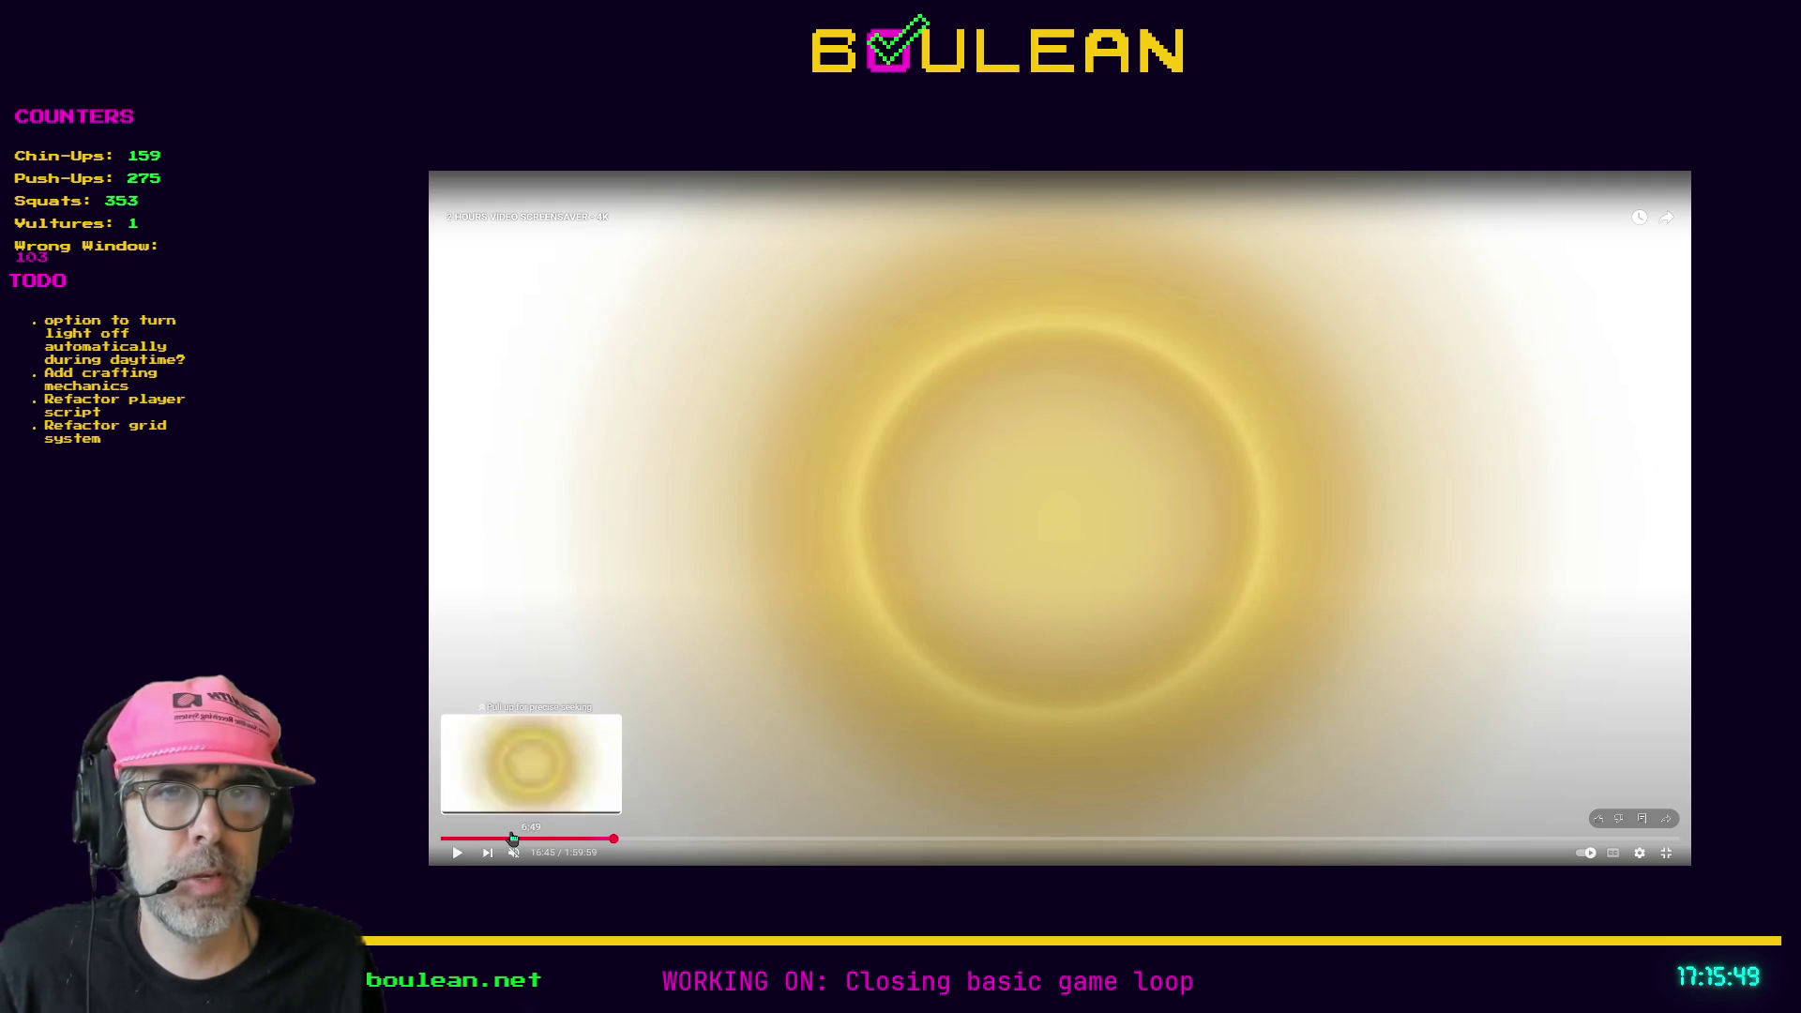
pyautogui.click(1667, 854)
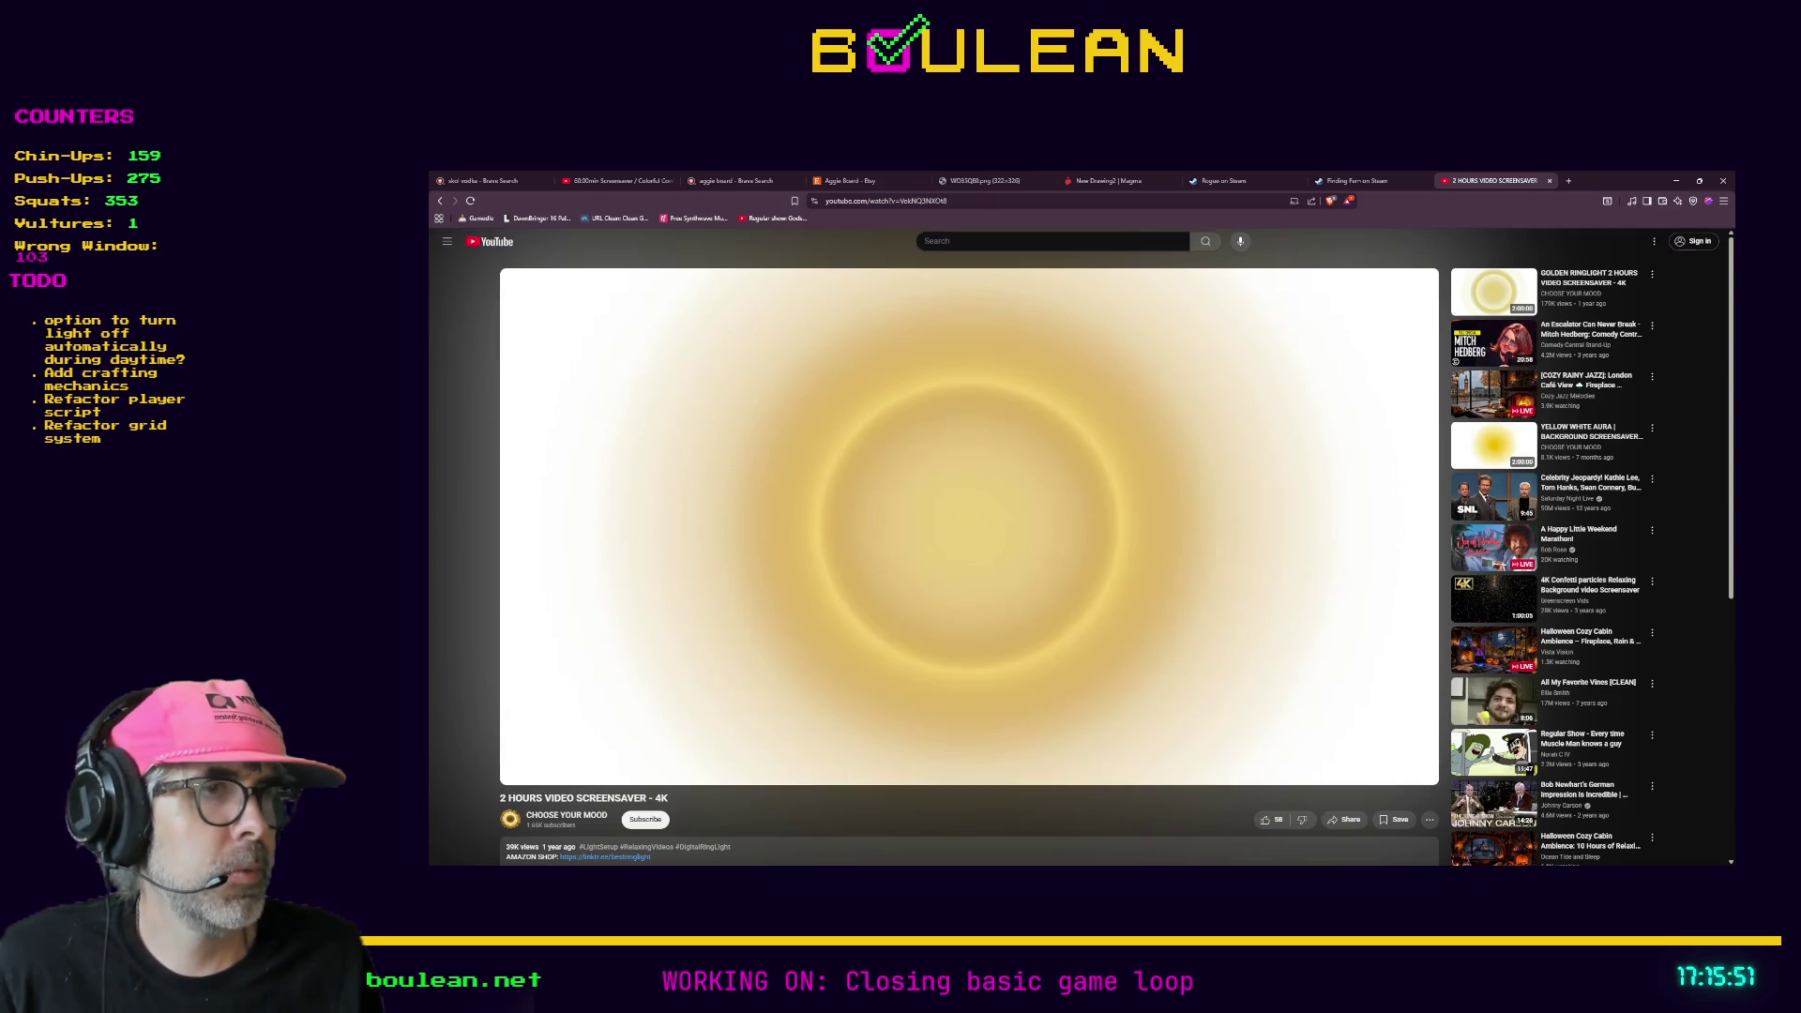
pyautogui.click(439, 201)
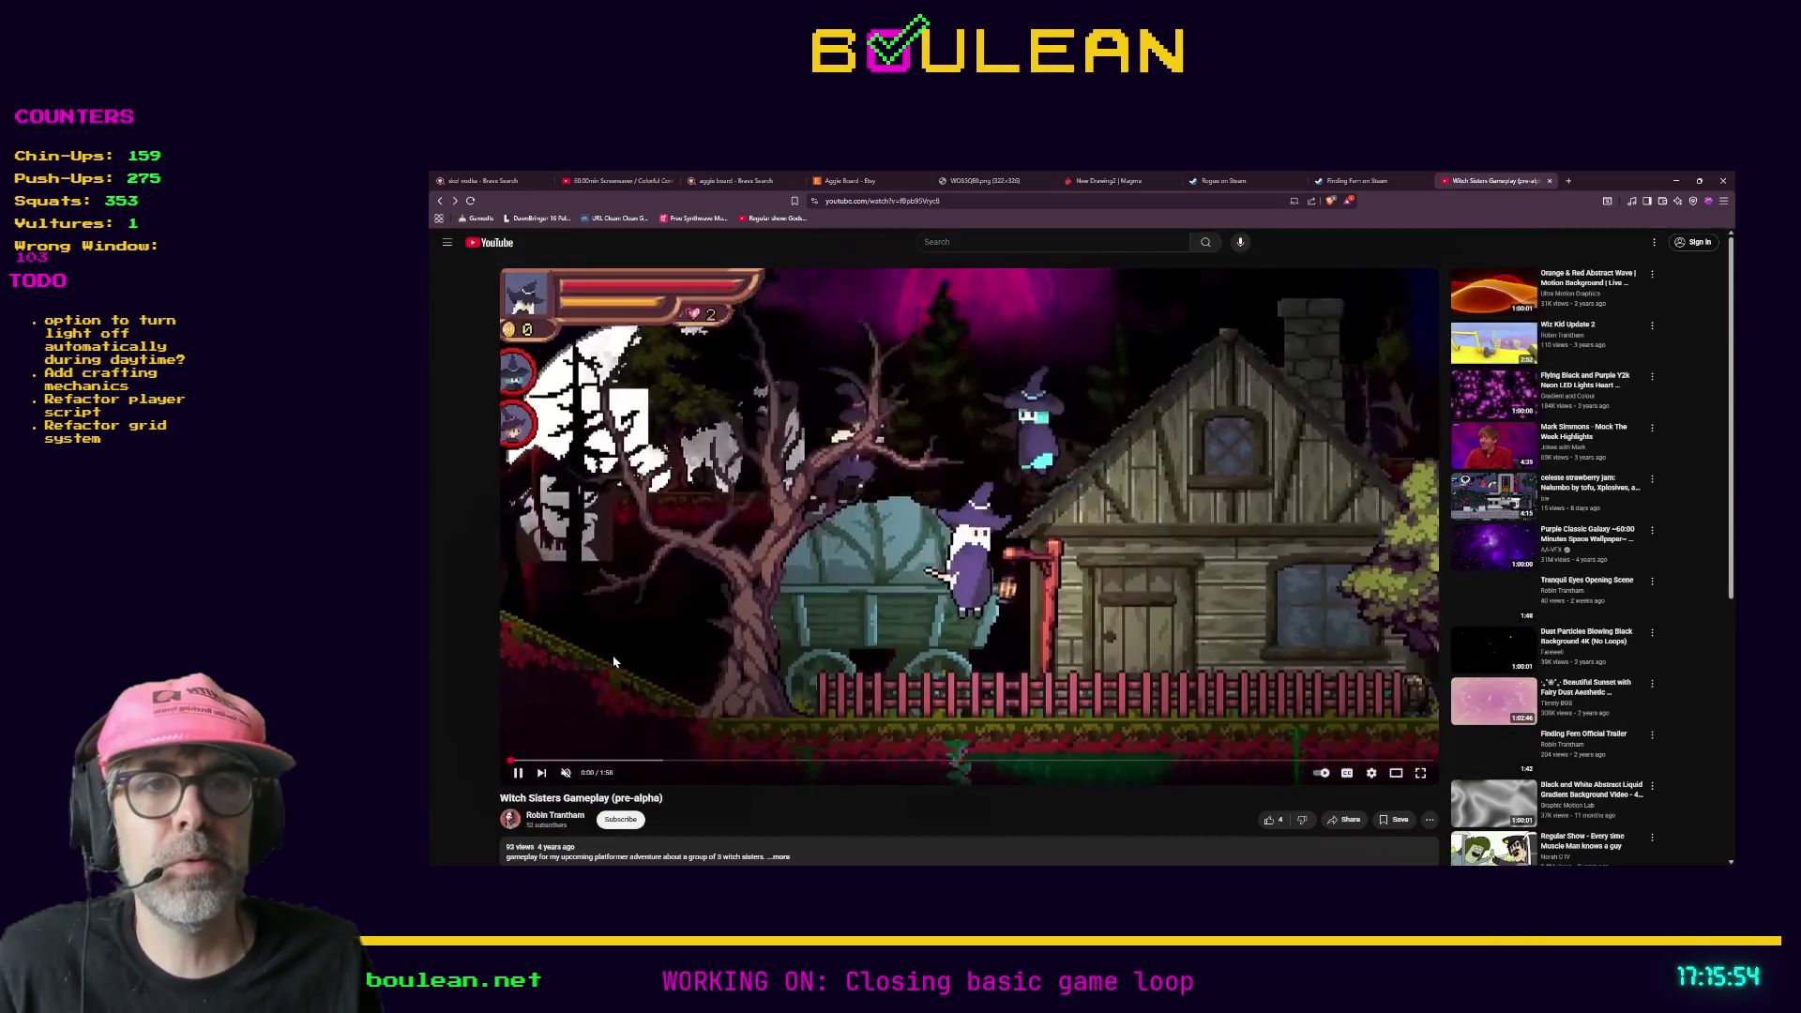
pyautogui.click(614, 662)
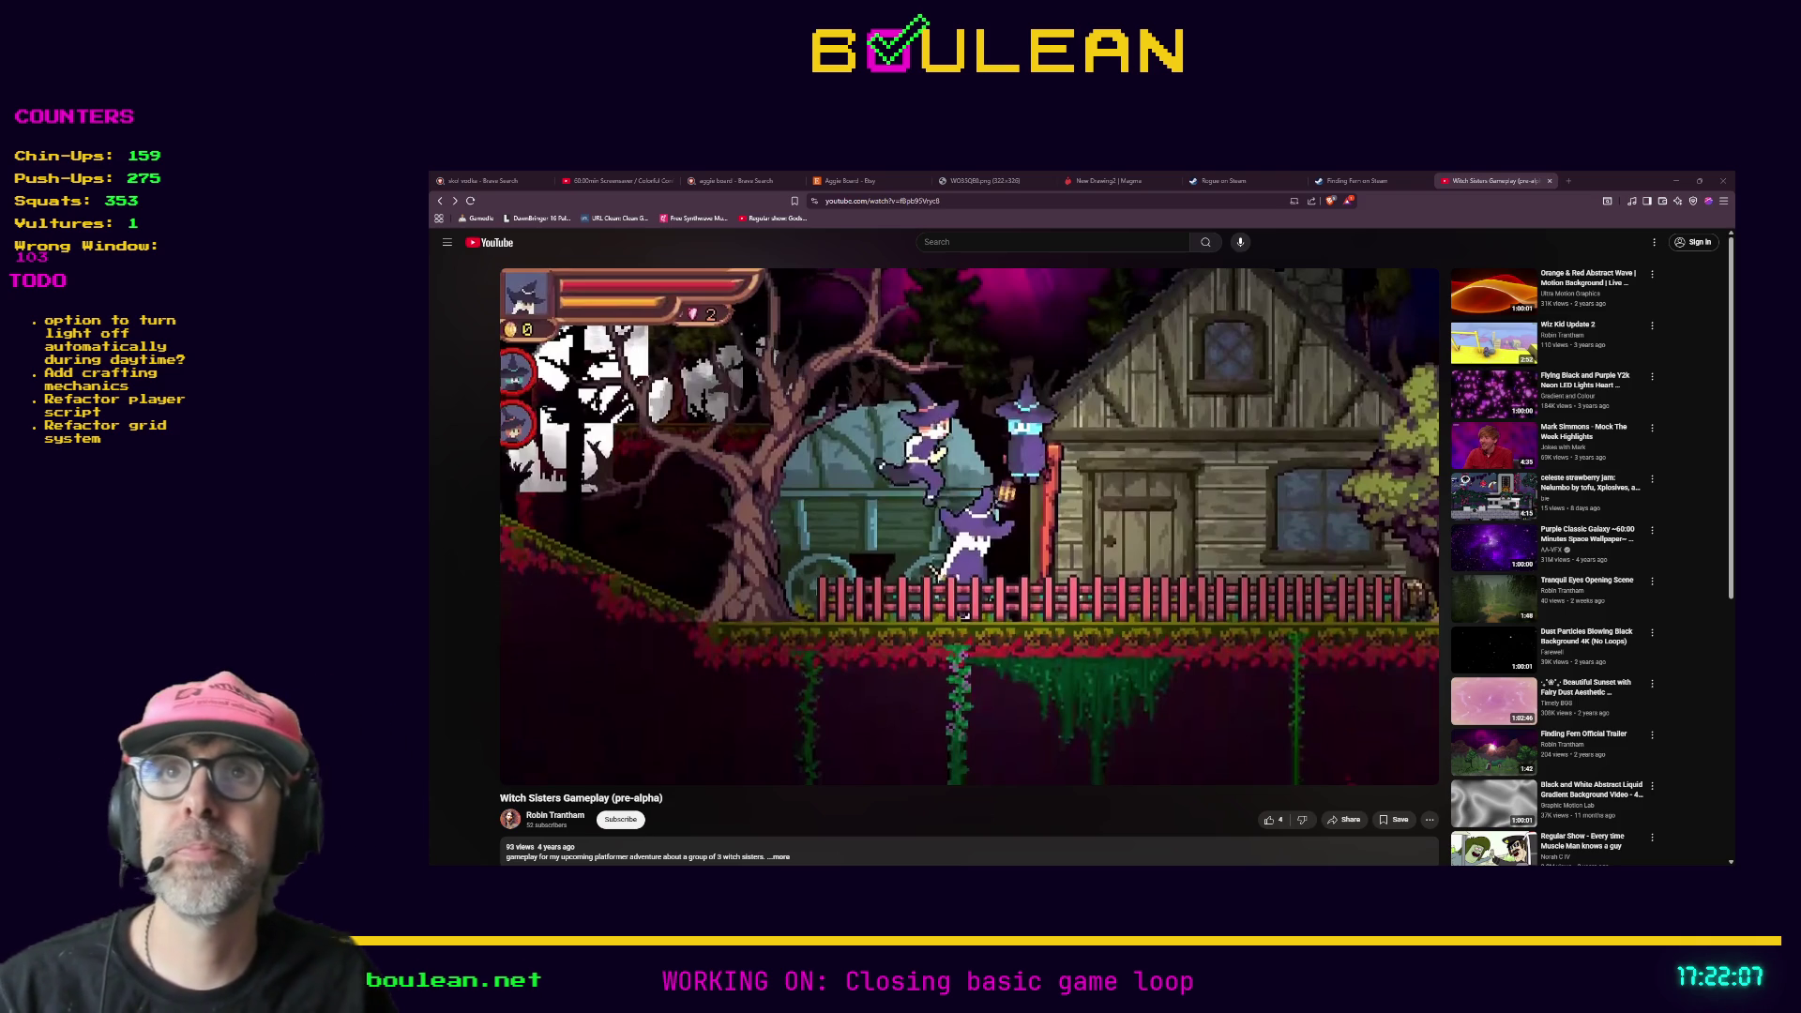
# - Open a new blank browser tab next to the YouTube tab
pyautogui.moveTo(966, 525)
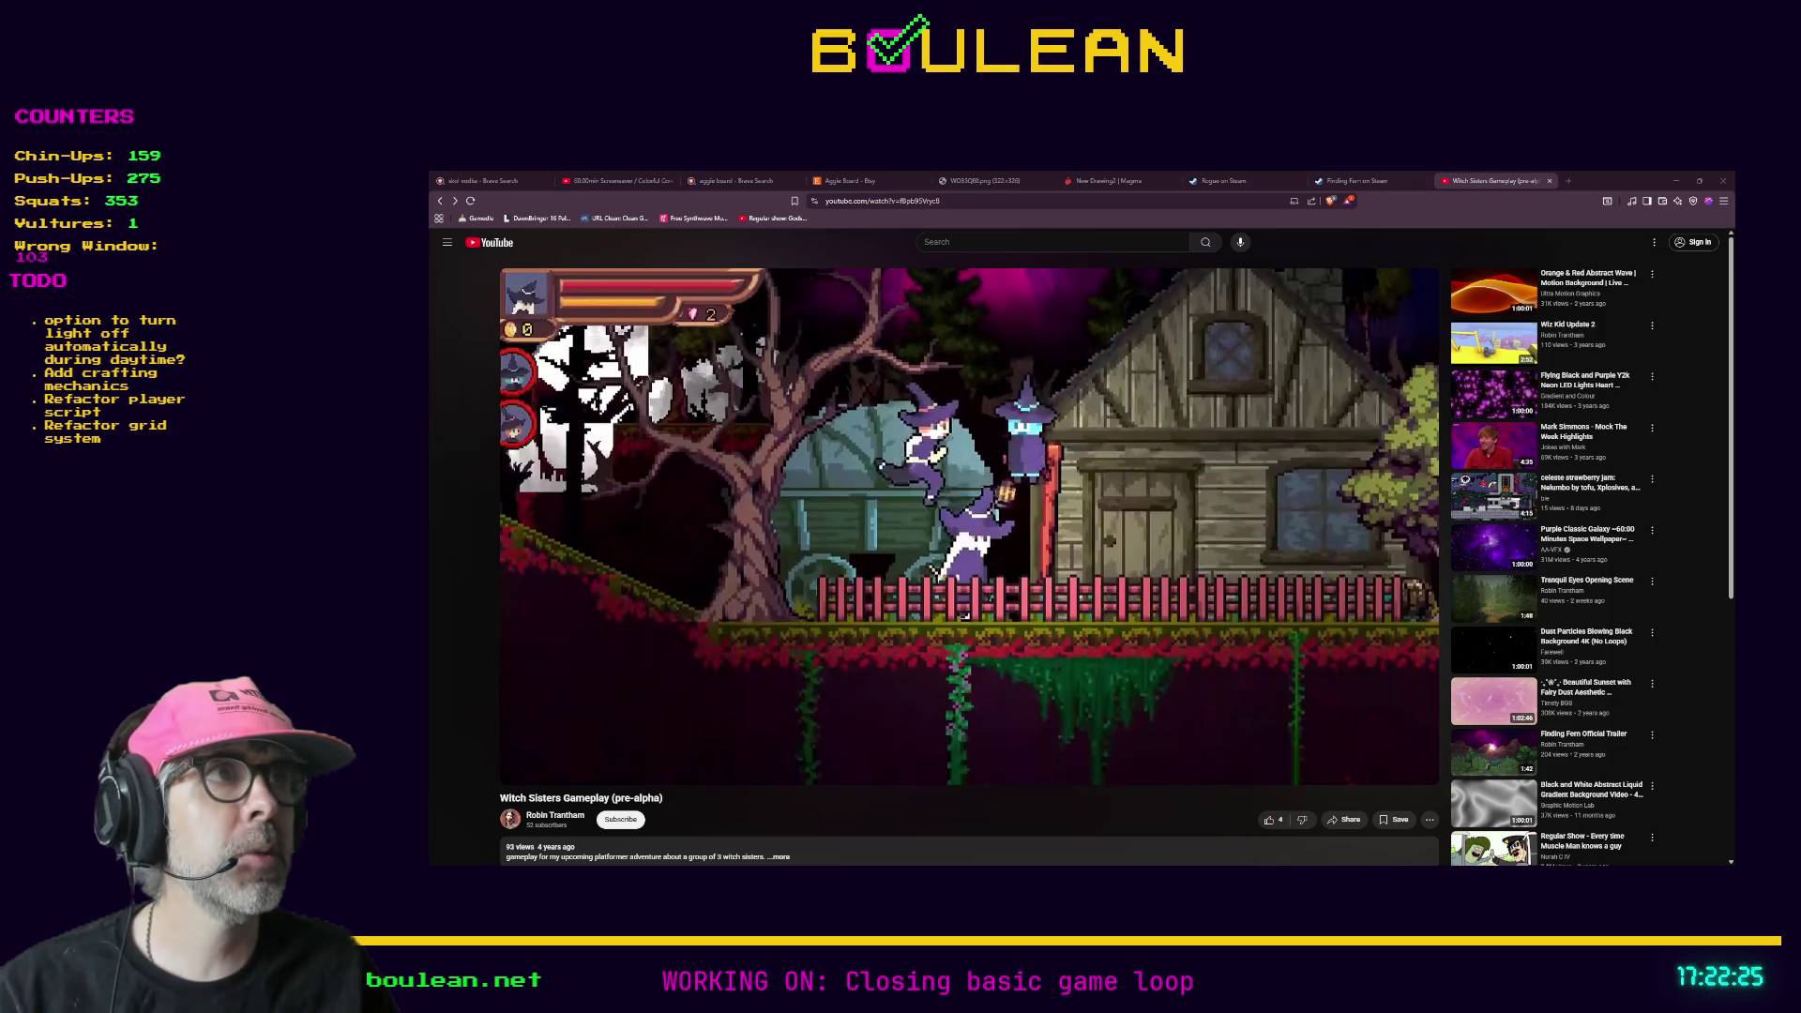
pyautogui.hotkey('ctrl', 't')
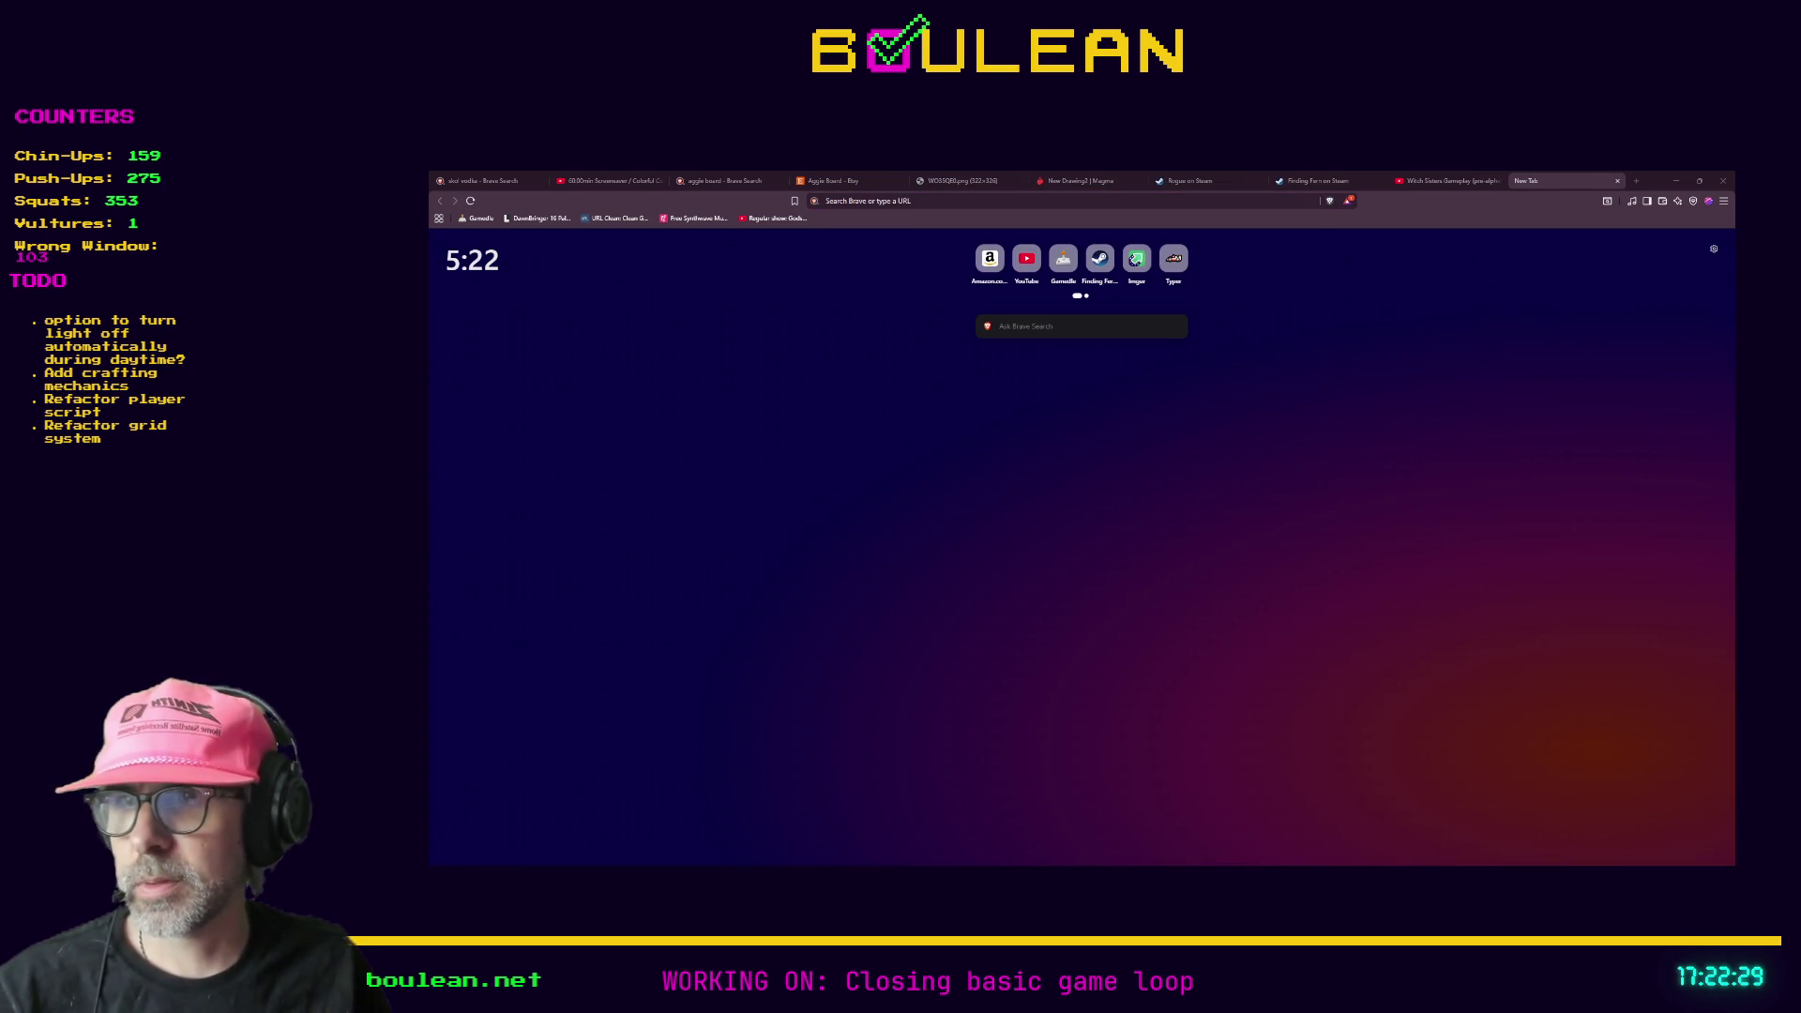
# - Open the pasted Twitch clip link in the new tab
pyautogui.click(938, 201)
pyautogui.hotkey('ctrl', 'v')
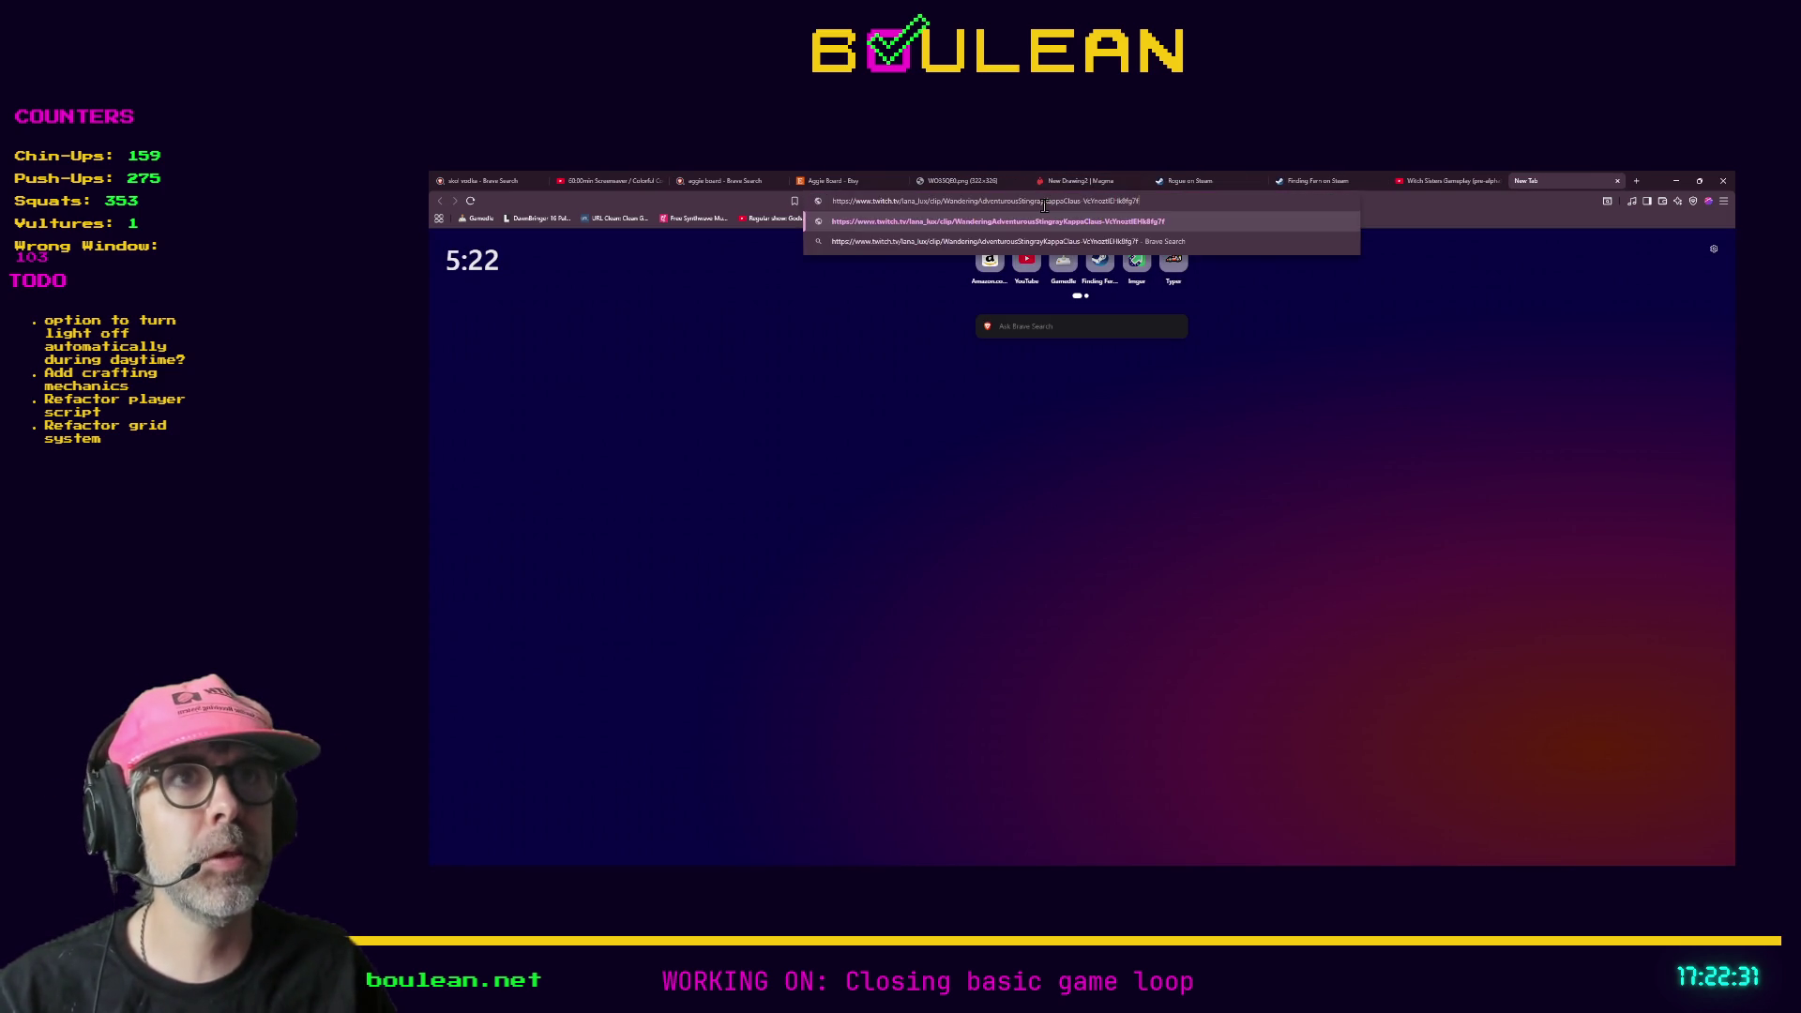
pyautogui.press('Return')
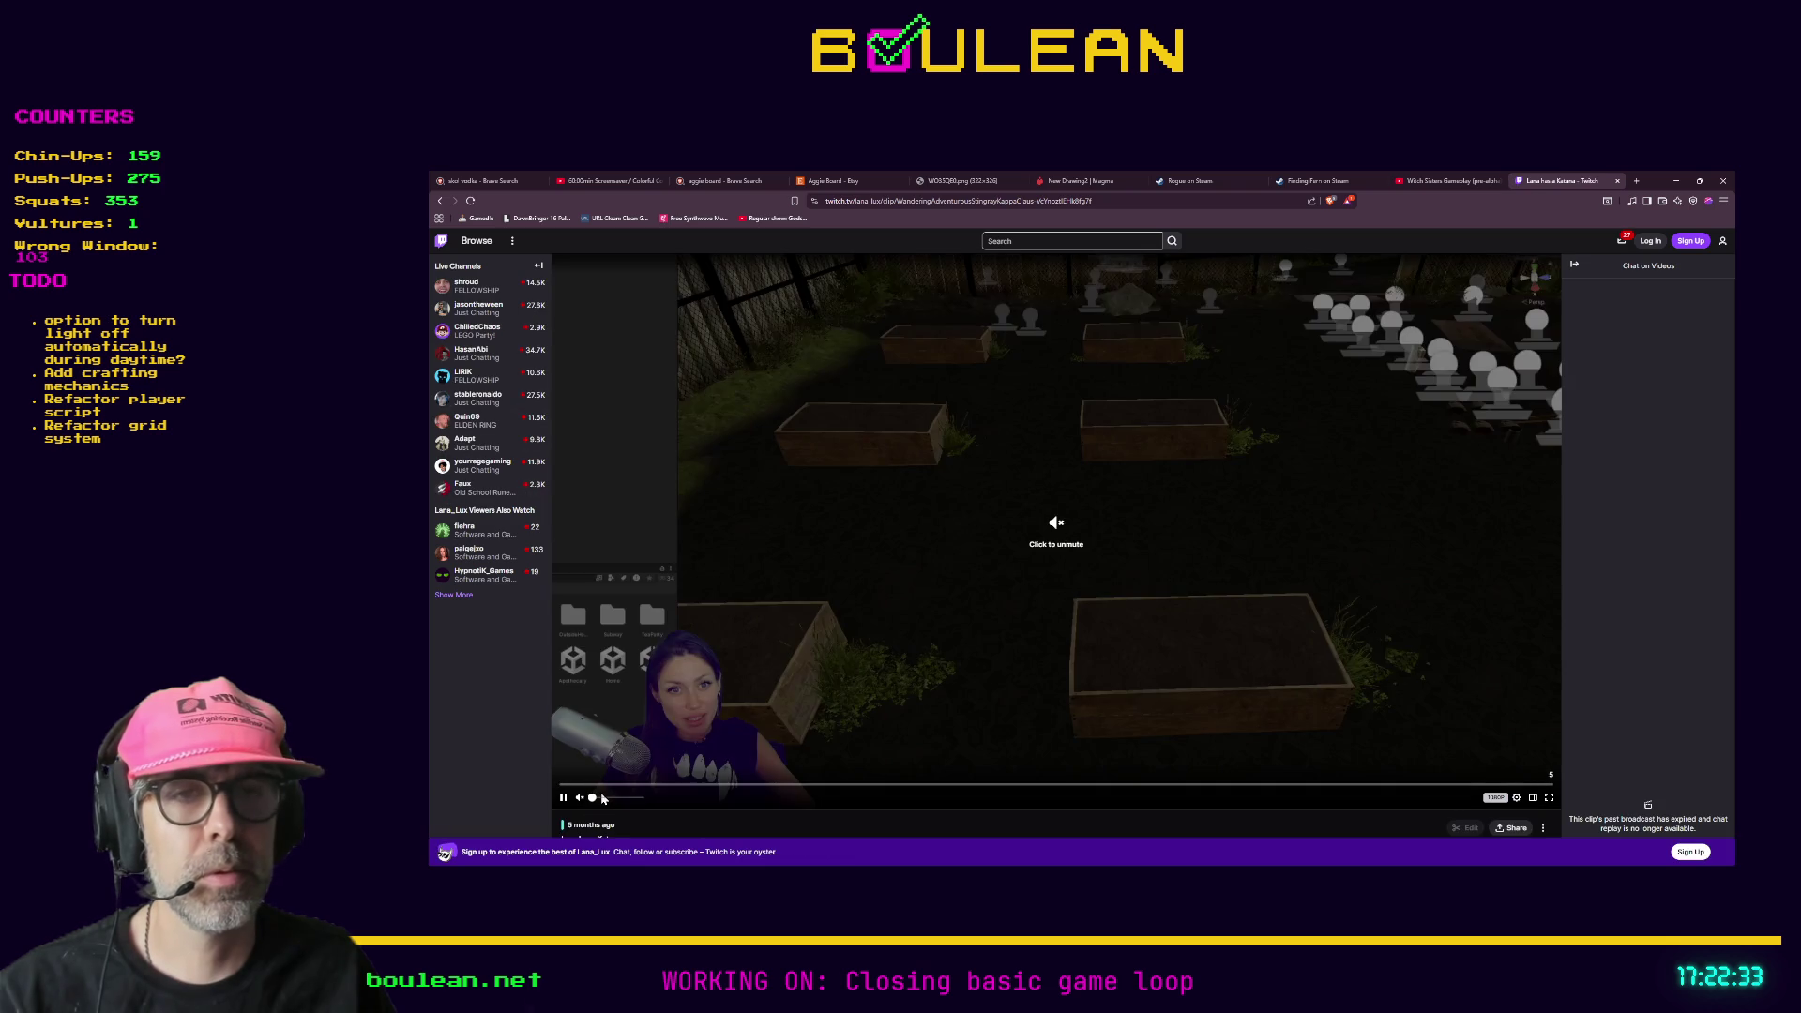
# - Raise the clip volume to 69%, replay it to the end, then minimize the browser
pyautogui.moveTo(605, 805)
pyautogui.moveTo(605, 805); pyautogui.dragTo(638, 804)
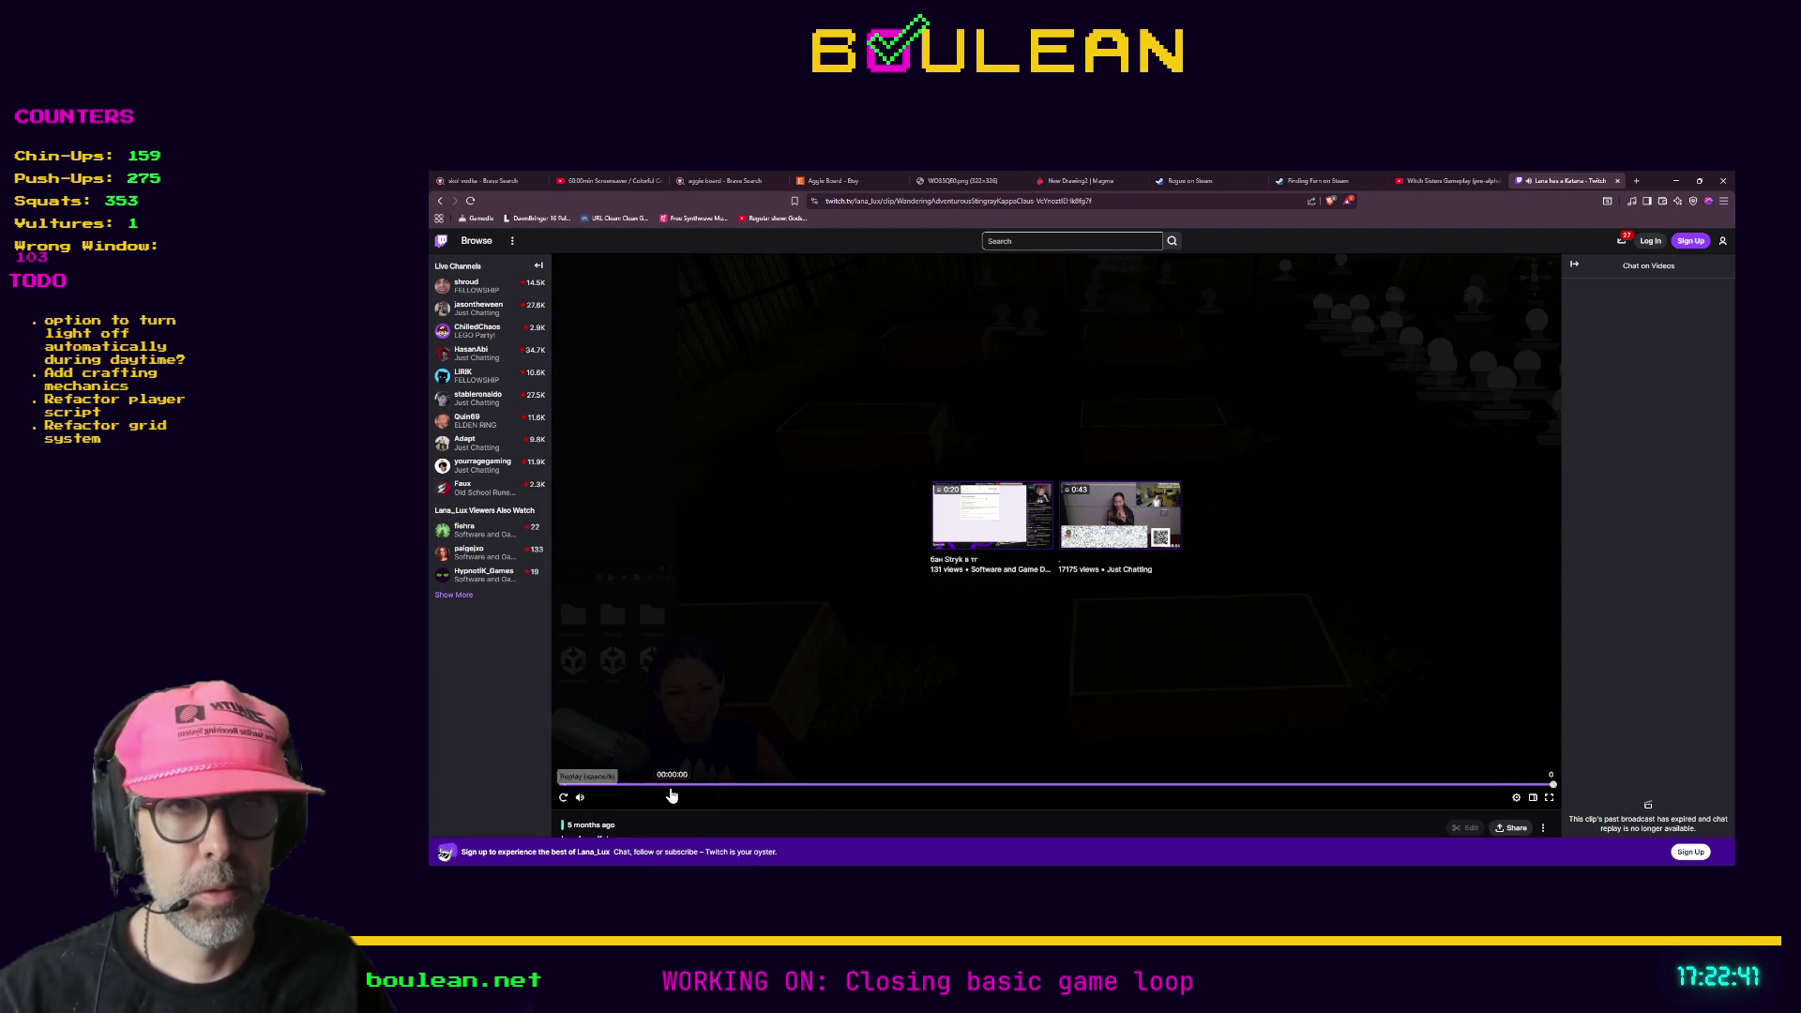
pyautogui.click(563, 796)
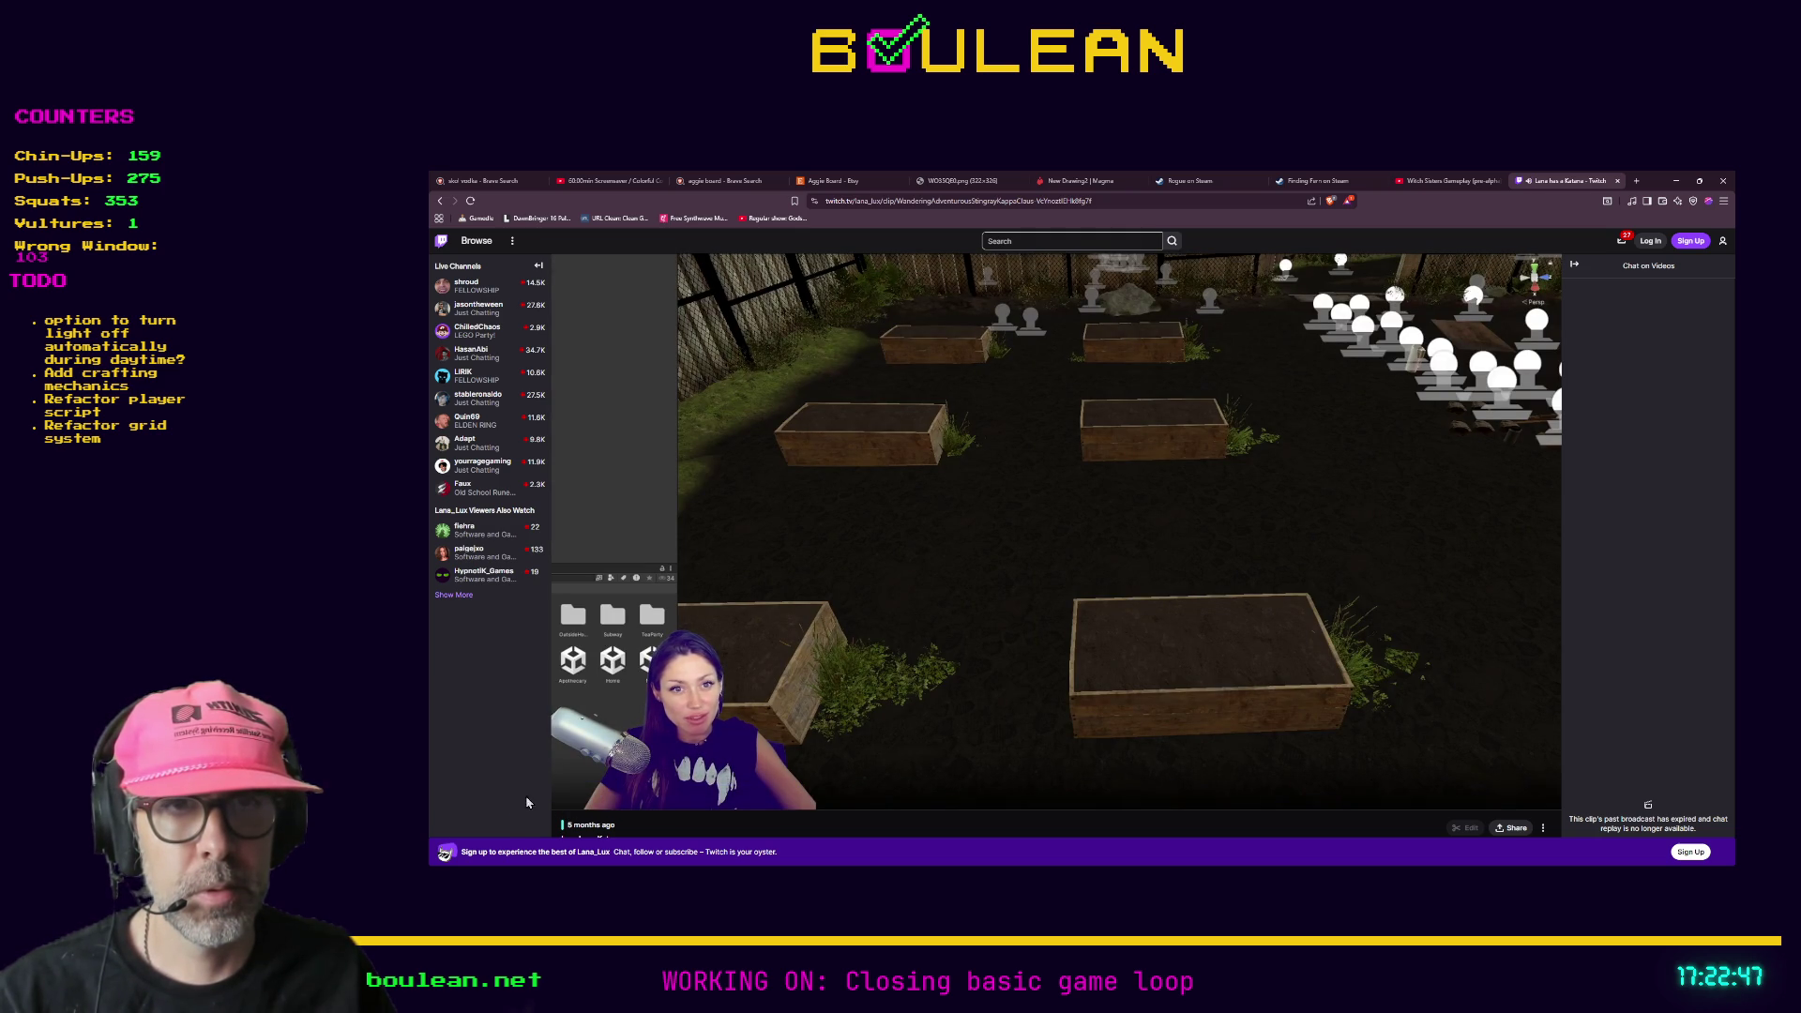
pyautogui.scroll(-2, 694, 767)
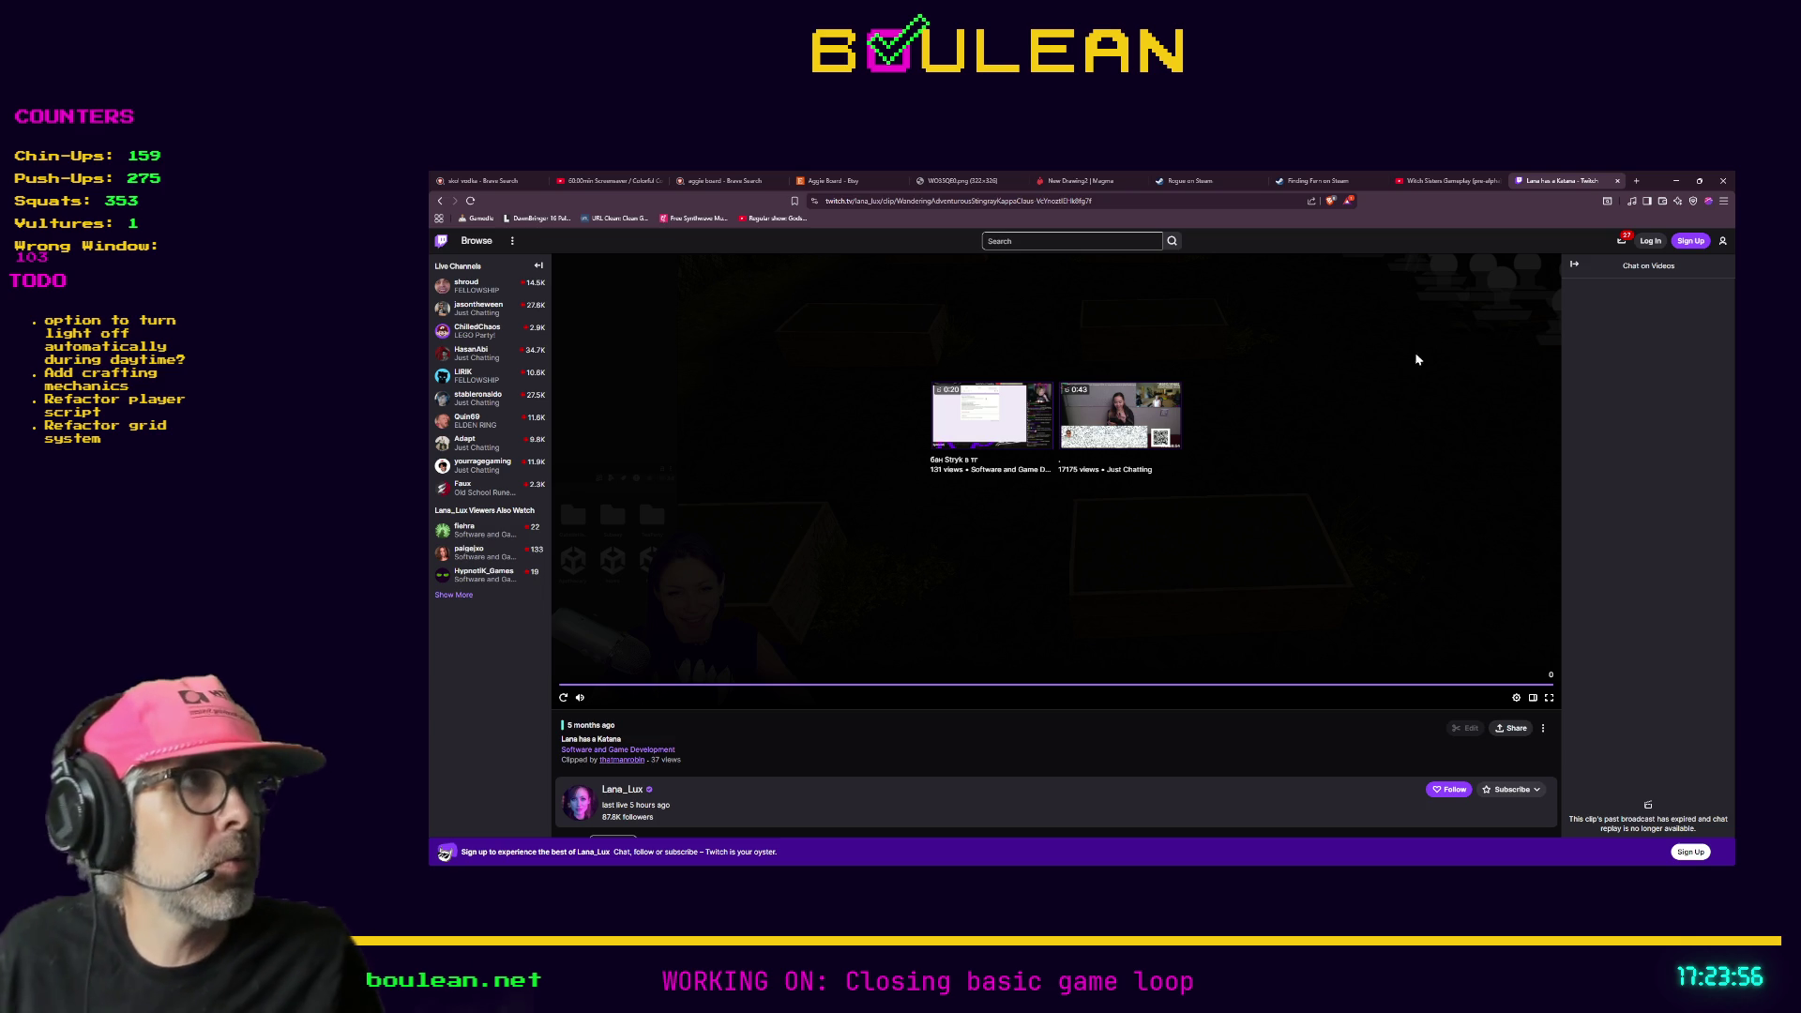
pyautogui.click(1672, 179)
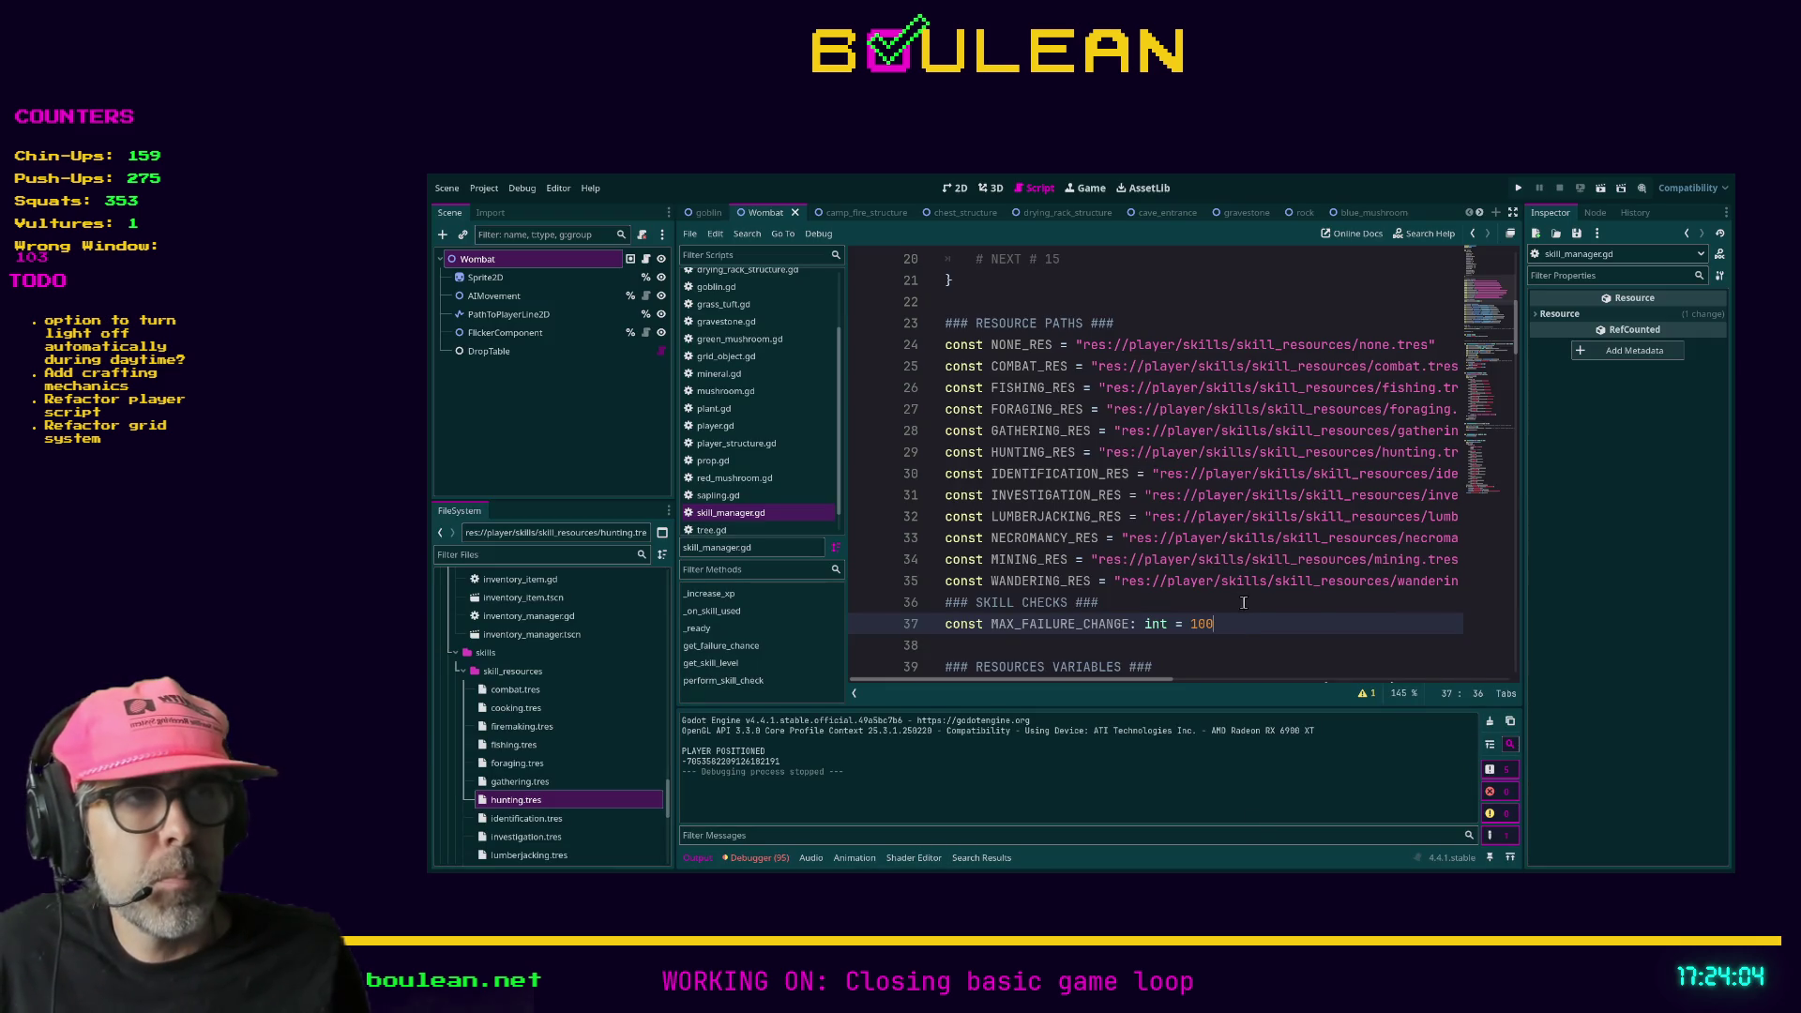
# - Back in Godot, put the cursor on empty line 38 and run the game with F5
pyautogui.click(1243, 603)
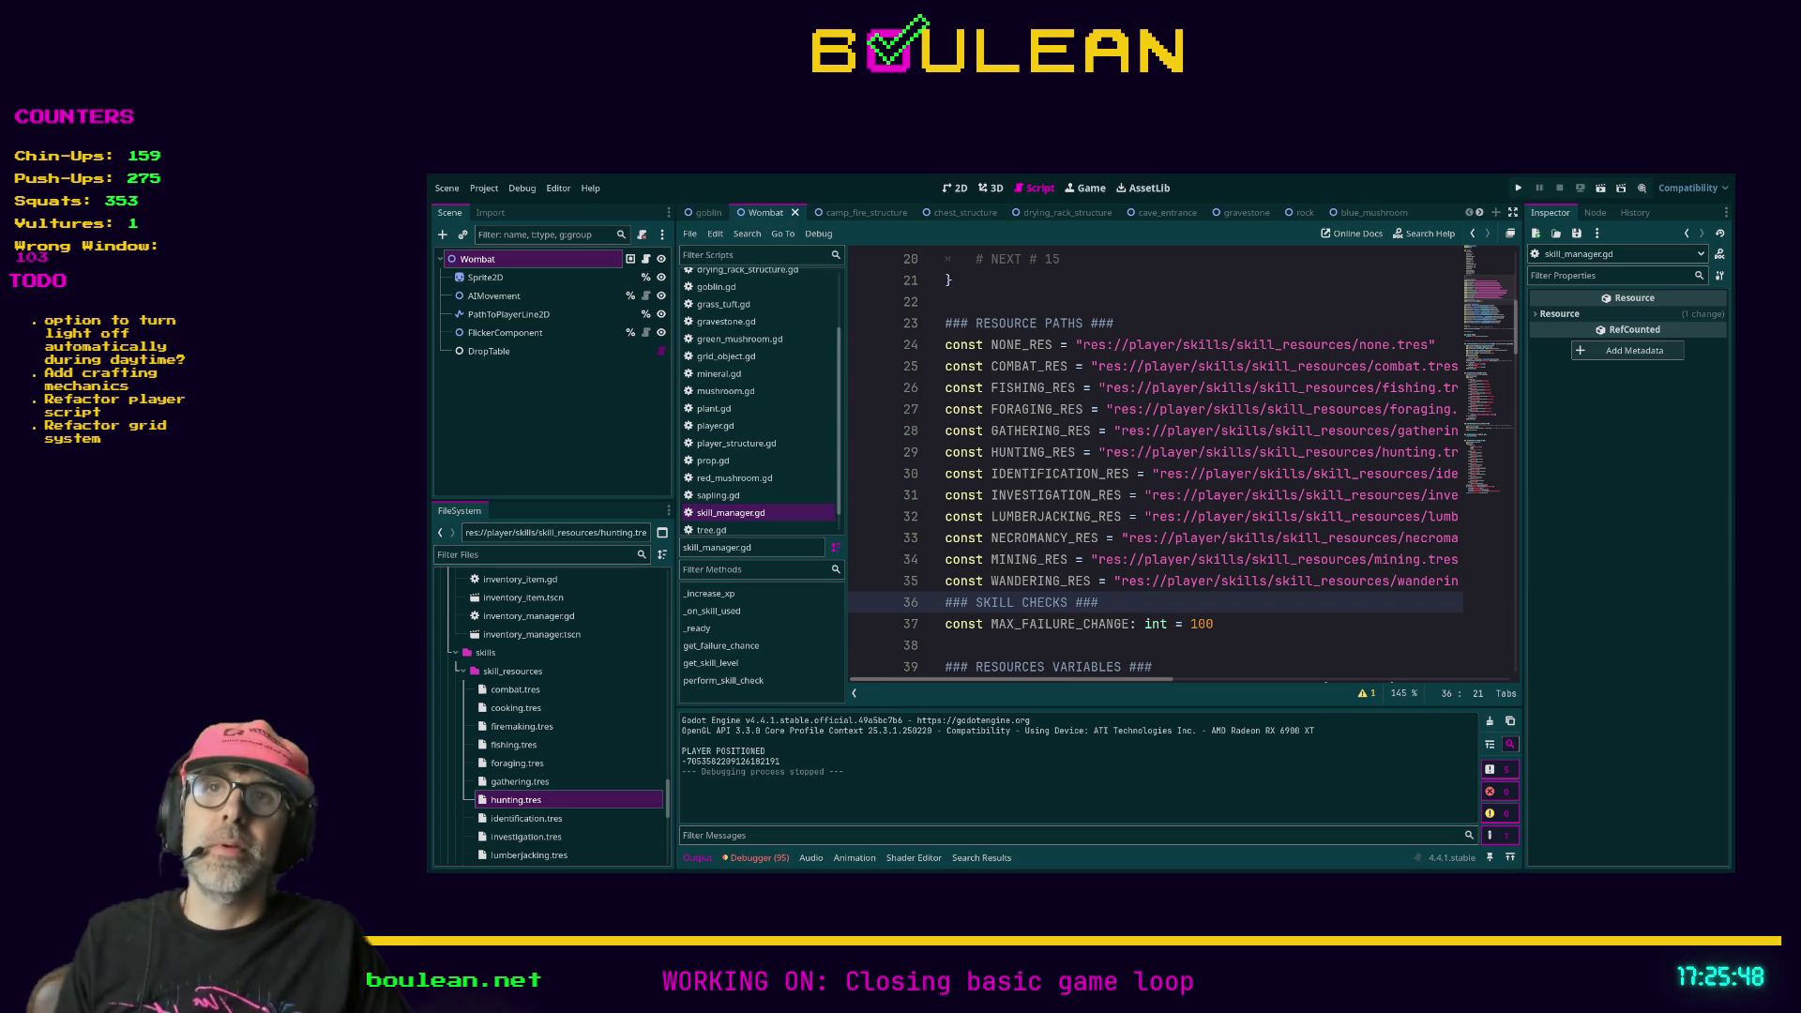
pyautogui.click(1262, 643)
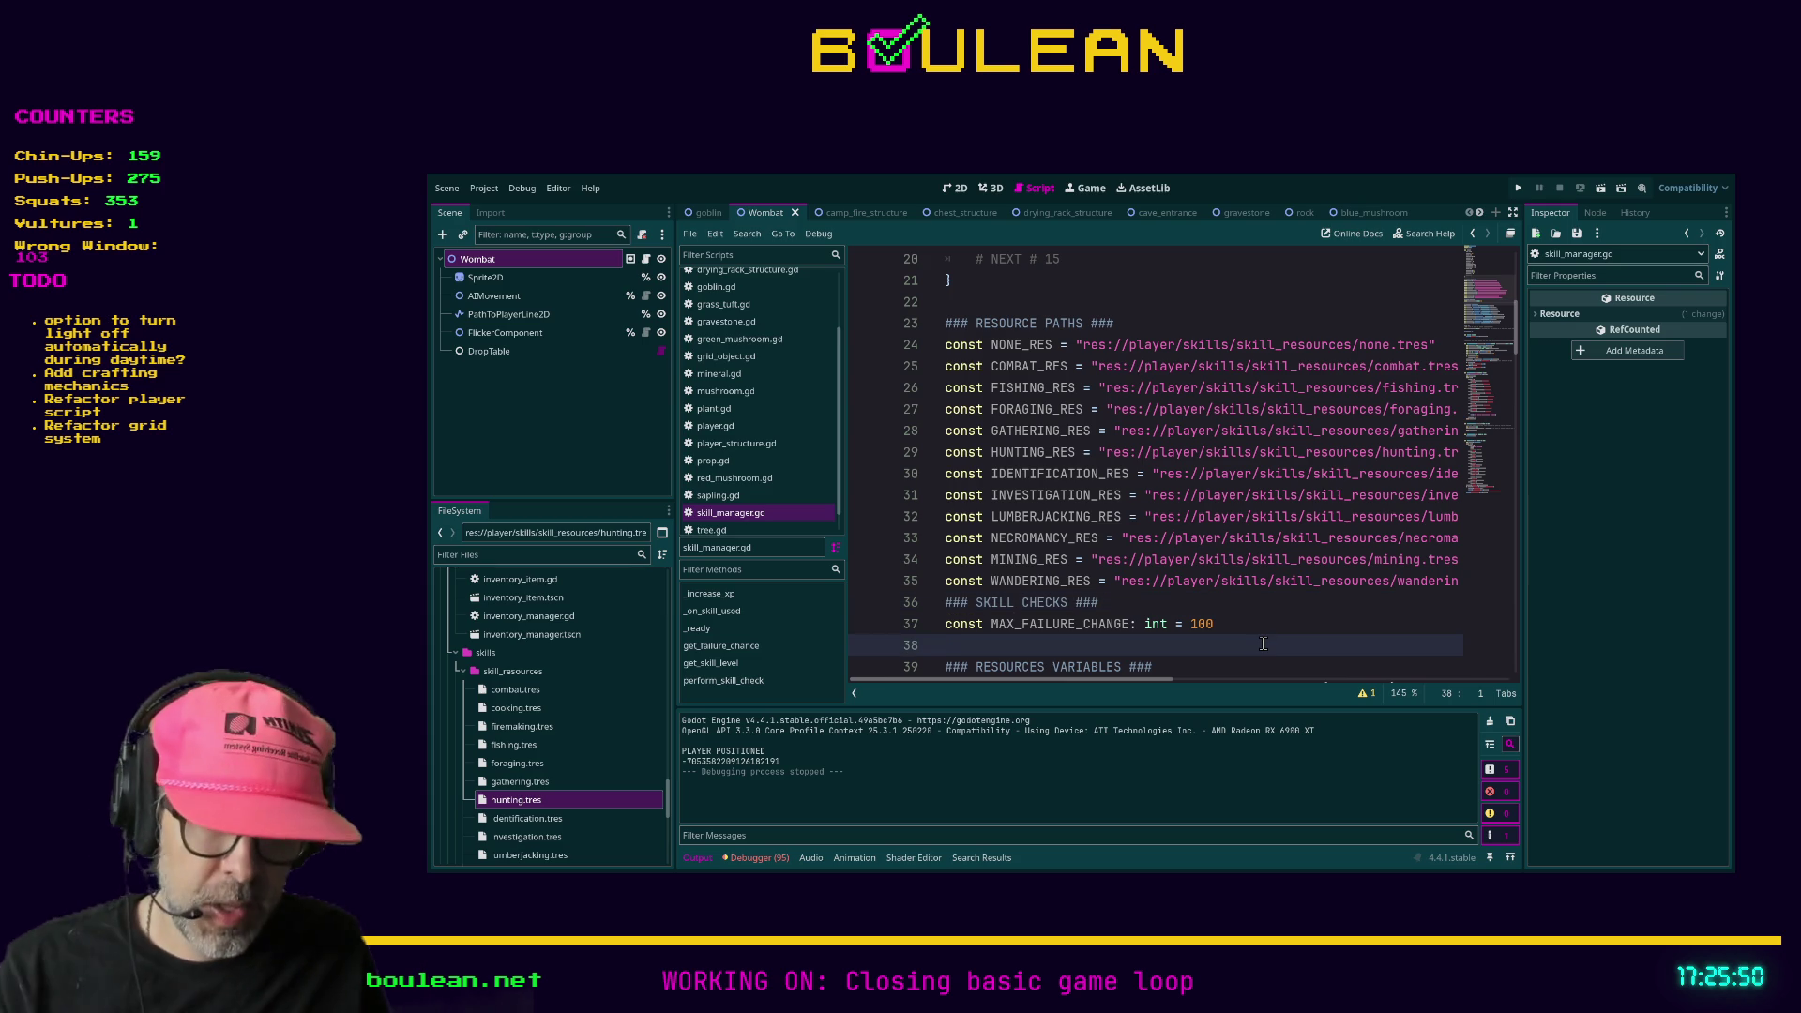
pyautogui.press('F5')
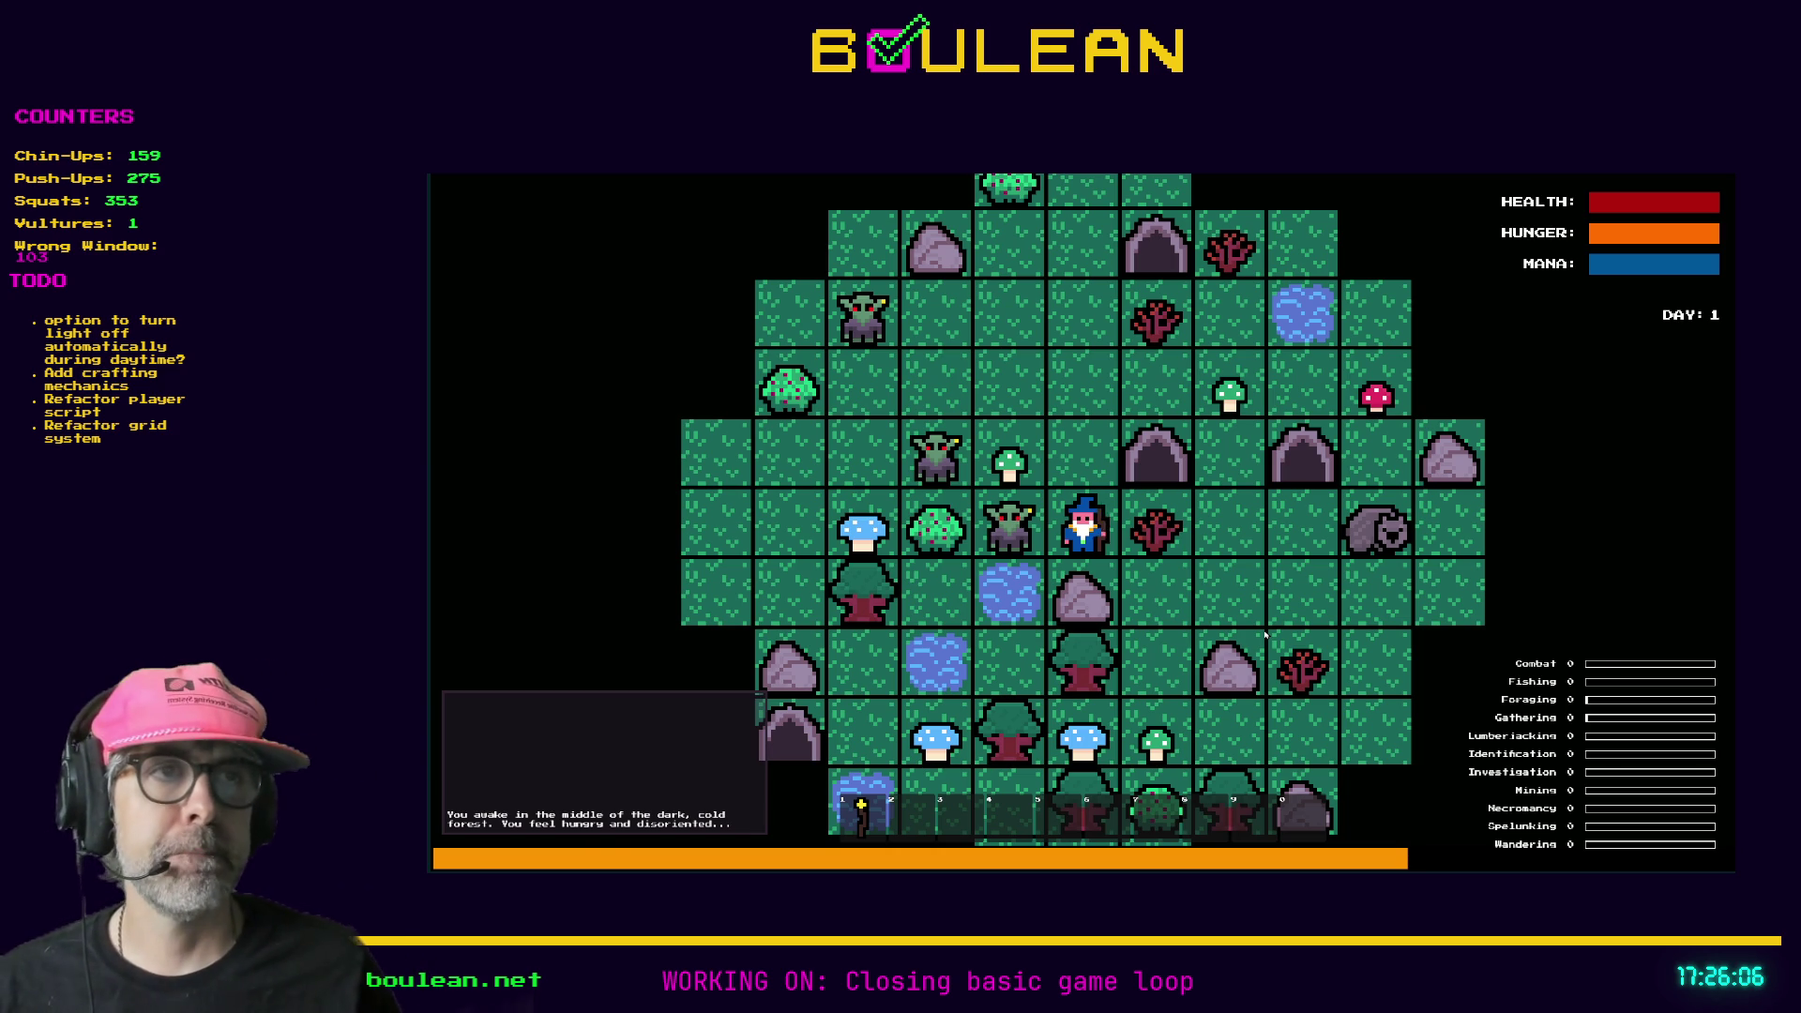
# - Kill the goblins west and north of the wizard, chop the sapling for a Stick, and walk east
pyautogui.press('Left')
pyautogui.press('Left')
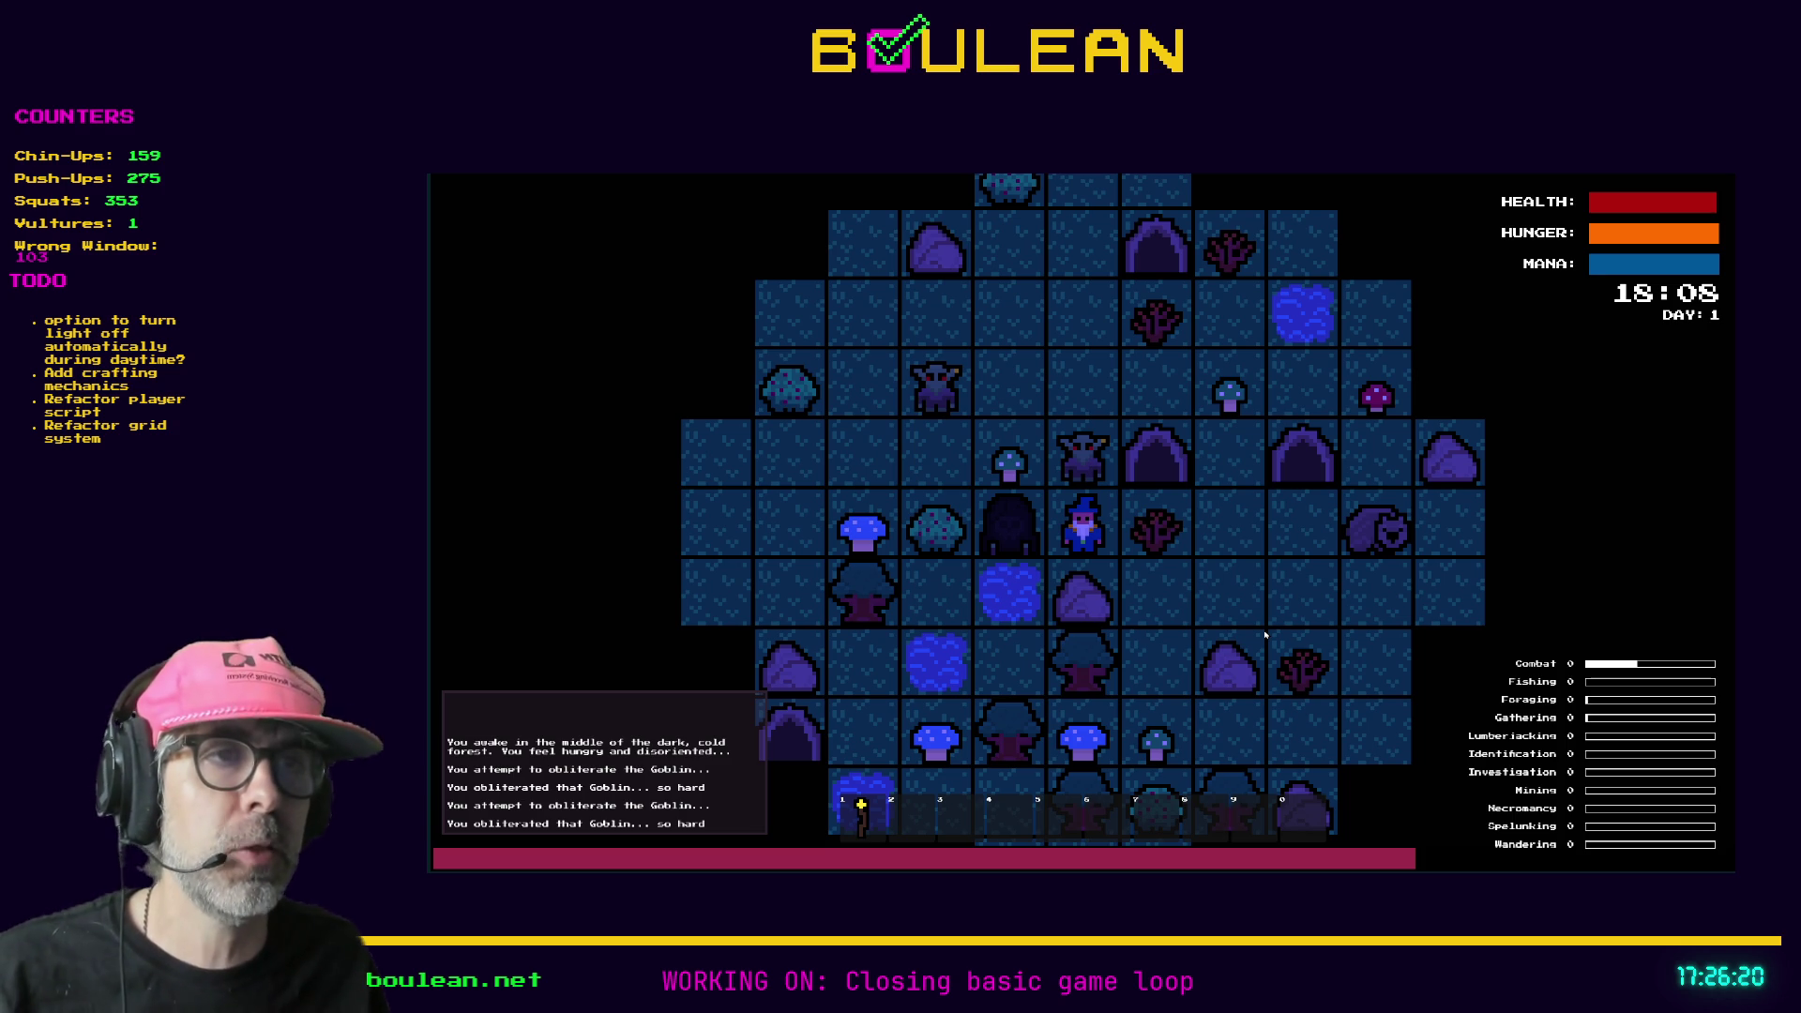
pyautogui.press('Up')
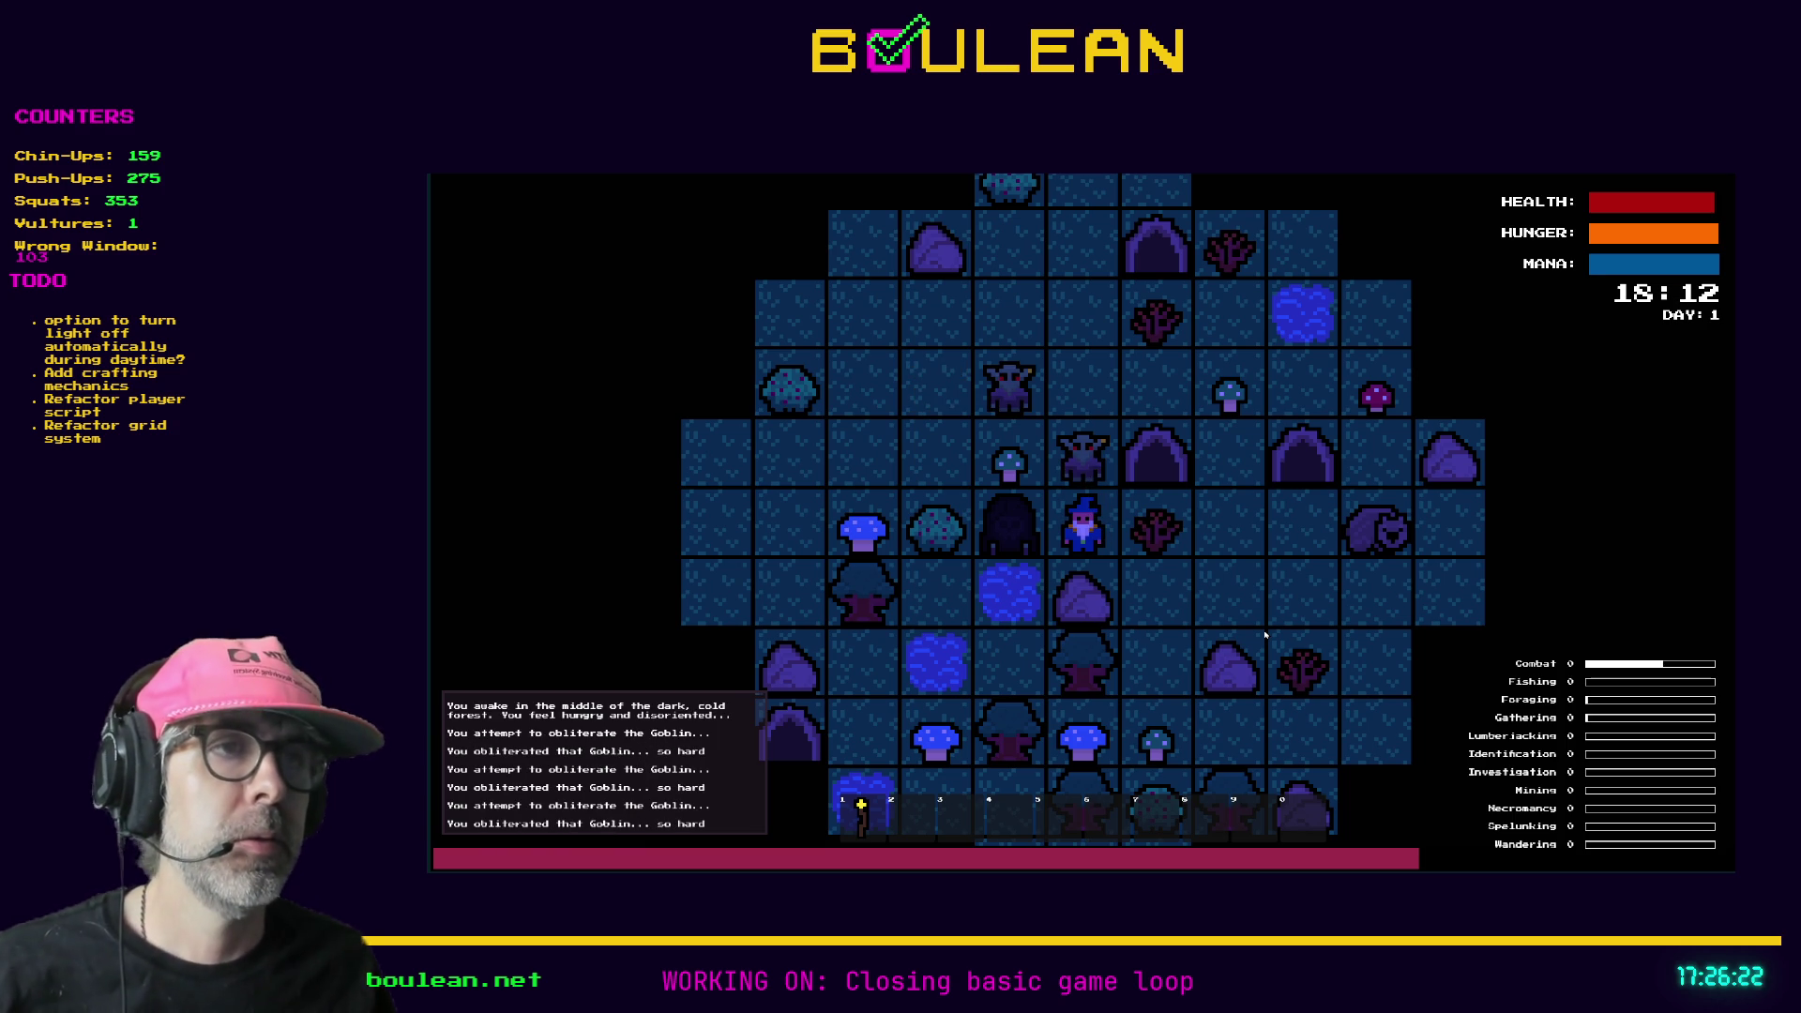
pyautogui.press('Up')
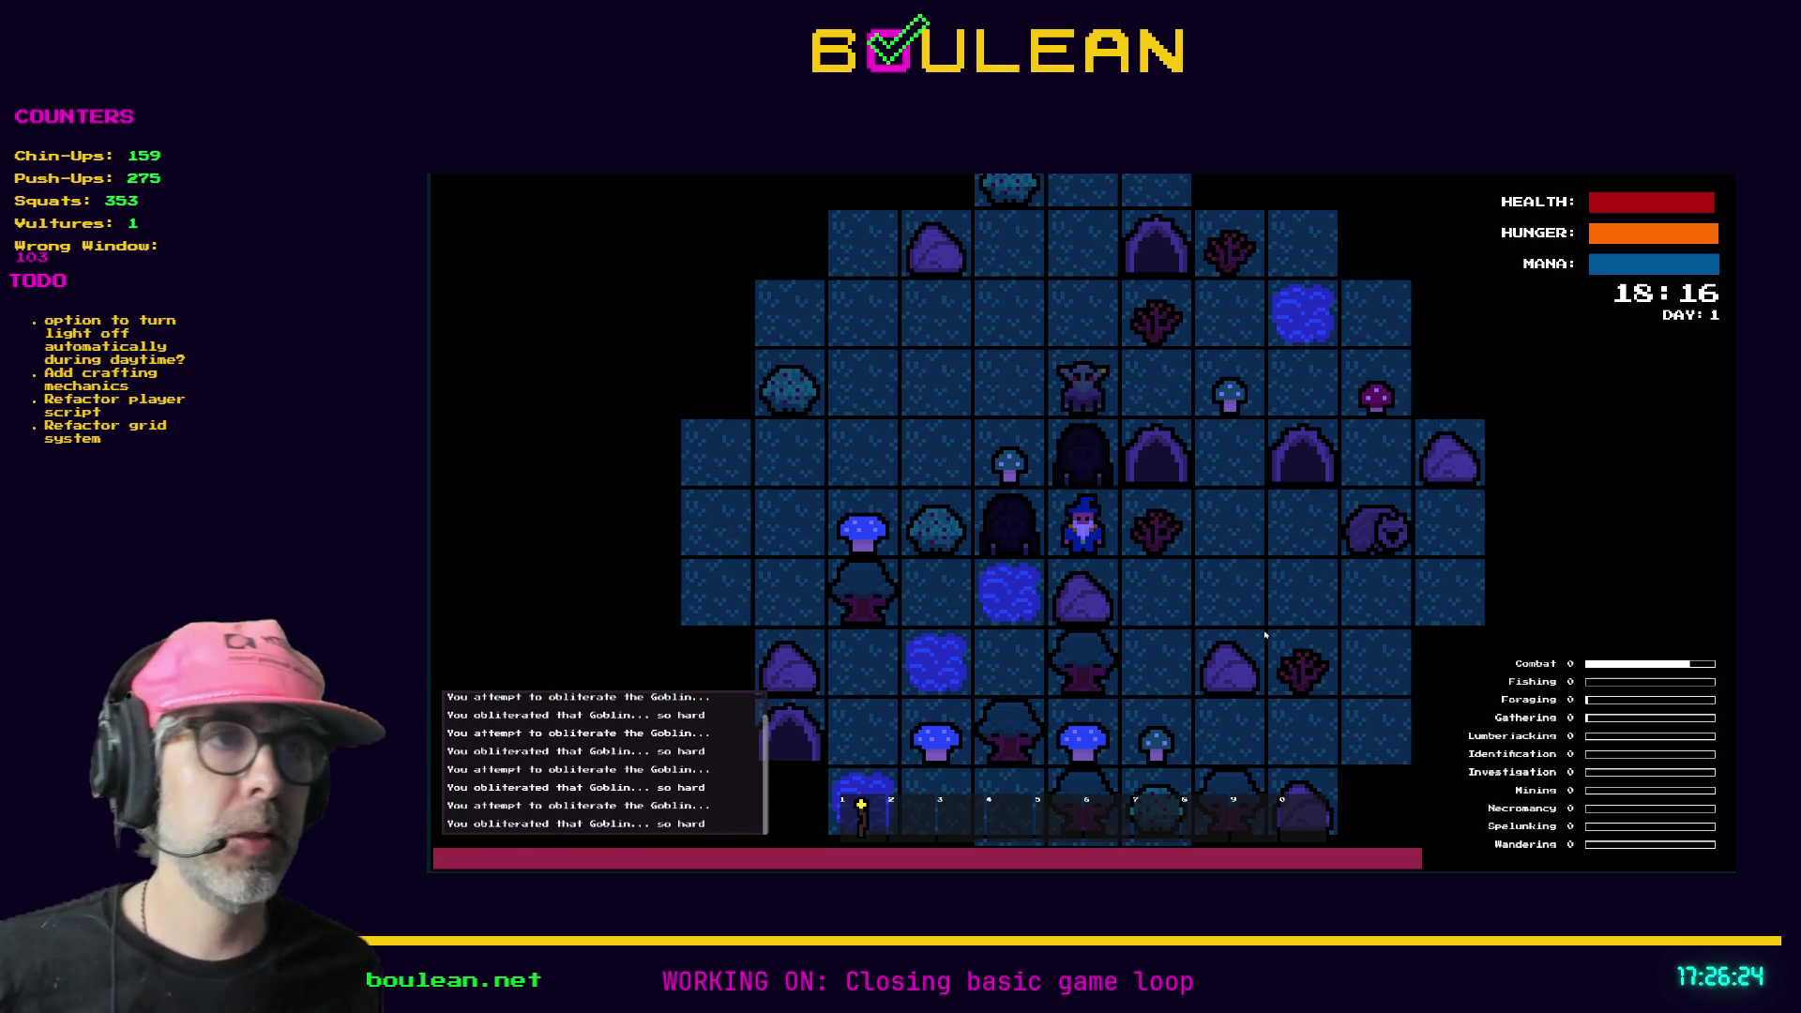
pyautogui.press('Right')
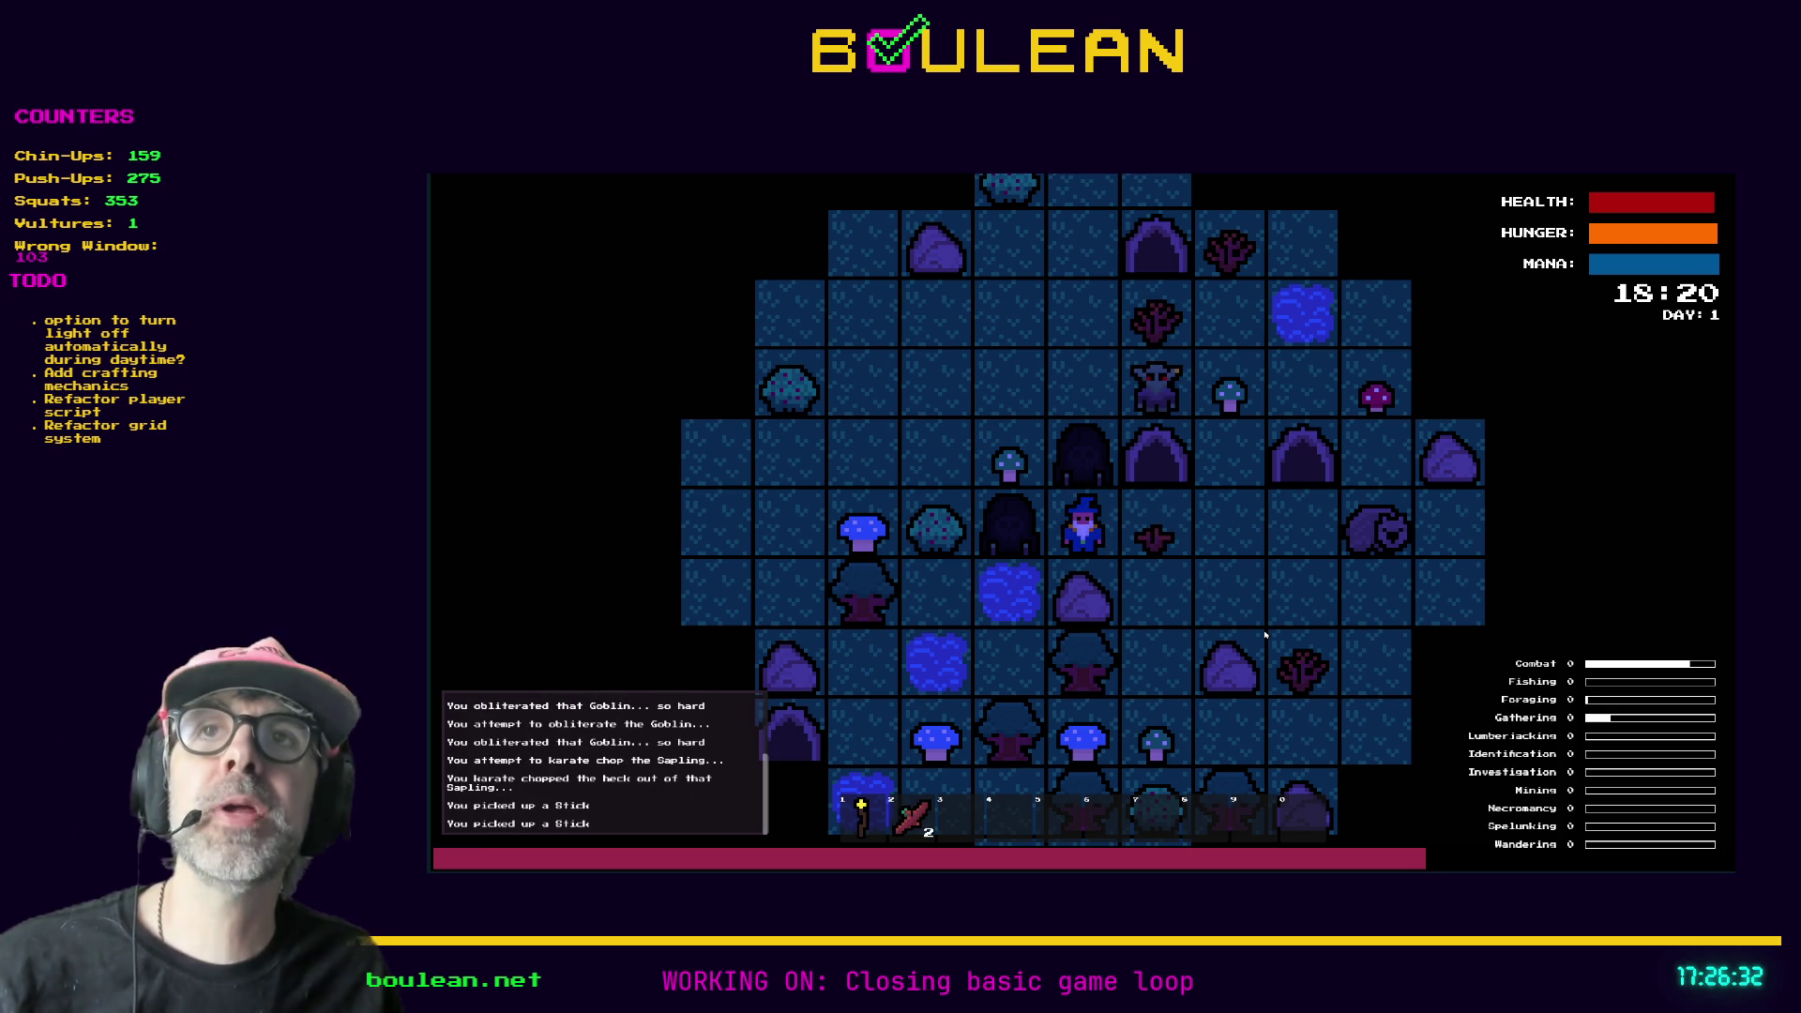
pyautogui.press('Right')
pyautogui.press('Right')
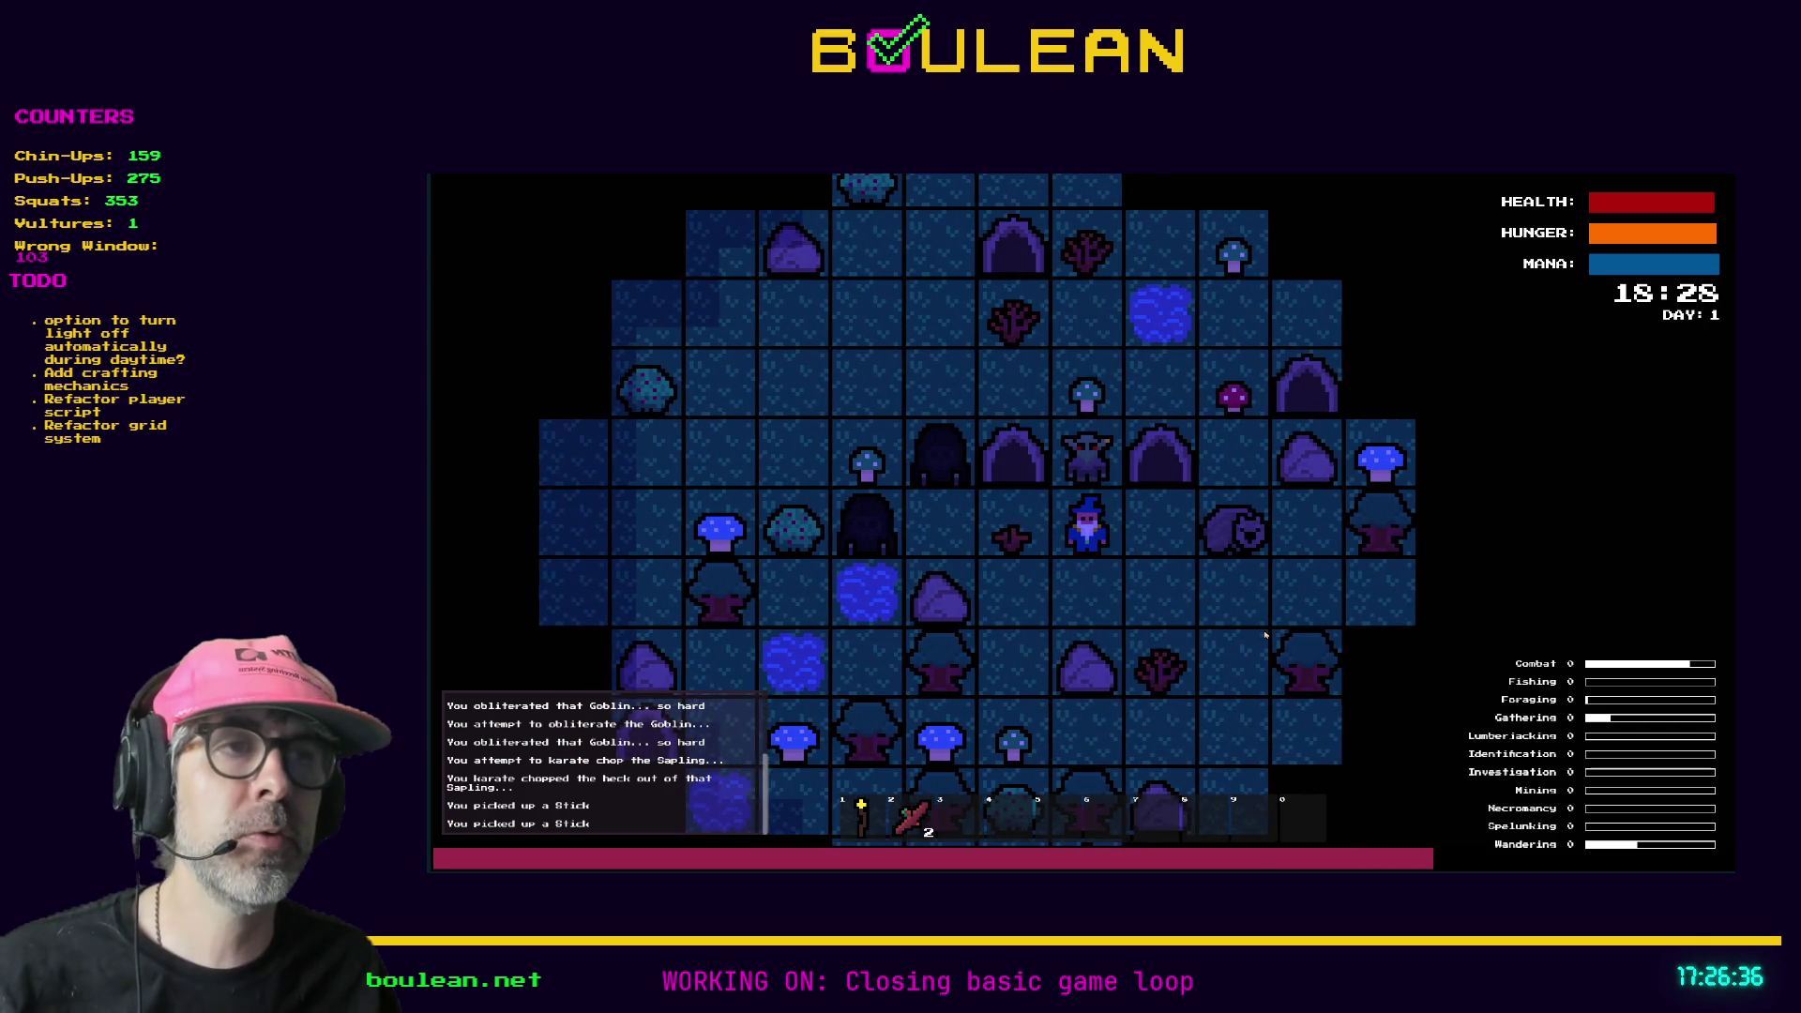
# - Slay the northern goblin, smash its gravestone and collect the Green Mushroom
pyautogui.press('e')
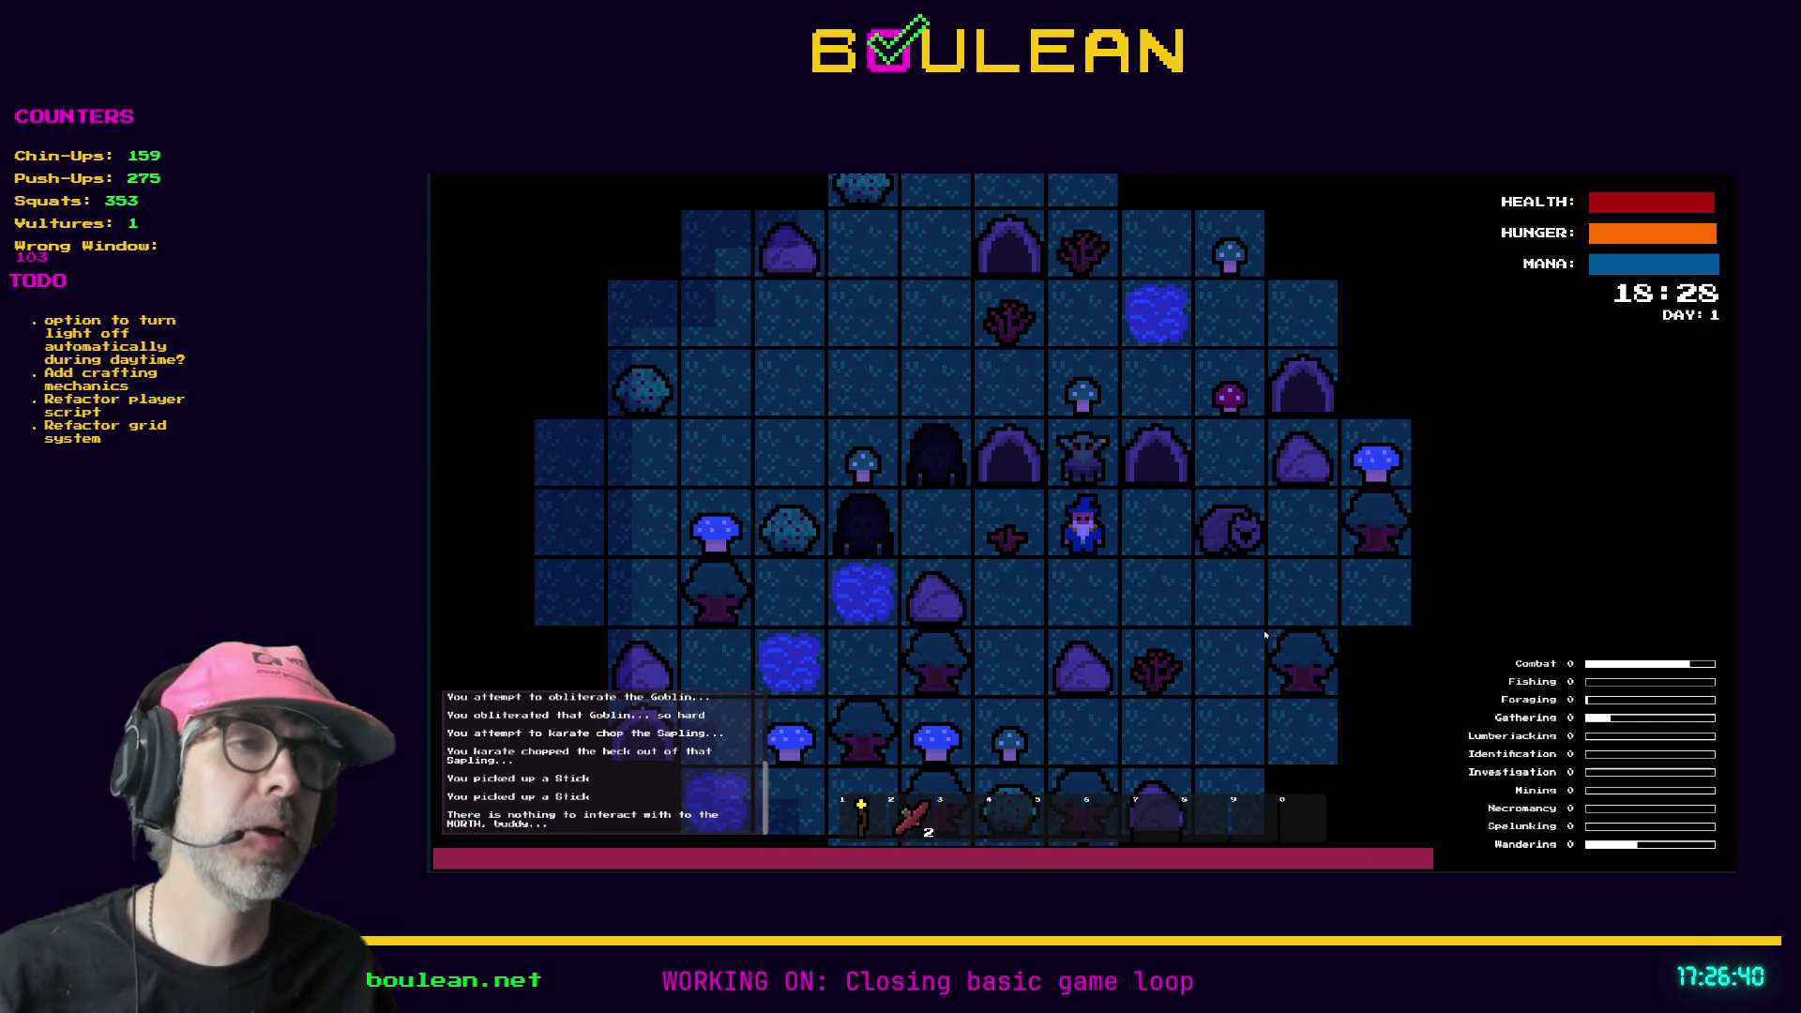
pyautogui.press('Up')
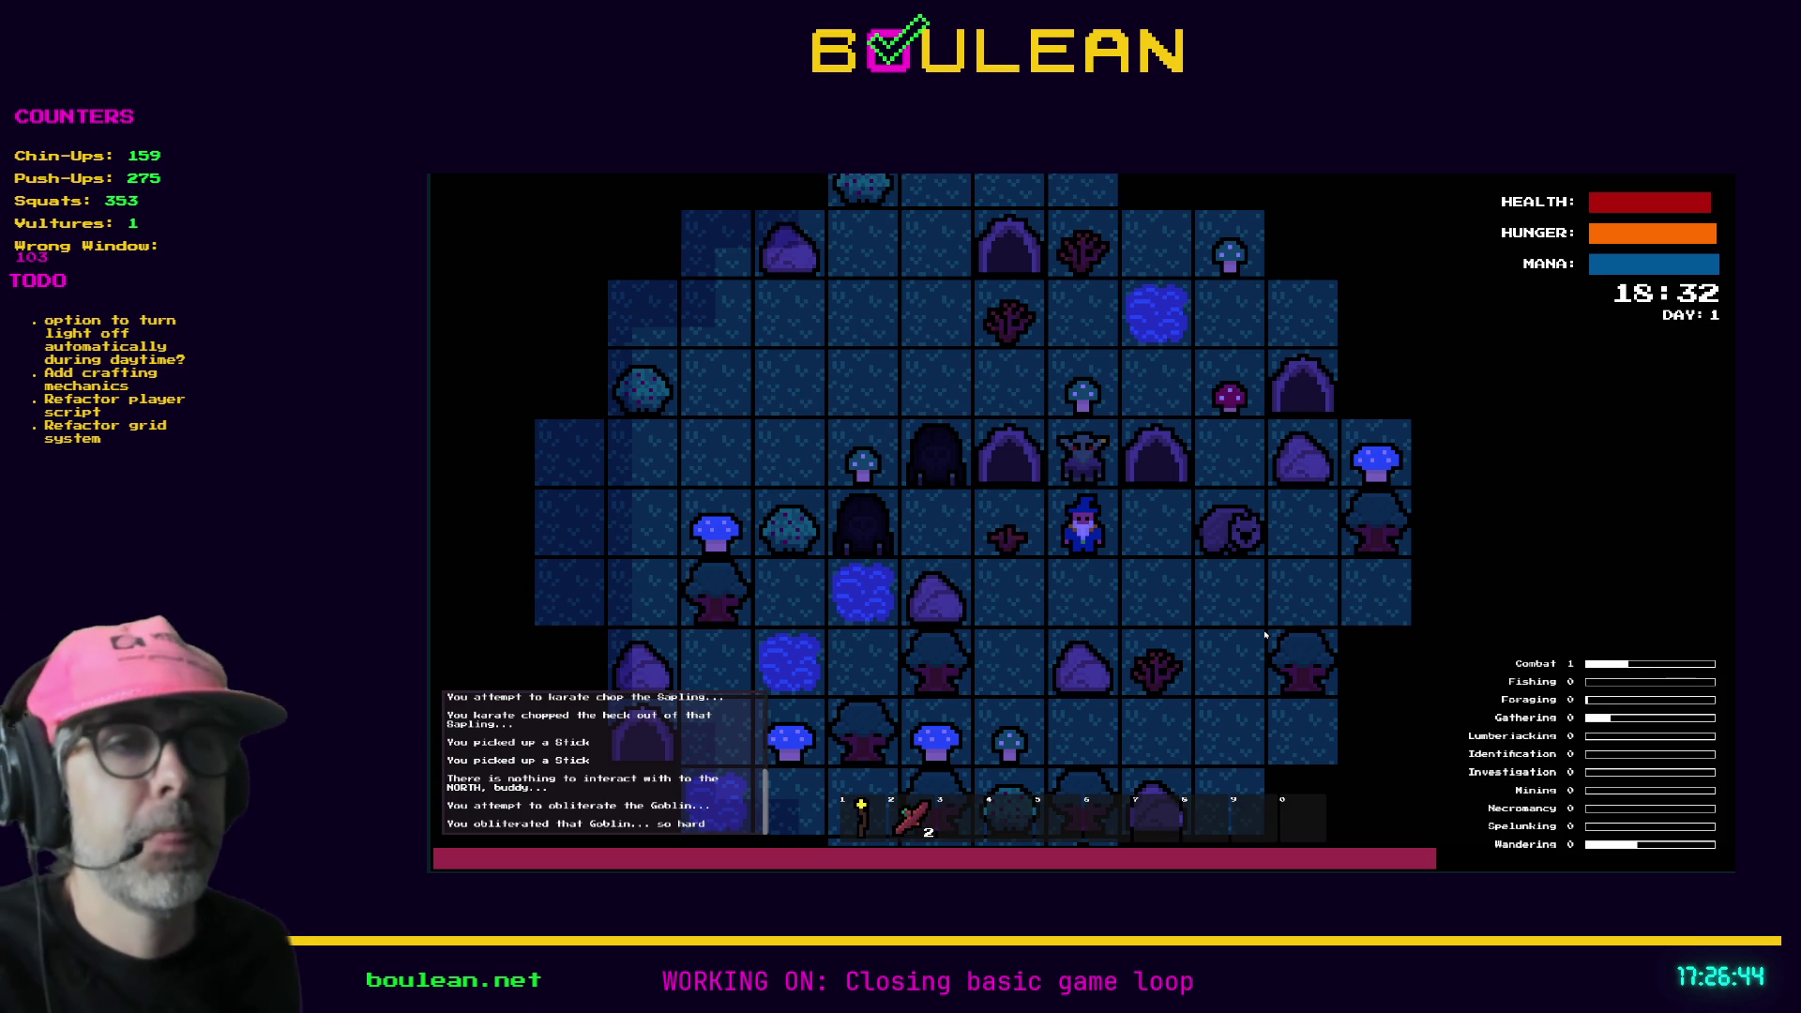
pyautogui.press('Up')
pyautogui.press('Up')
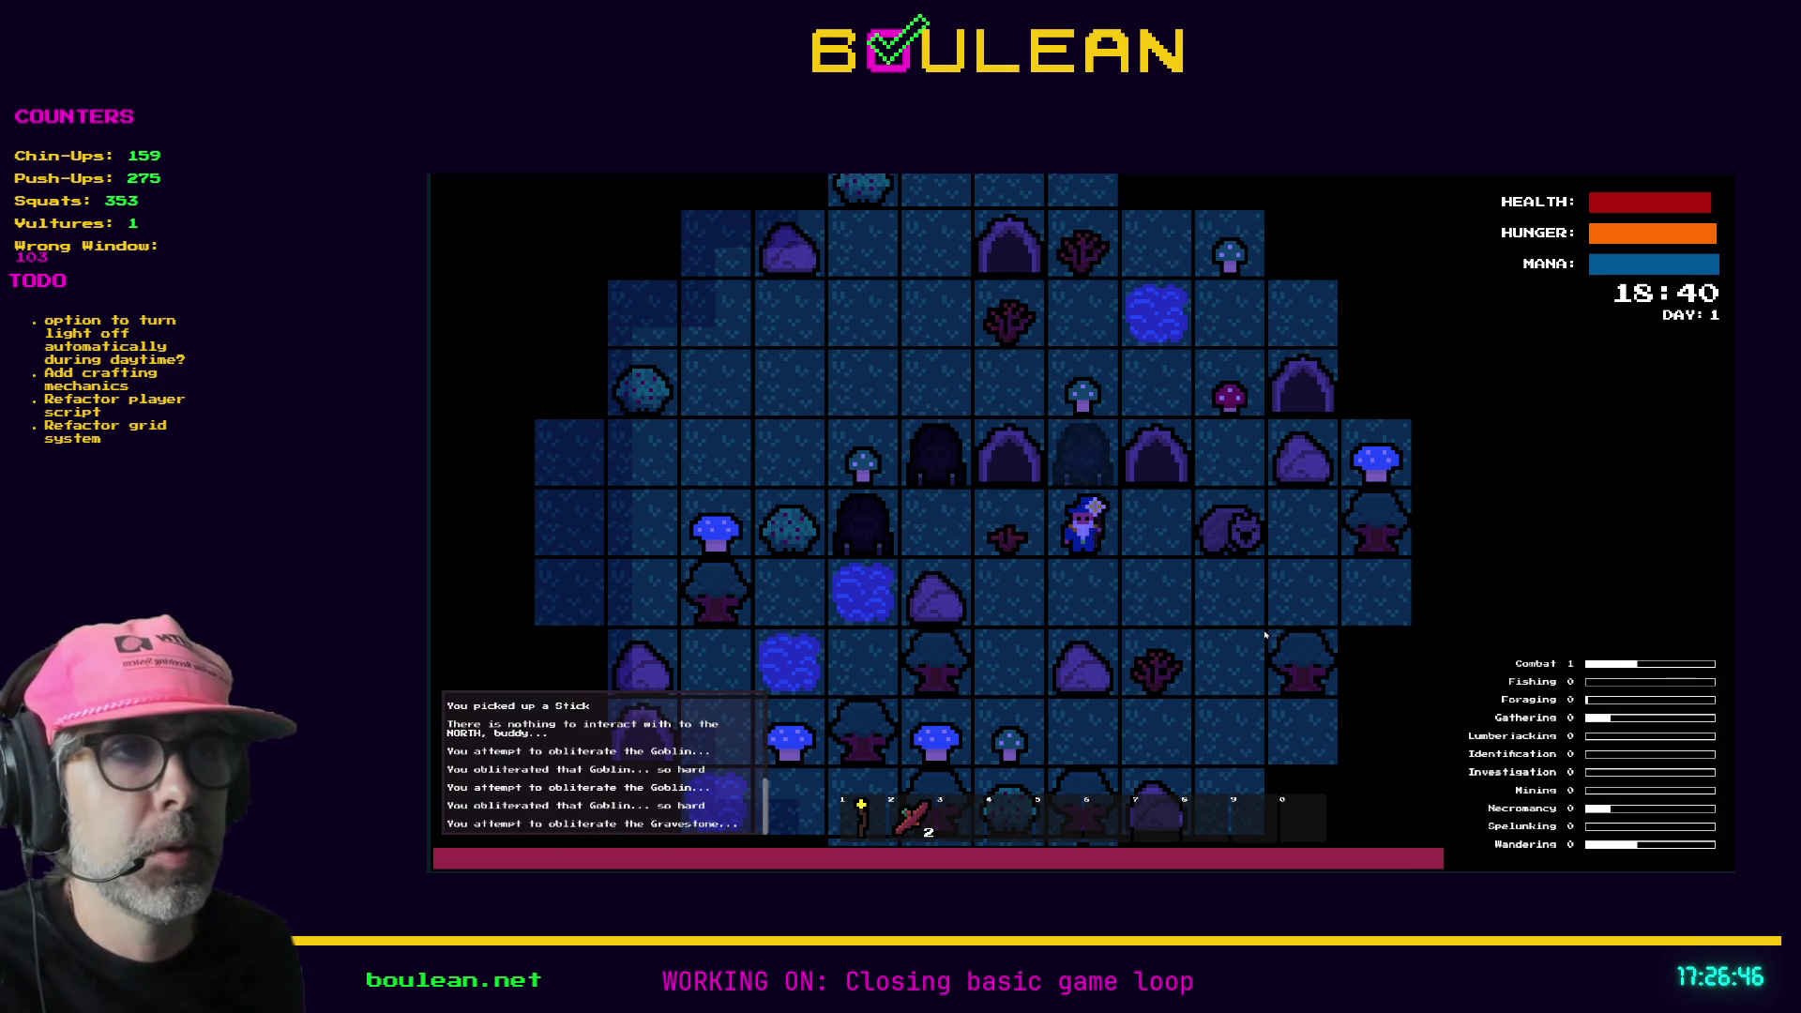
pyautogui.press('Up')
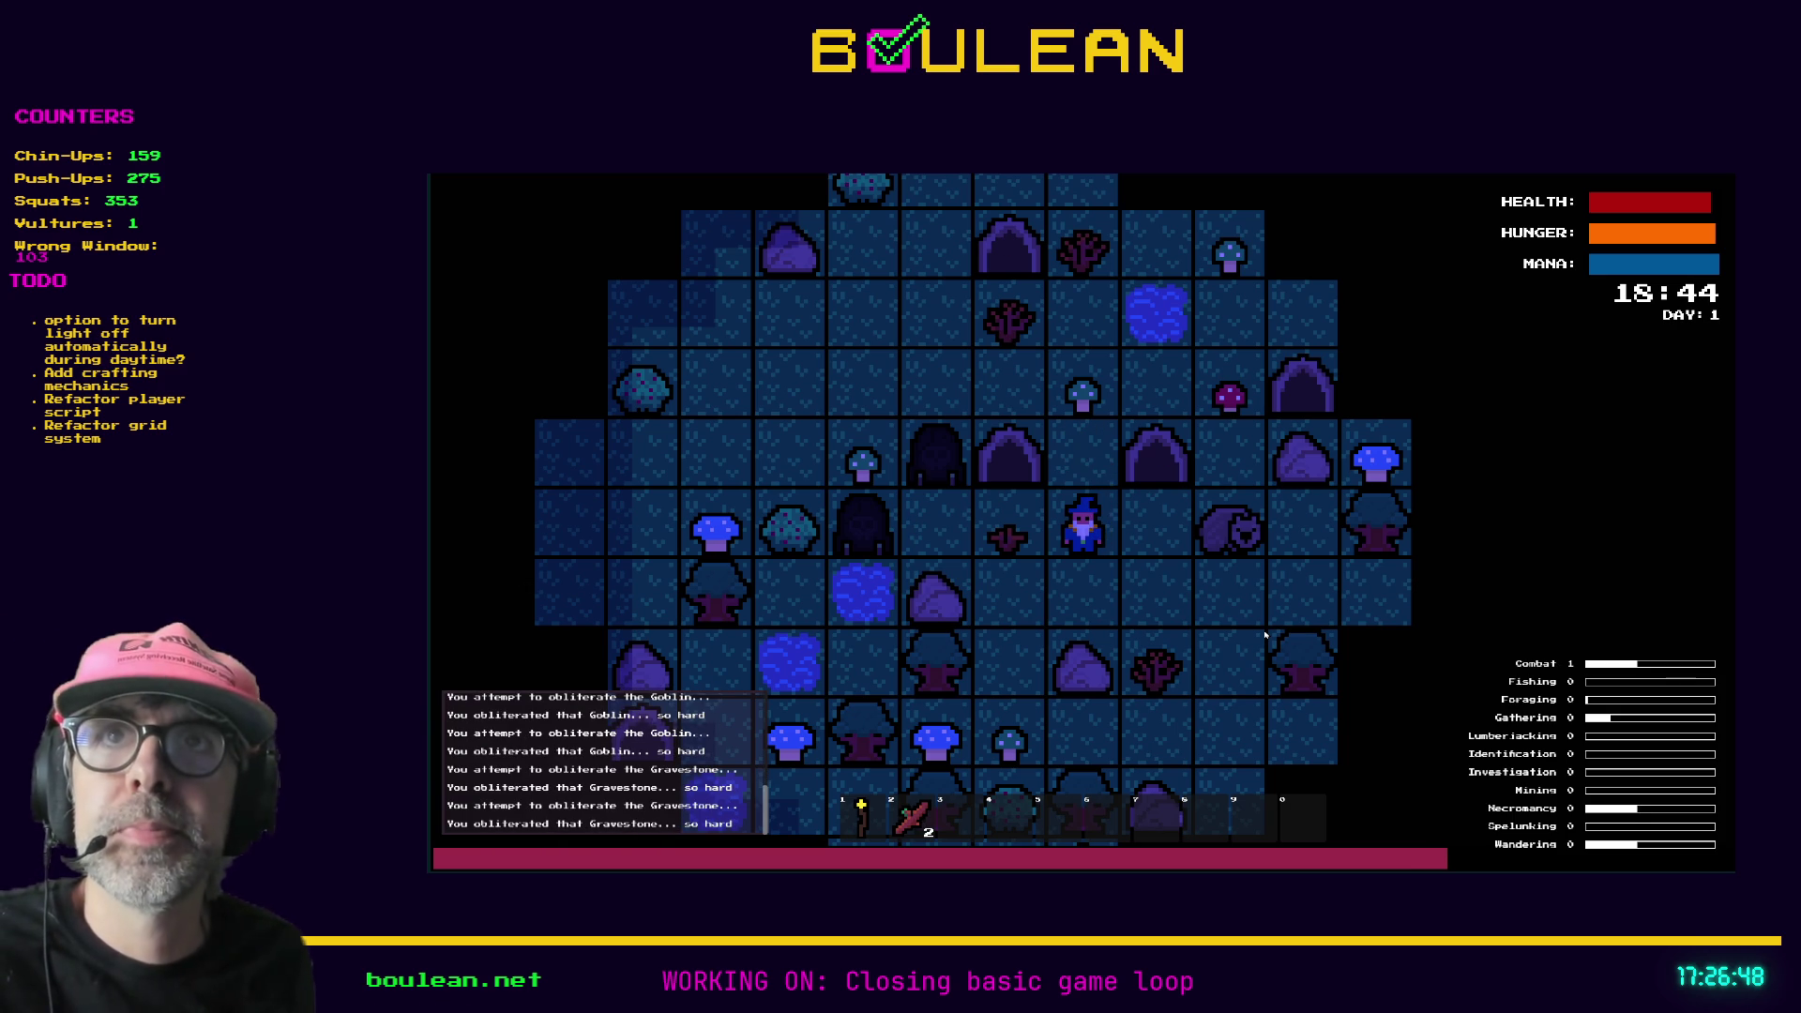
pyautogui.press('Up')
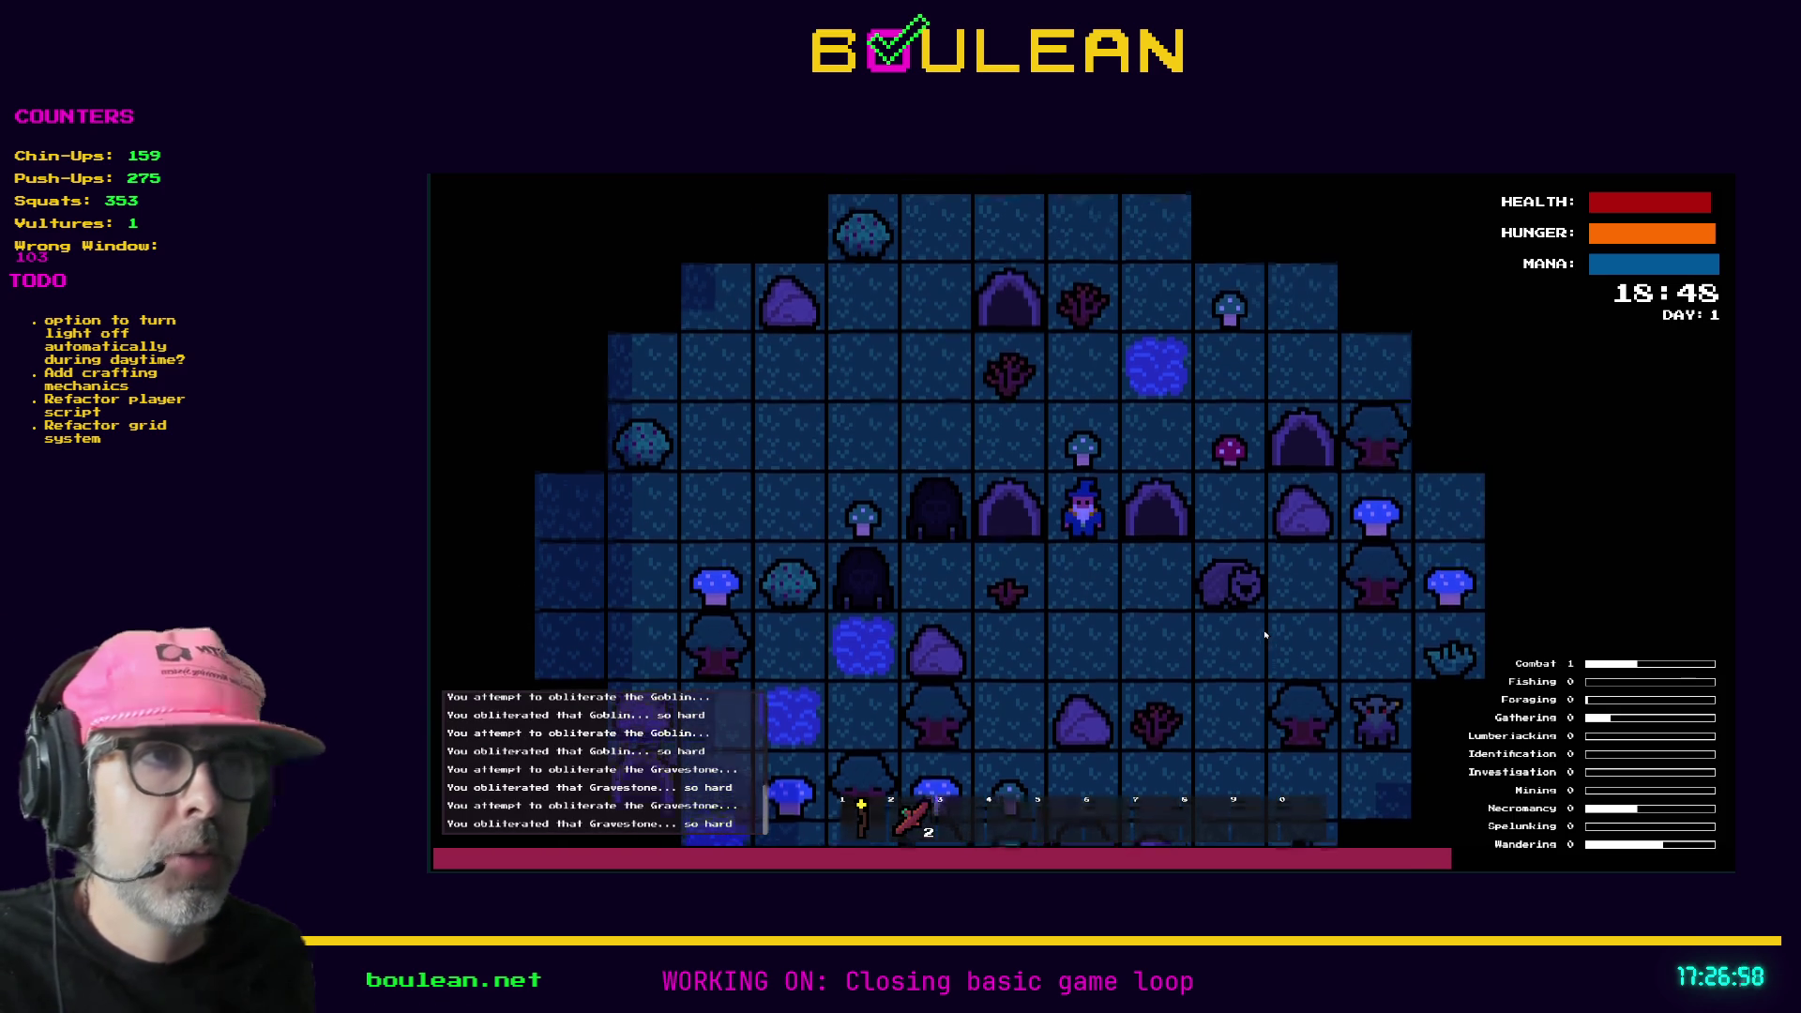
pyautogui.press('Up')
# - Equip the torch, move up and left, and chop the sapling above for sticks
pyautogui.press('1')
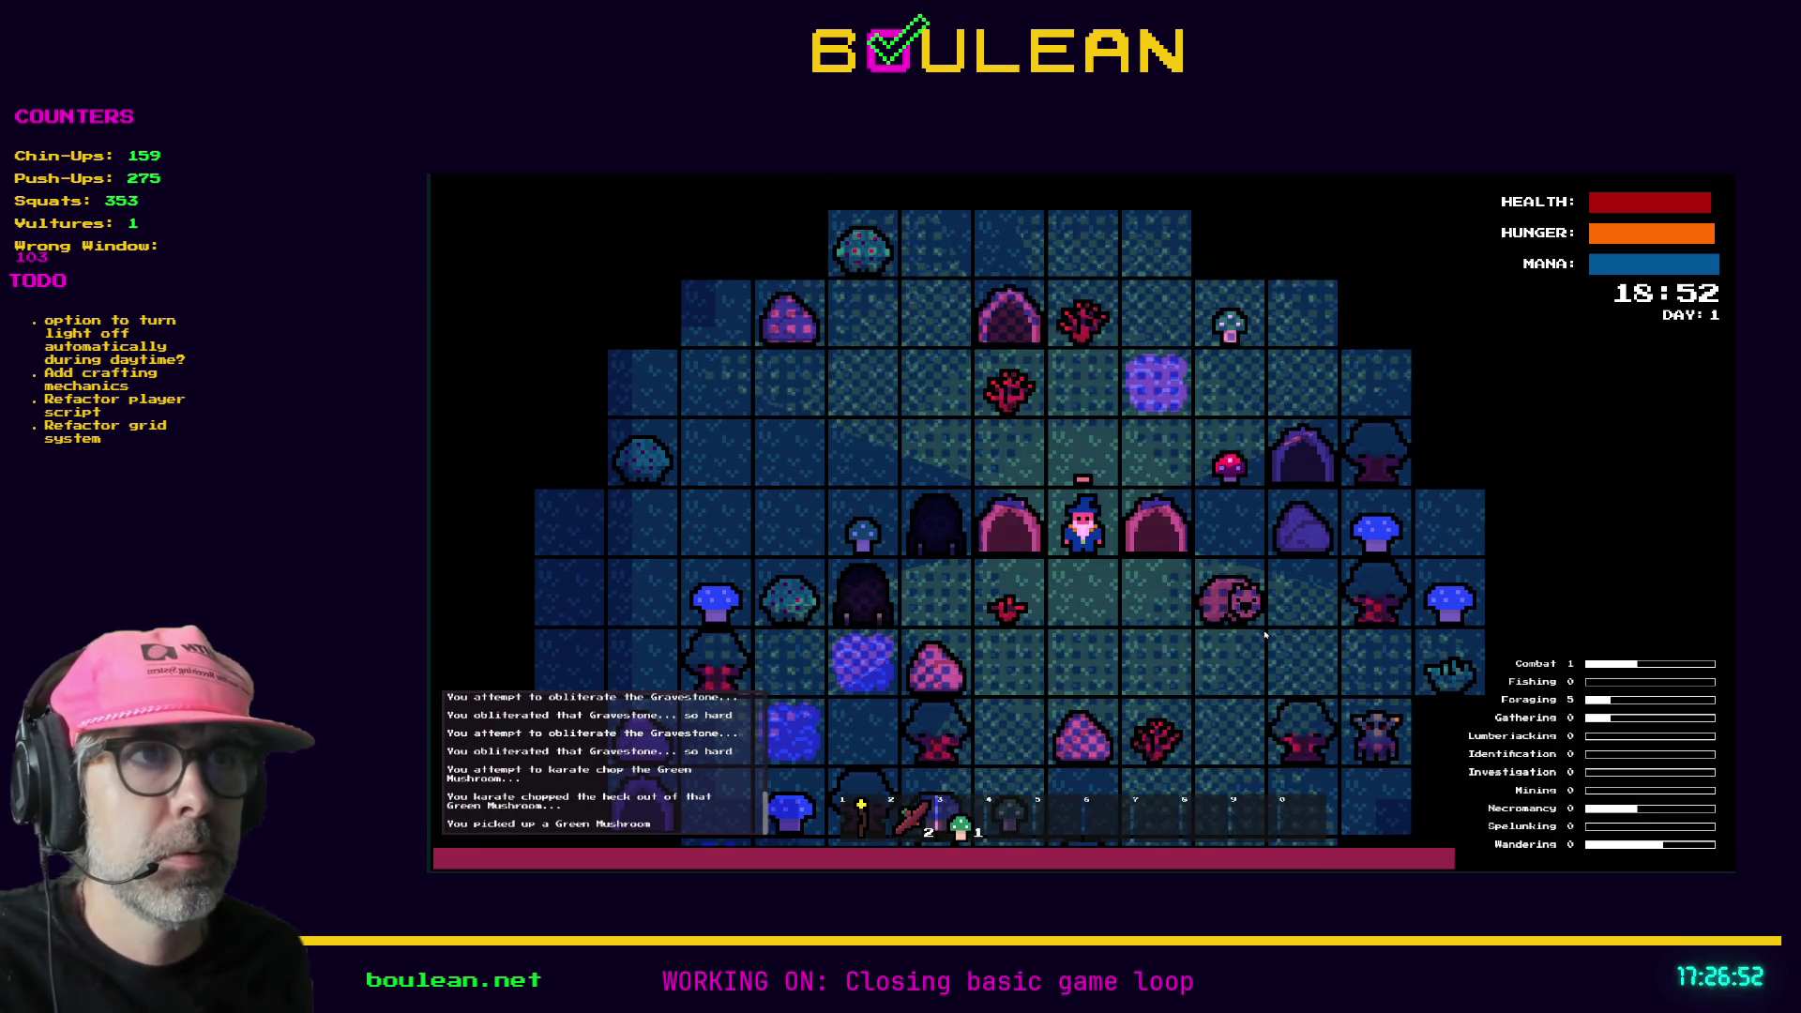
pyautogui.press('Up')
pyautogui.press('Left')
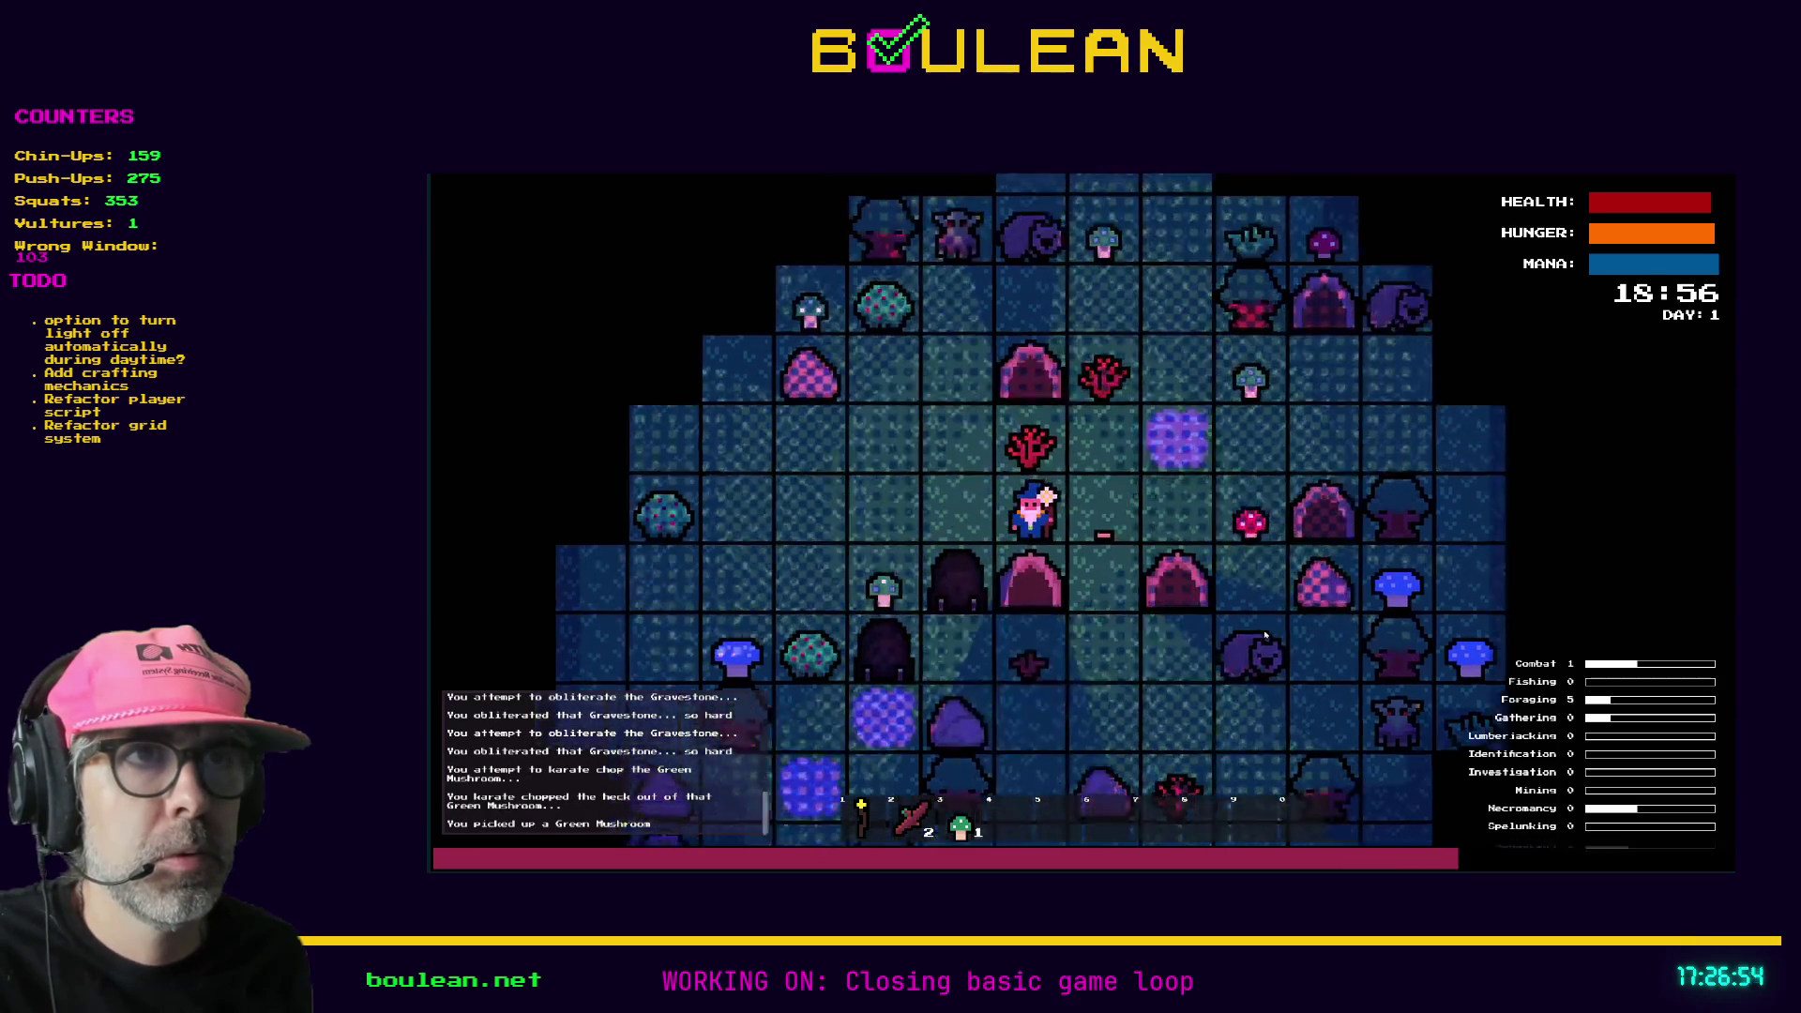
pyautogui.press('Up')
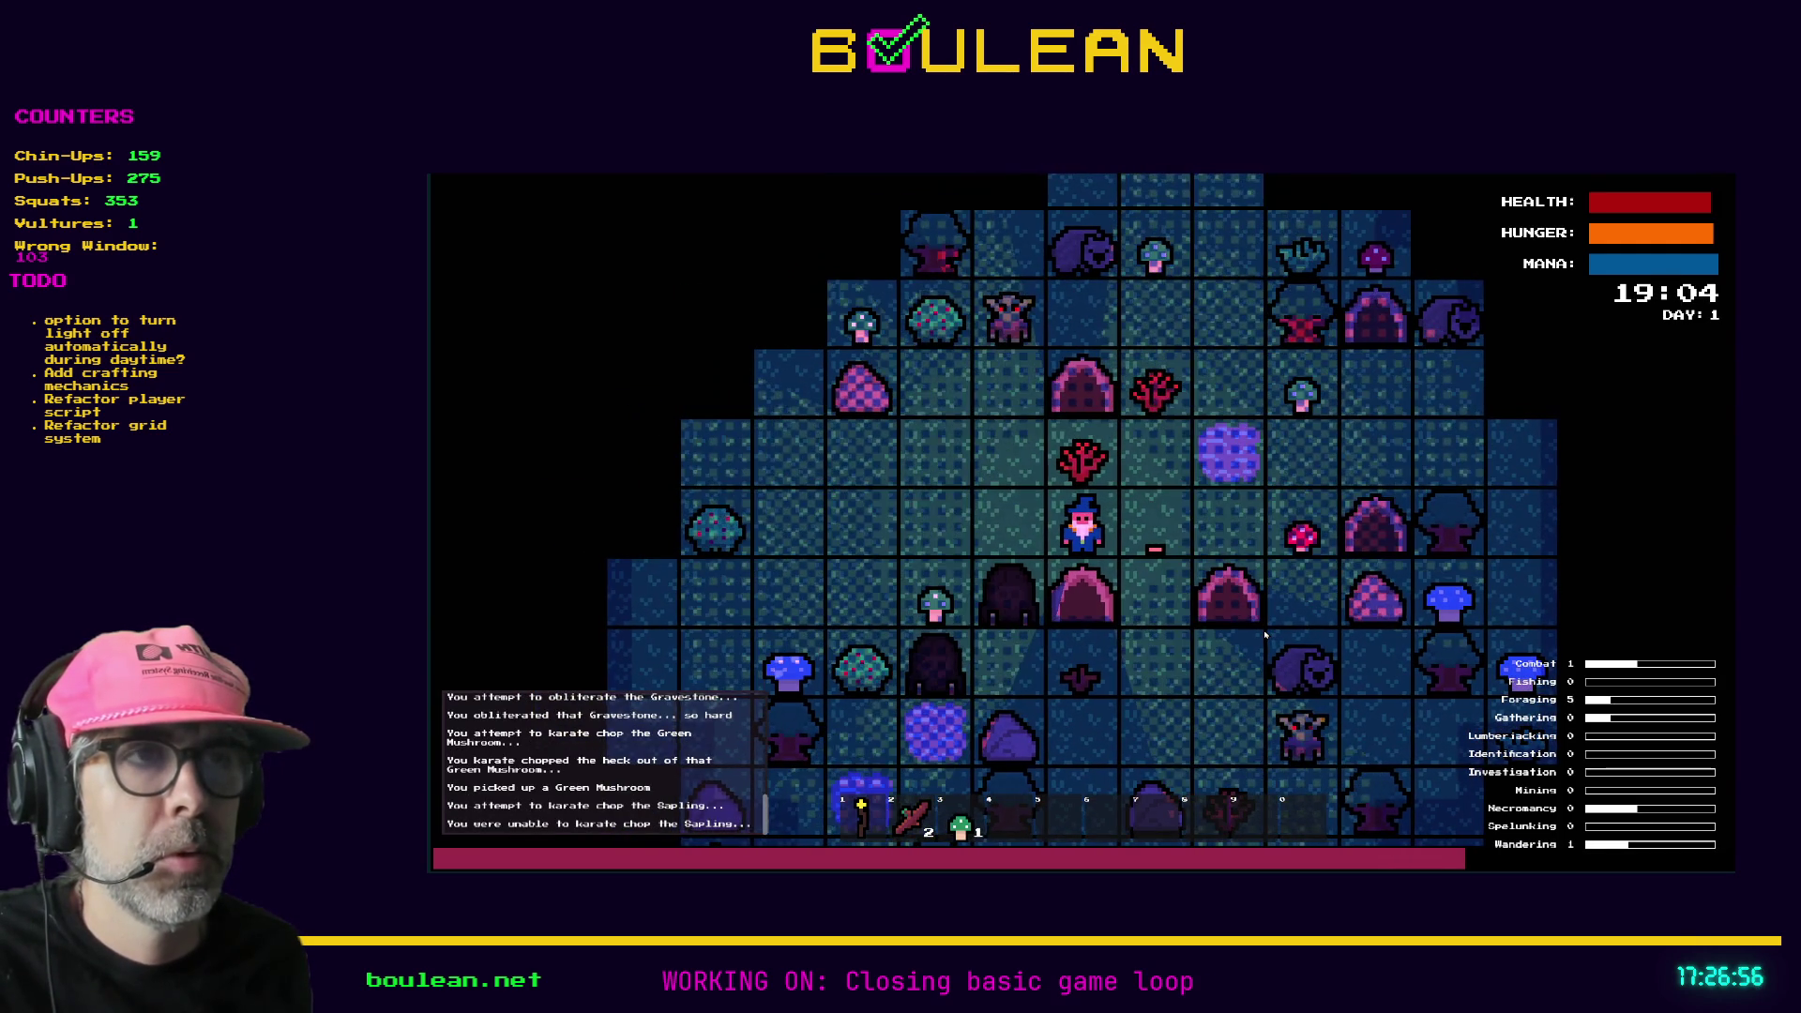
pyautogui.press('Up')
pyautogui.press('Up')
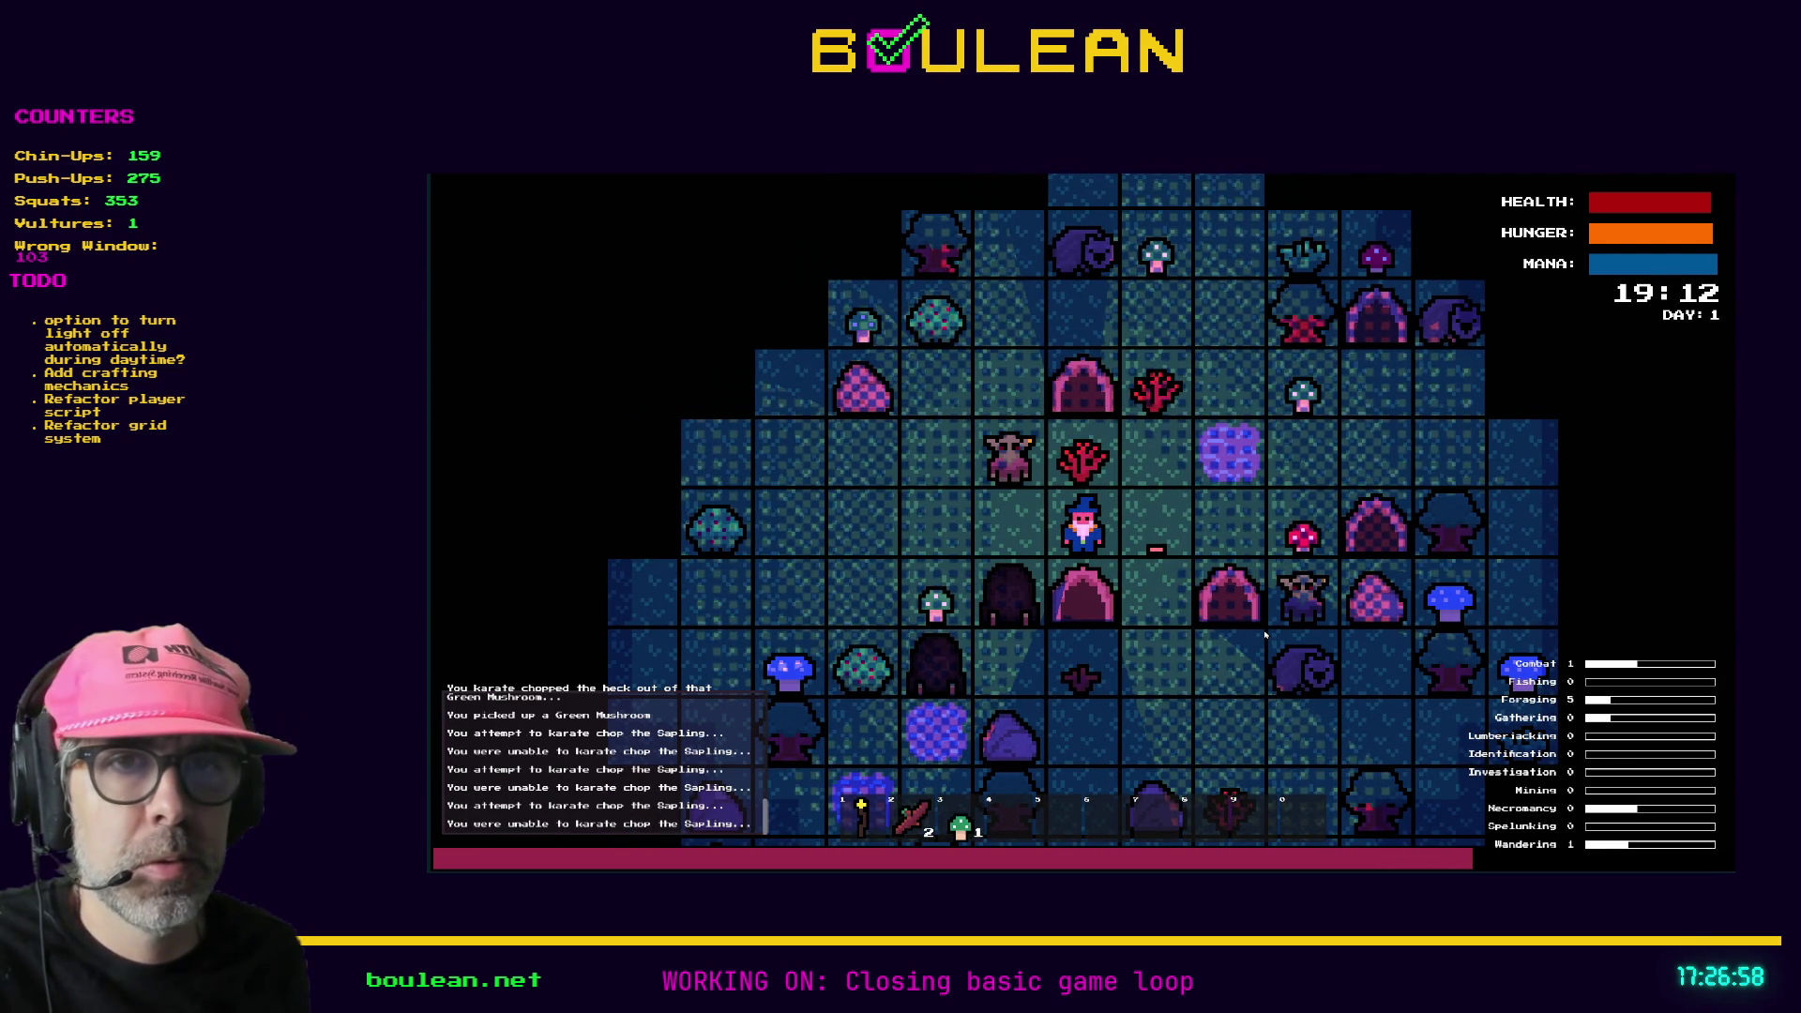
pyautogui.press('Up')
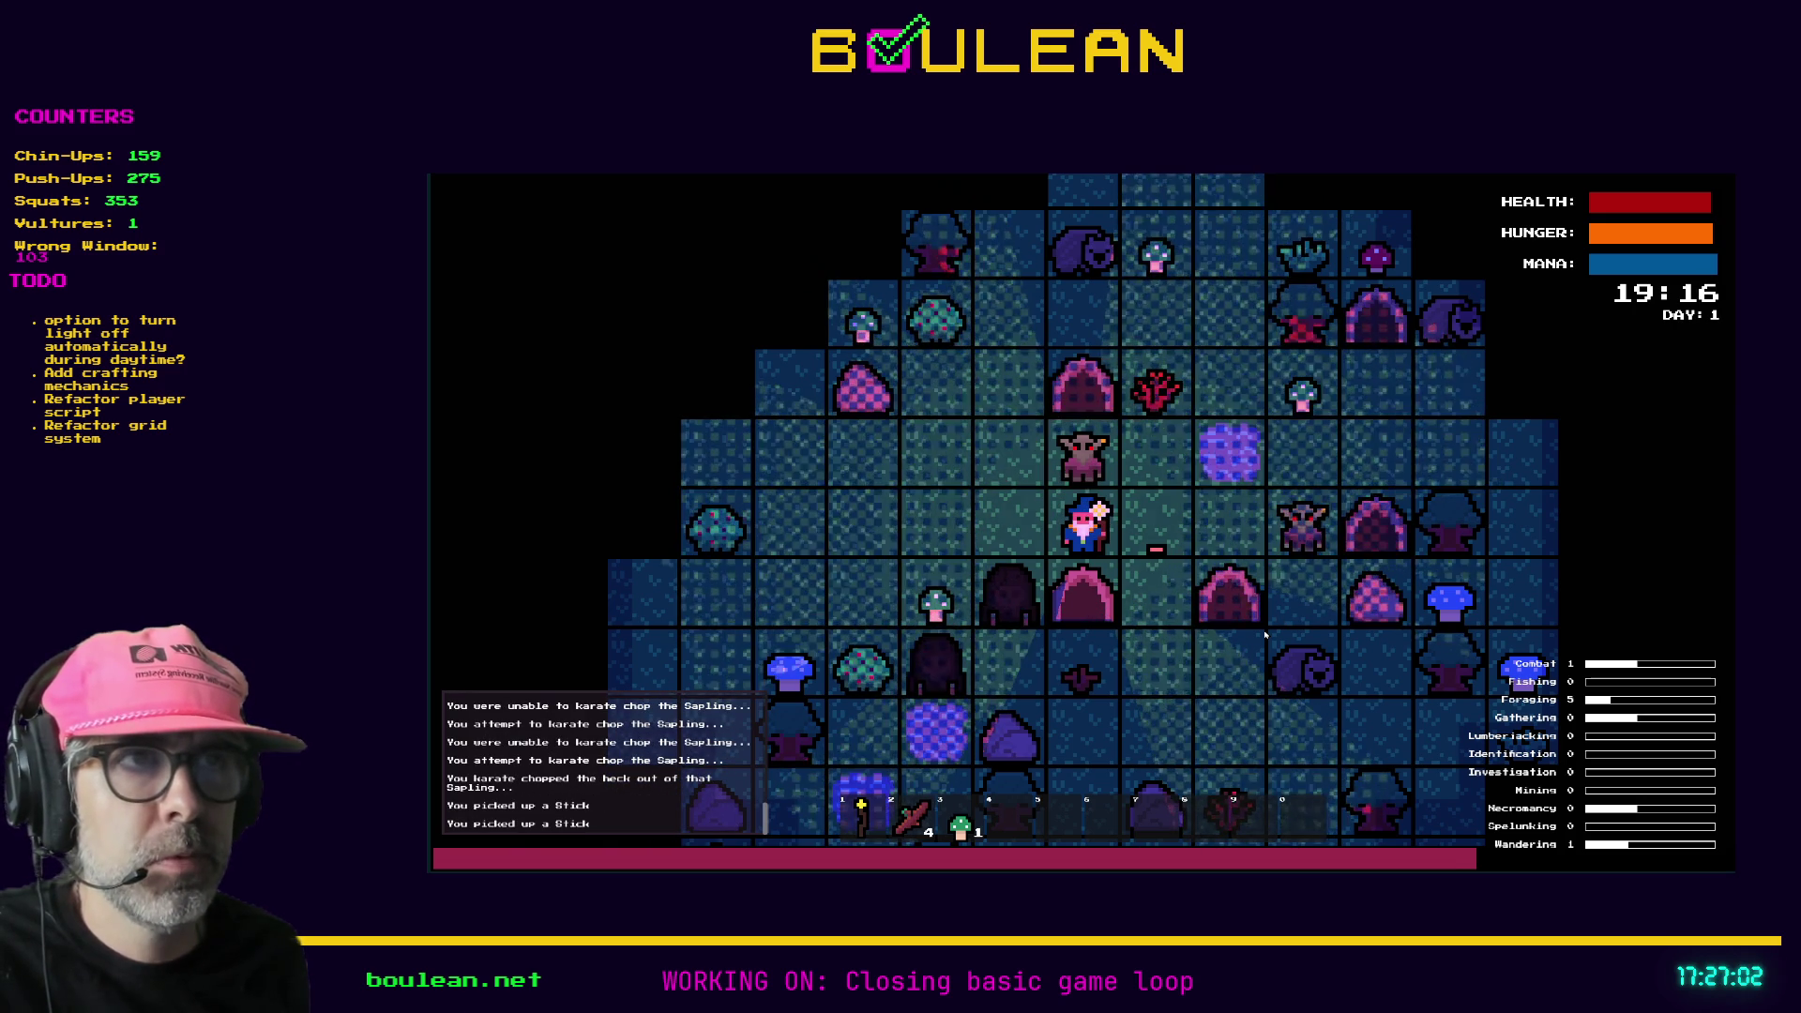
# - Defeat the surrounding goblins, then craft a Camp Fire and place it beside the wizard
pyautogui.press('Up')
pyautogui.press('Up')
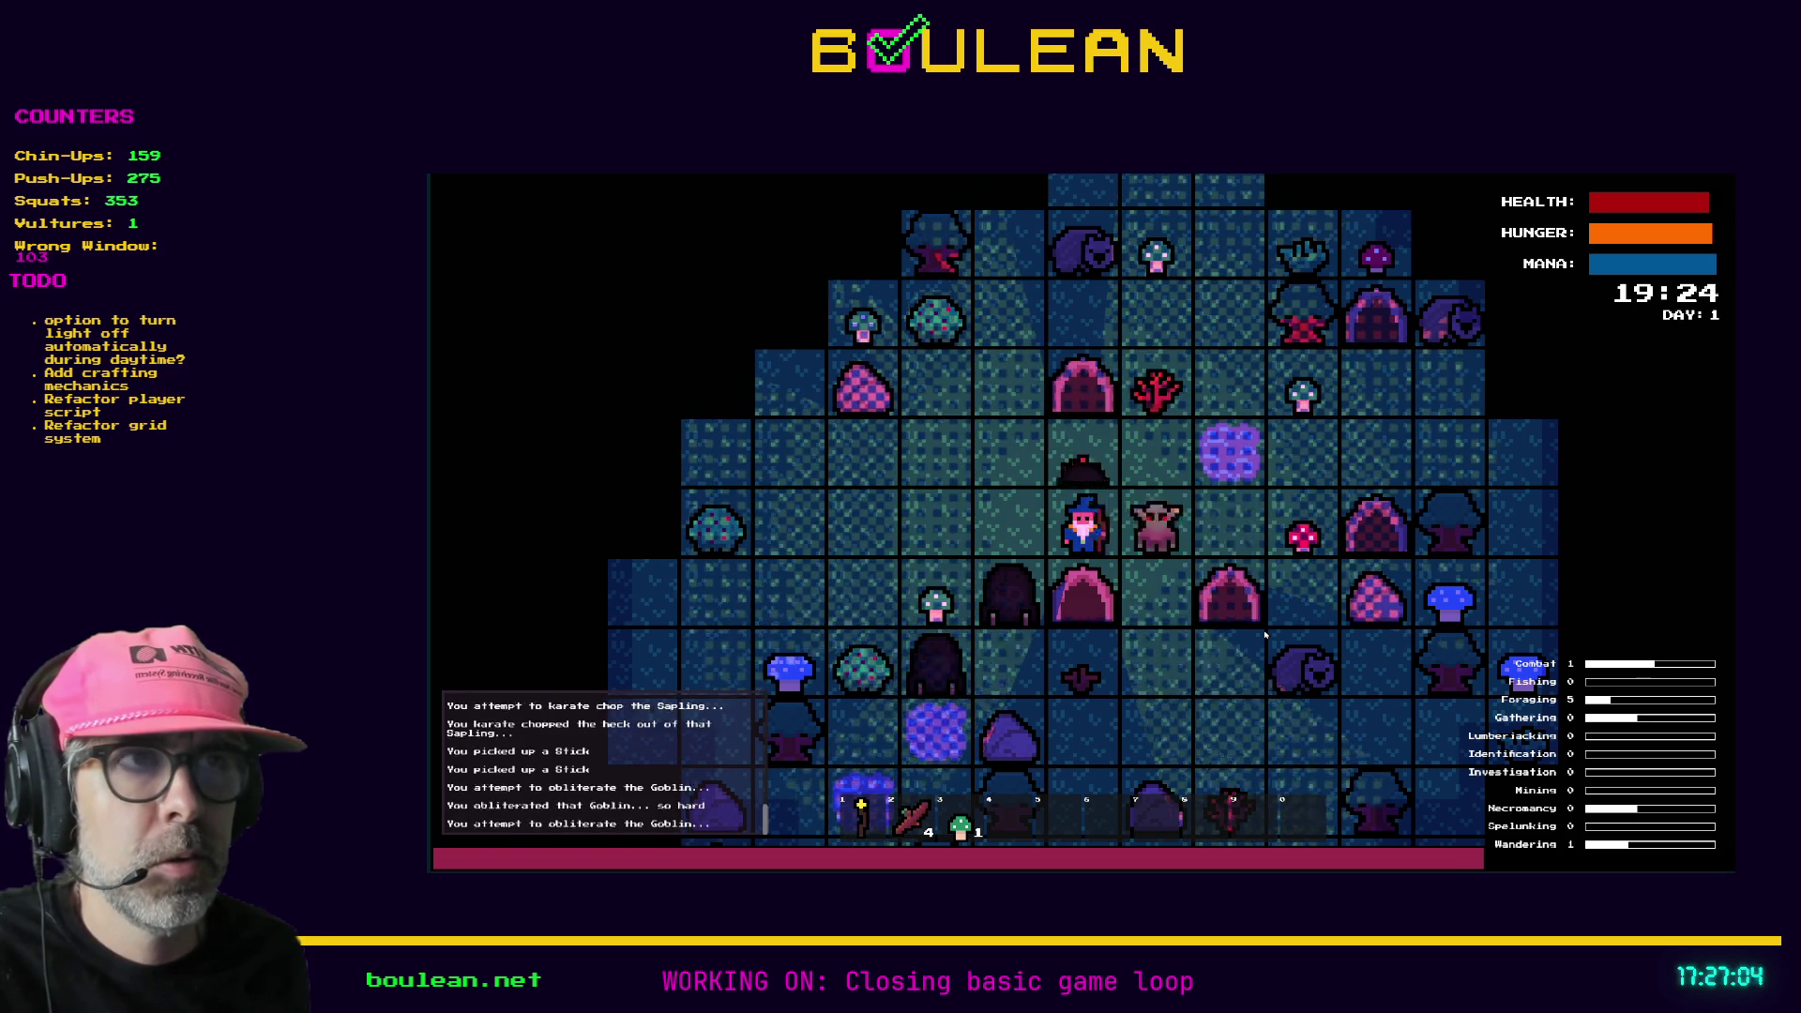
pyautogui.press('Right')
pyautogui.press('Right')
pyautogui.press('Right')
pyautogui.press('Right')
pyautogui.press('Up')
pyautogui.press('Up')
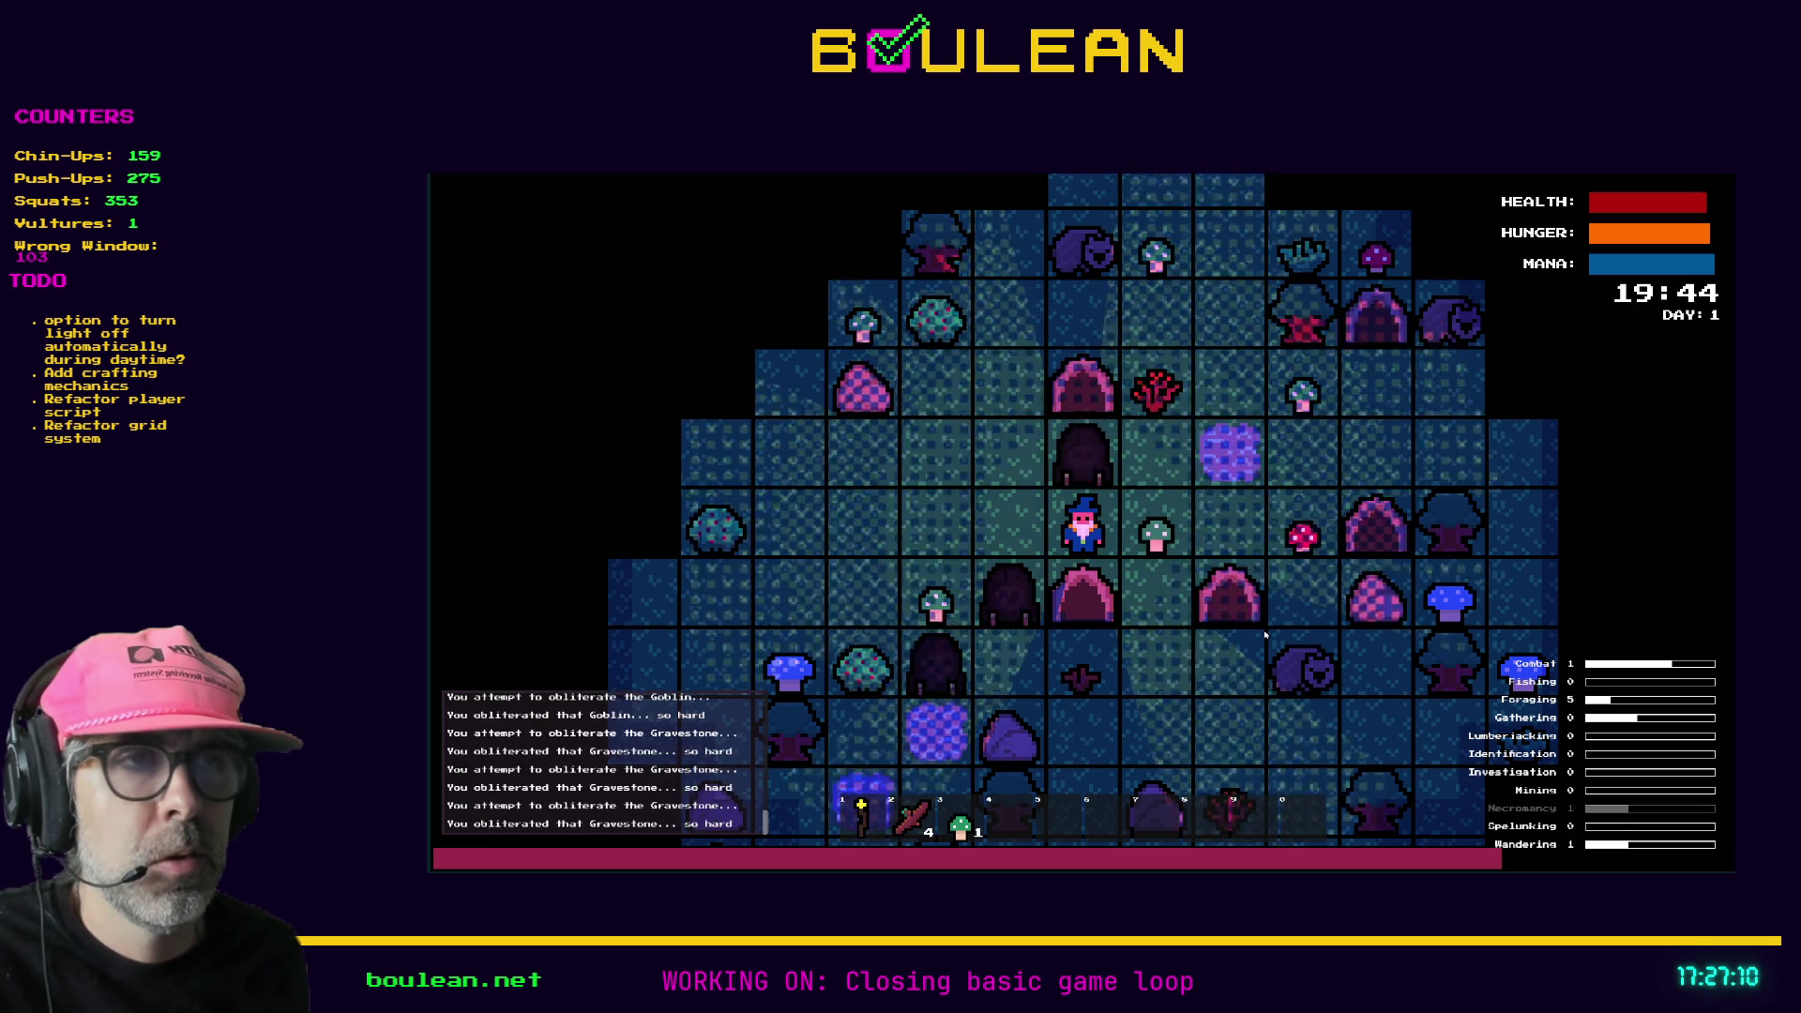
pyautogui.press('c')
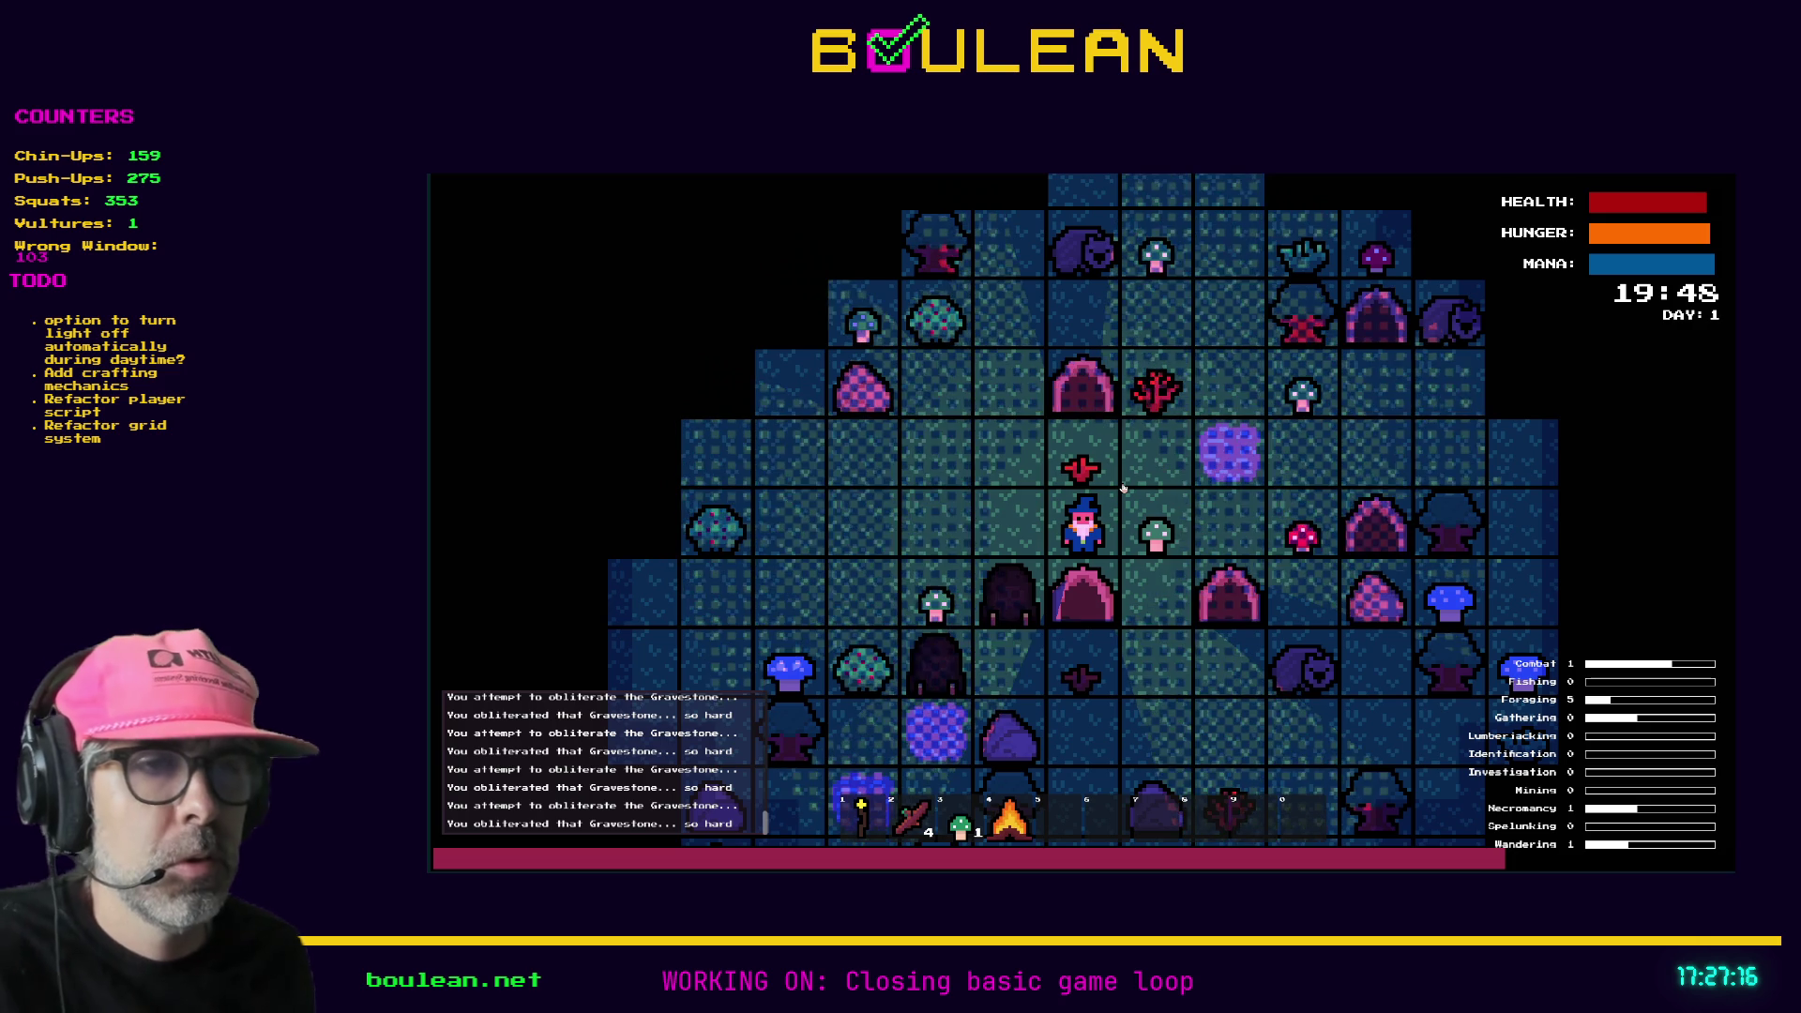
pyautogui.press('Left')
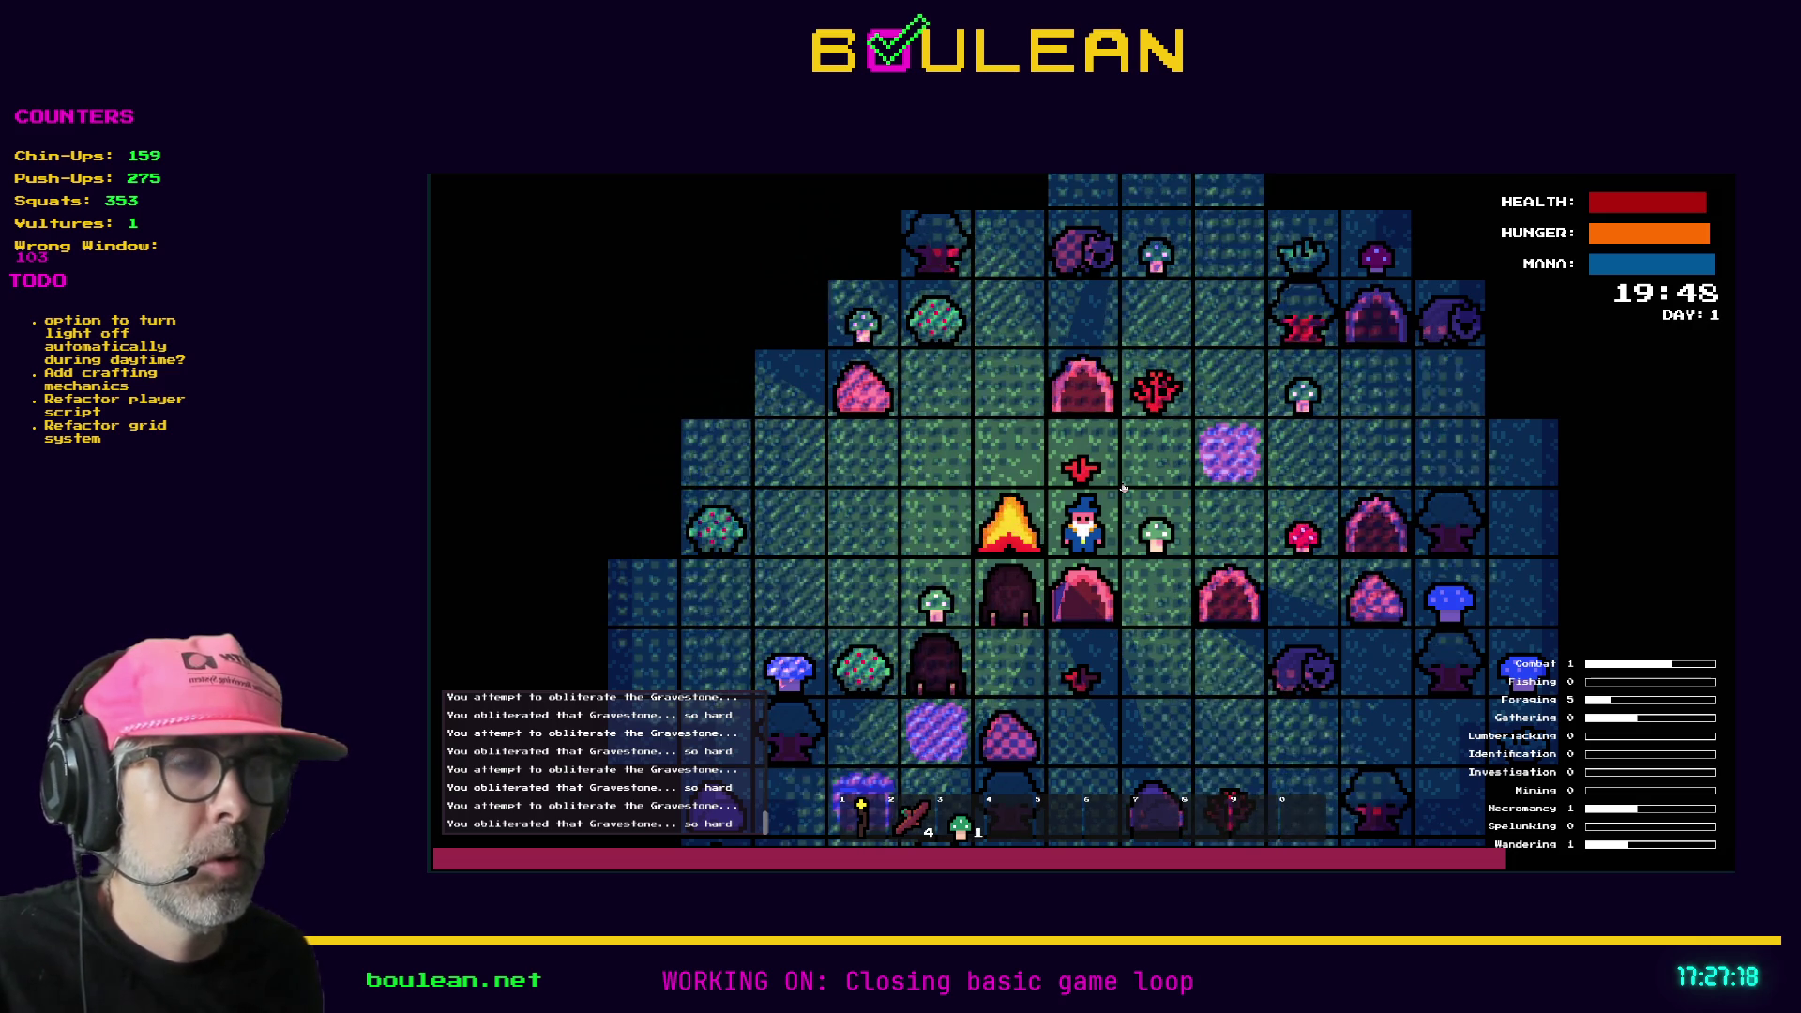
# - Step up, view the crafting recipes without crafting anything, then walk the wizard left and up
pyautogui.press('Up')
pyautogui.press('c')
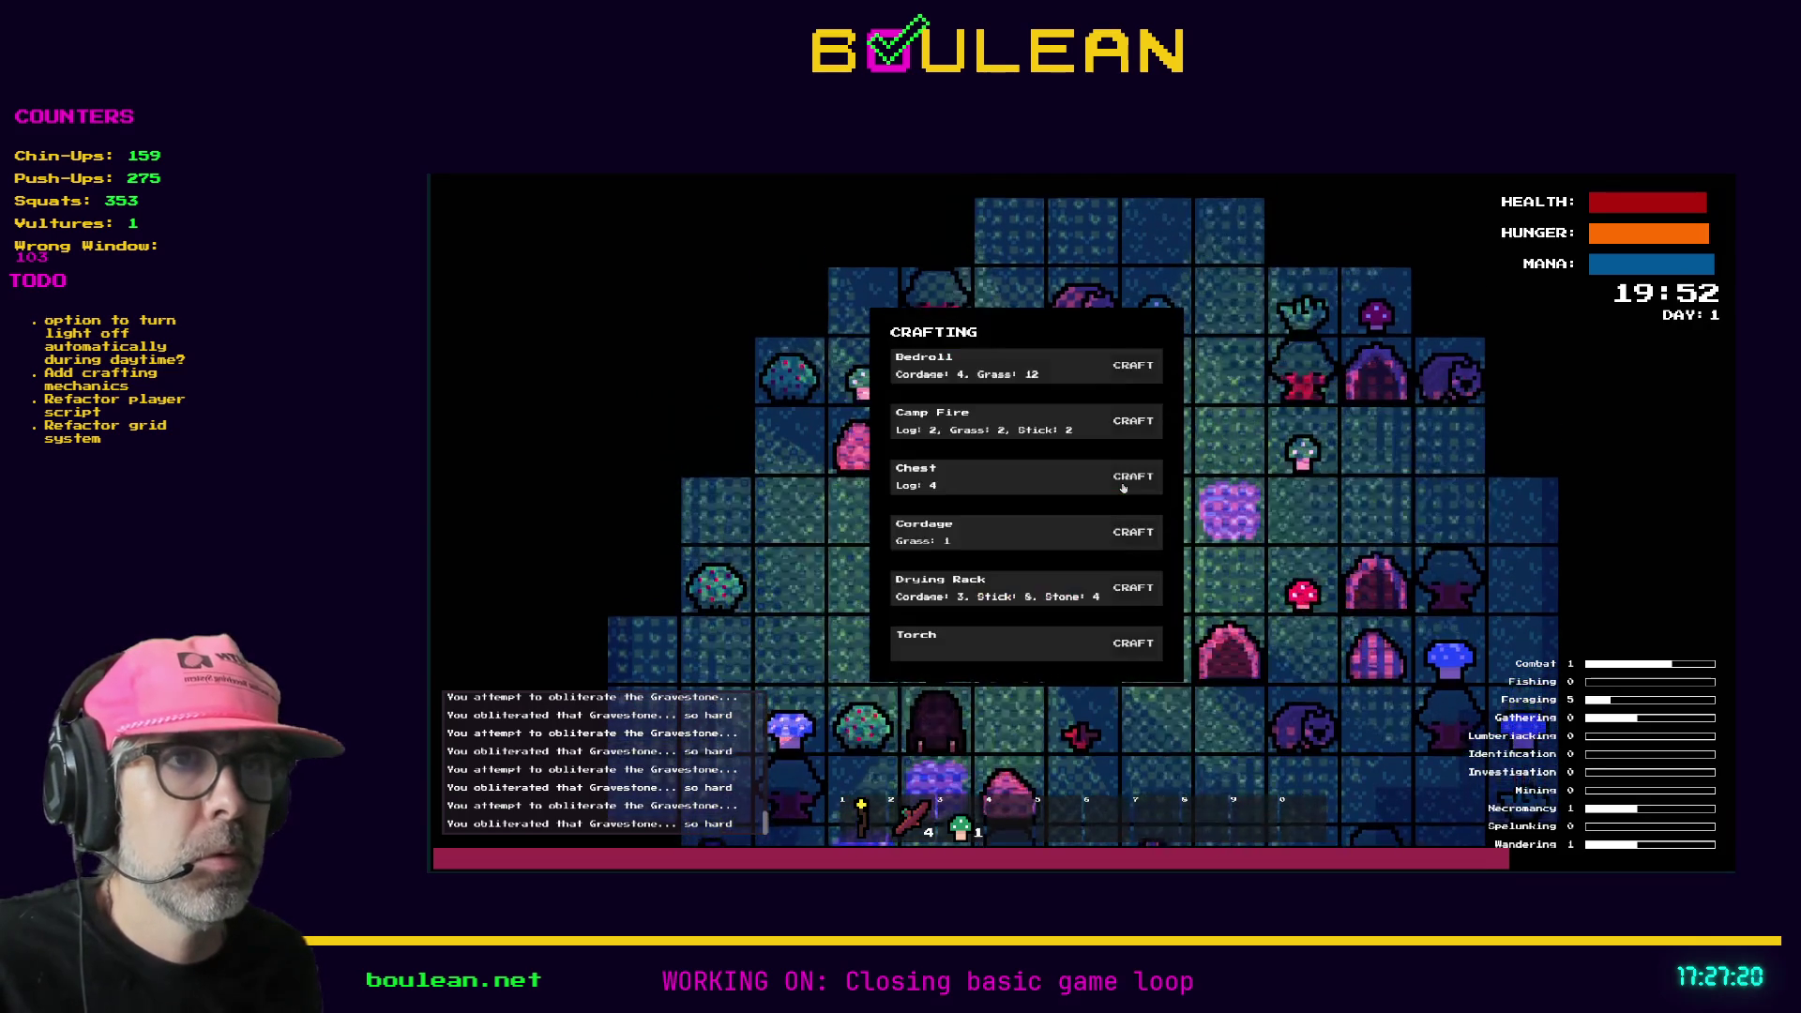
pyautogui.click(1144, 590)
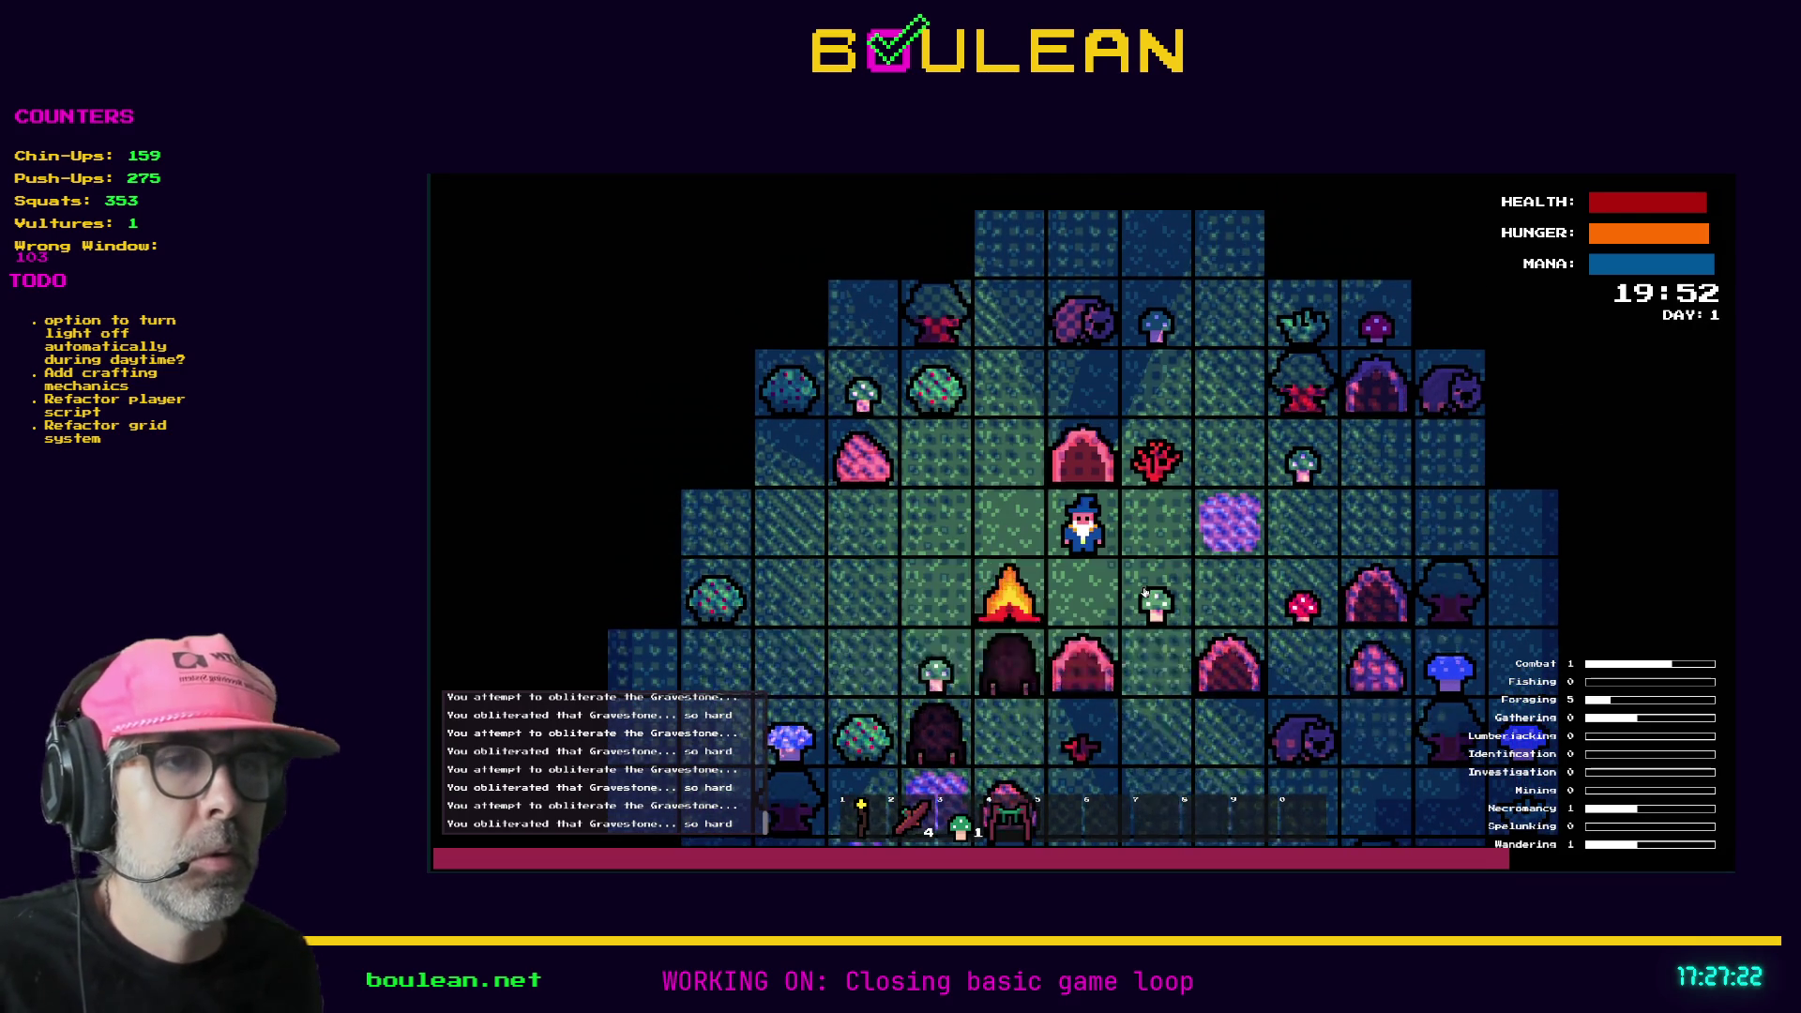
pyautogui.press('Left')
pyautogui.press('Left')
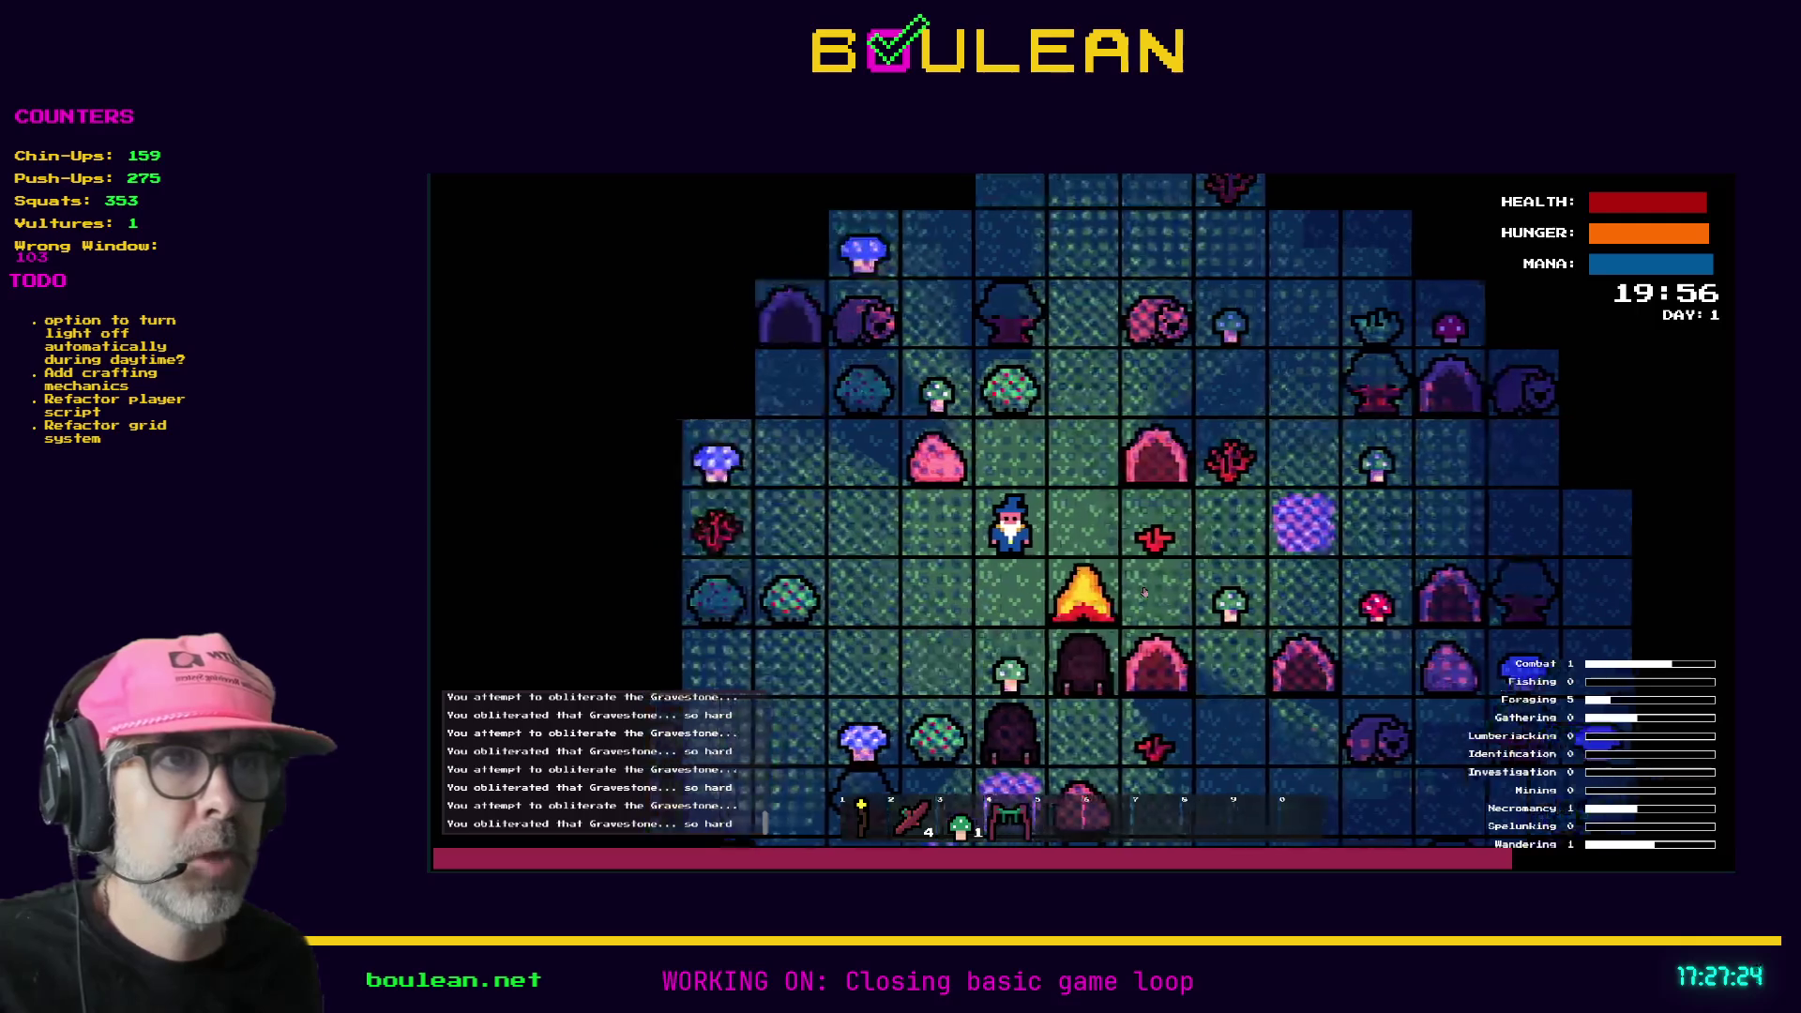
pyautogui.press('Up')
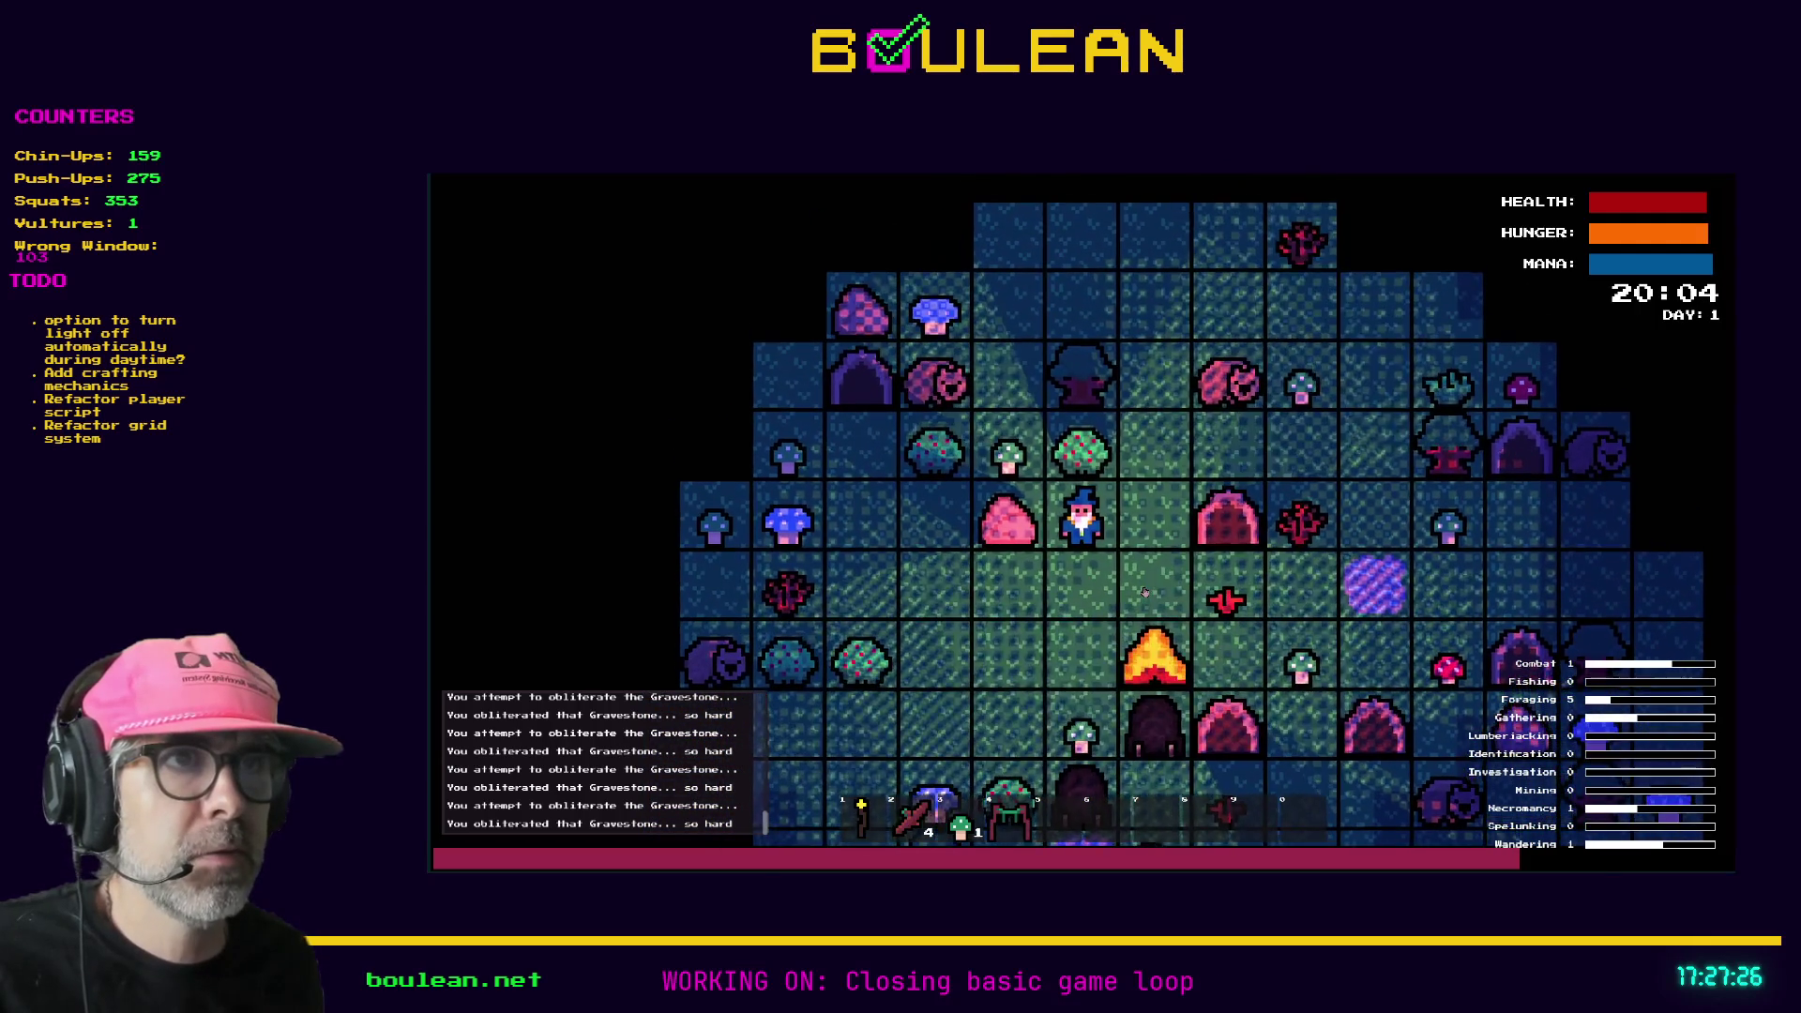
pyautogui.scroll(5, 1145, 592)
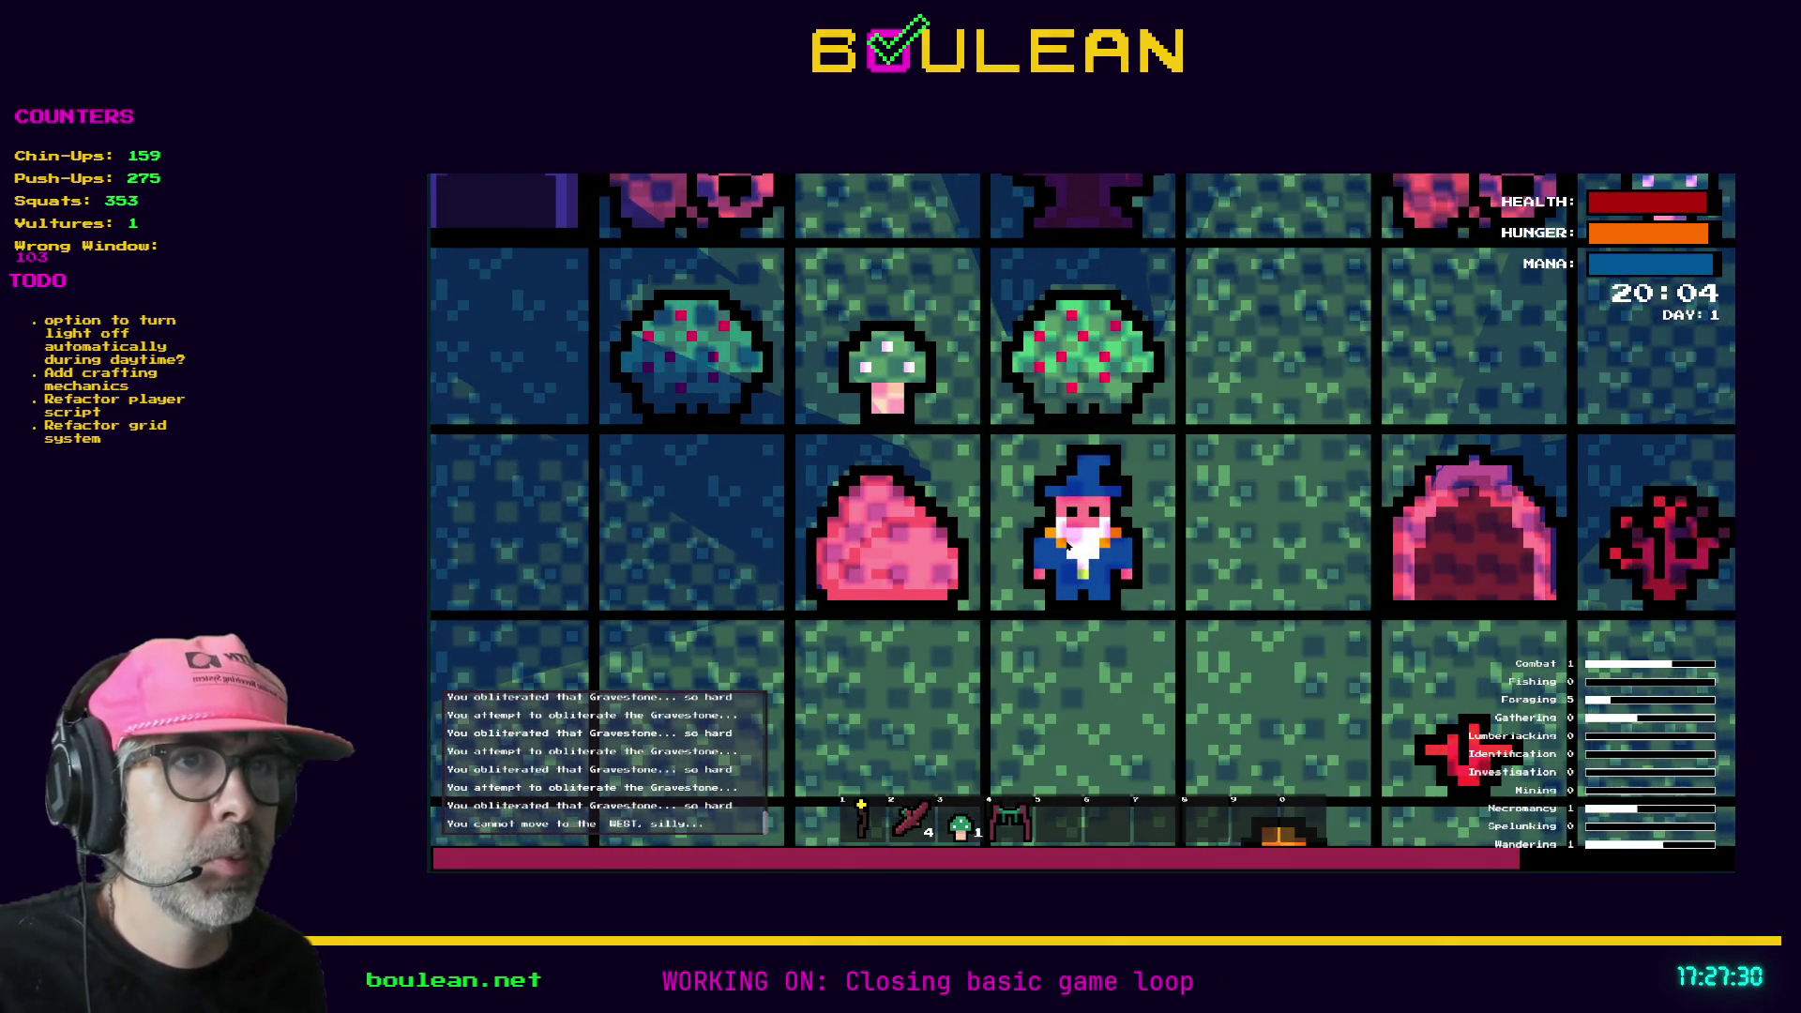
# - Step east, zoom in, place the arch structure above the wizard, then move east and north beside it
pyautogui.press('Right')
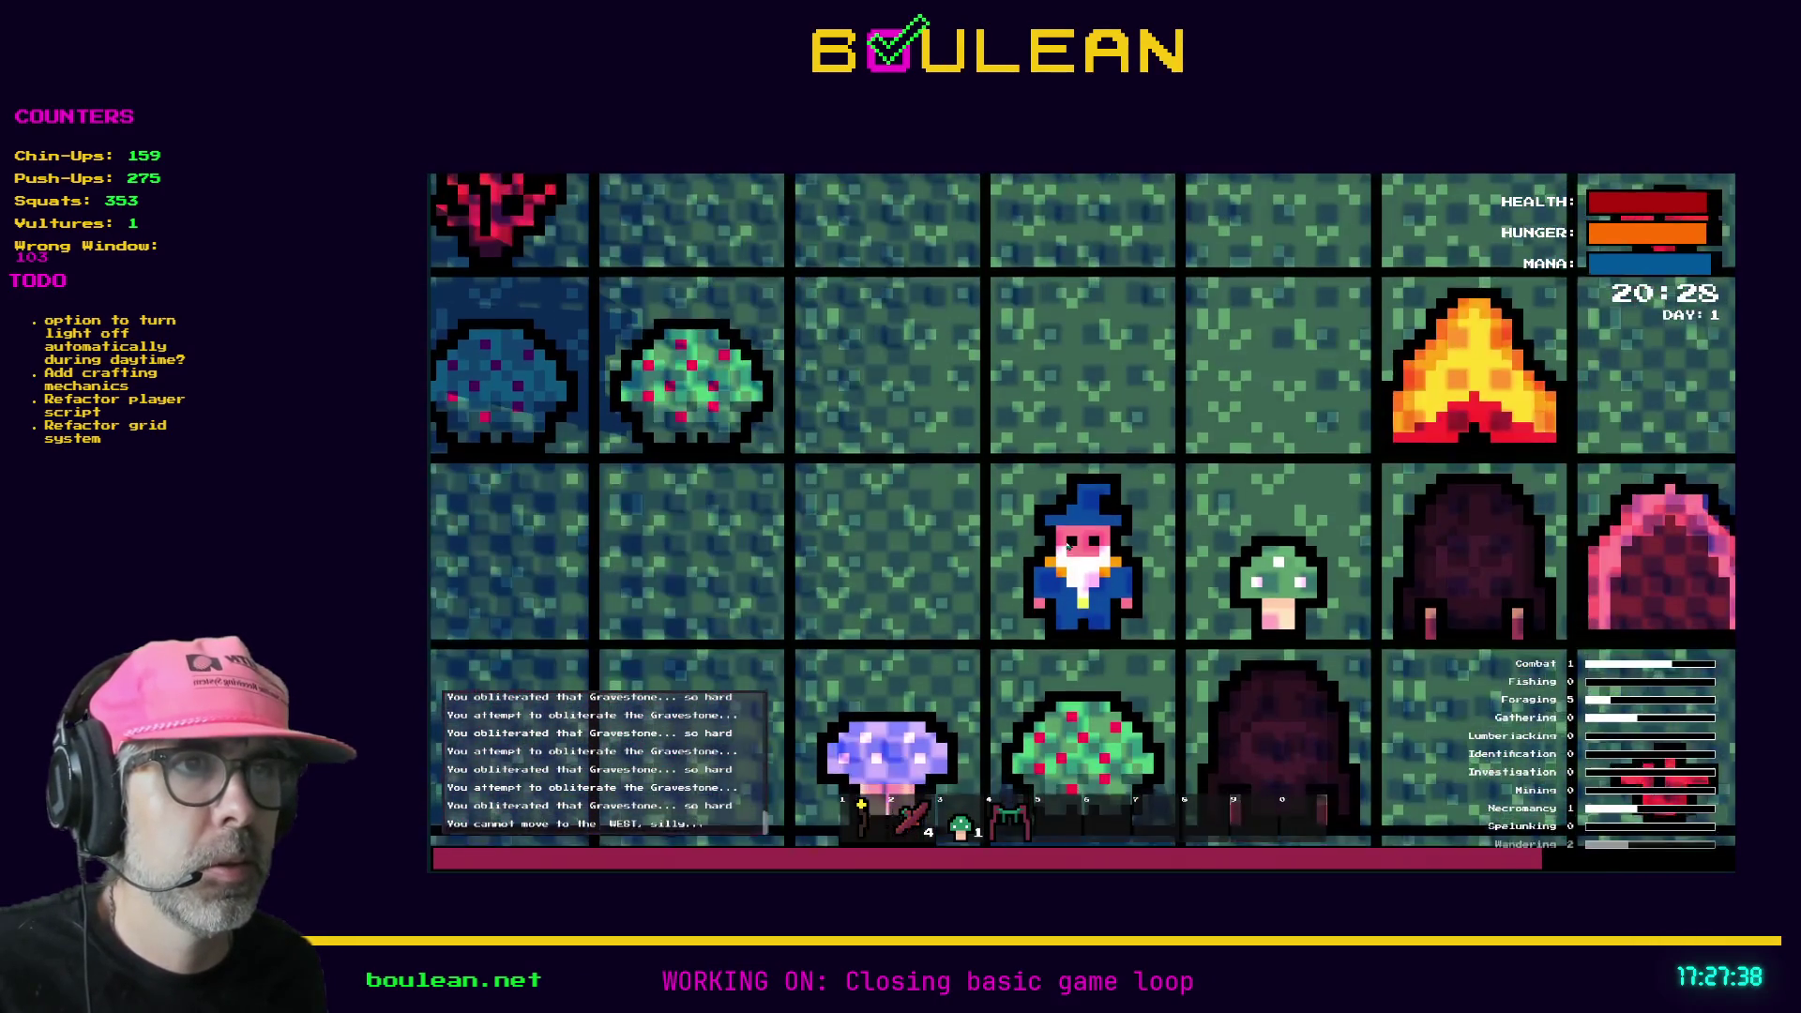
pyautogui.scroll(2, 1067, 545)
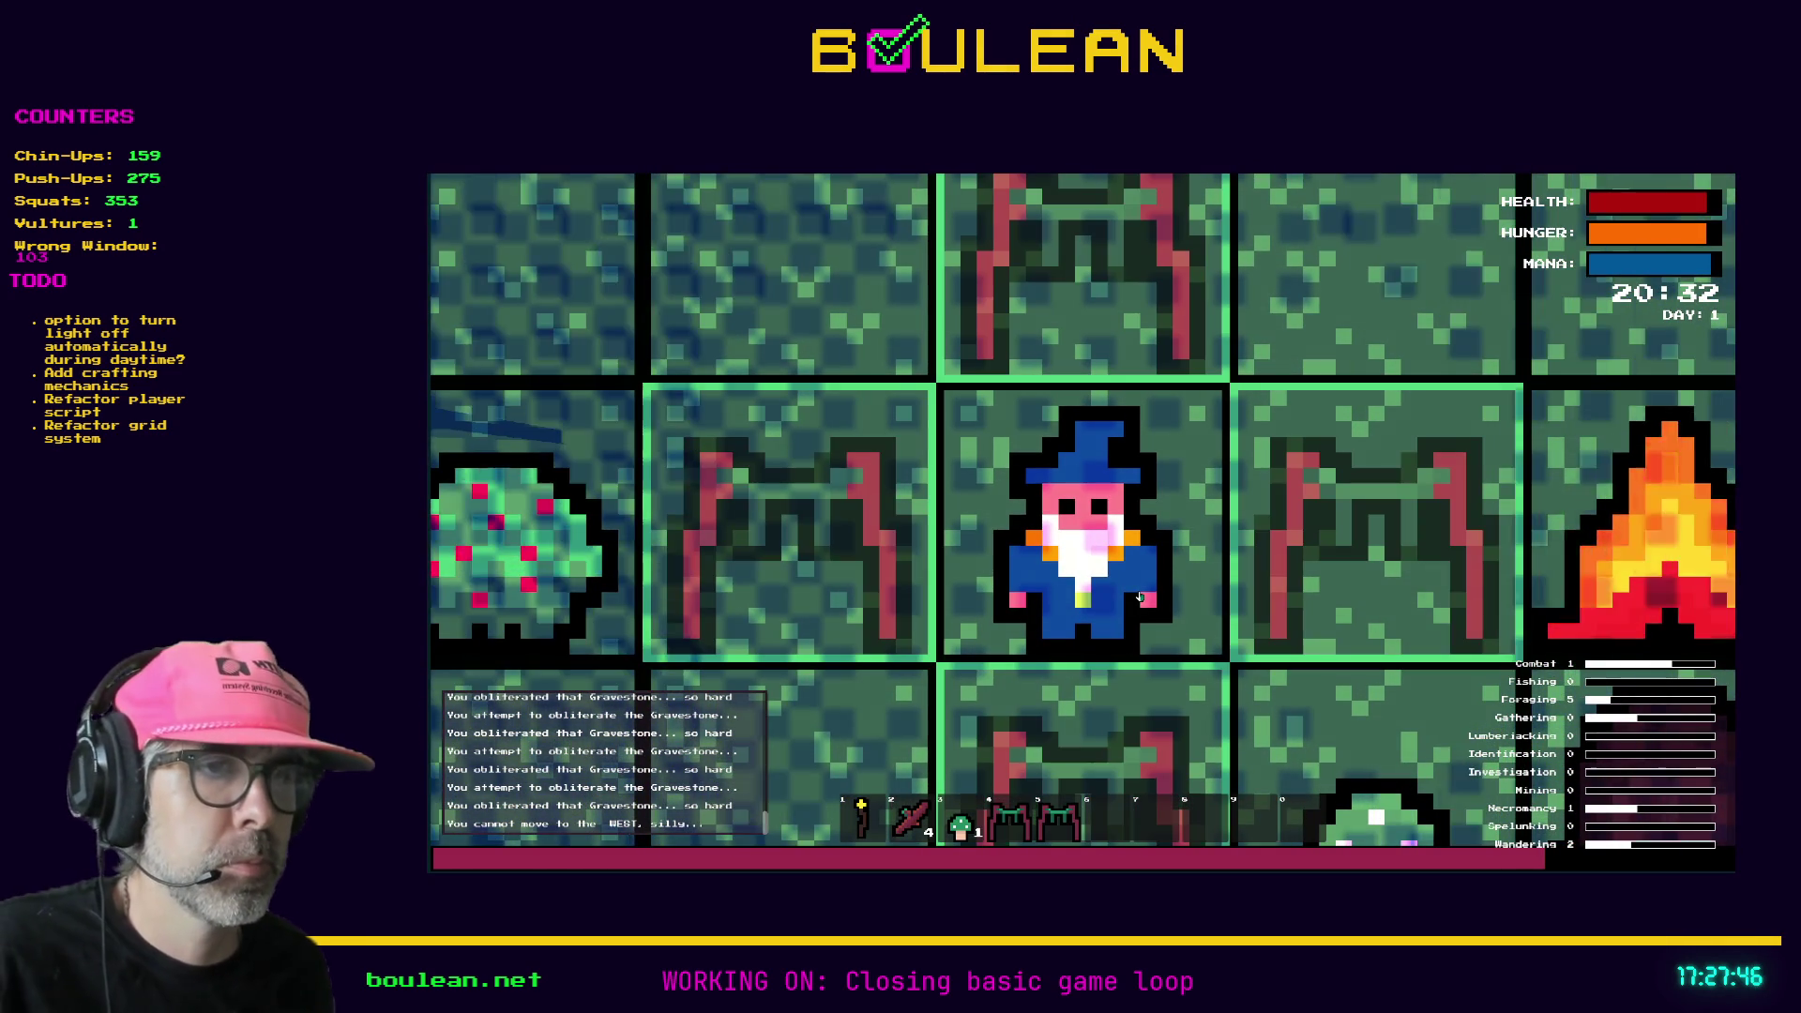
pyautogui.press('Escape')
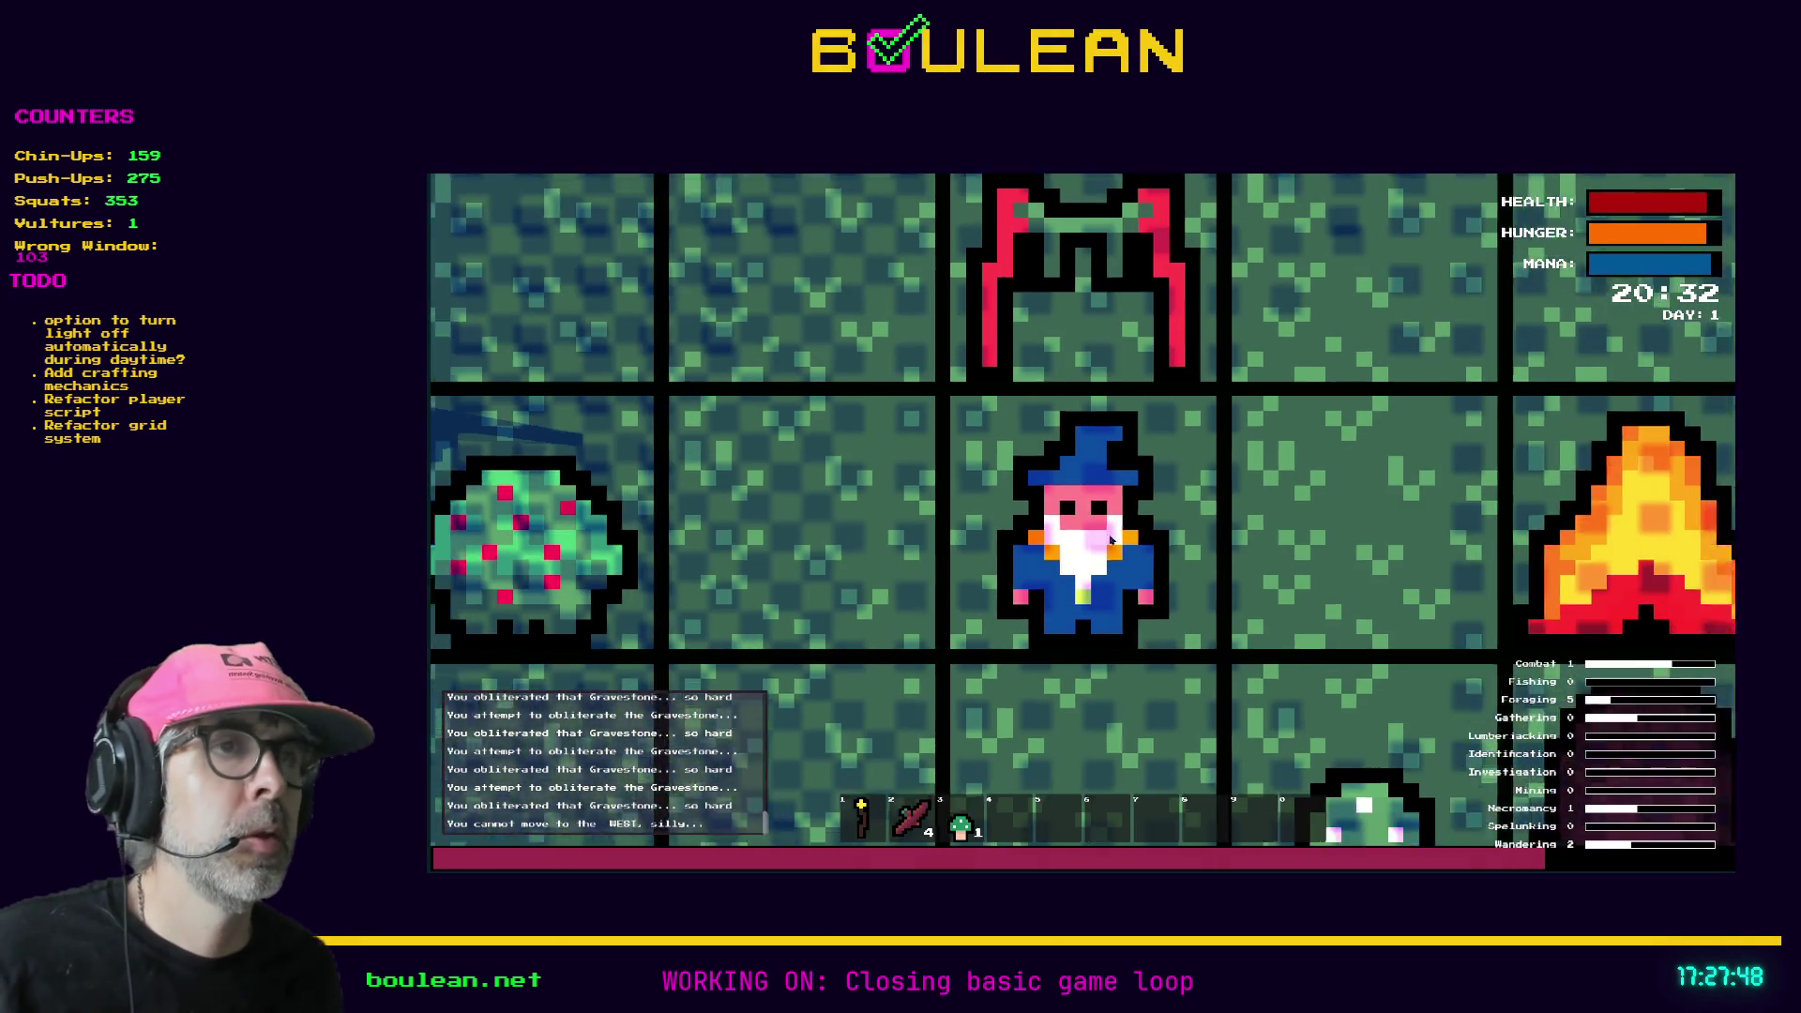
pyautogui.press('Right')
pyautogui.press('Up')
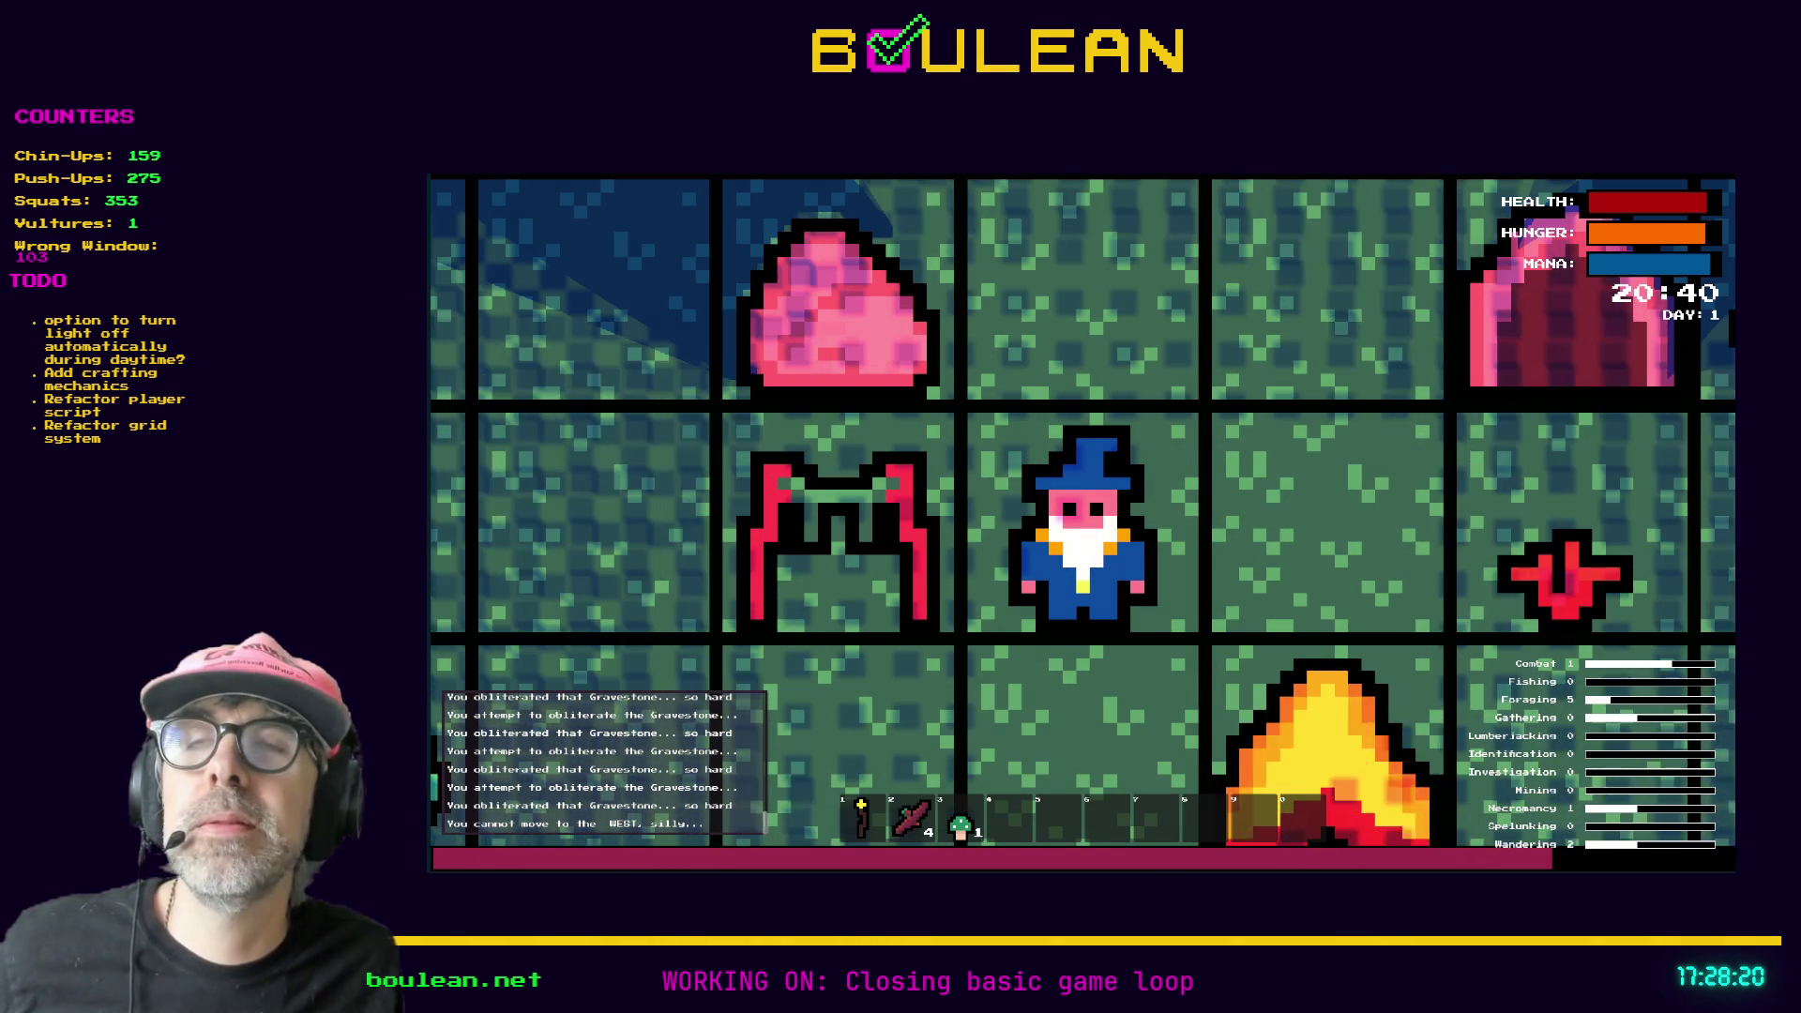
# - Stop the running game and paste the itch.io Scream Jam 2025 address into a new browser tab
pyautogui.press('9')
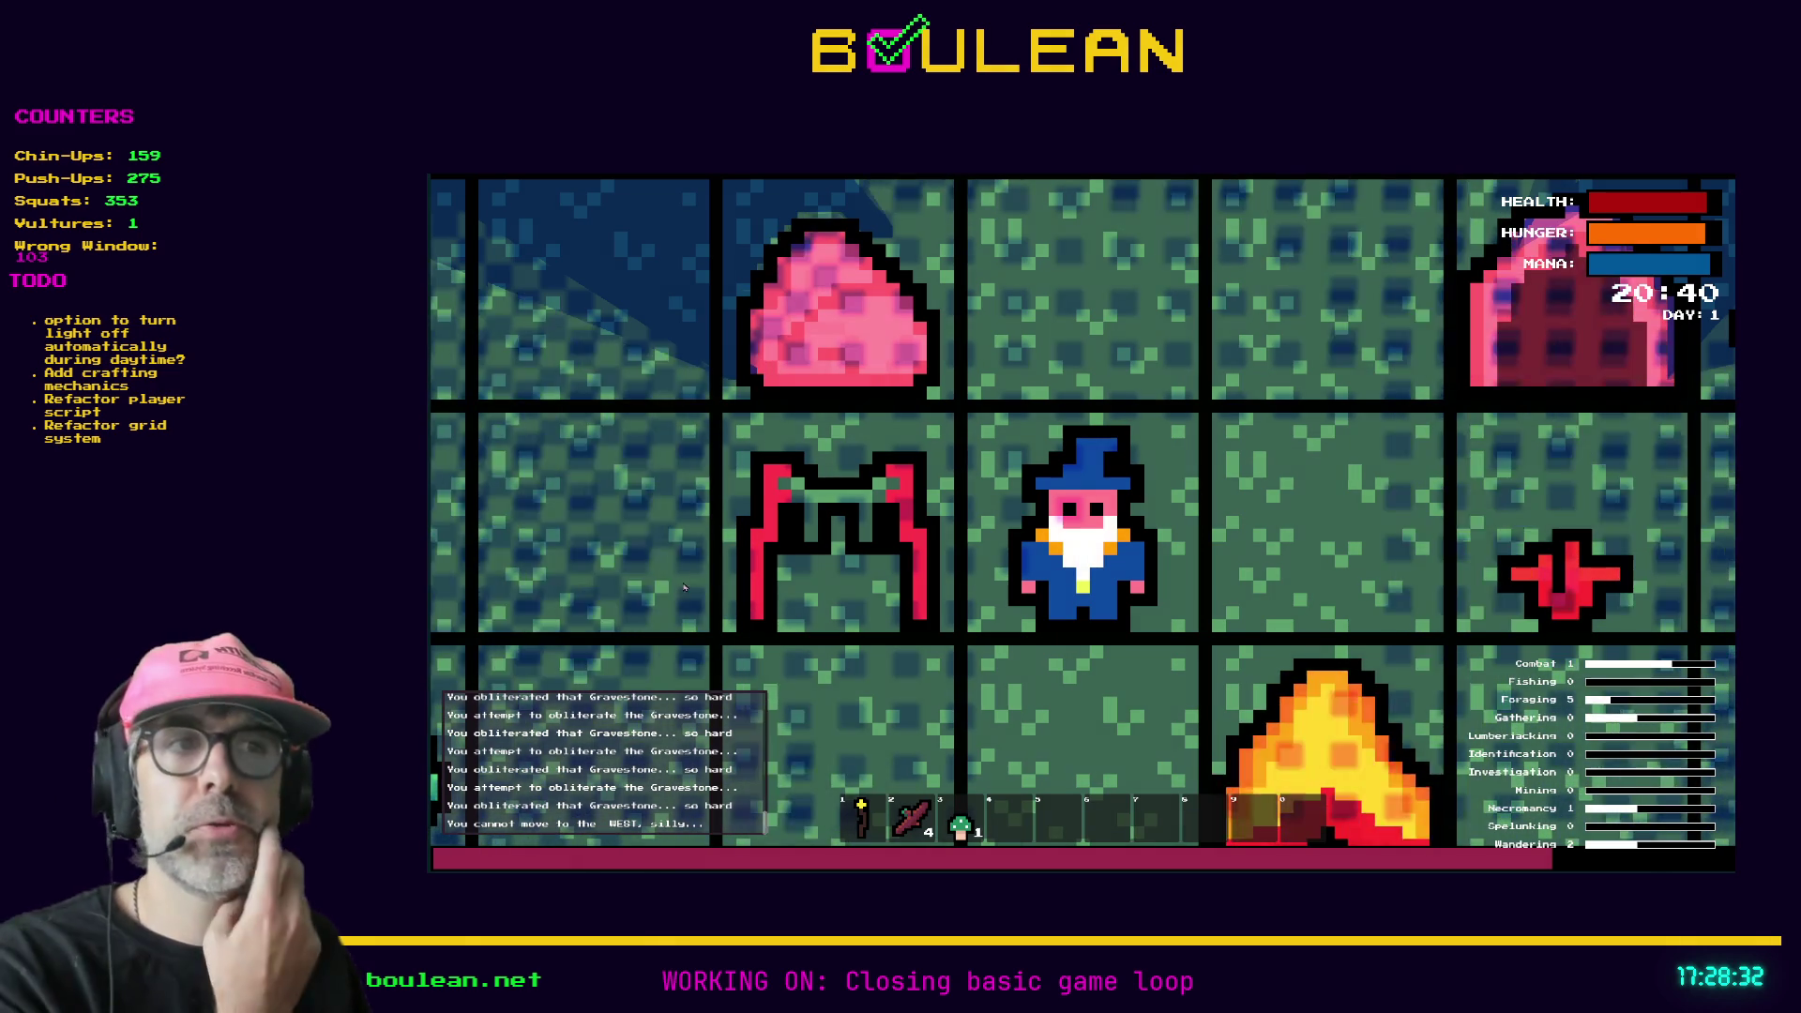
pyautogui.press('Escape')
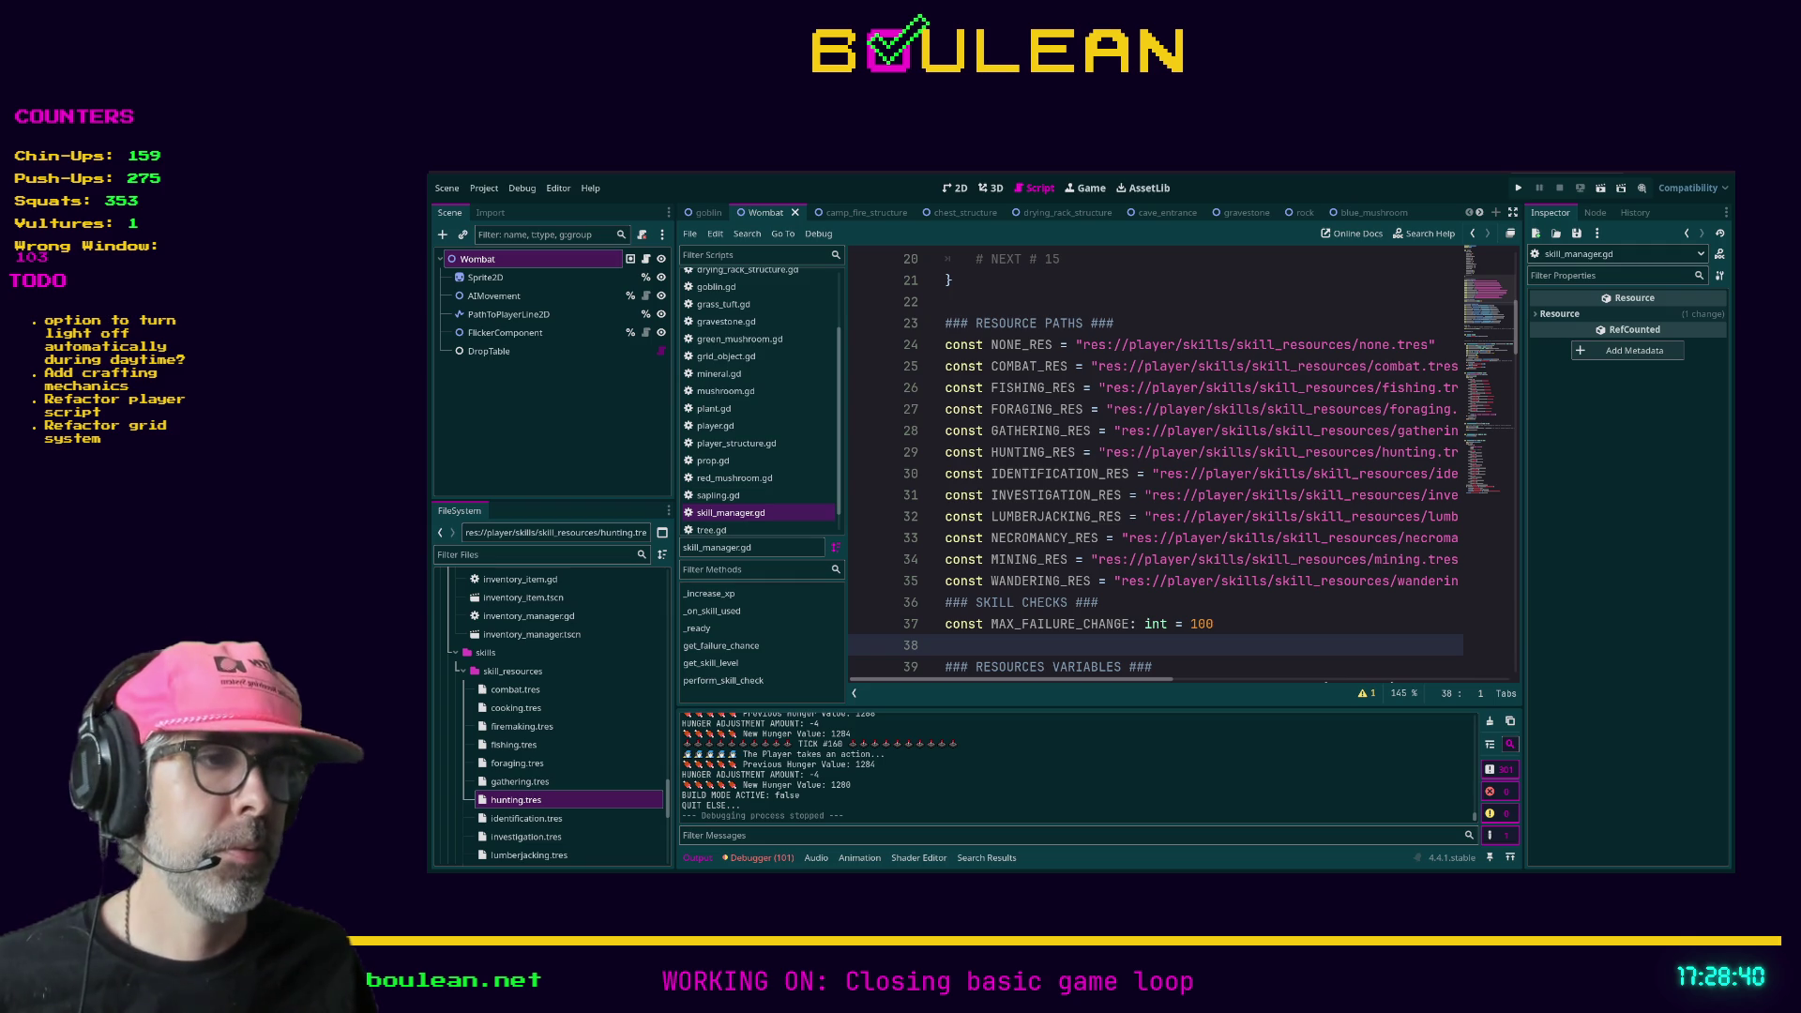
pyautogui.click(1676, 176)
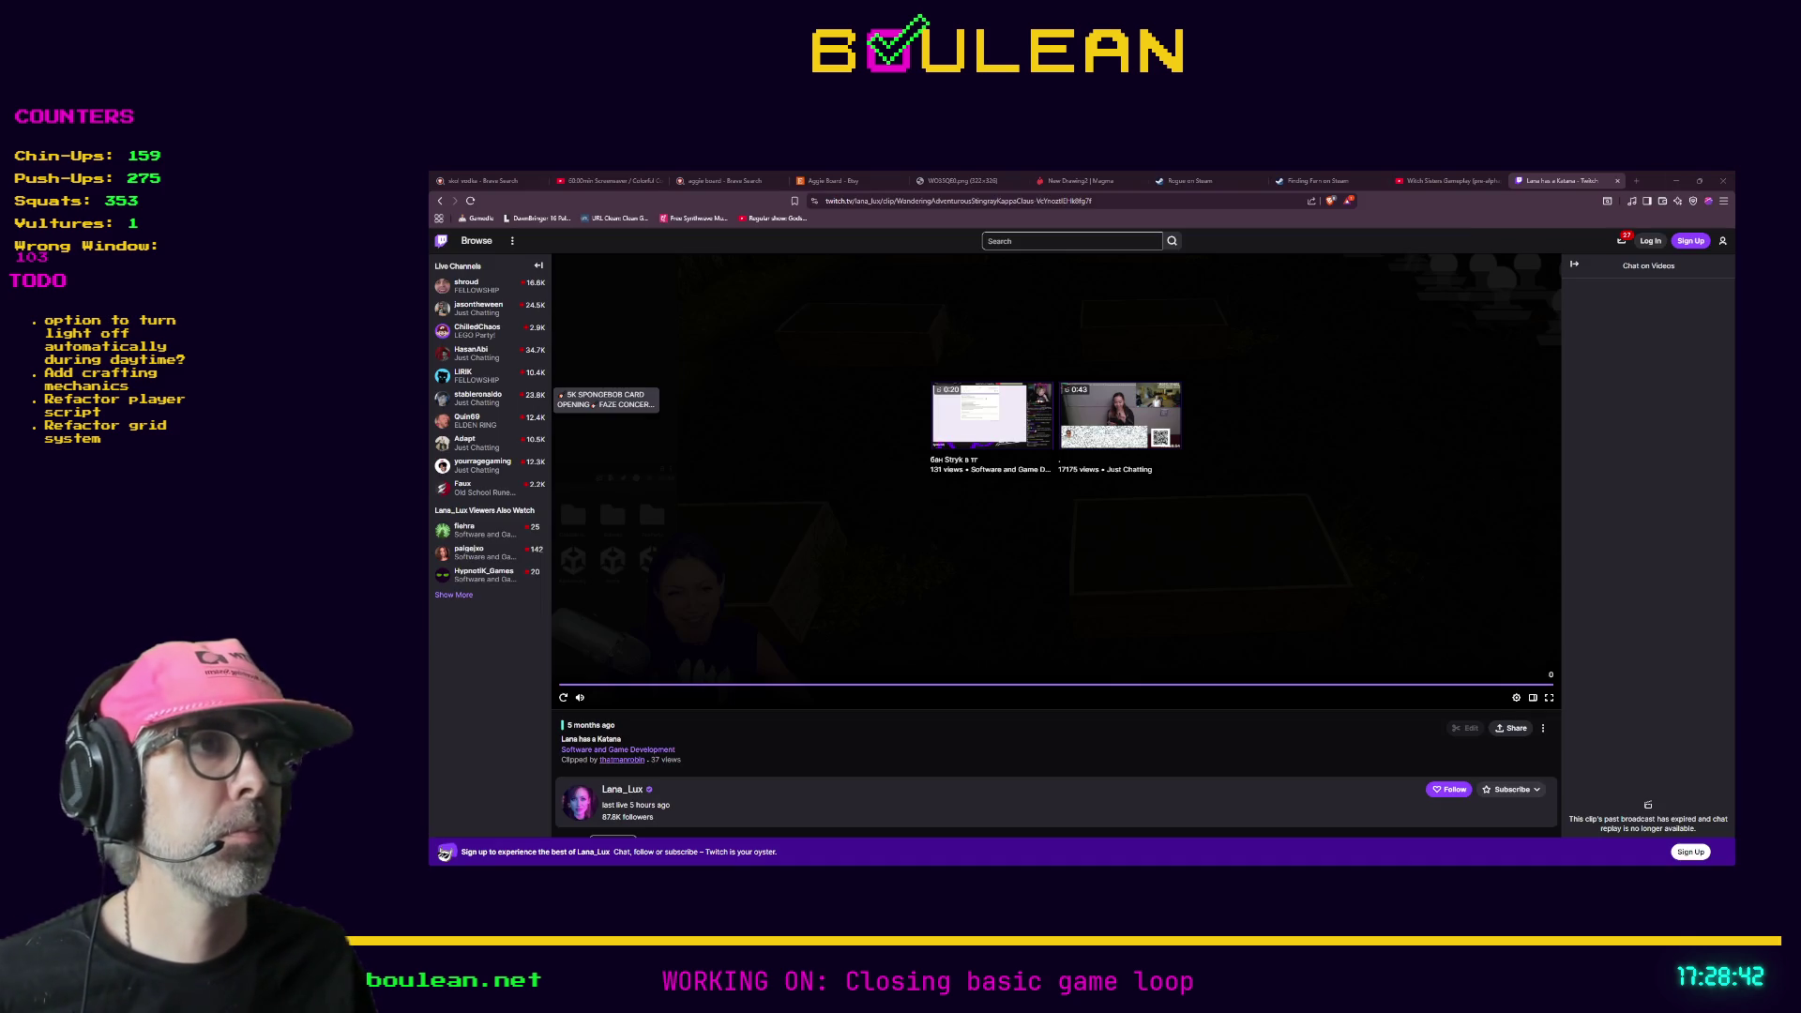
pyautogui.hotkey('ctrl', 't')
pyautogui.hotkey('ctrl', 'v')
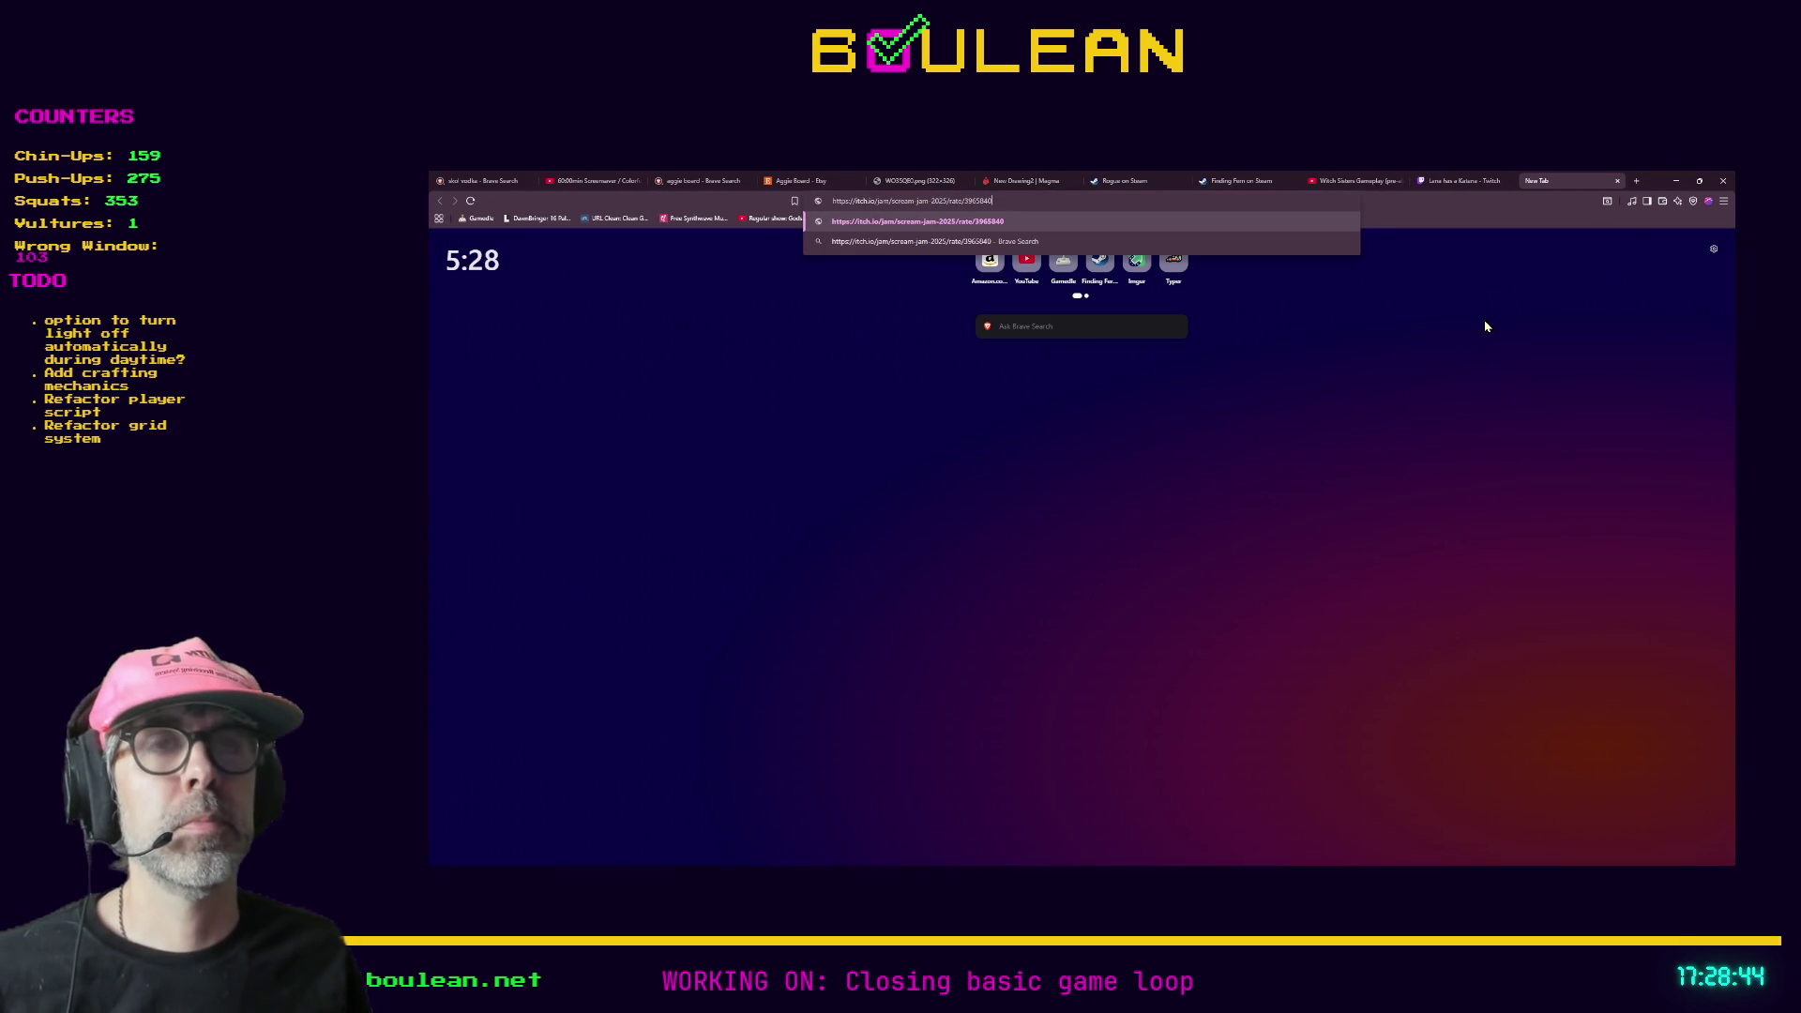
# - Load The Night Shift's Scream Jam 2025 rating page and visit its itch.io game page
pyautogui.press('Return')
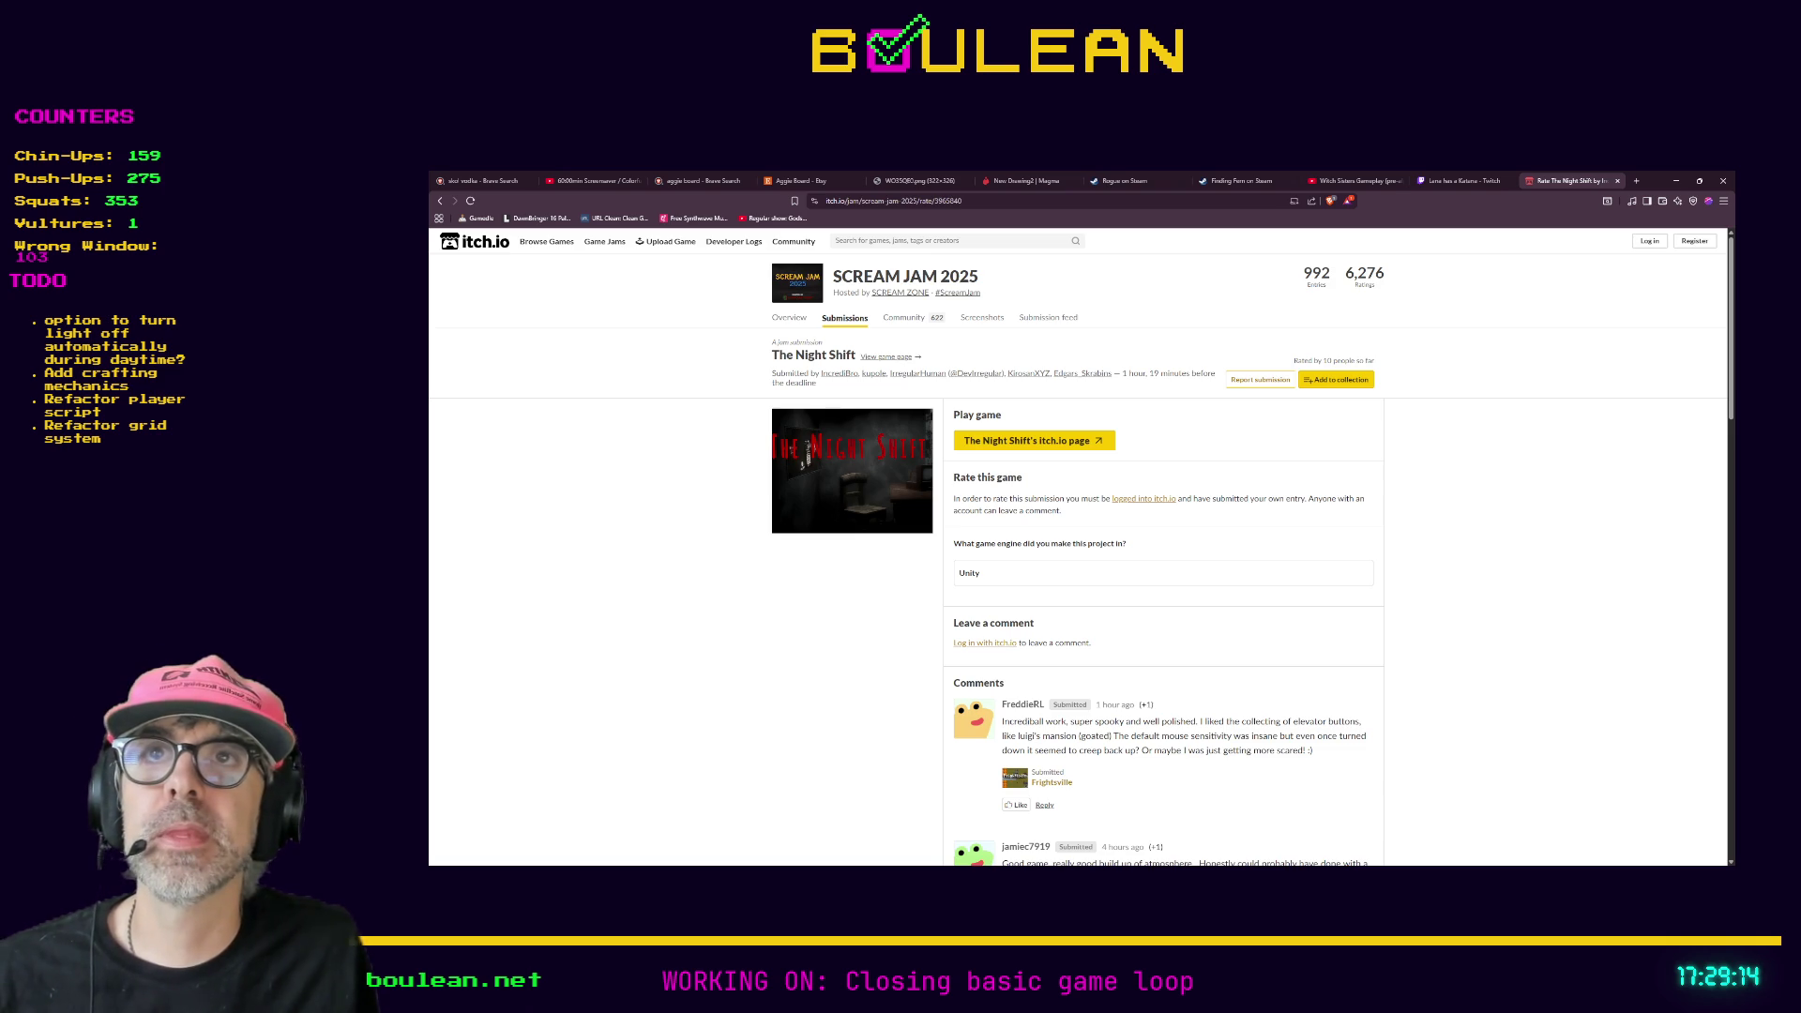
pyautogui.hotkey('alt', 'Tab')
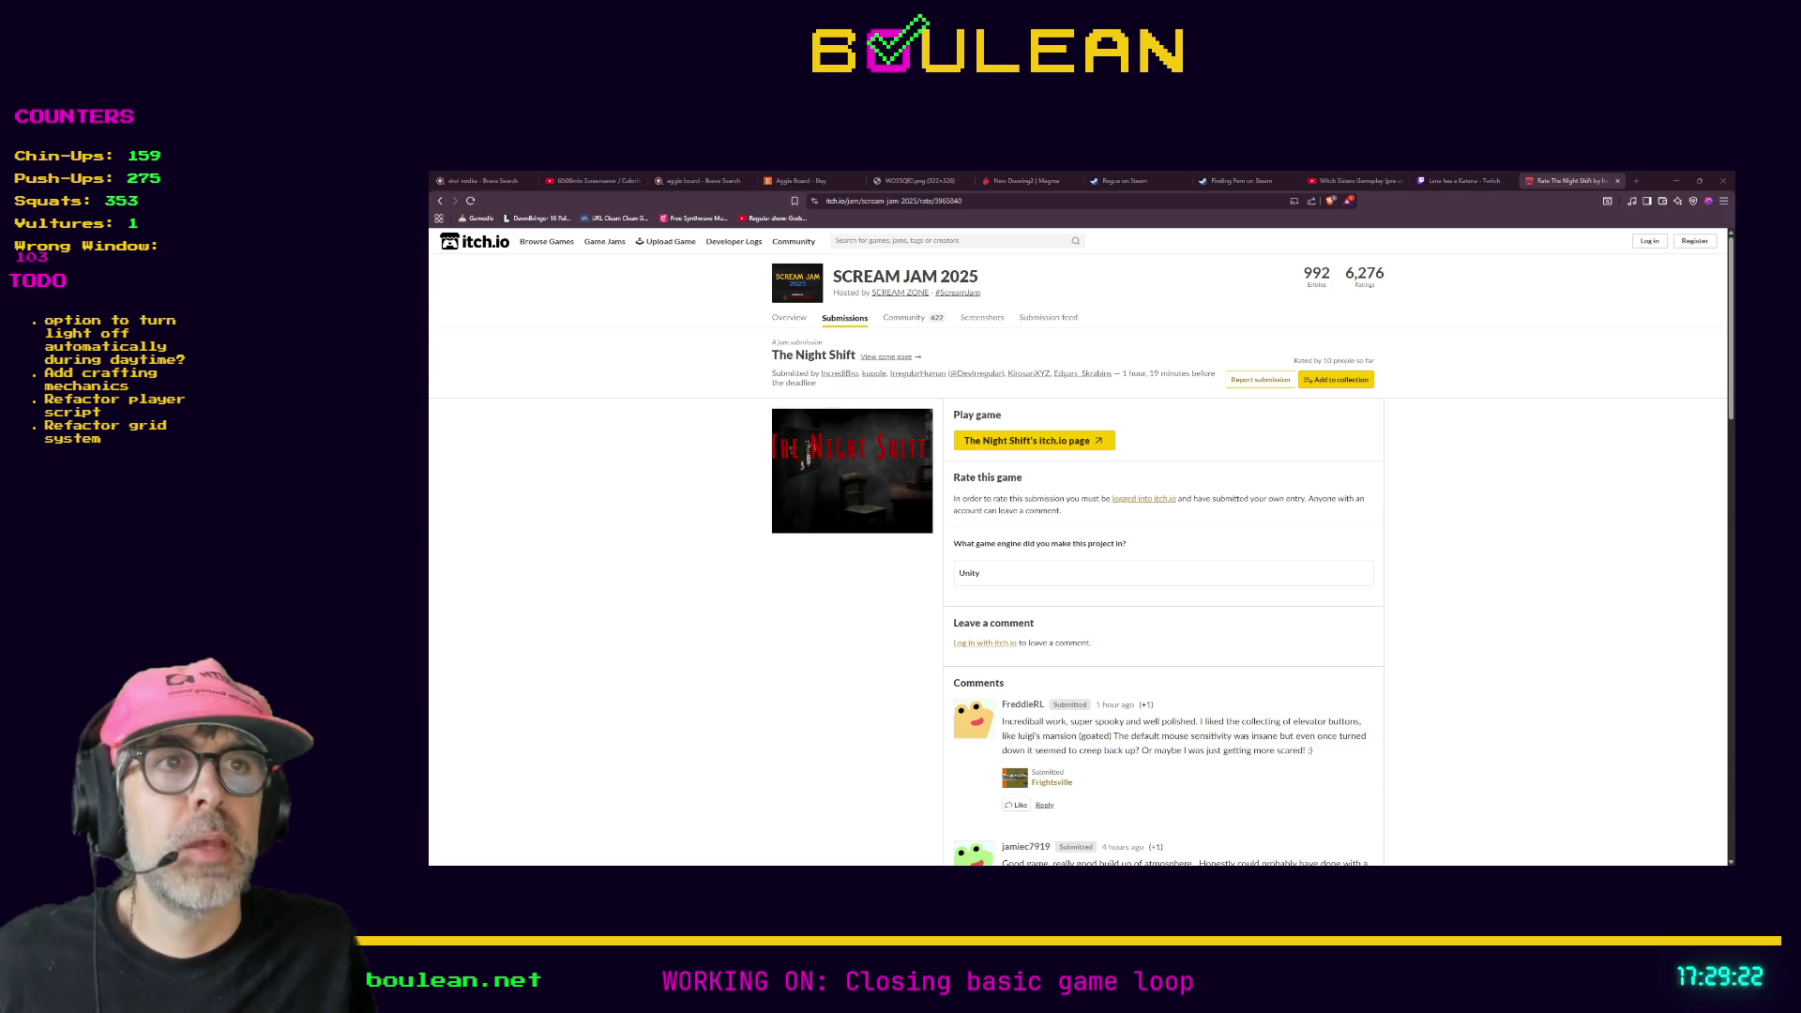
pyautogui.scroll(-2, 1077, 544)
pyautogui.scroll(2, 1077, 544)
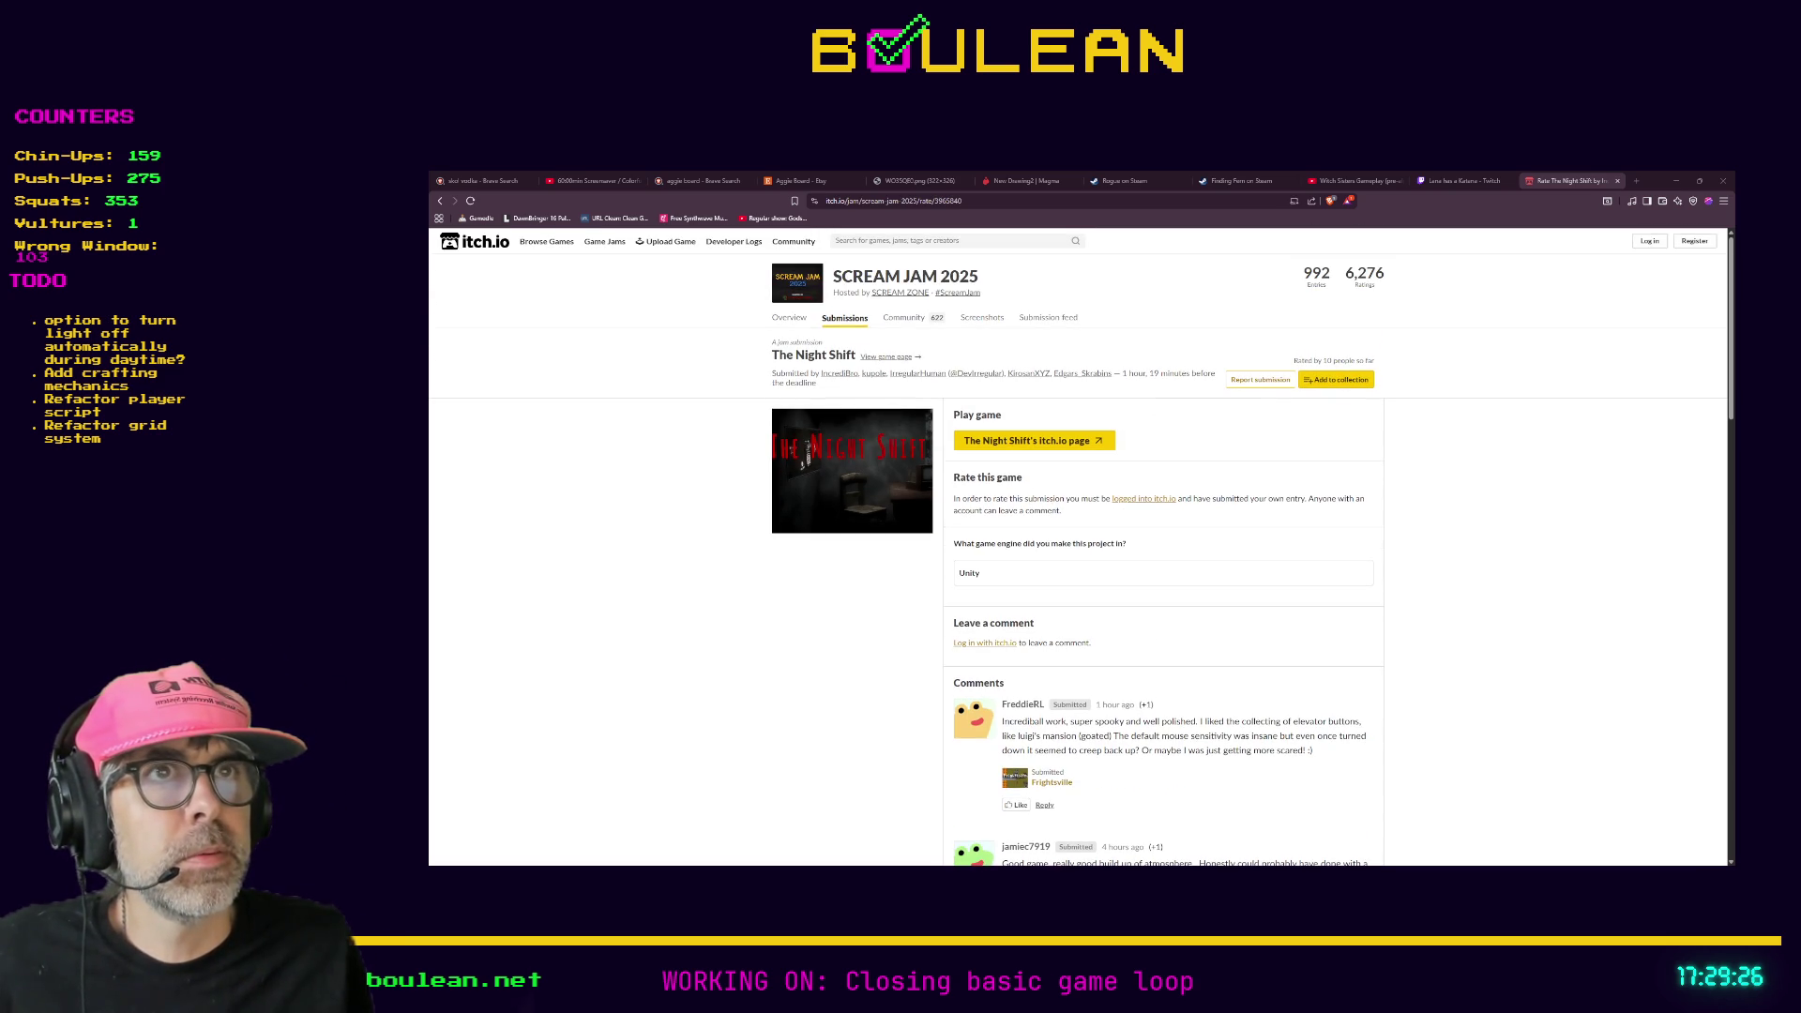
pyautogui.click(1037, 441)
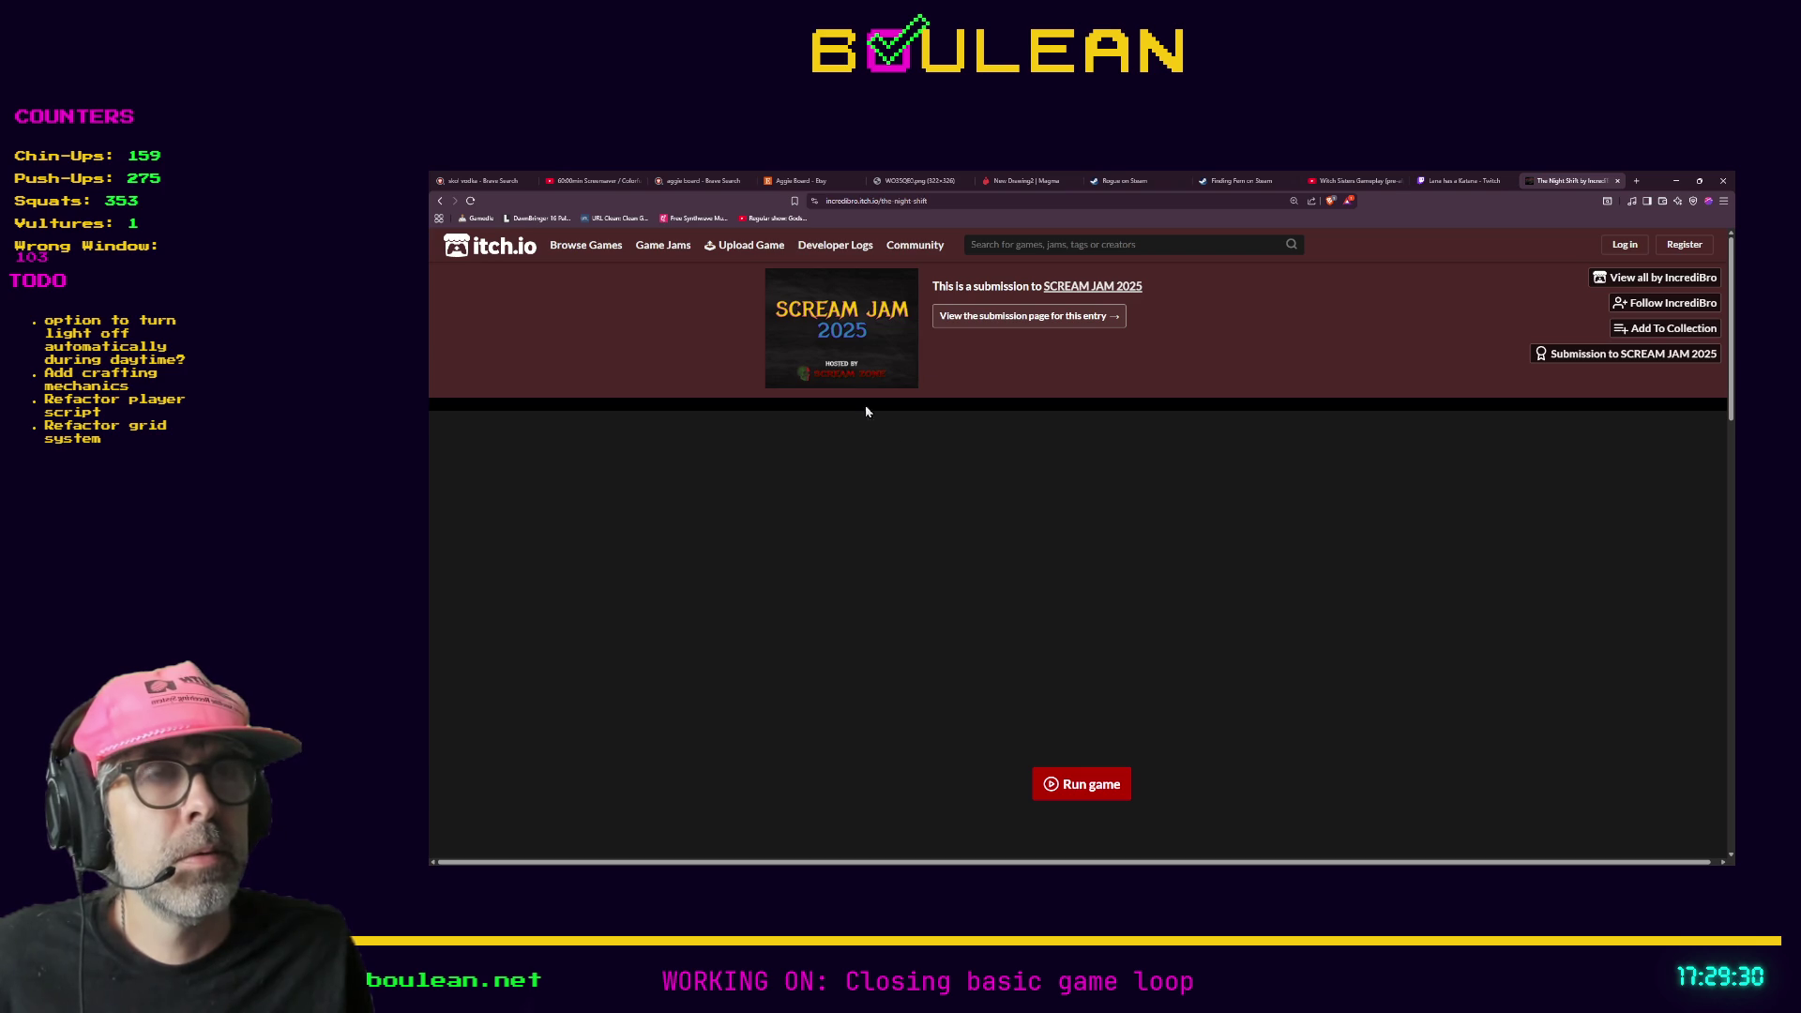
pyautogui.click(977, 318)
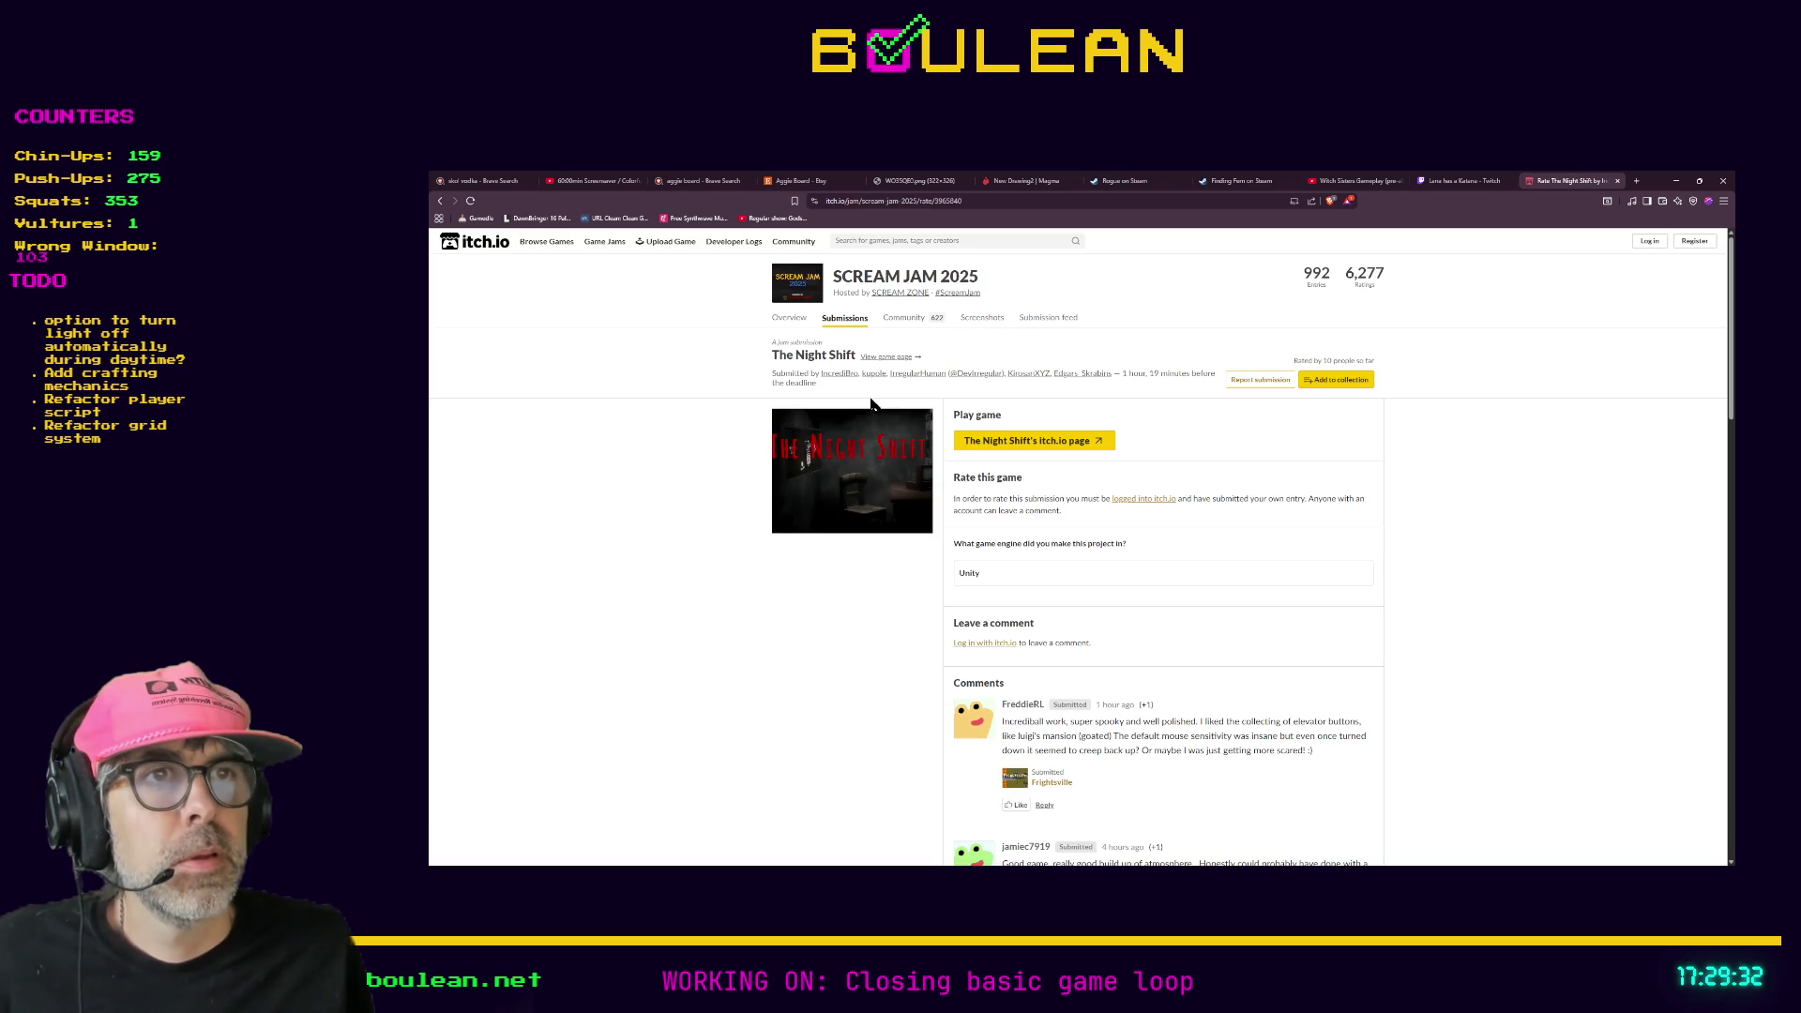
pyautogui.scroll(-1, 815, 477)
pyautogui.scroll(1, 815, 476)
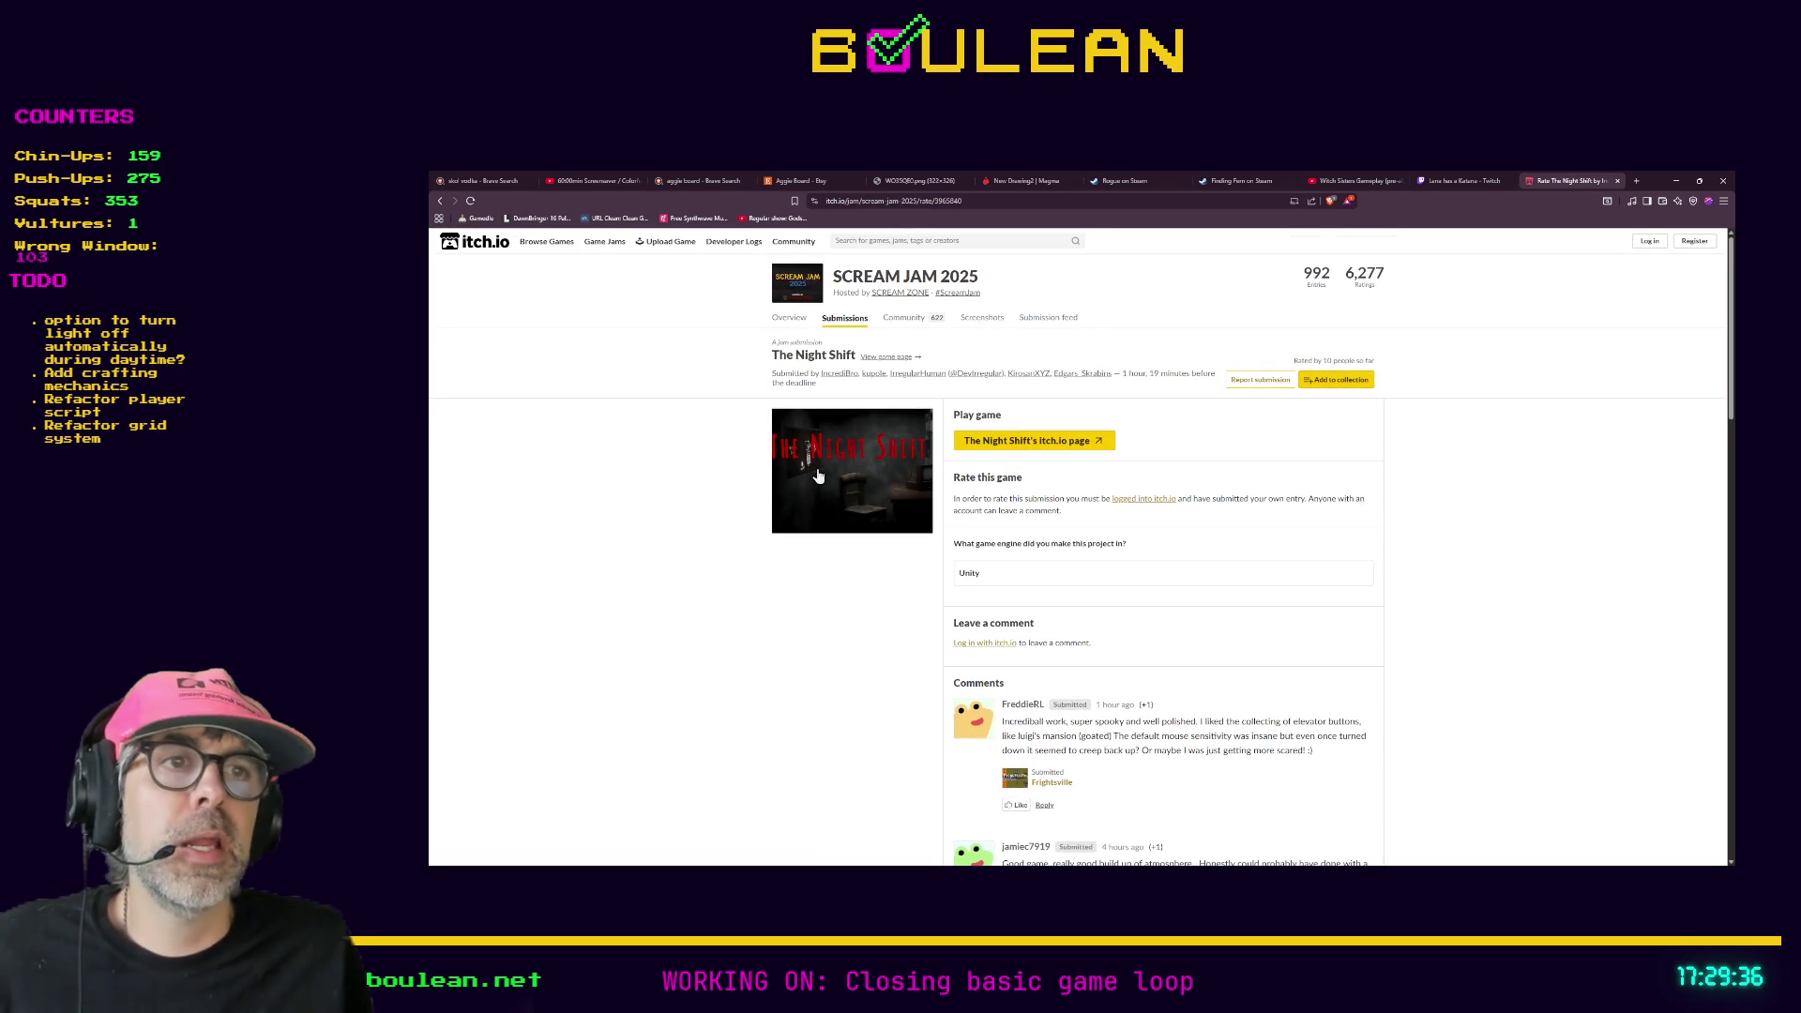
pyautogui.scroll(-1, 835, 472)
pyautogui.scroll(-2, 833, 471)
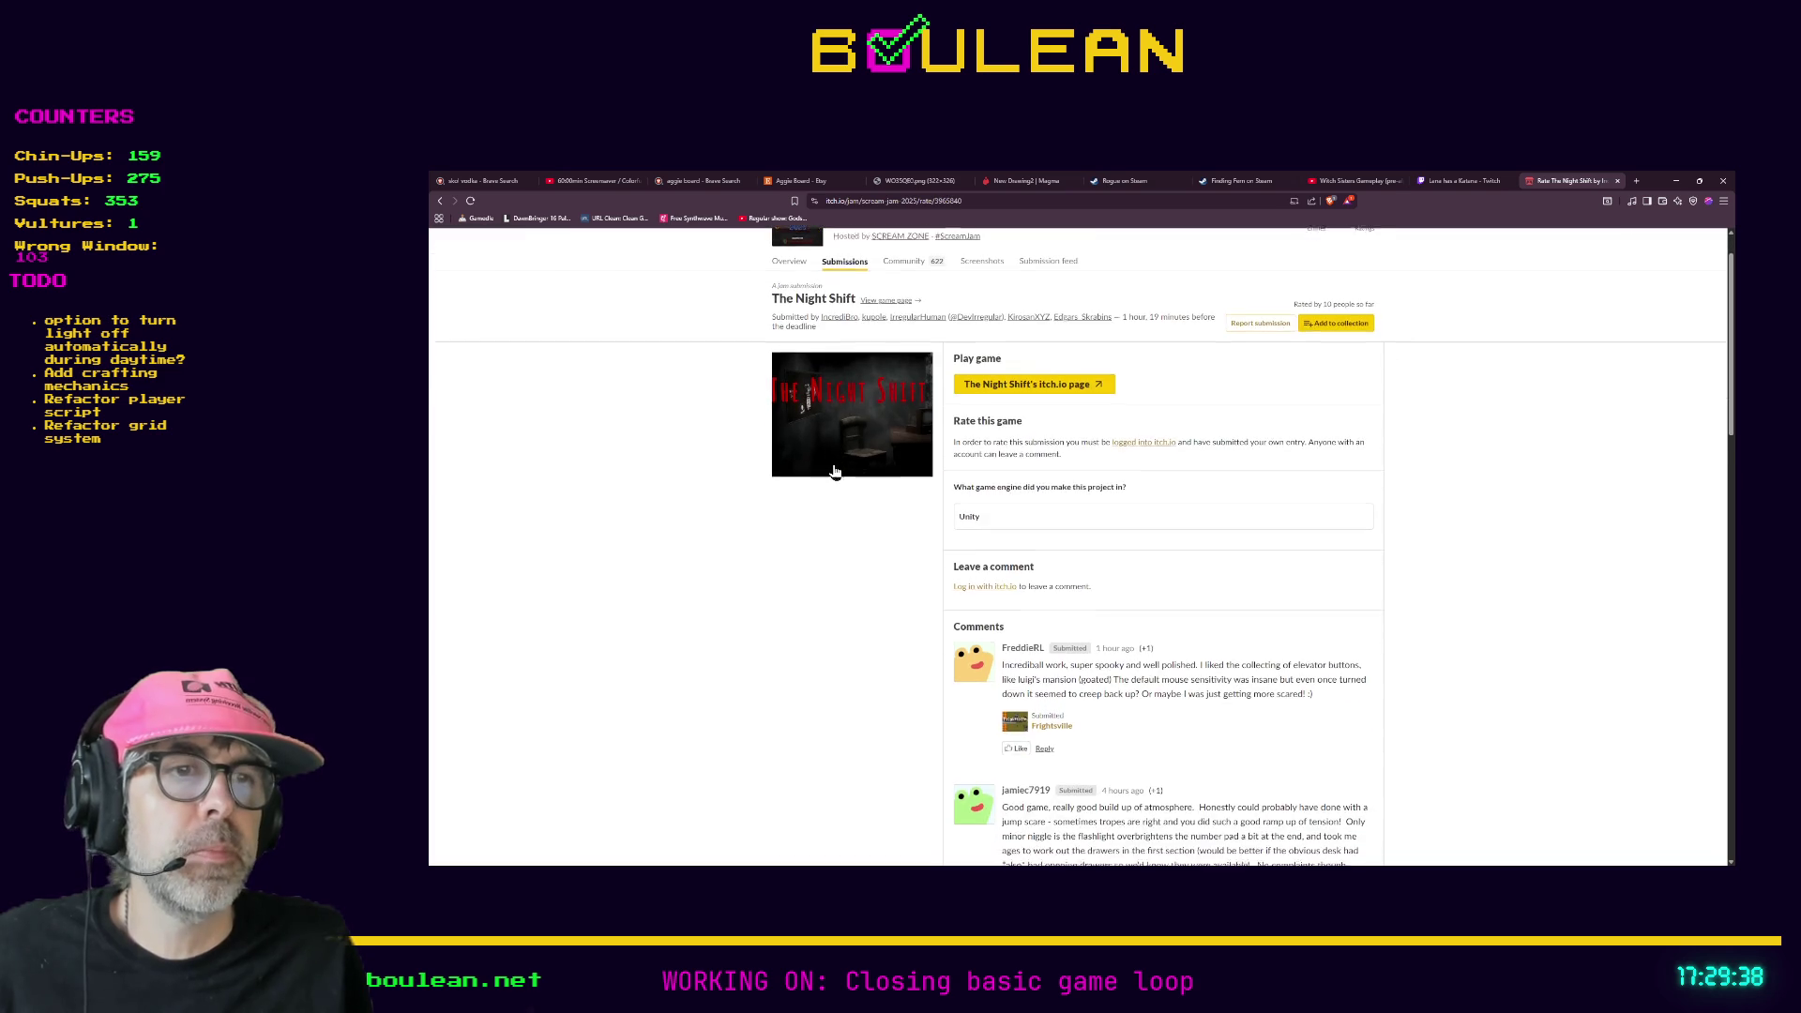
pyautogui.scroll(3, 833, 471)
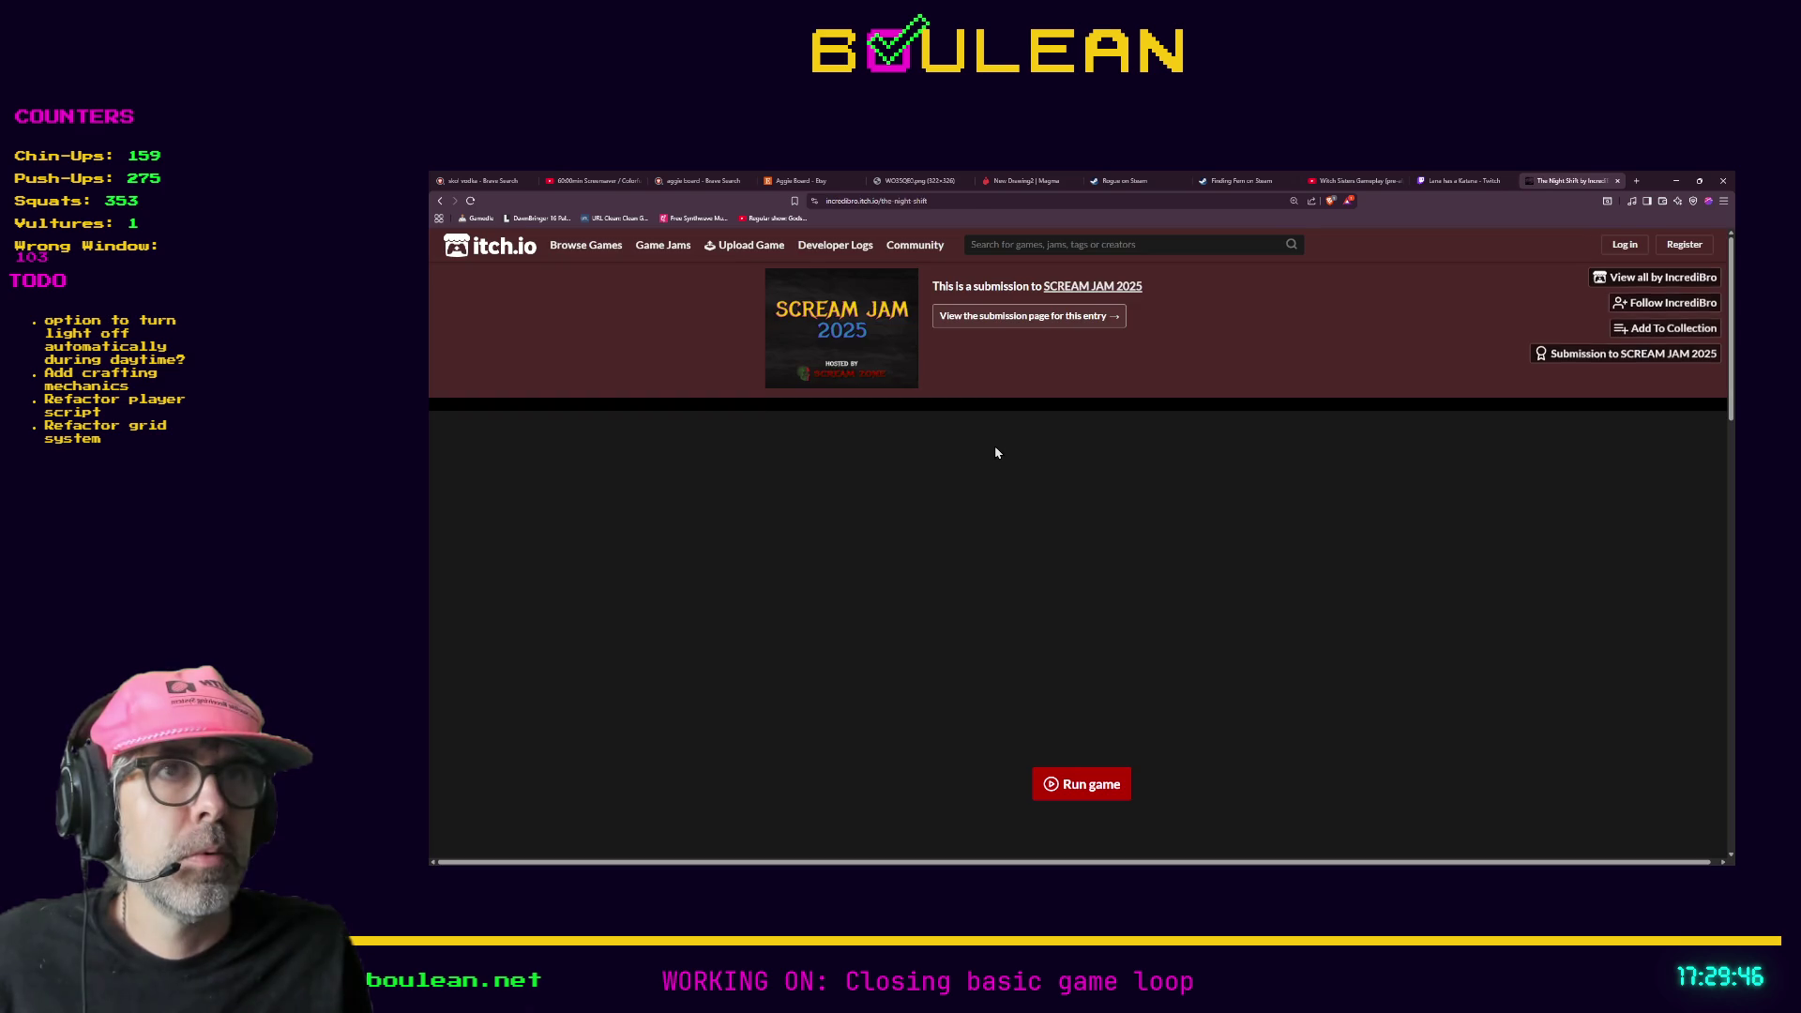
# - Run The Night Shift web game from its itch.io page in browser fullscreen
pyautogui.scroll(-2, 1010, 551)
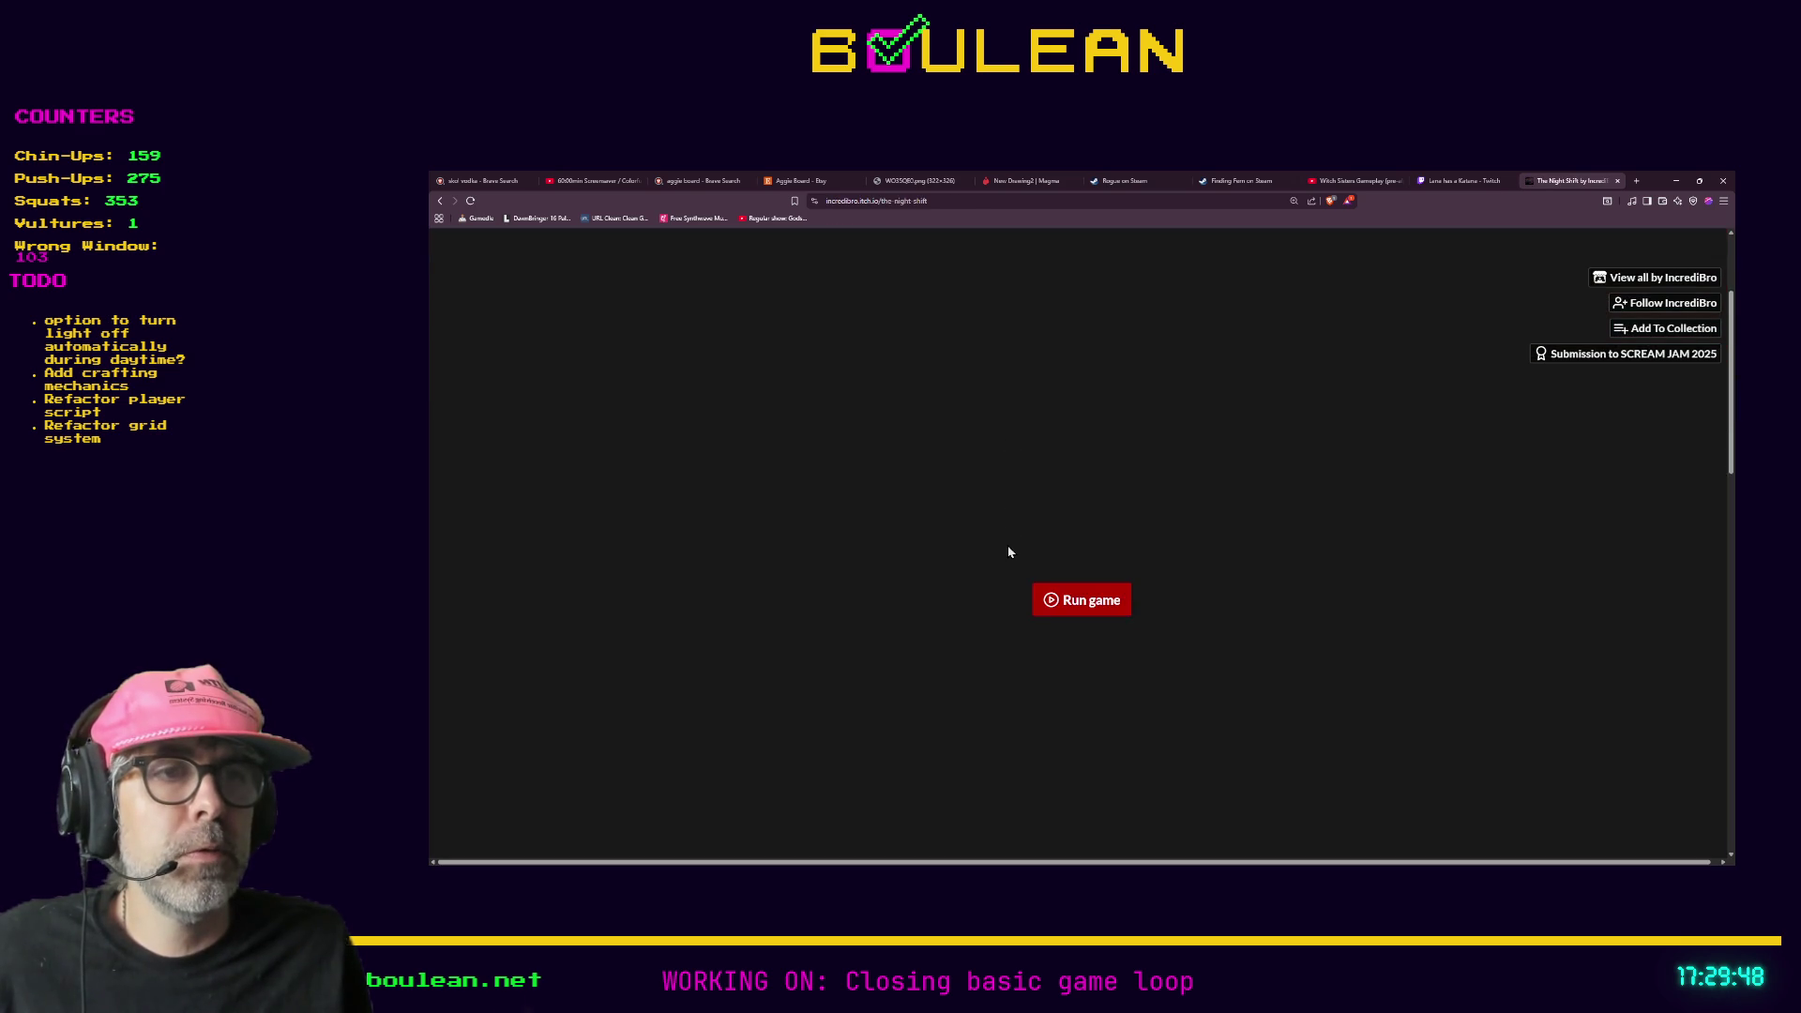
pyautogui.scroll(3, 1033, 591)
pyautogui.scroll(-1, 1034, 587)
pyautogui.click(1091, 690)
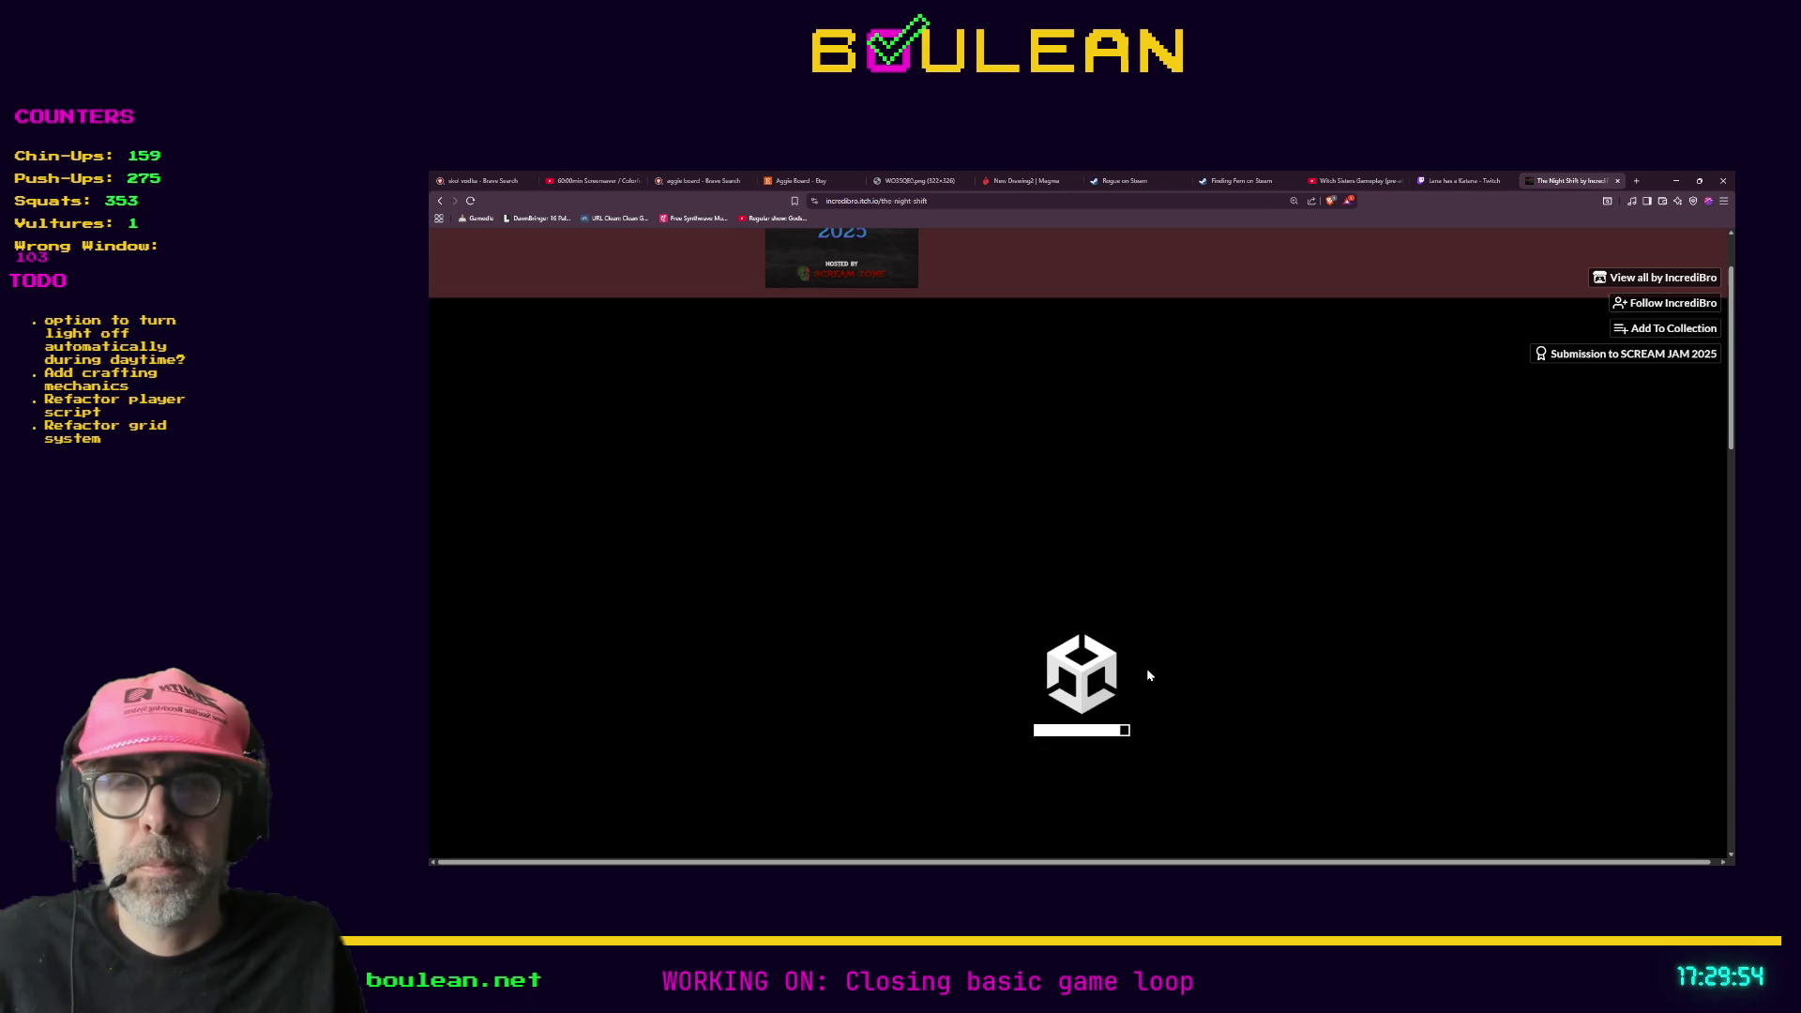
pyautogui.press('F11')
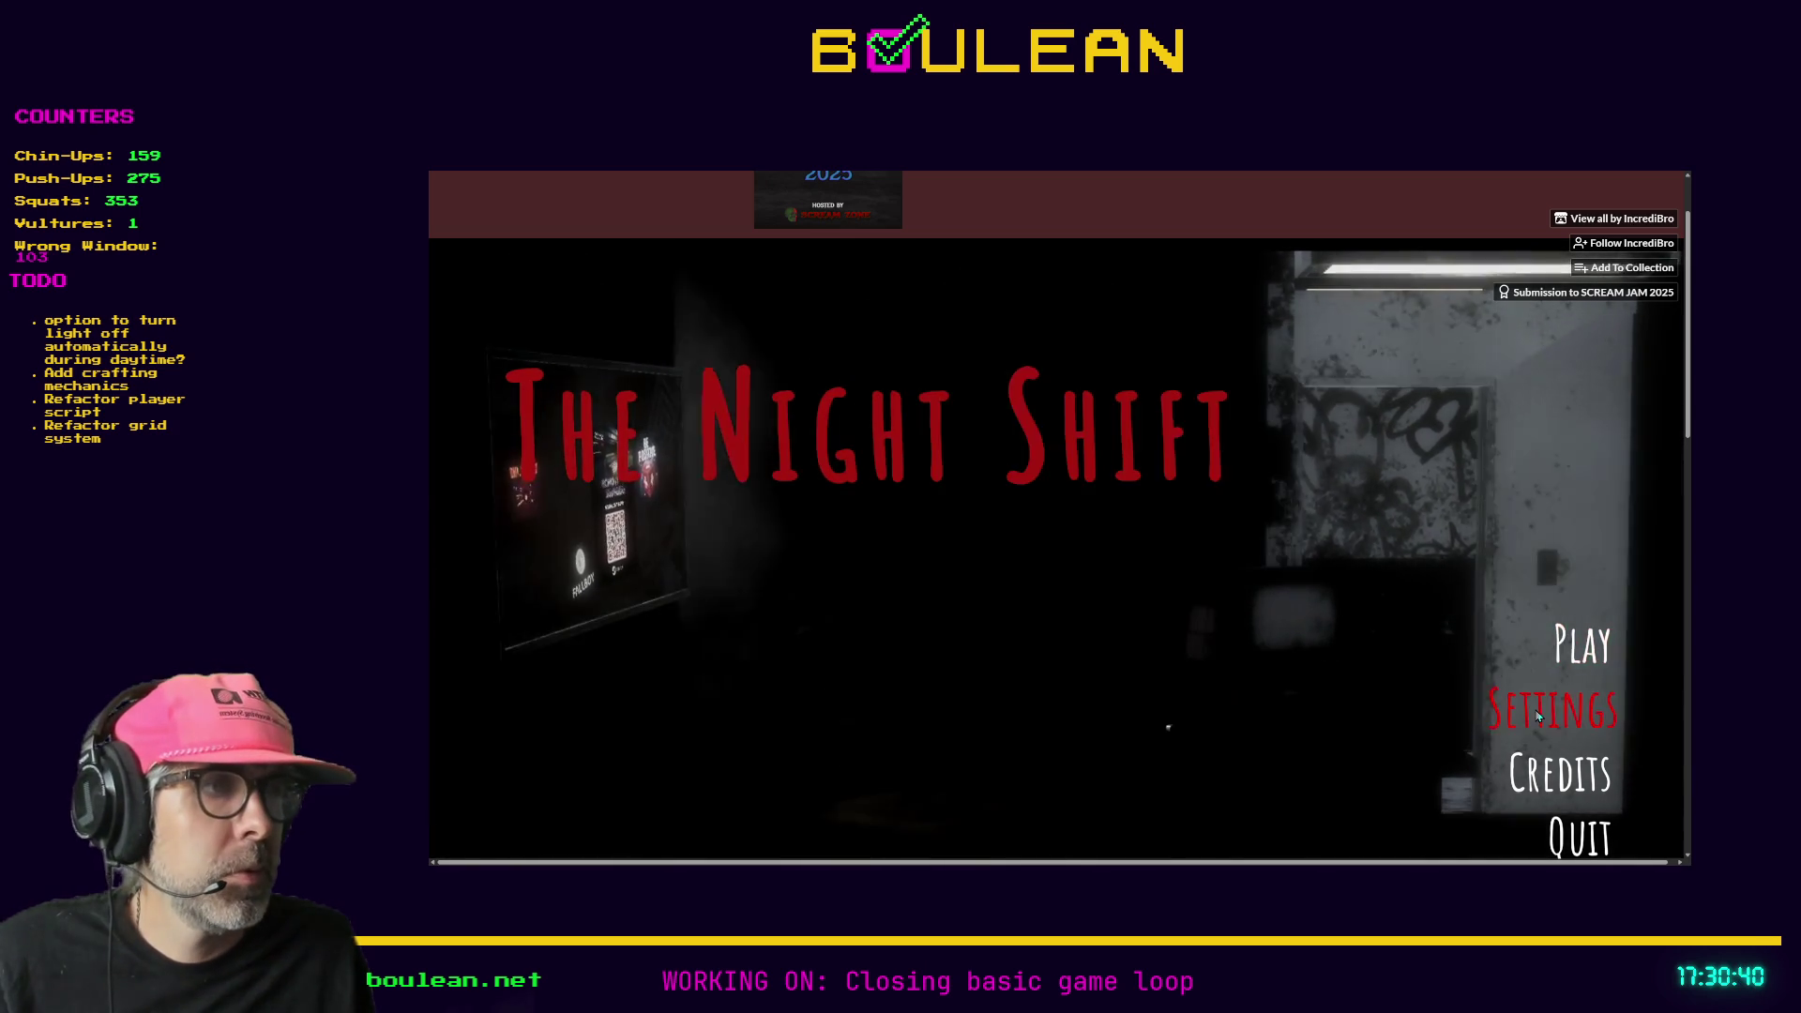
# - In The Night Shift's settings, raise Ambience volume high and lower Master volume slightly
pyautogui.click(1548, 710)
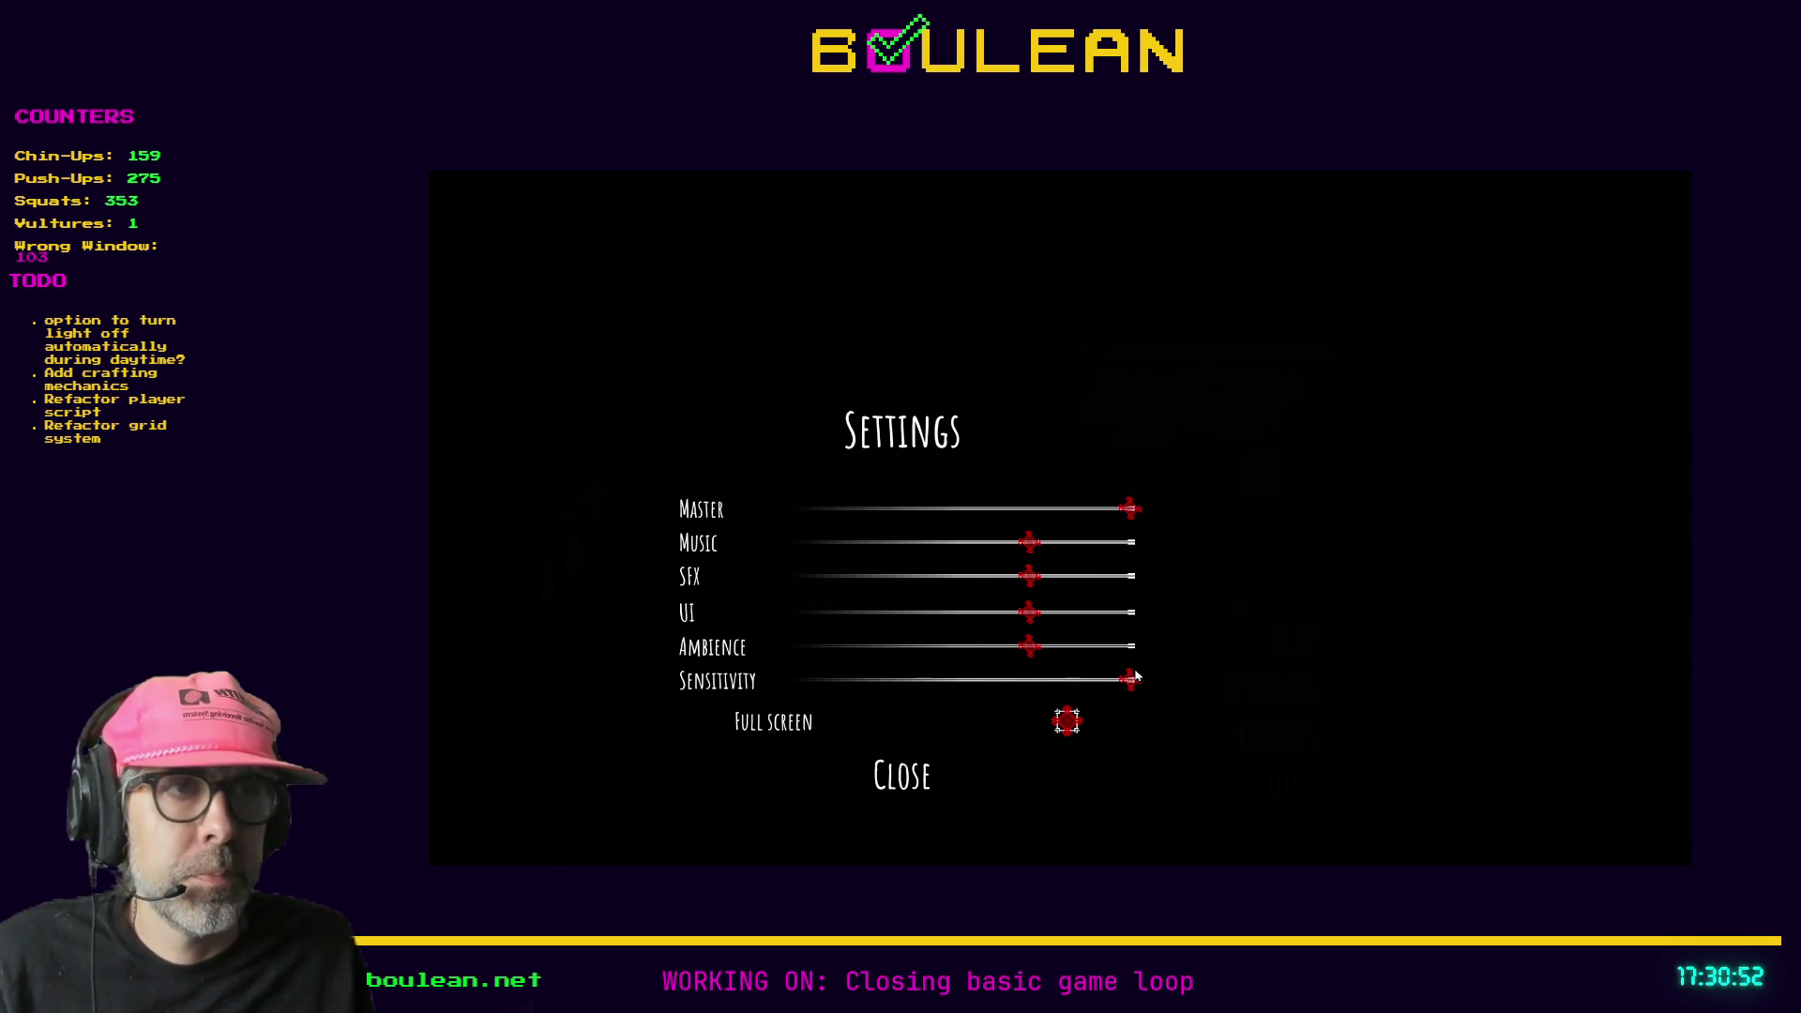
pyautogui.press('Escape')
pyautogui.click(958, 654)
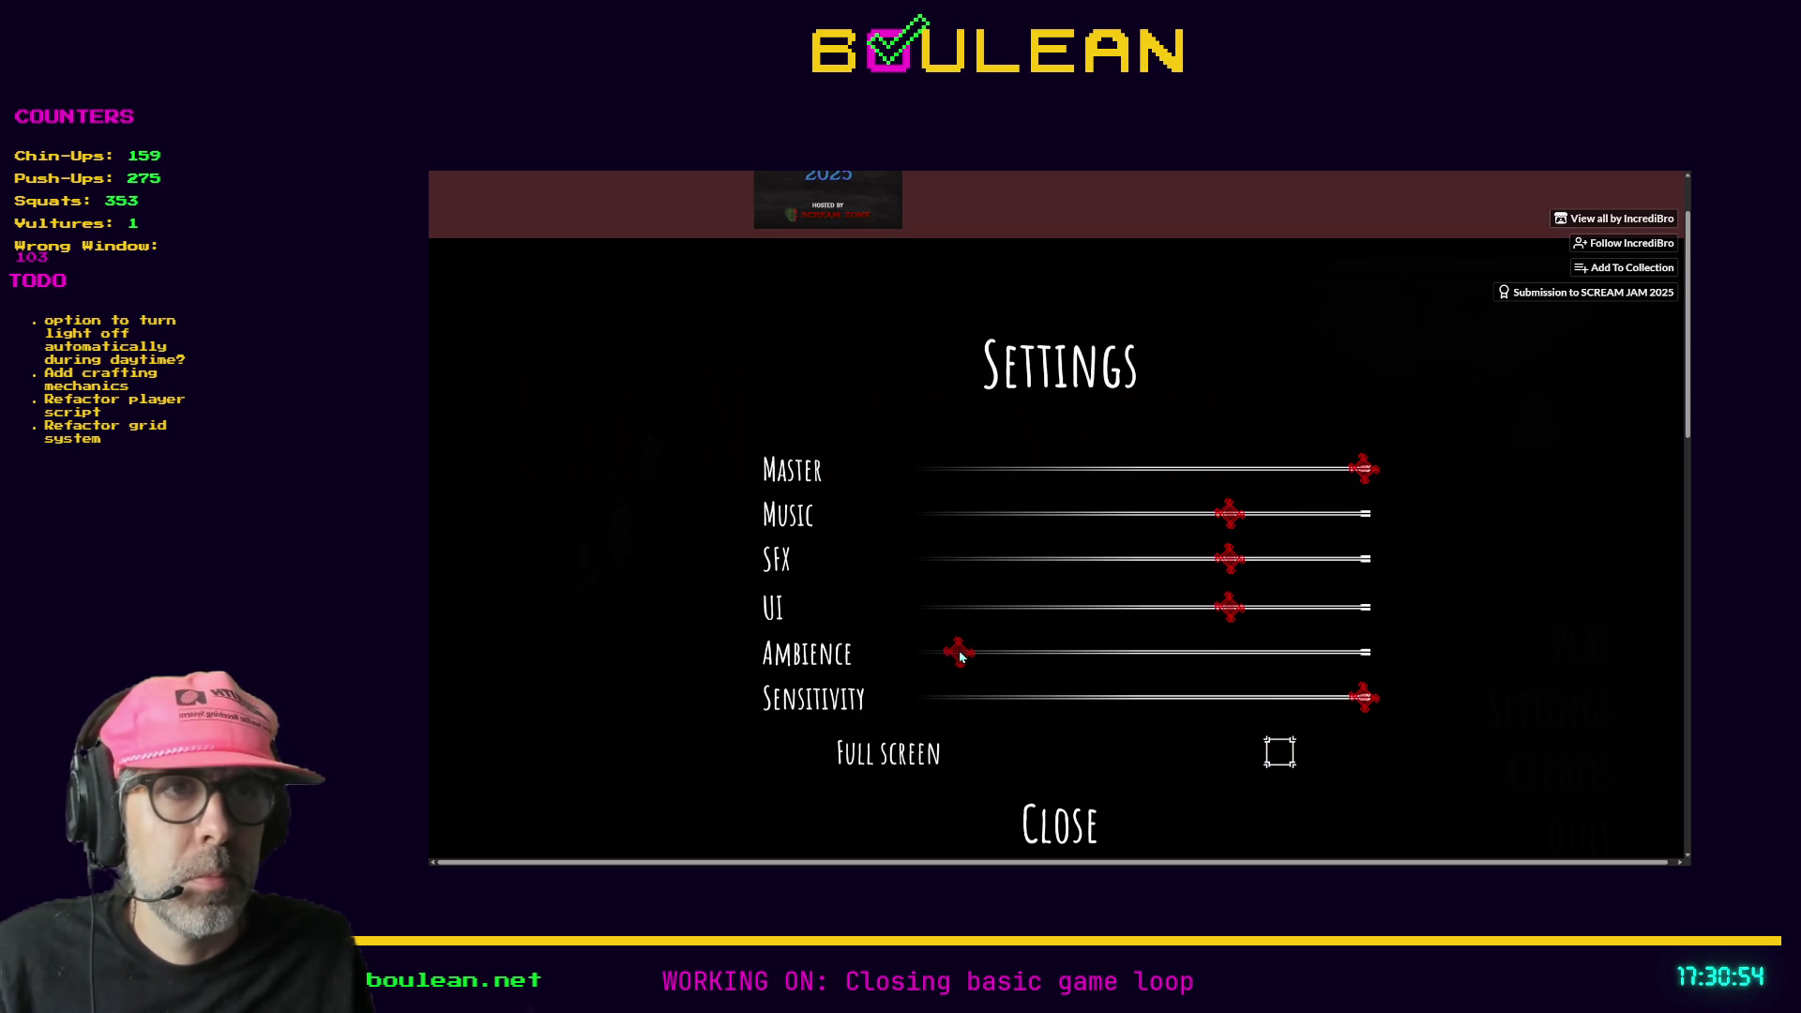
pyautogui.click(1117, 653)
pyautogui.click(1175, 653)
pyautogui.click(1269, 657)
pyautogui.click(1313, 657)
pyautogui.click(1297, 471)
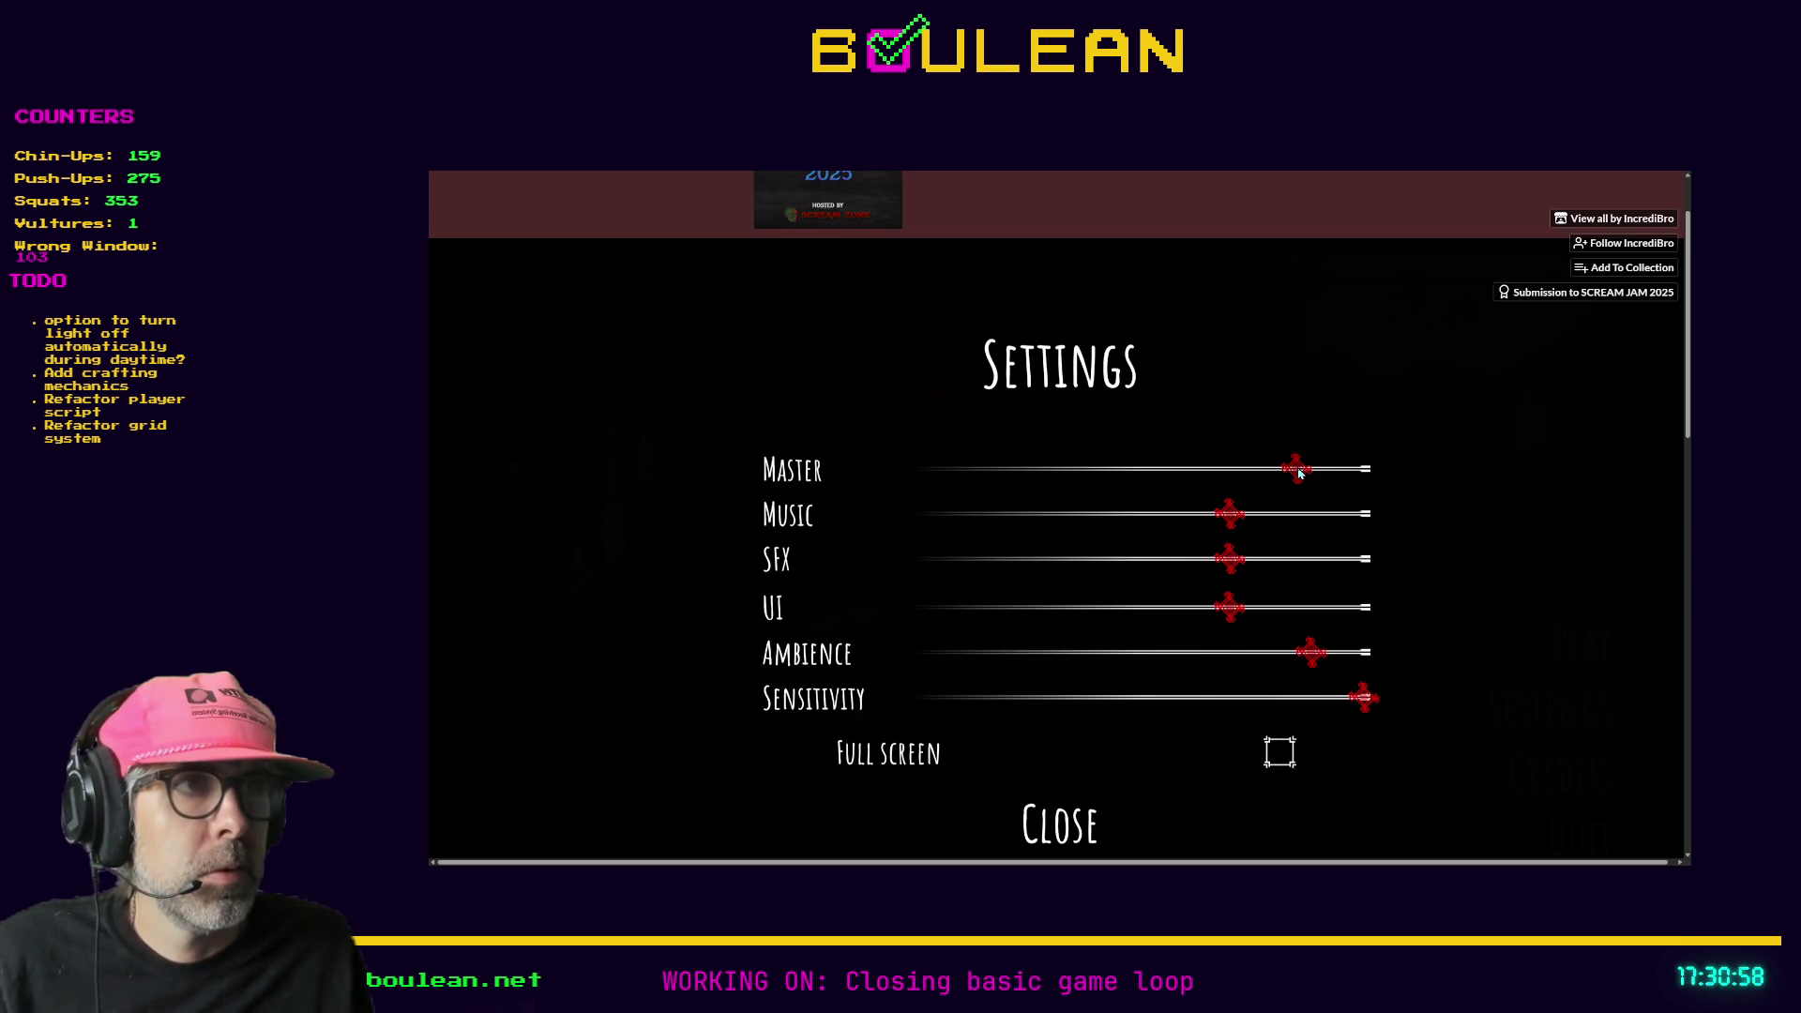
pyautogui.click(1059, 825)
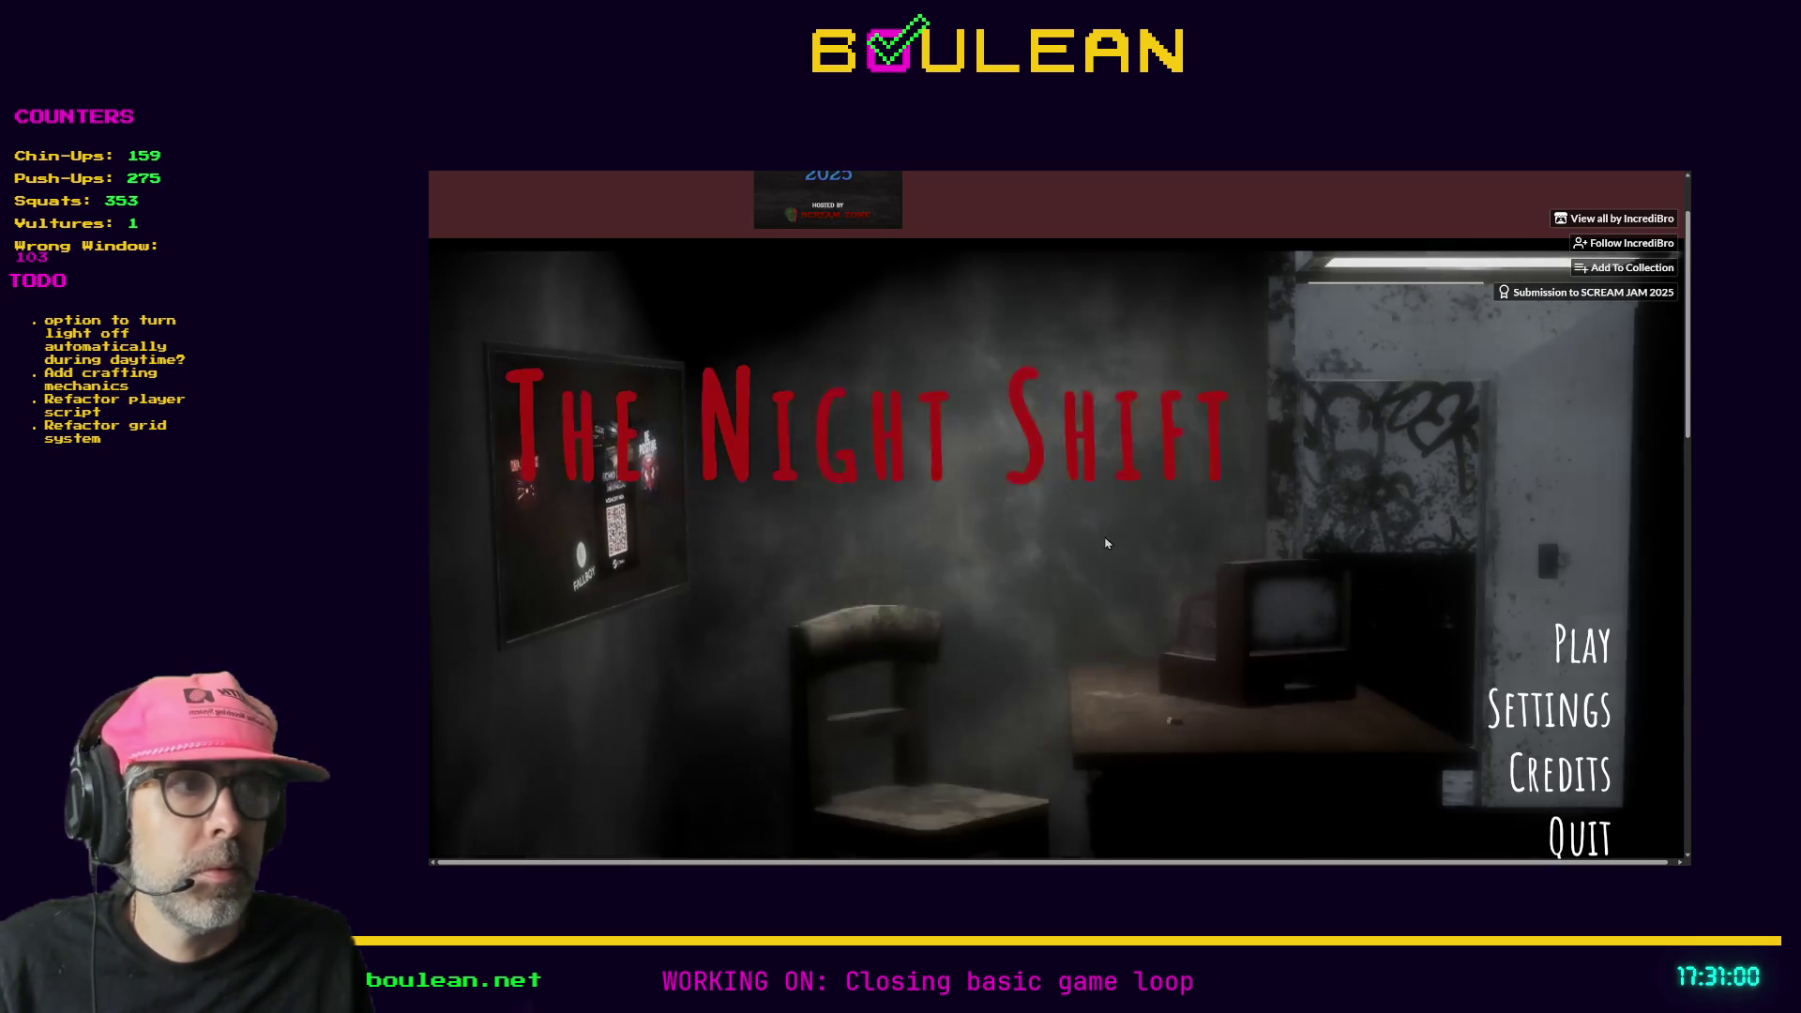
# - Start a new game in the Elevator level, pause it and exit browser fullscreen
pyautogui.click(1583, 645)
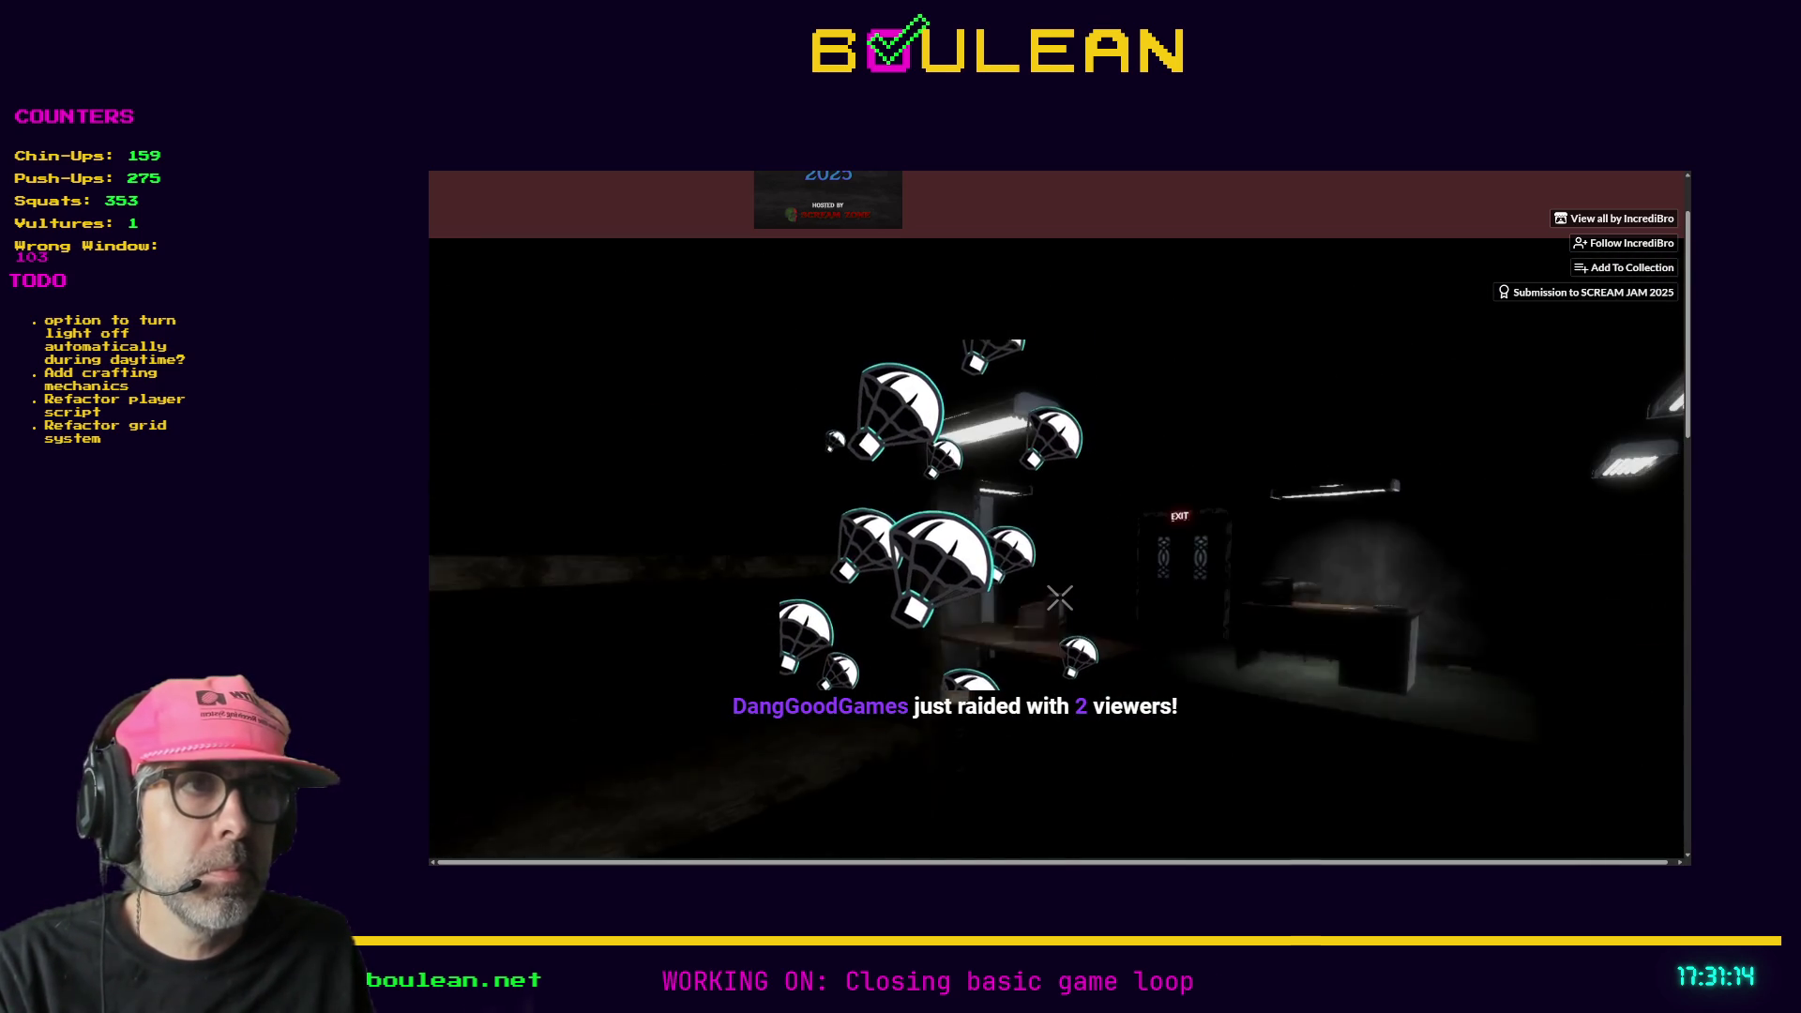
pyautogui.press('Escape')
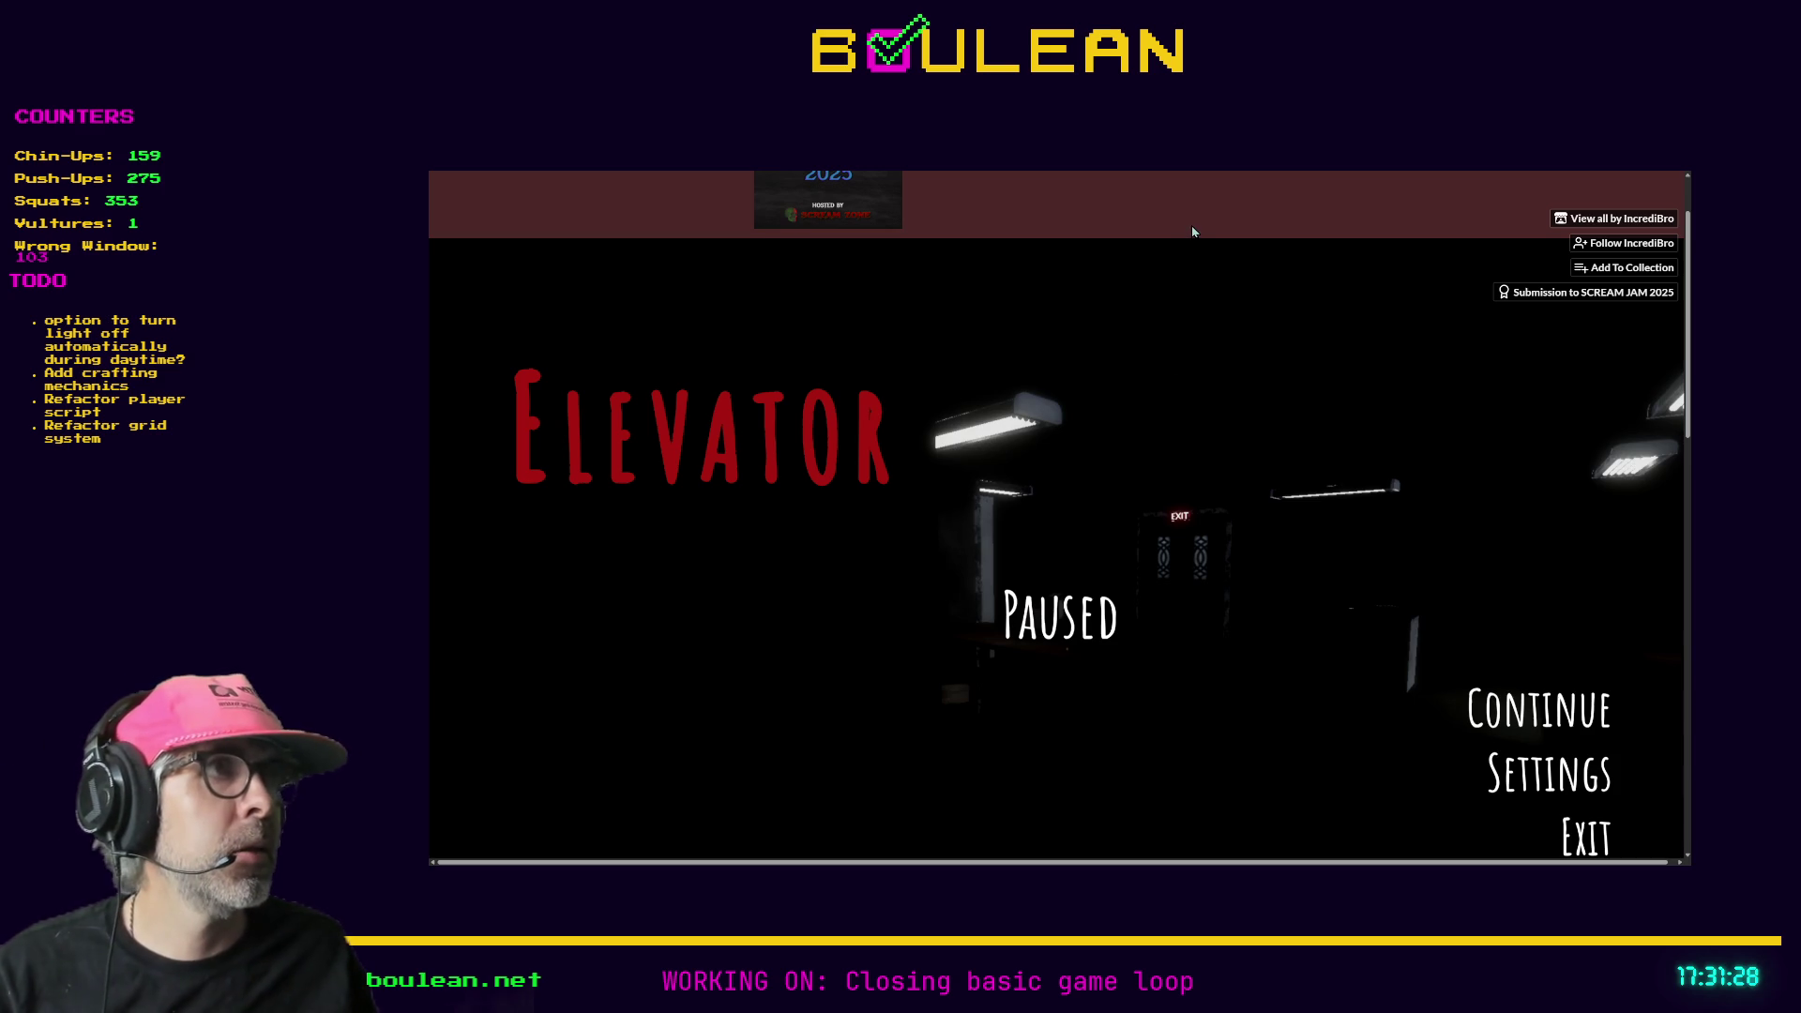
pyautogui.press('F11')
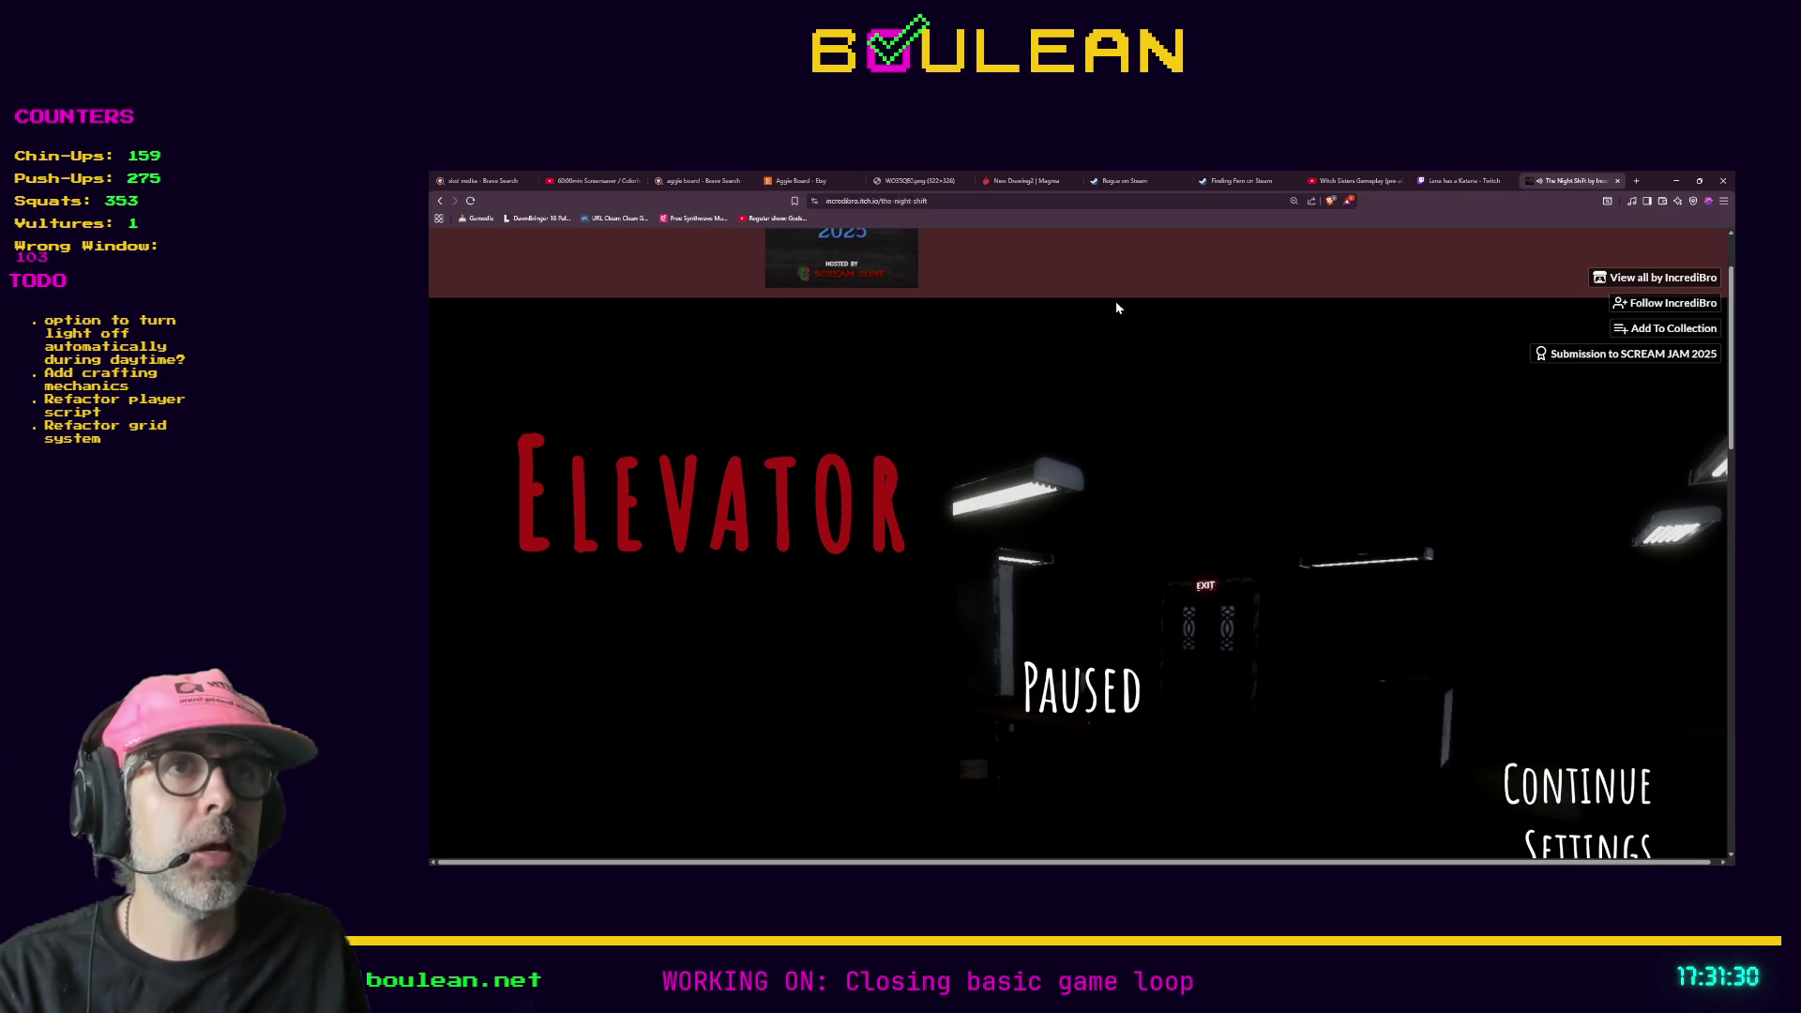
pyautogui.click(1100, 203)
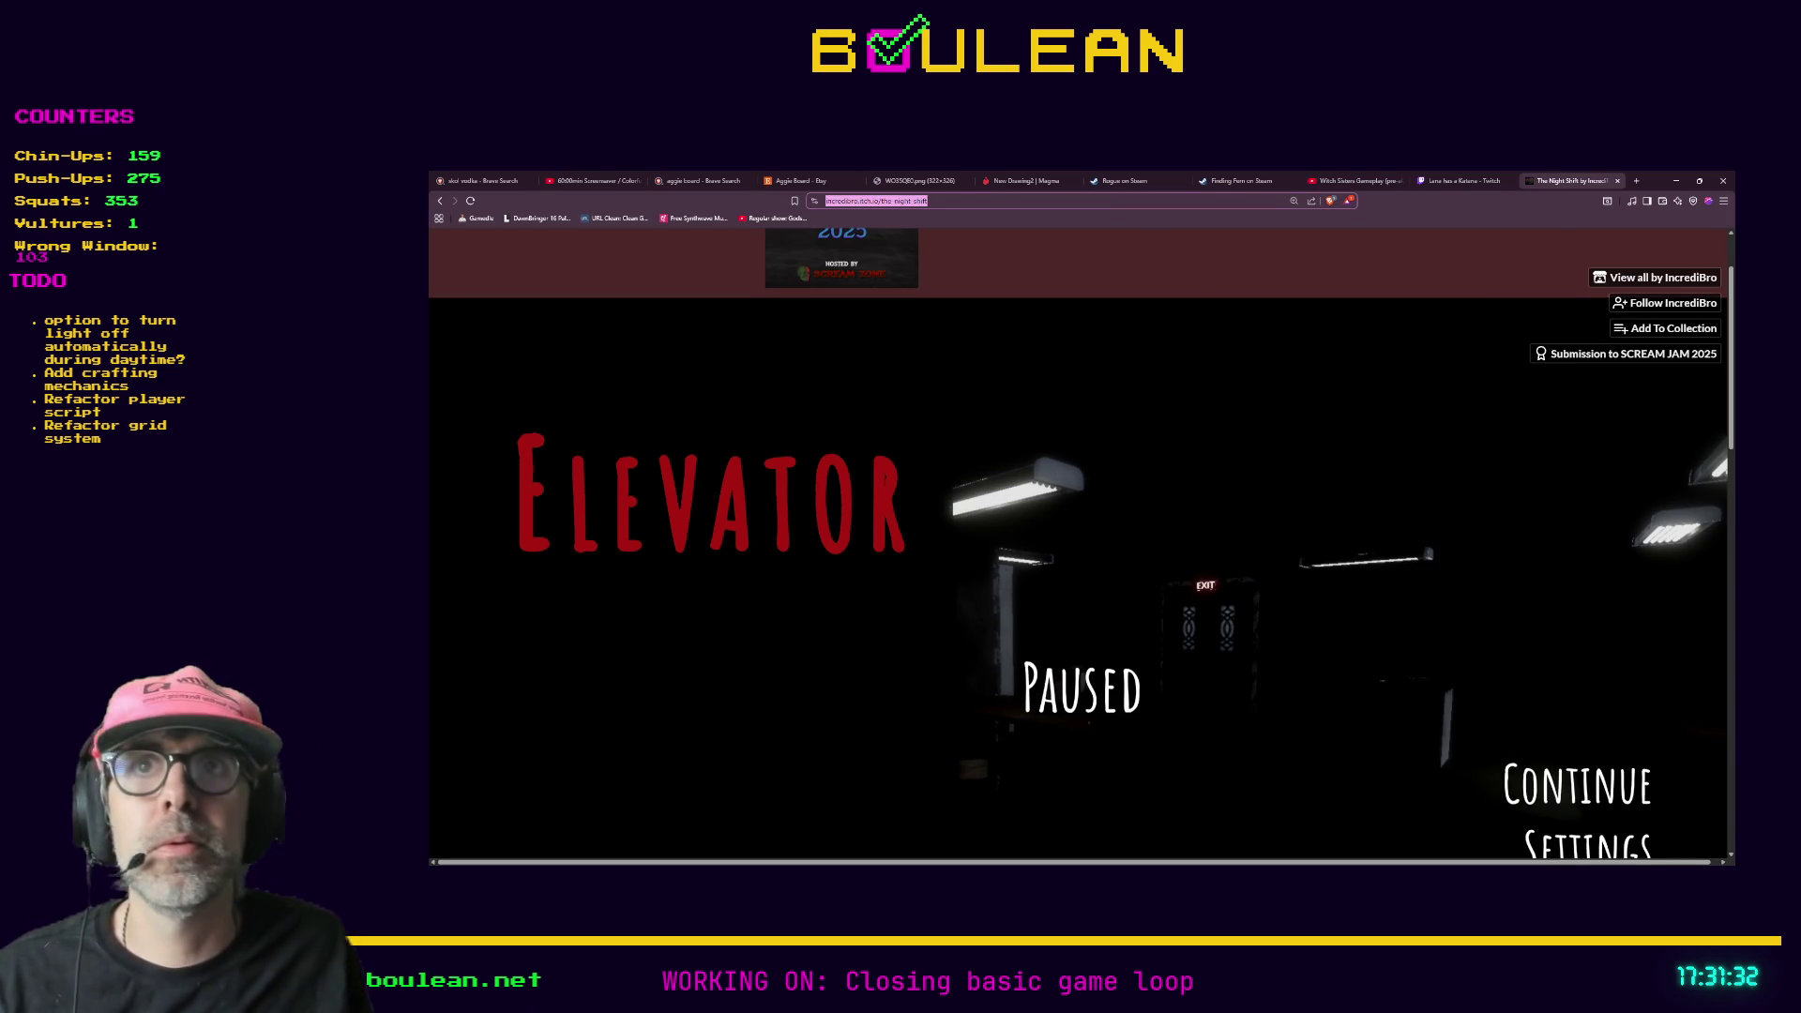
pyautogui.hotkey('alt', 'Tab')
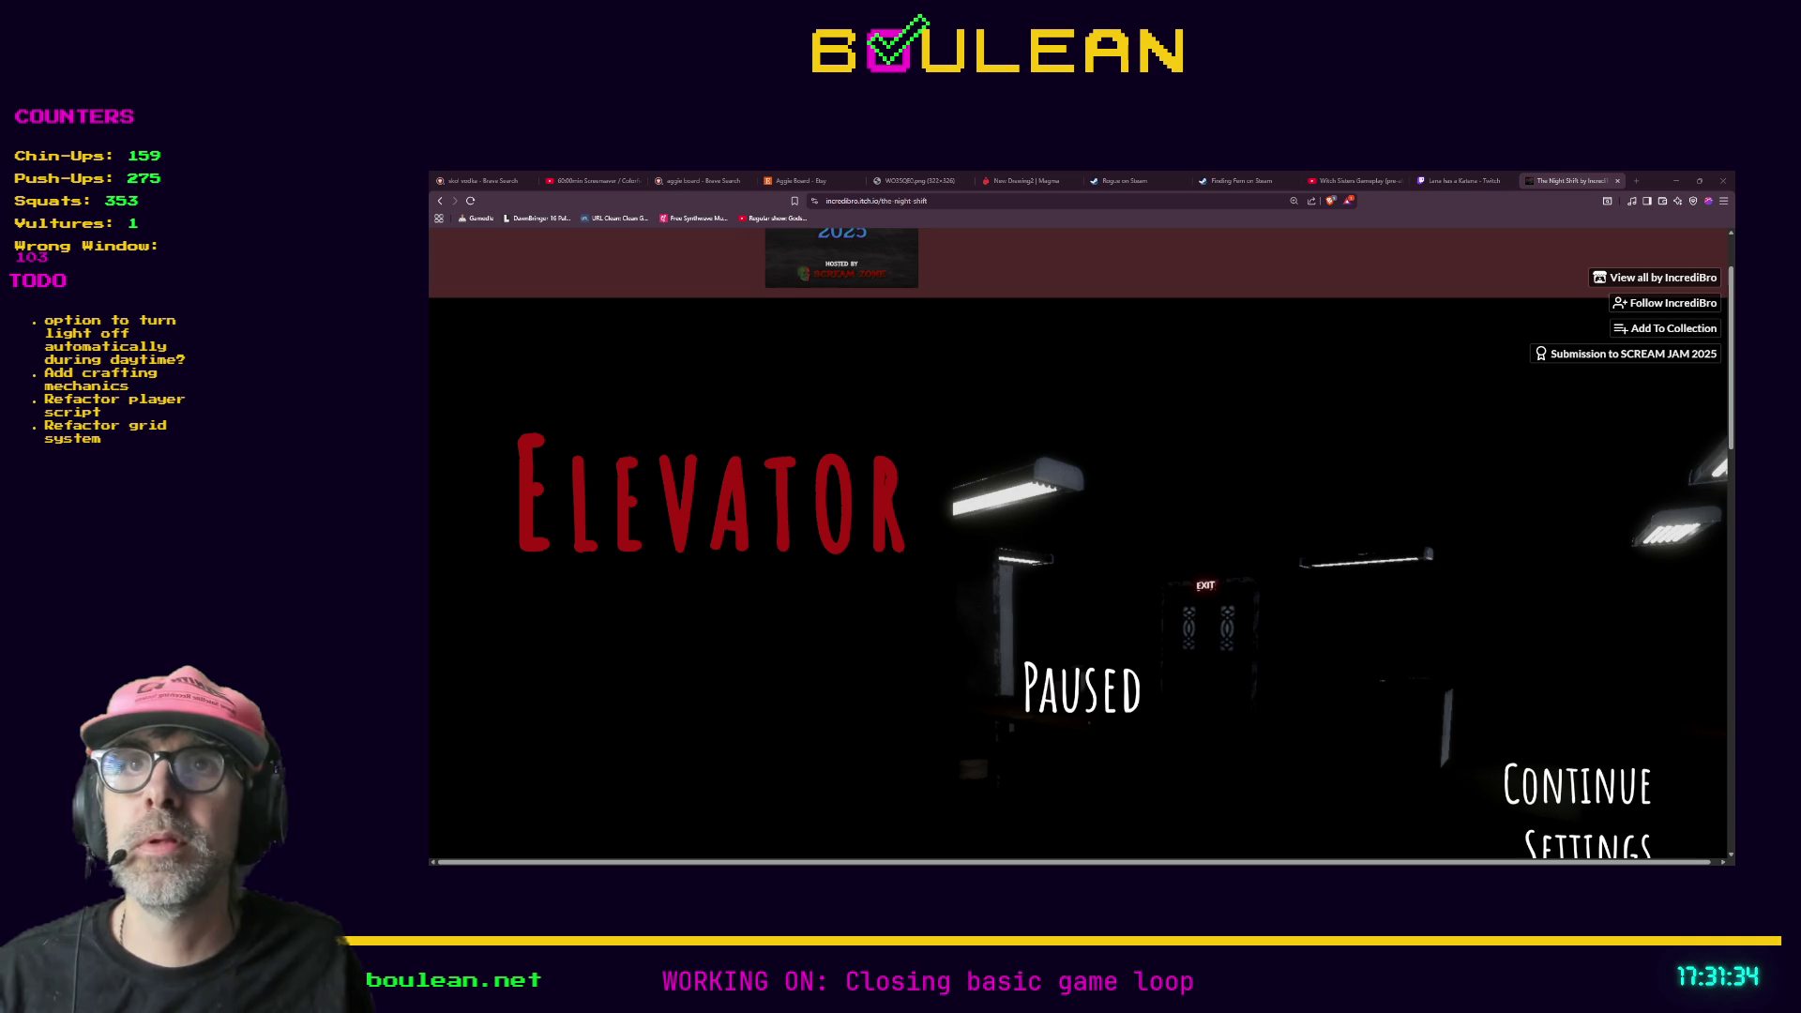
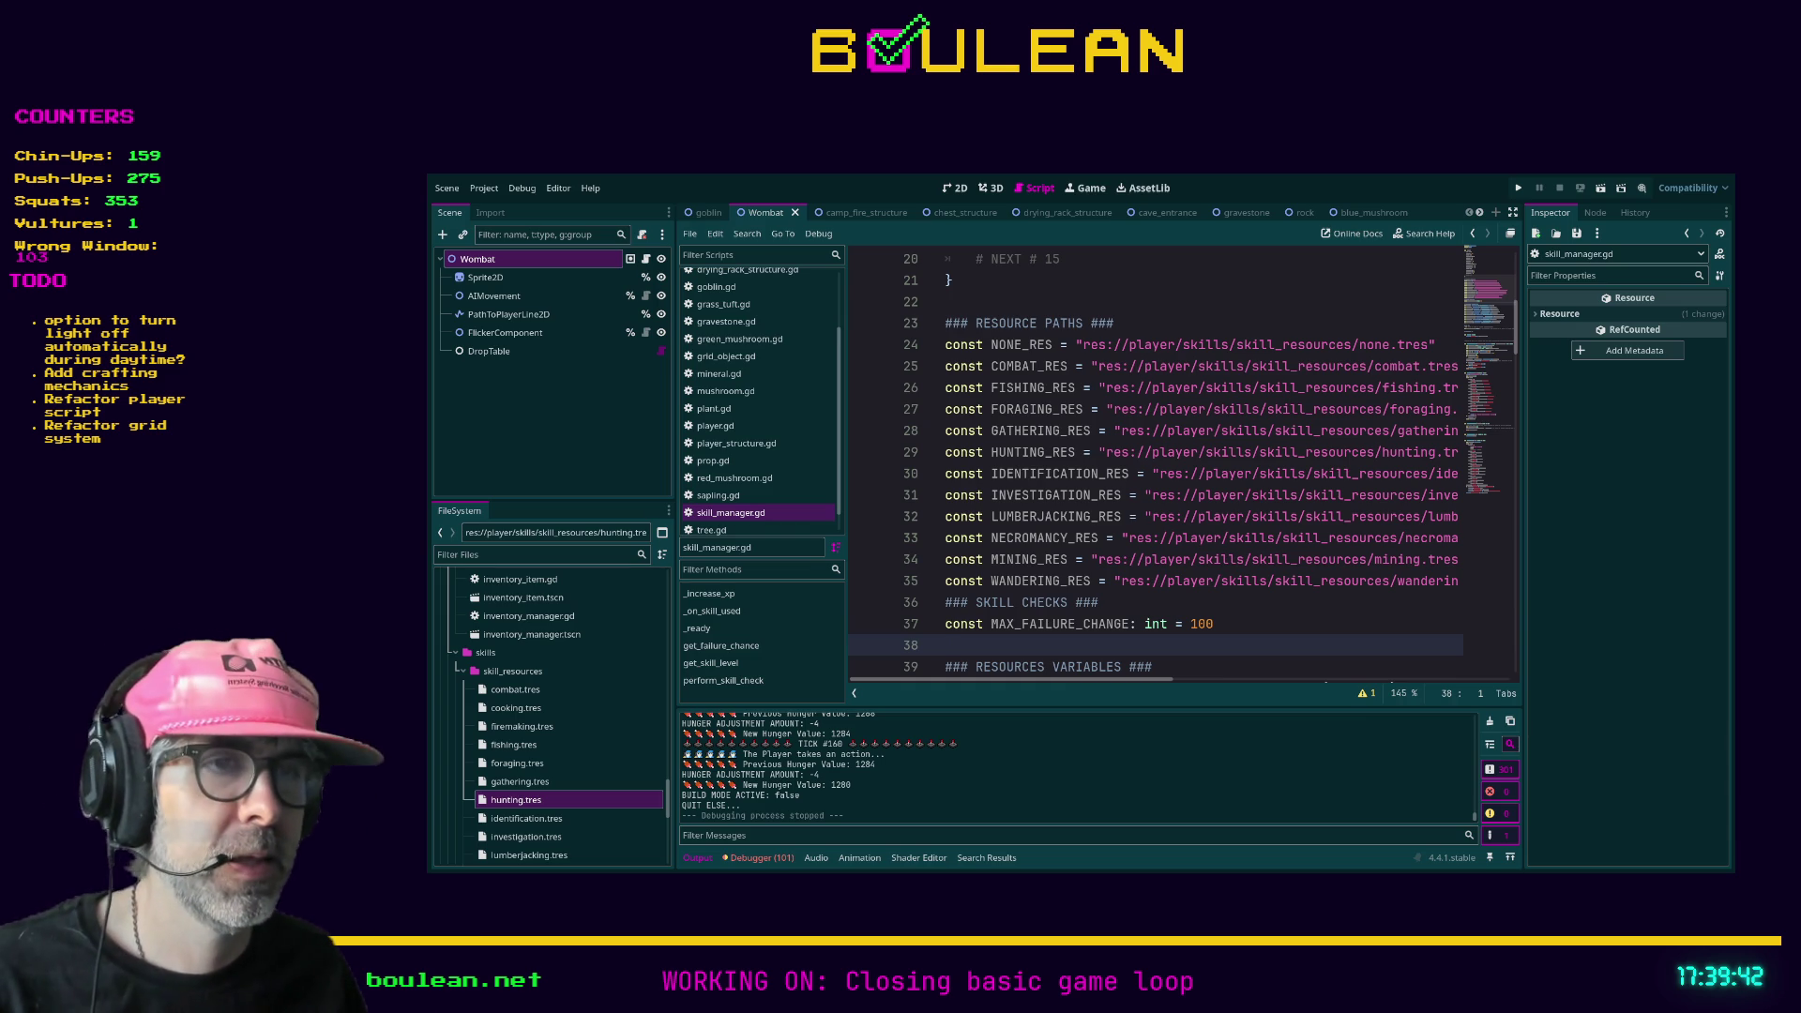
# - Run the project with F5 from the skill_manager.gd script editor to open the game window
pyautogui.click(1096, 661)
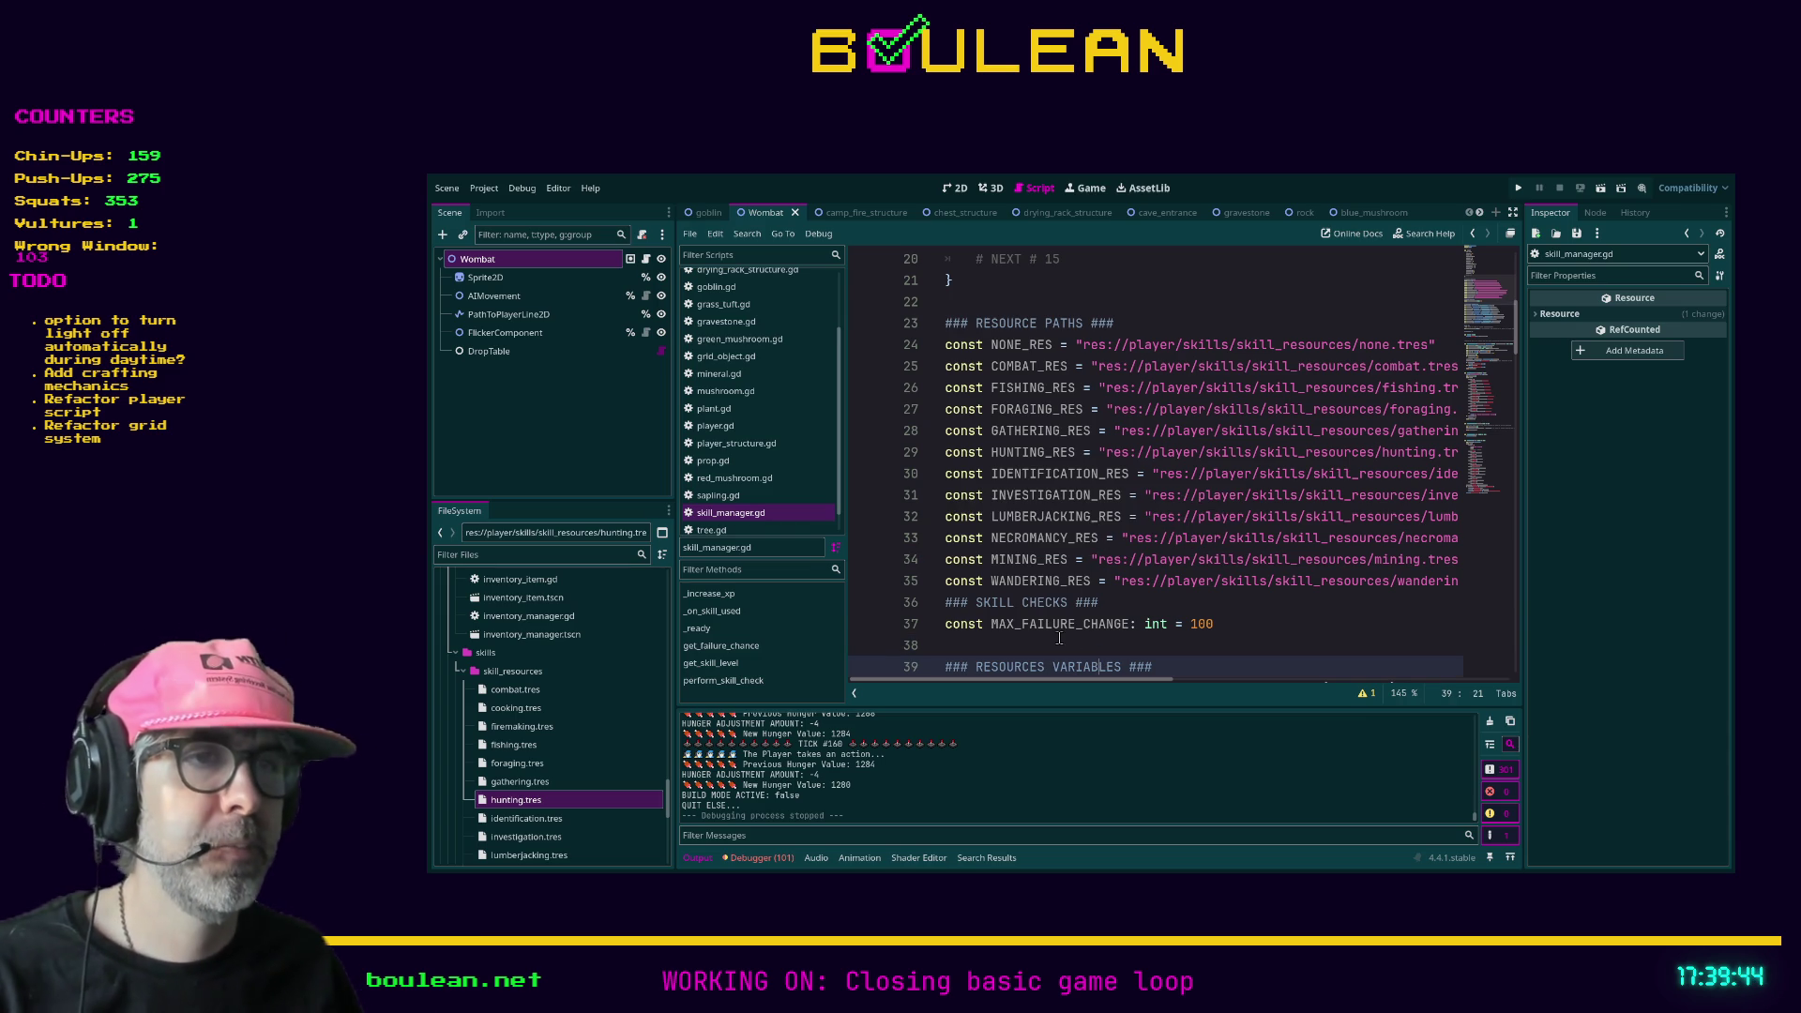
pyautogui.click(1058, 642)
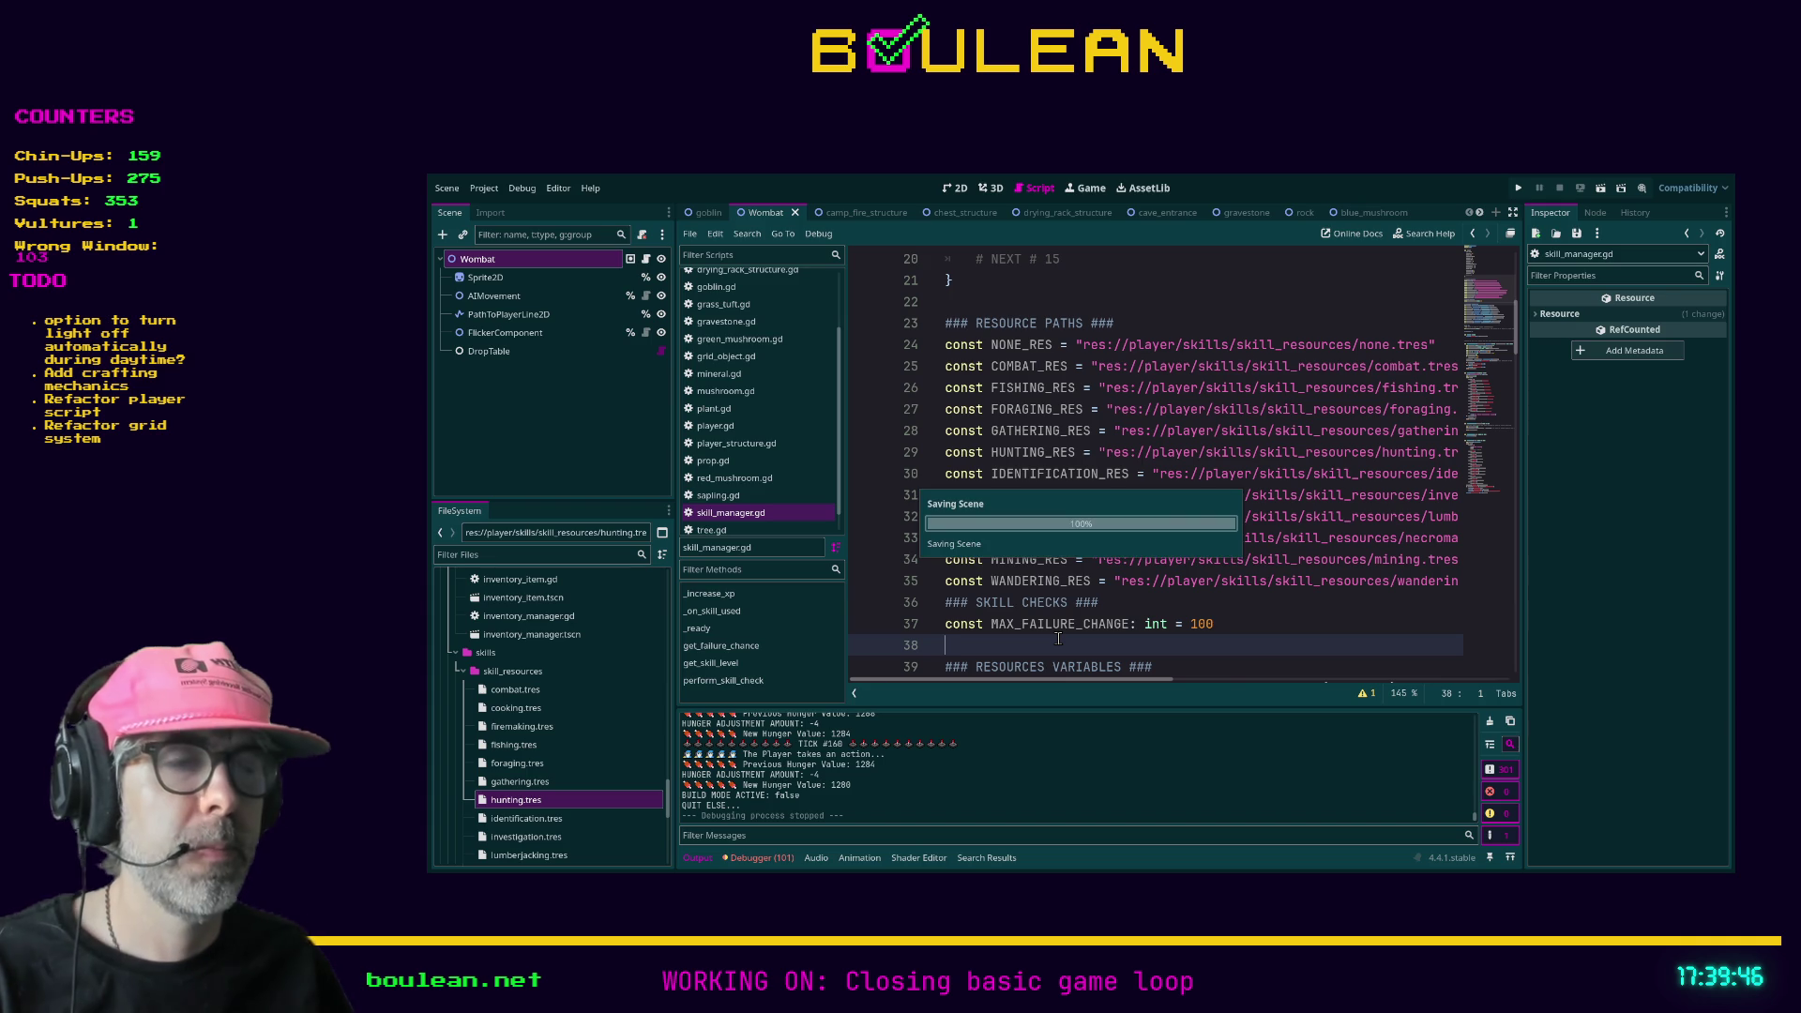
pyautogui.press('F5')
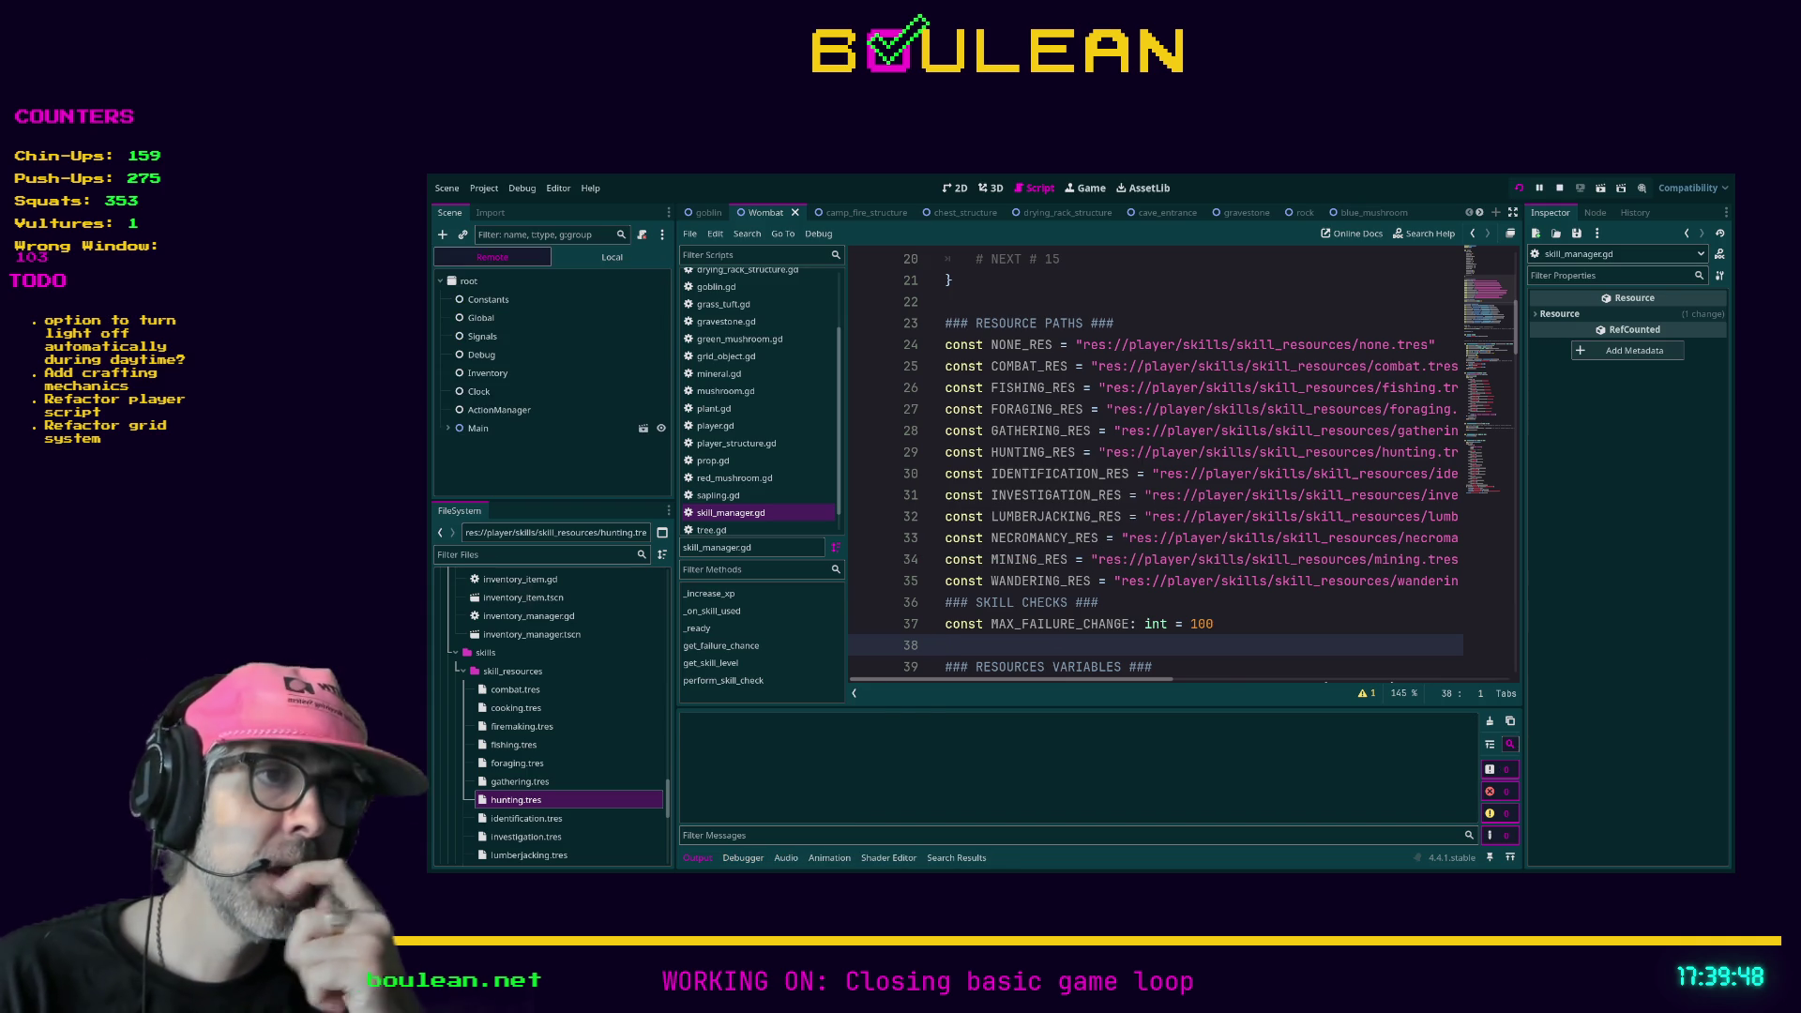
pyautogui.press('F5')
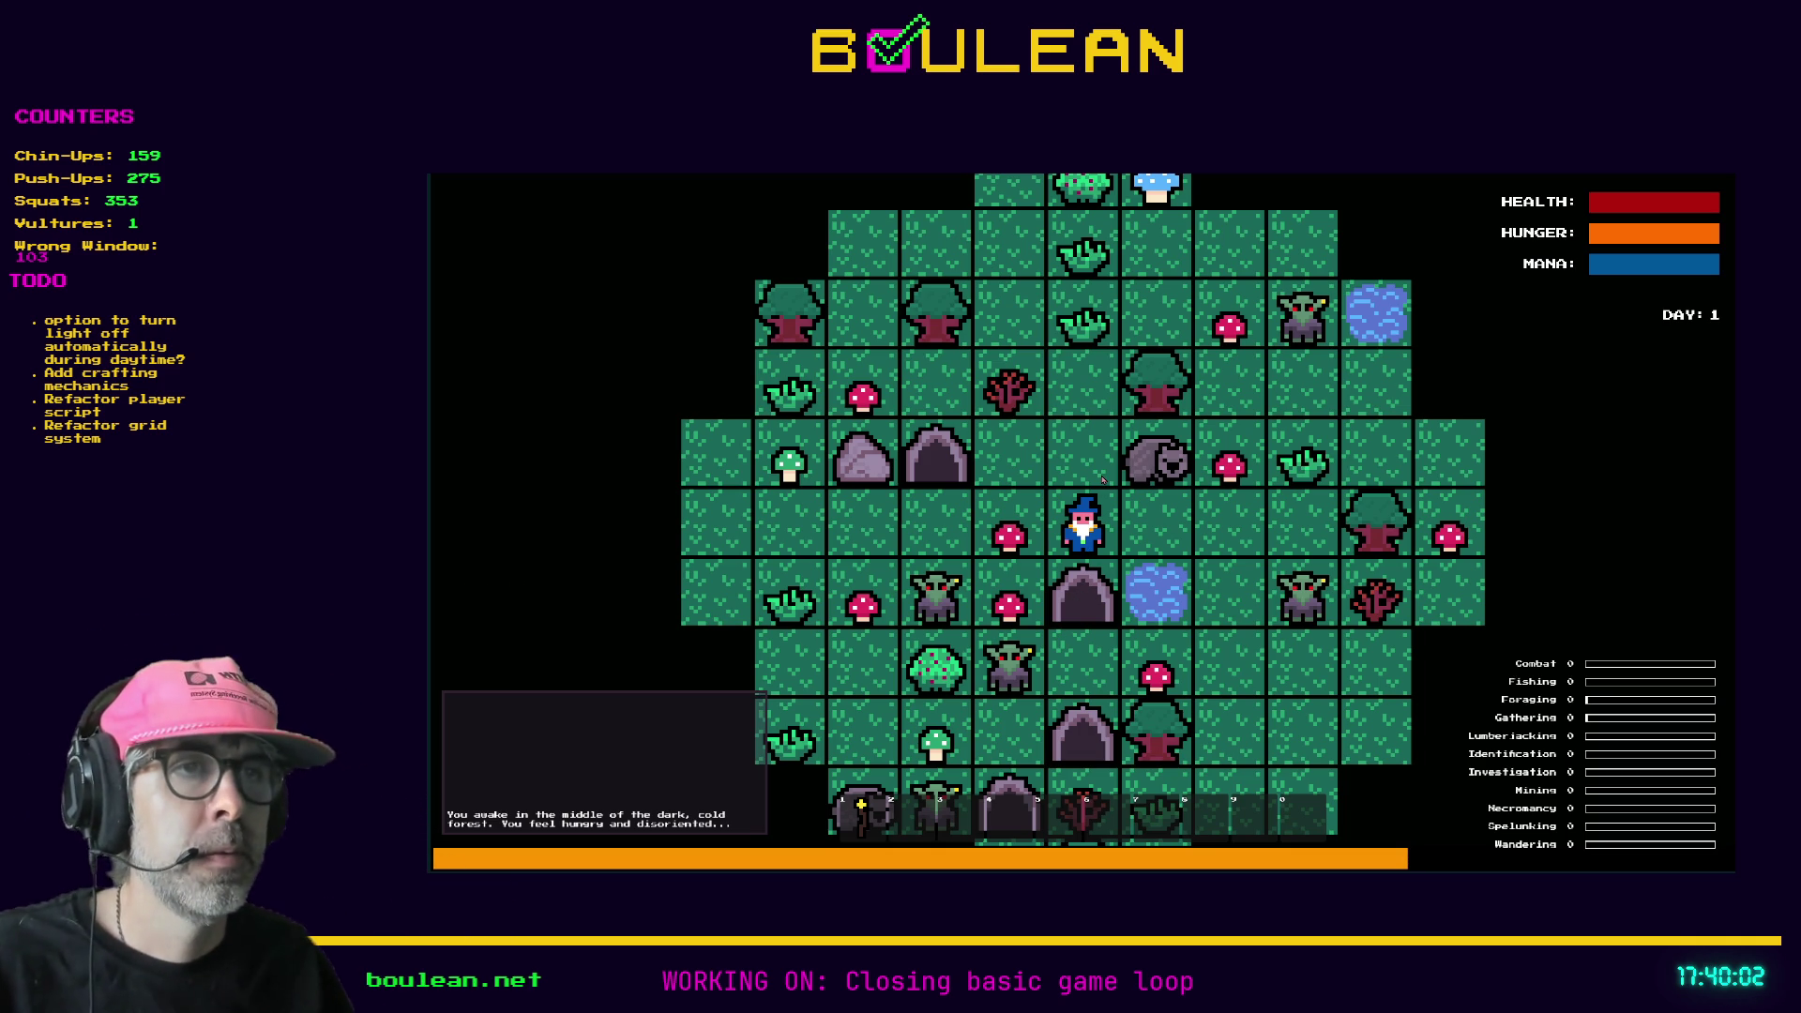
# - Move the wizard up and kill the wombat to his right
pyautogui.press('Up')
pyautogui.press('Right')
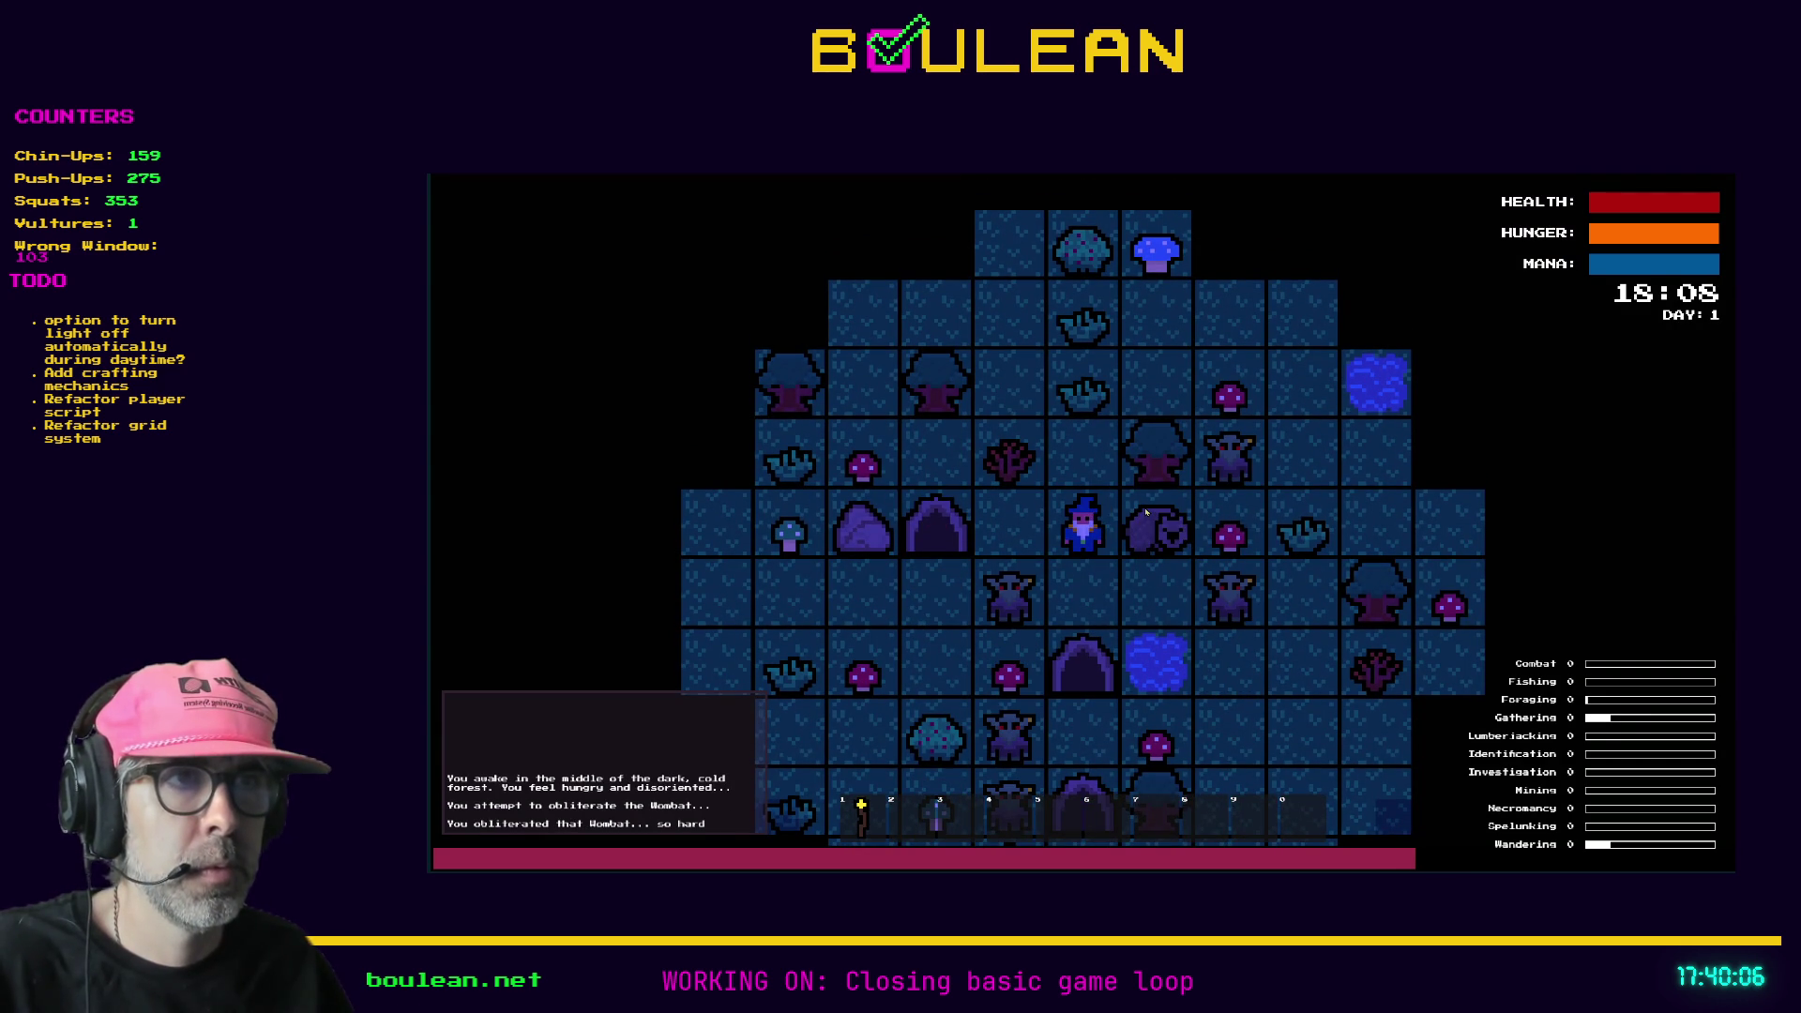
pyautogui.press('Right')
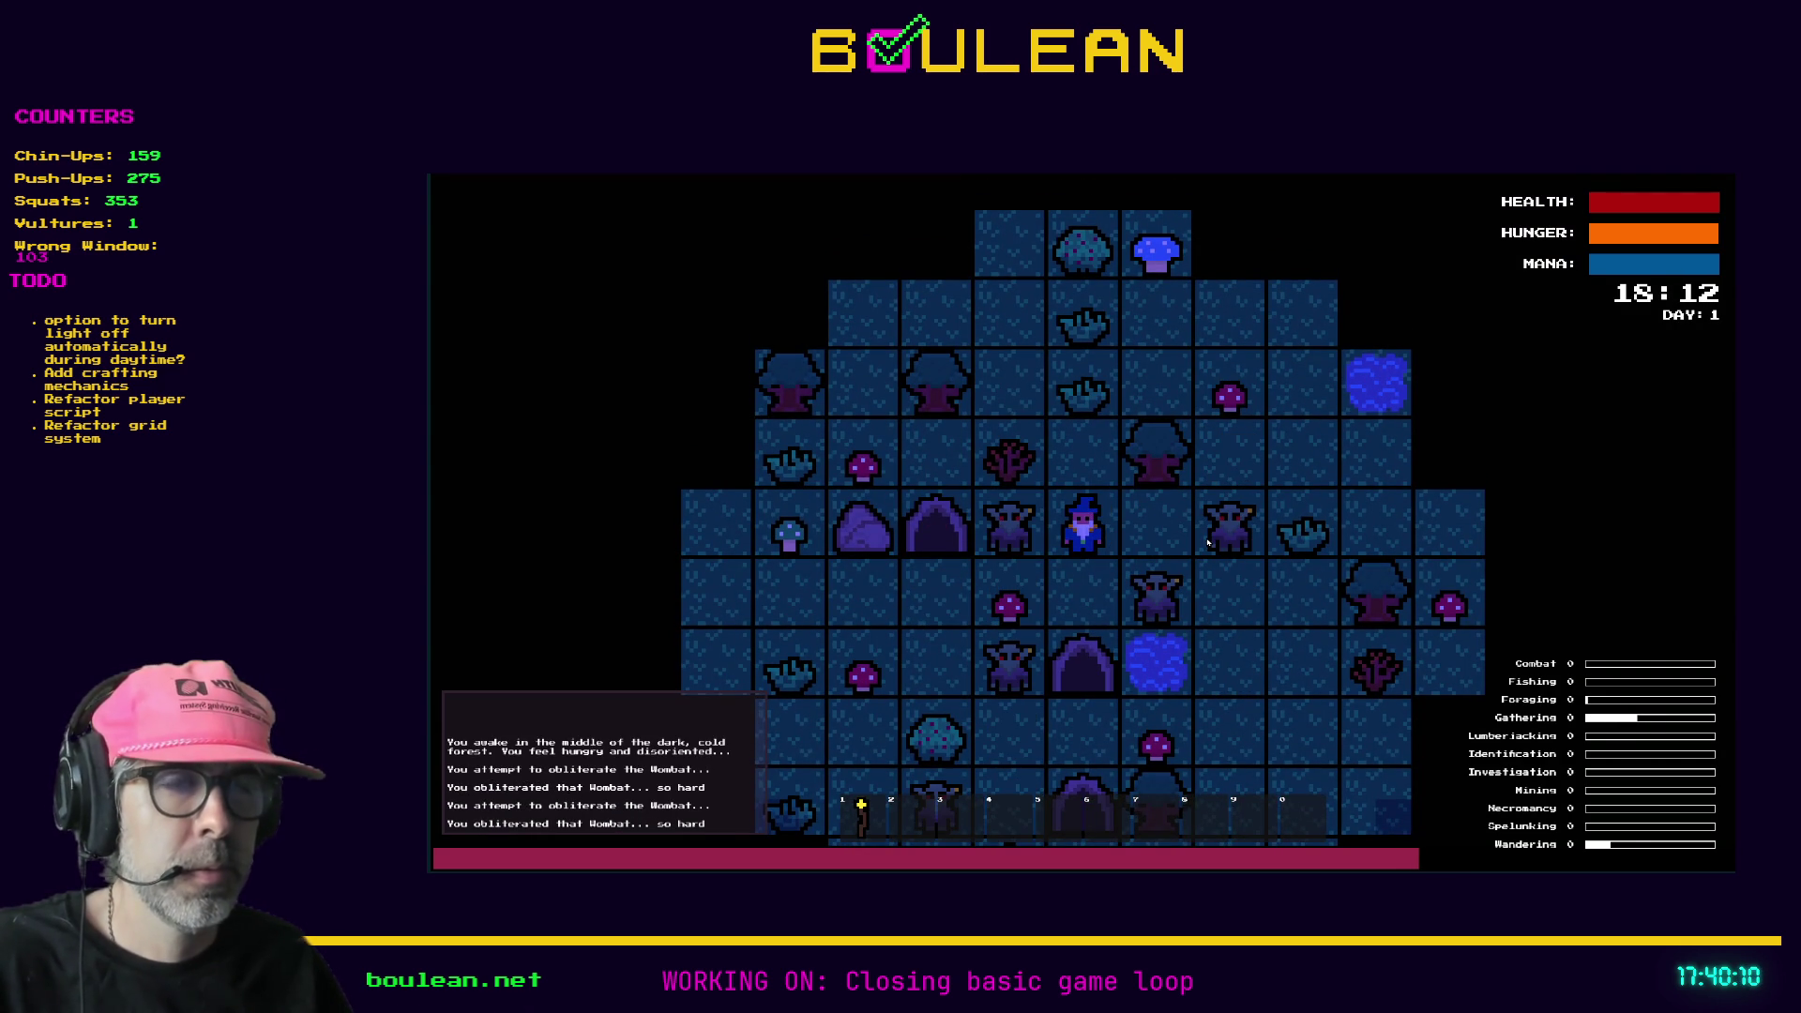
# - Step right, kill the neighbouring goblins, and light the torch with key 1
pyautogui.press('Right')
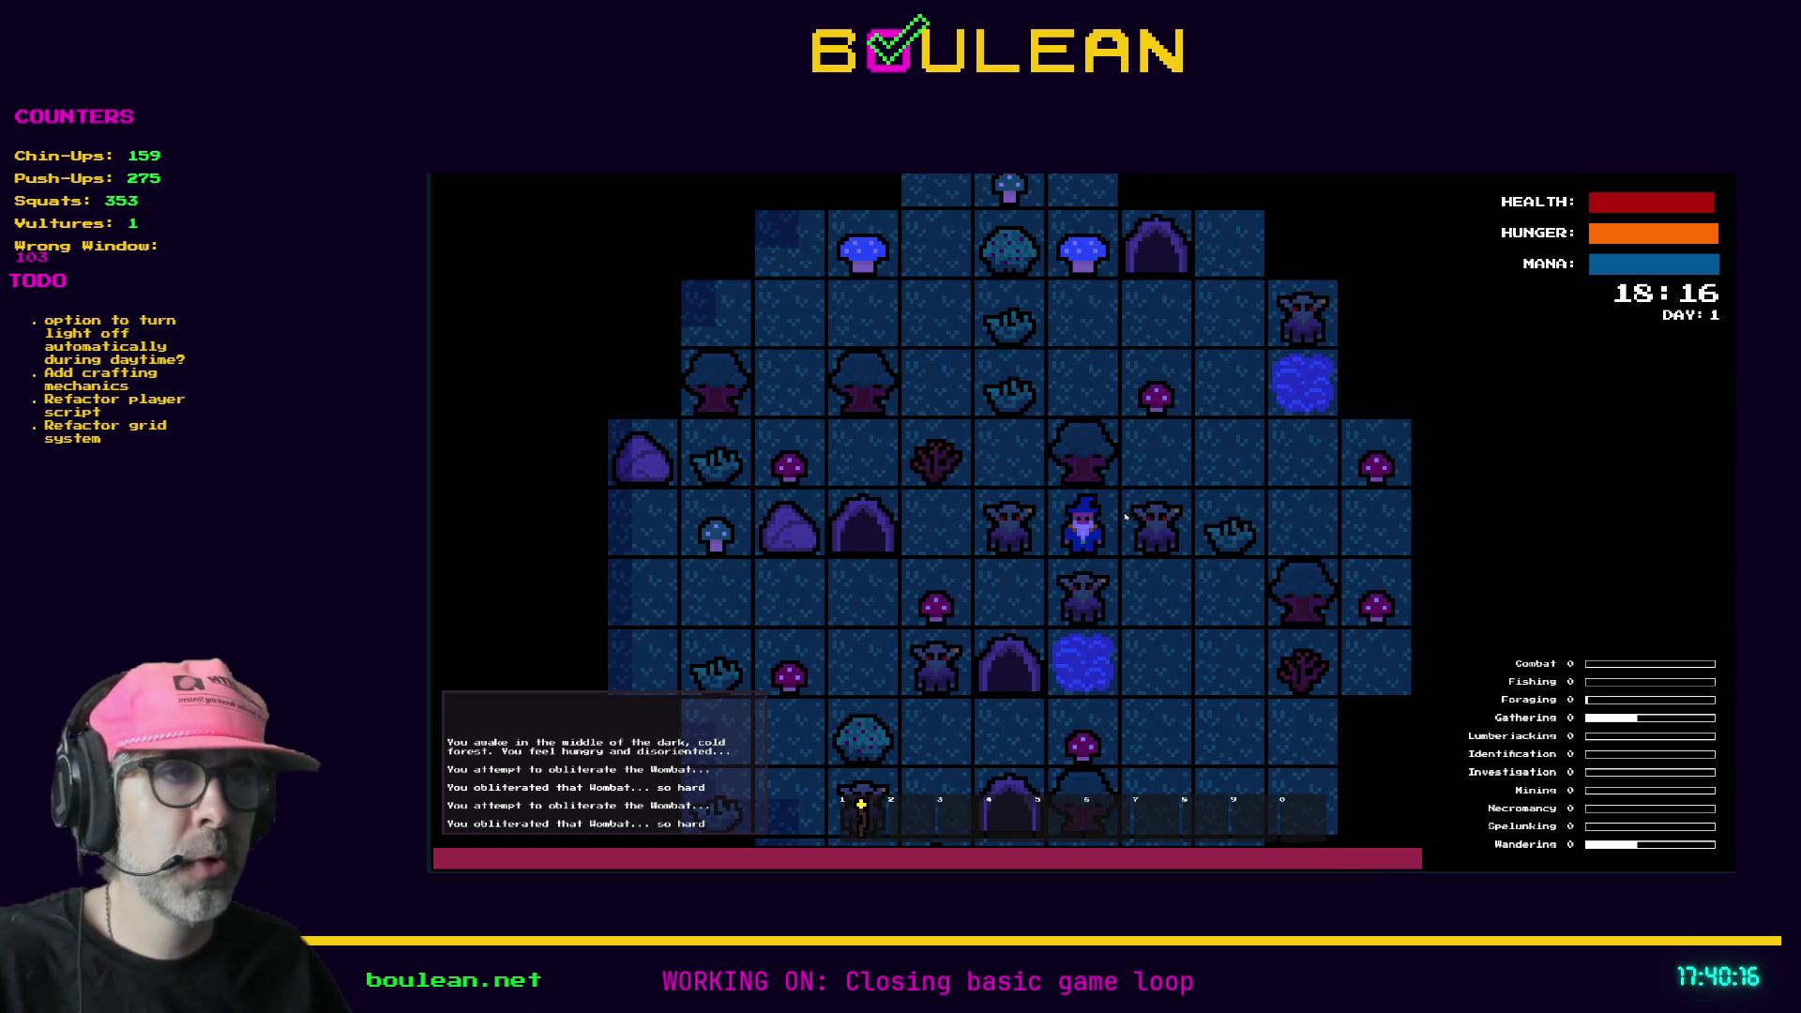
pyautogui.press('Down')
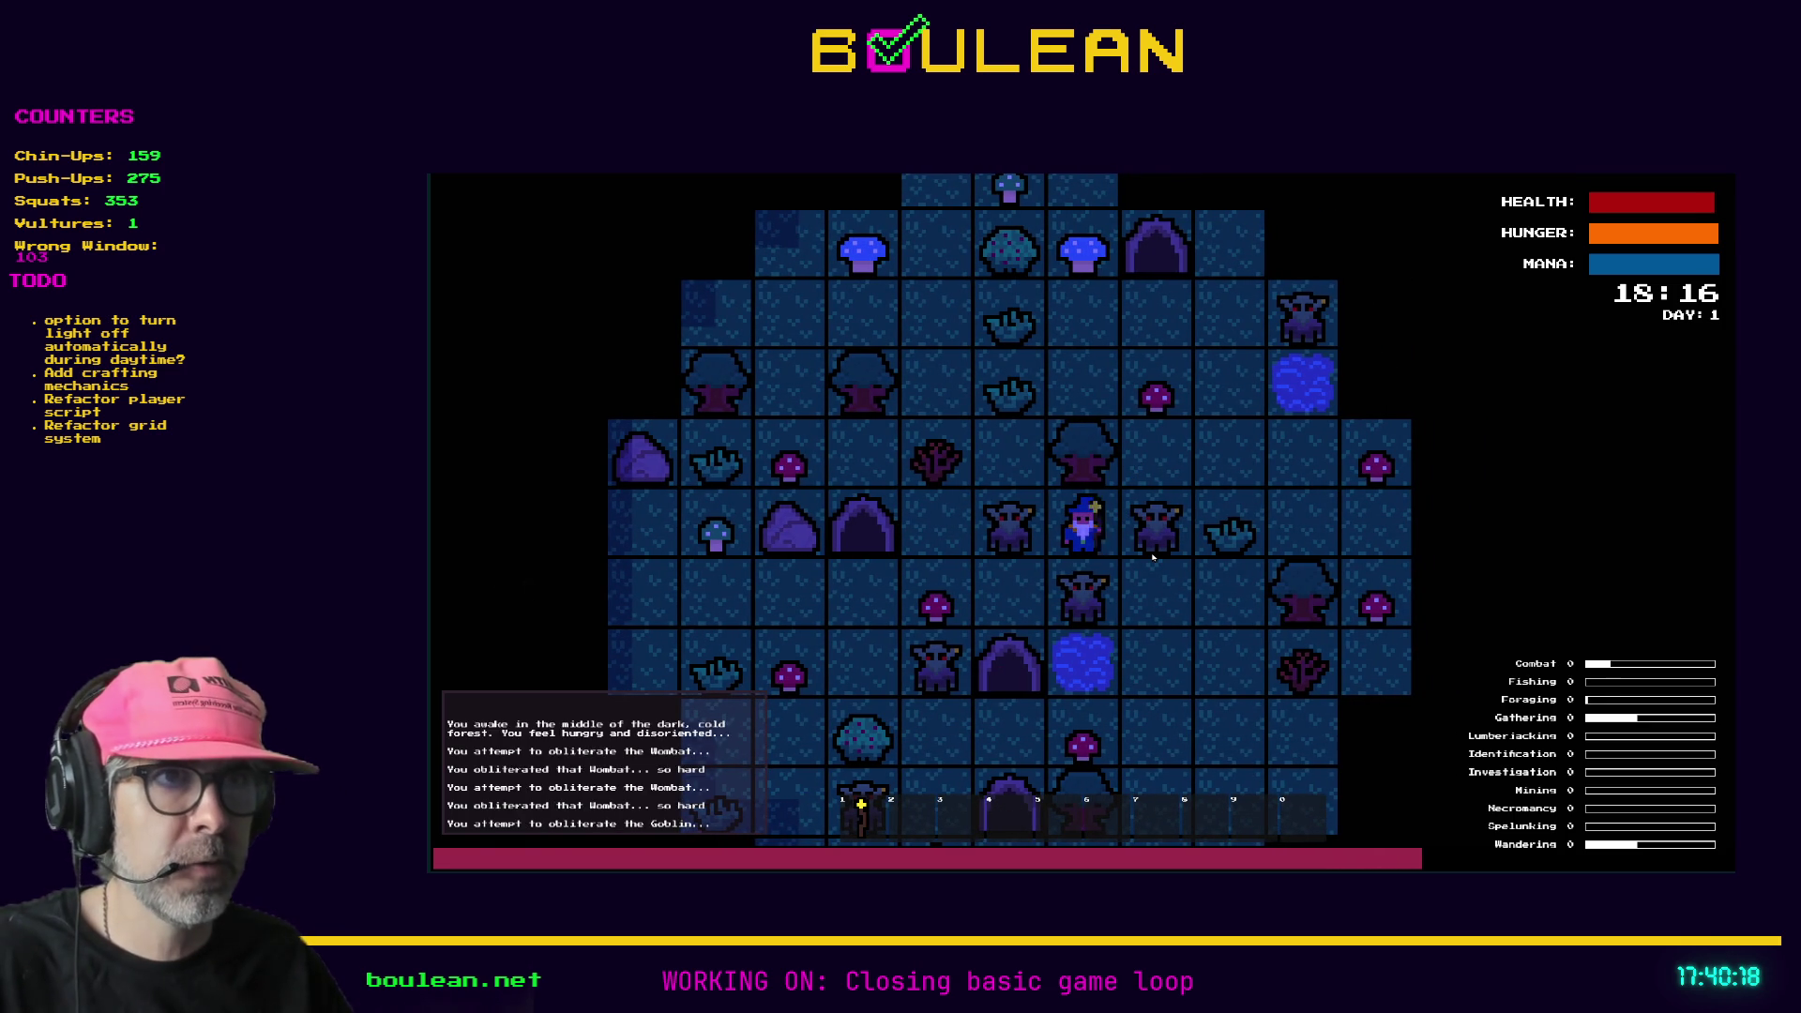
pyautogui.press('Left')
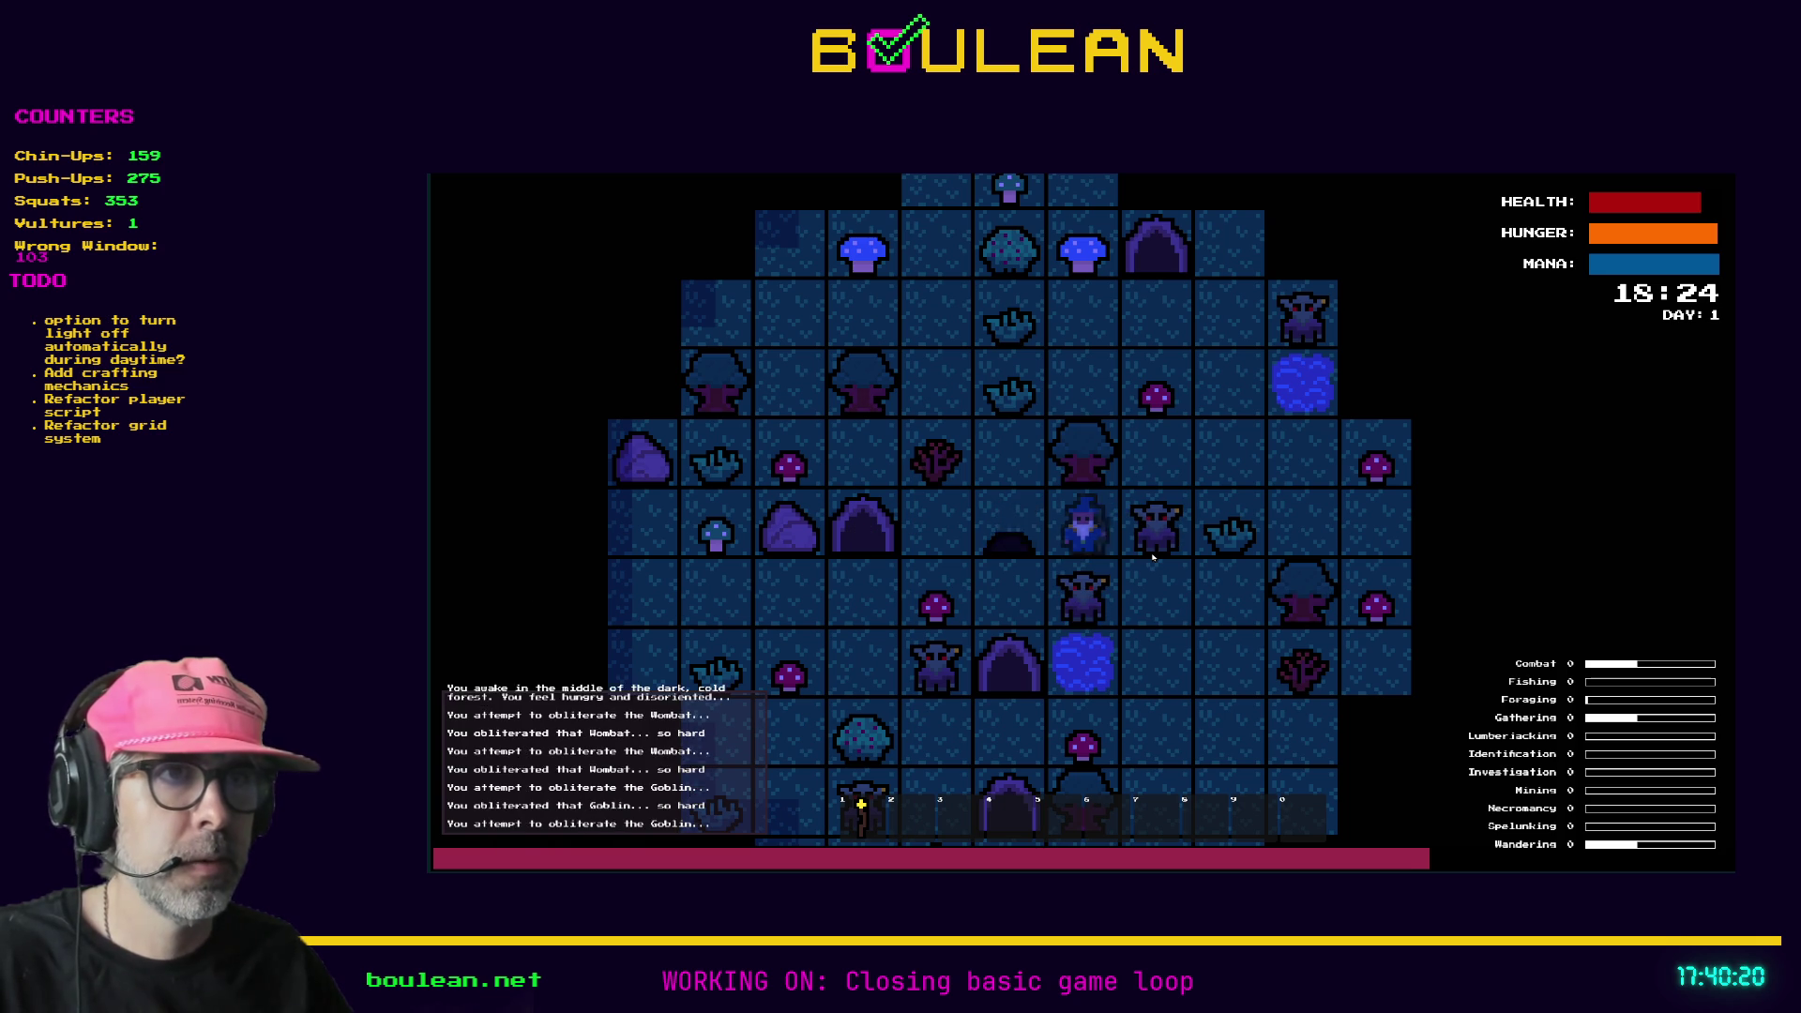
pyautogui.press('Down')
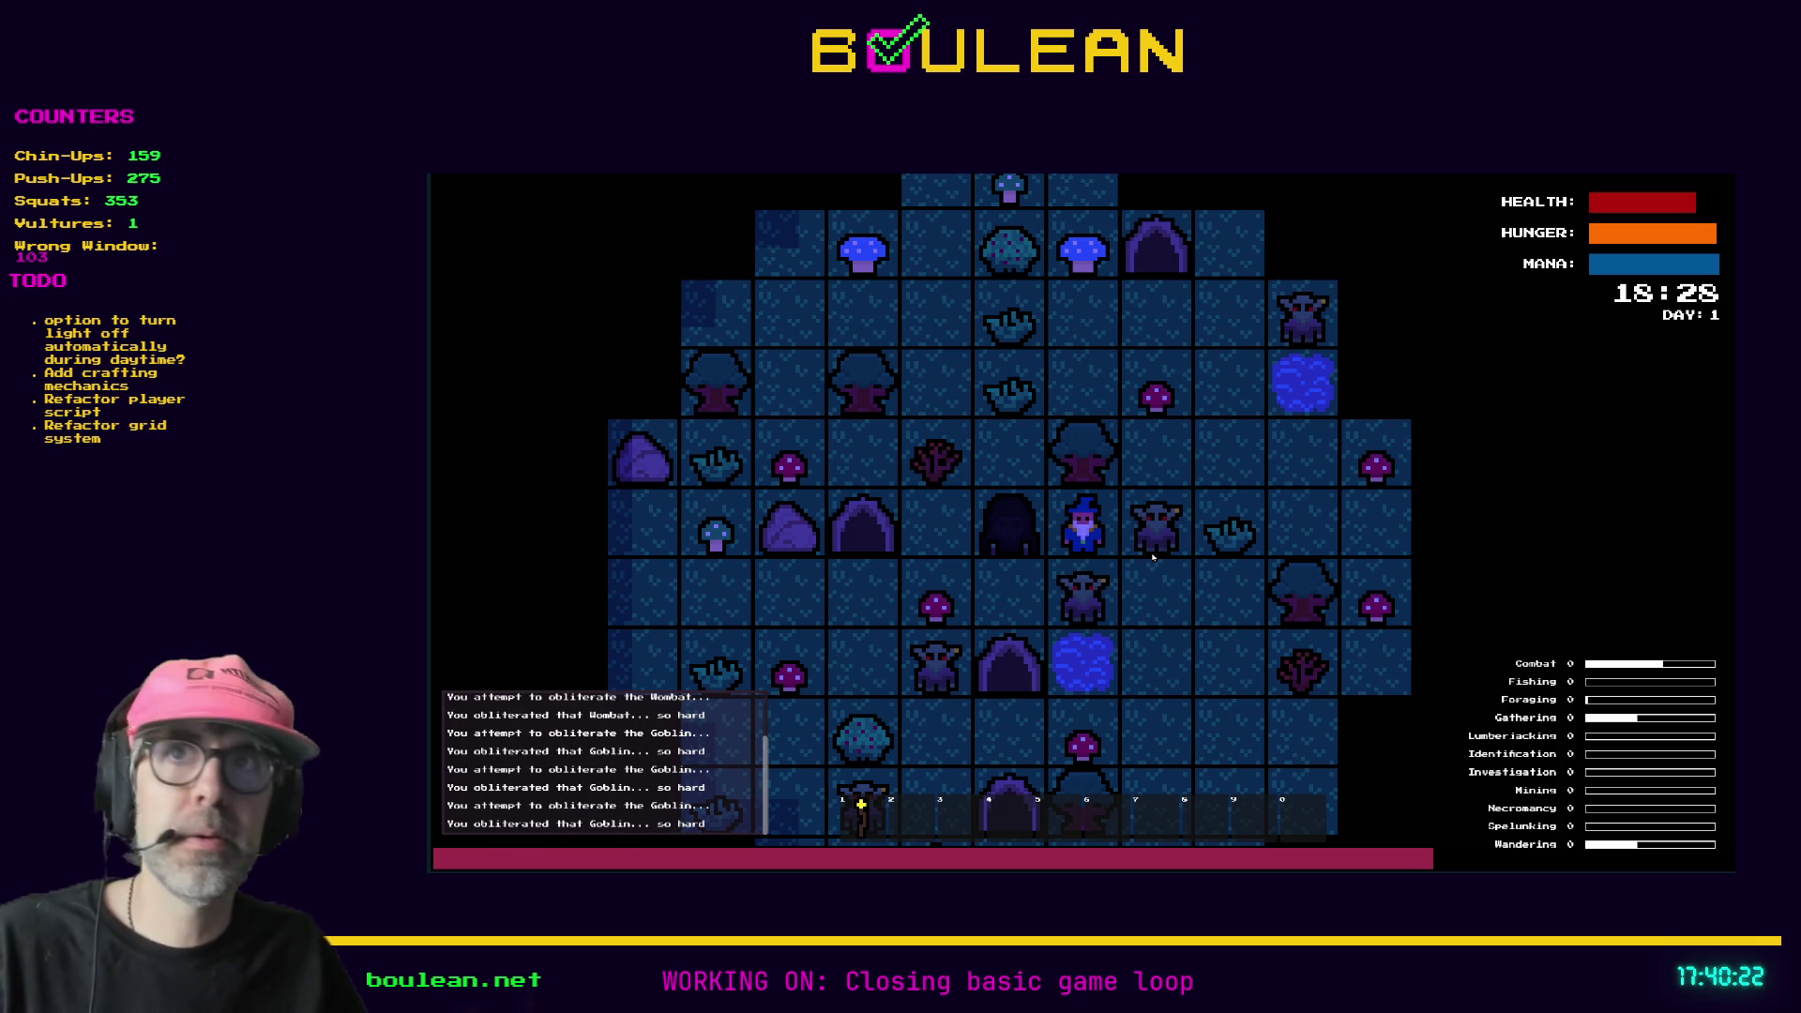
pyautogui.press('Down')
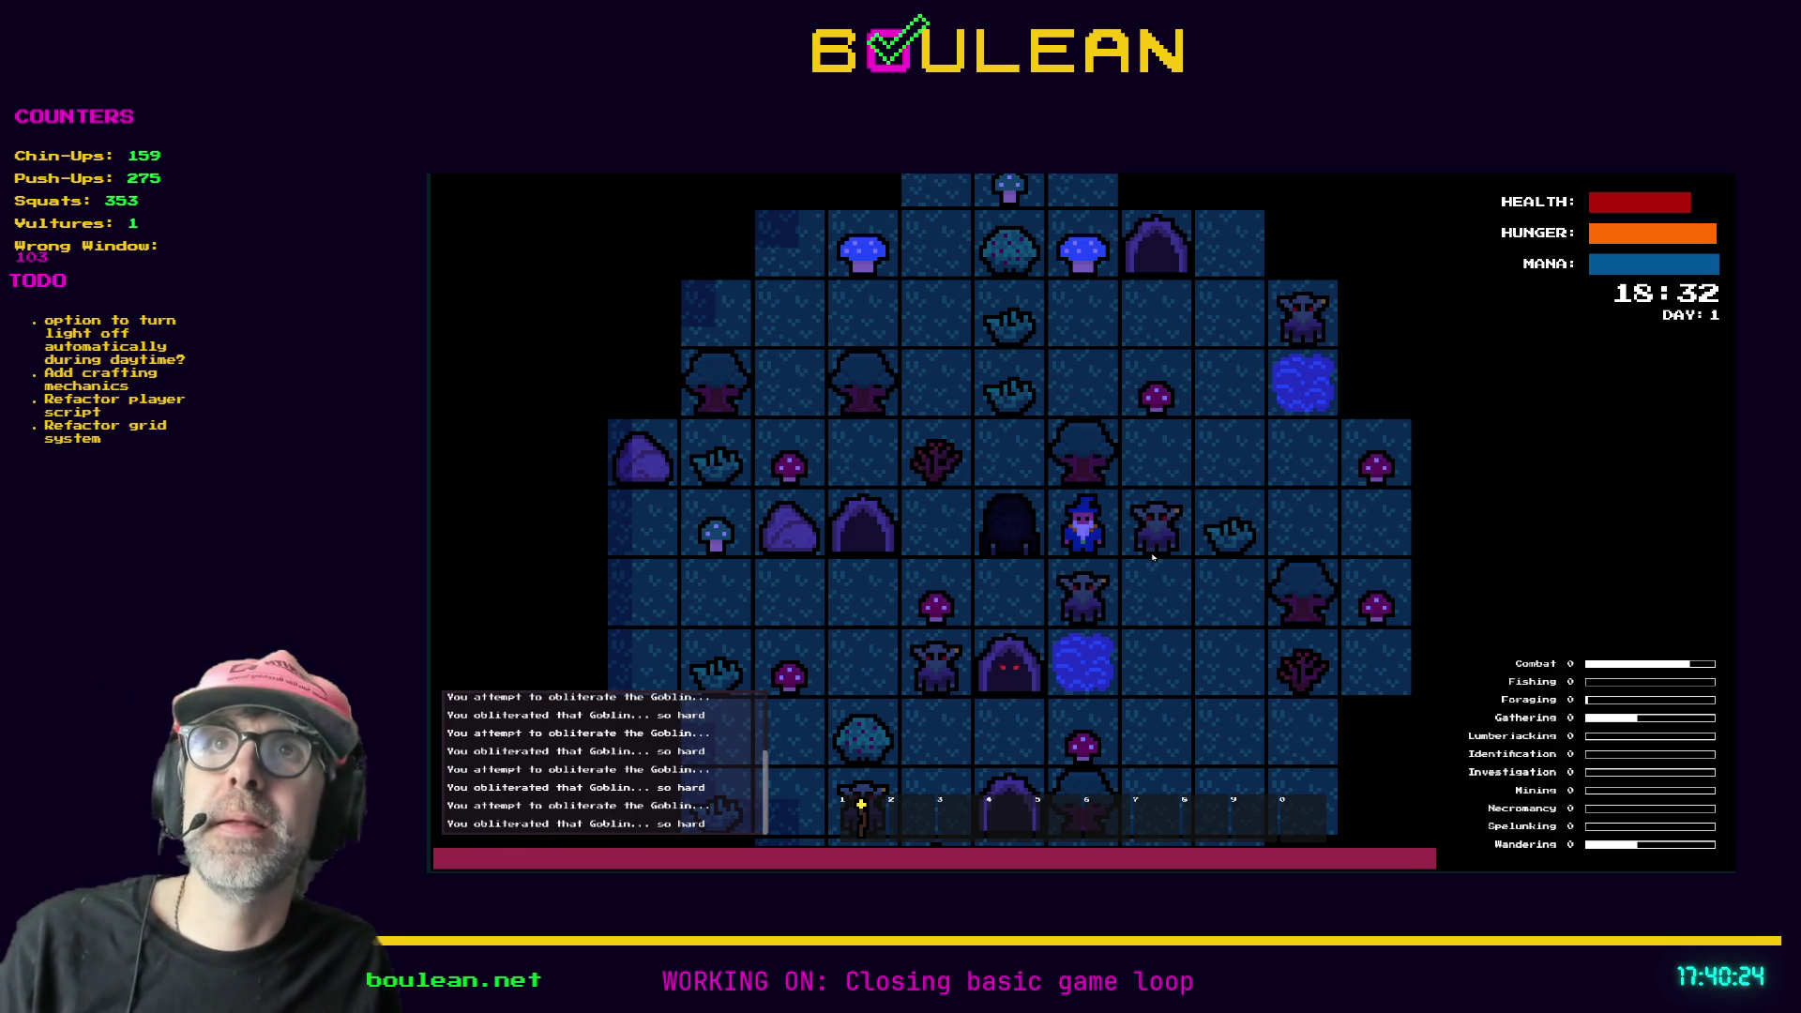
pyautogui.press('1')
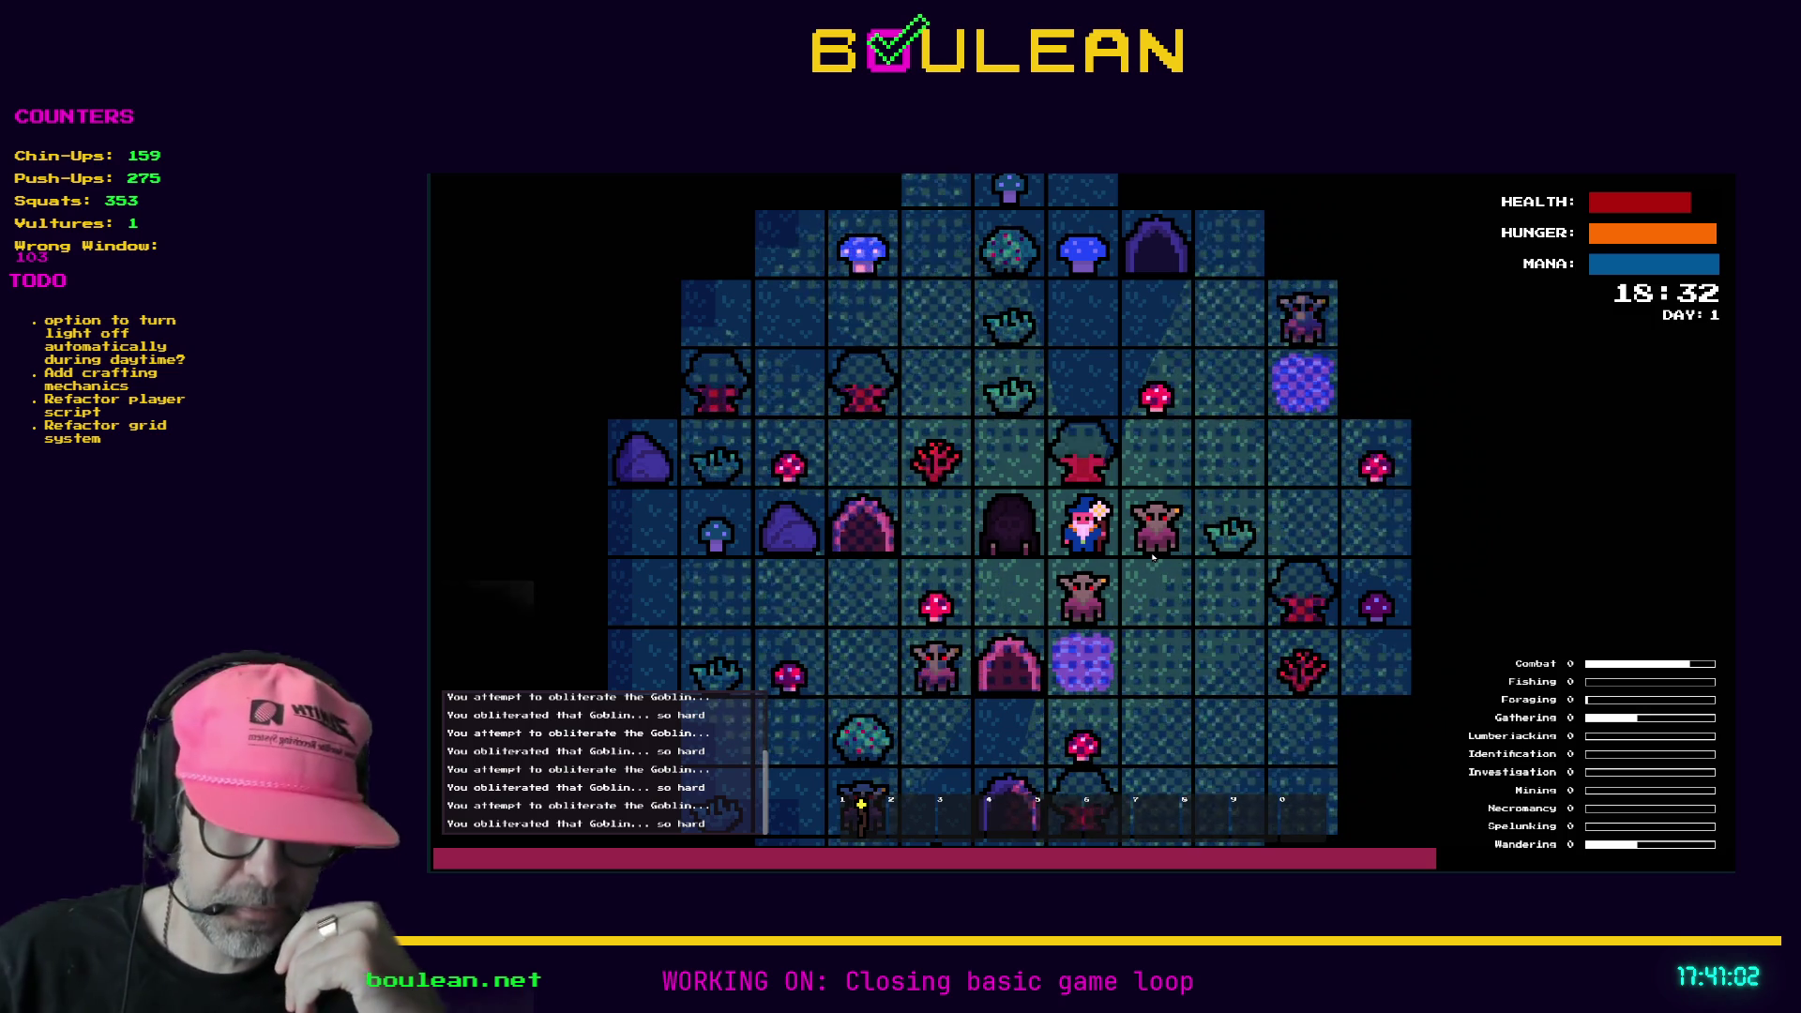
# - Attack the goblin on the right and destroy the surrounding gravestones
pyautogui.press('Right')
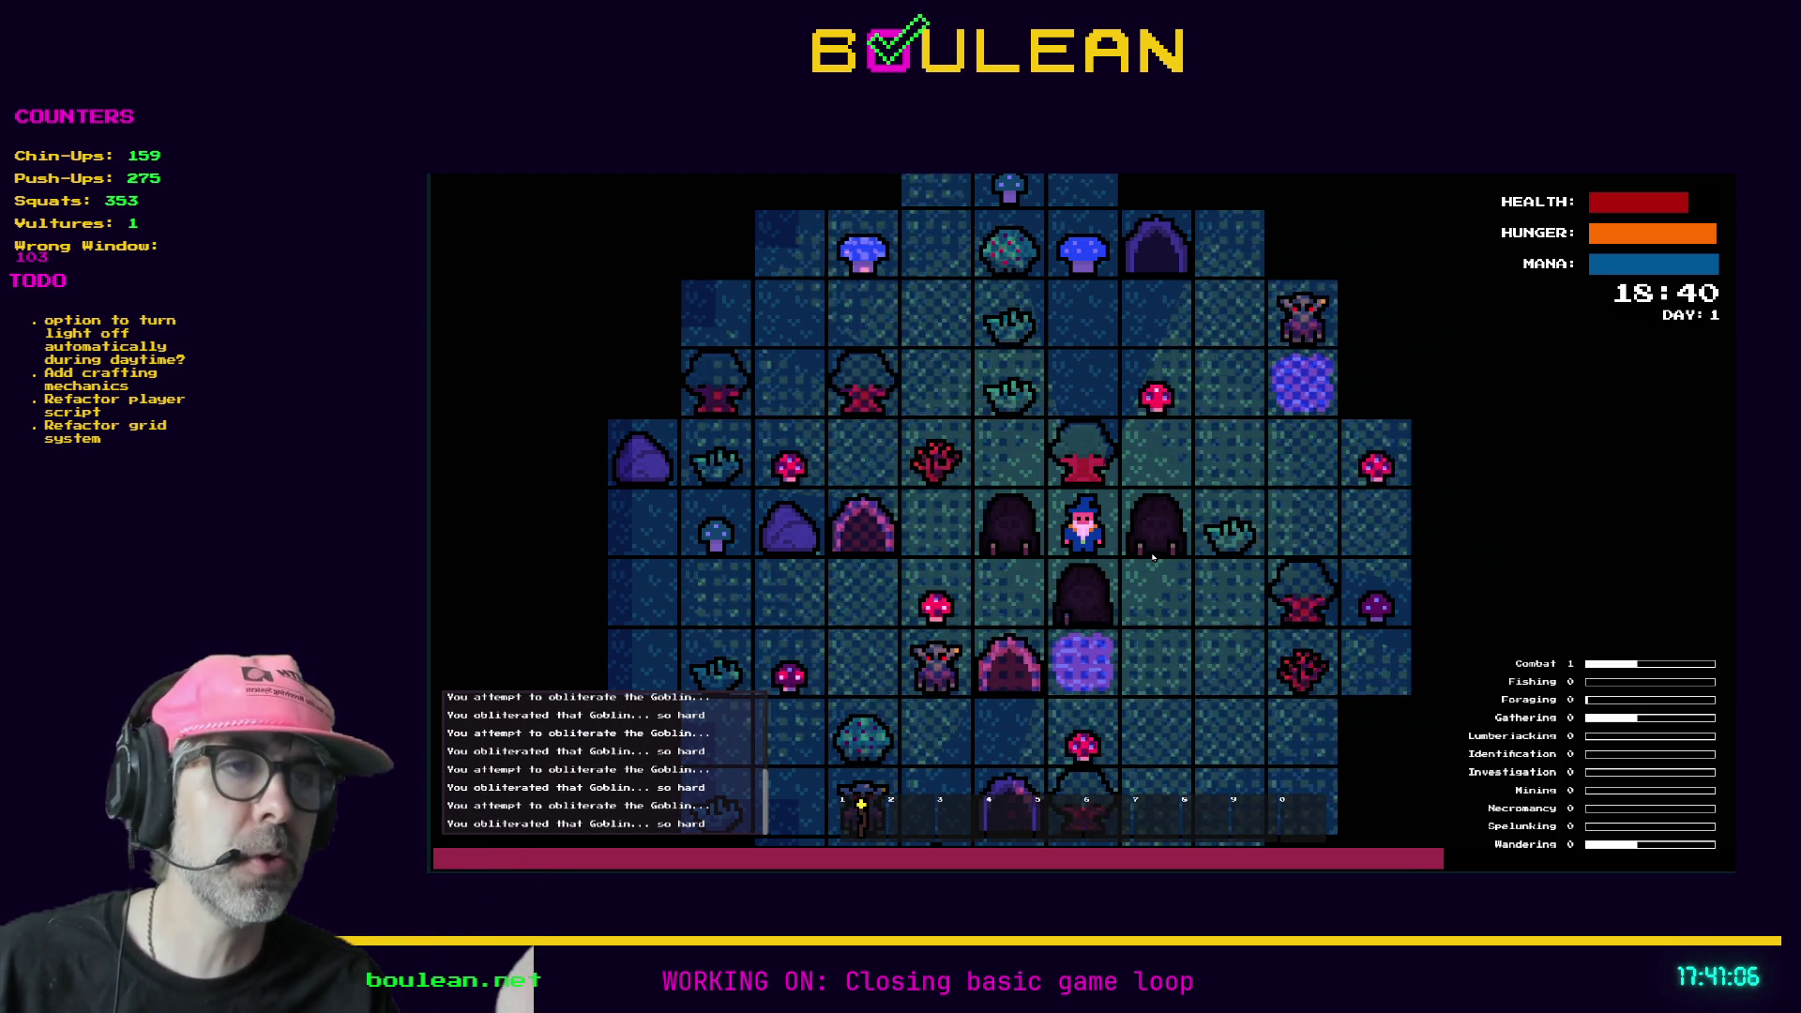
pyautogui.press('Down')
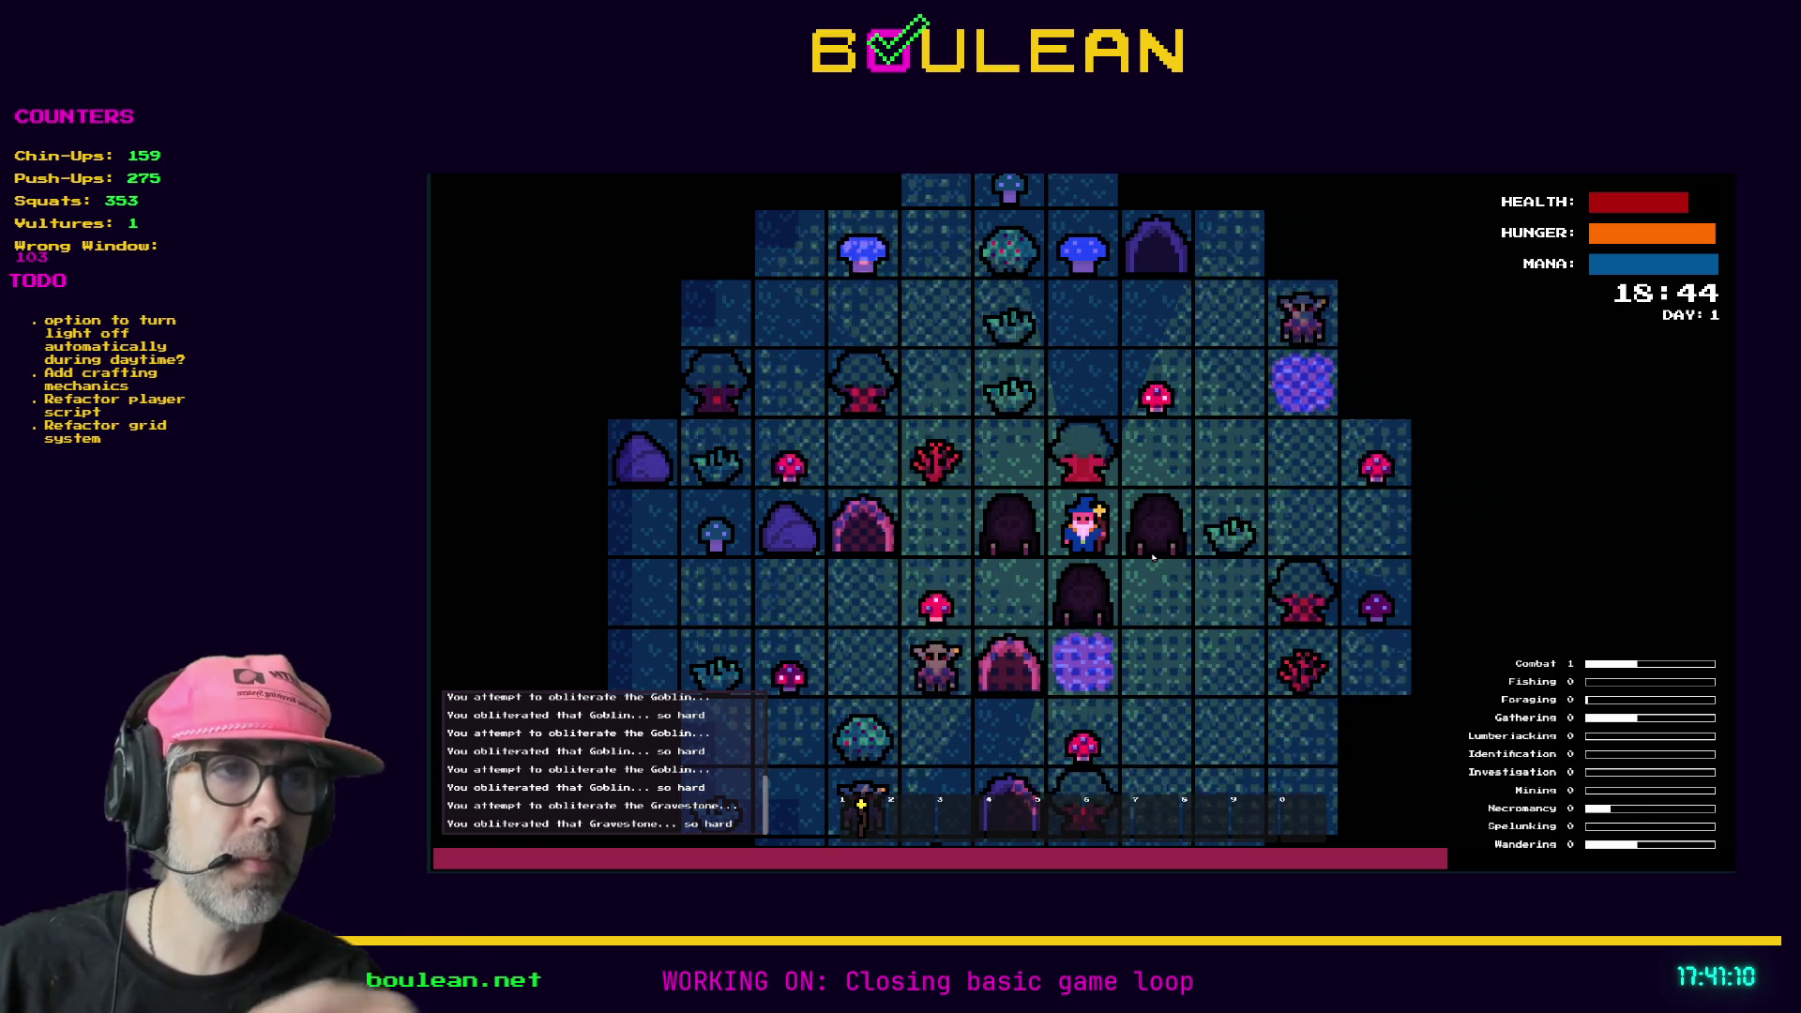
pyautogui.press('Down')
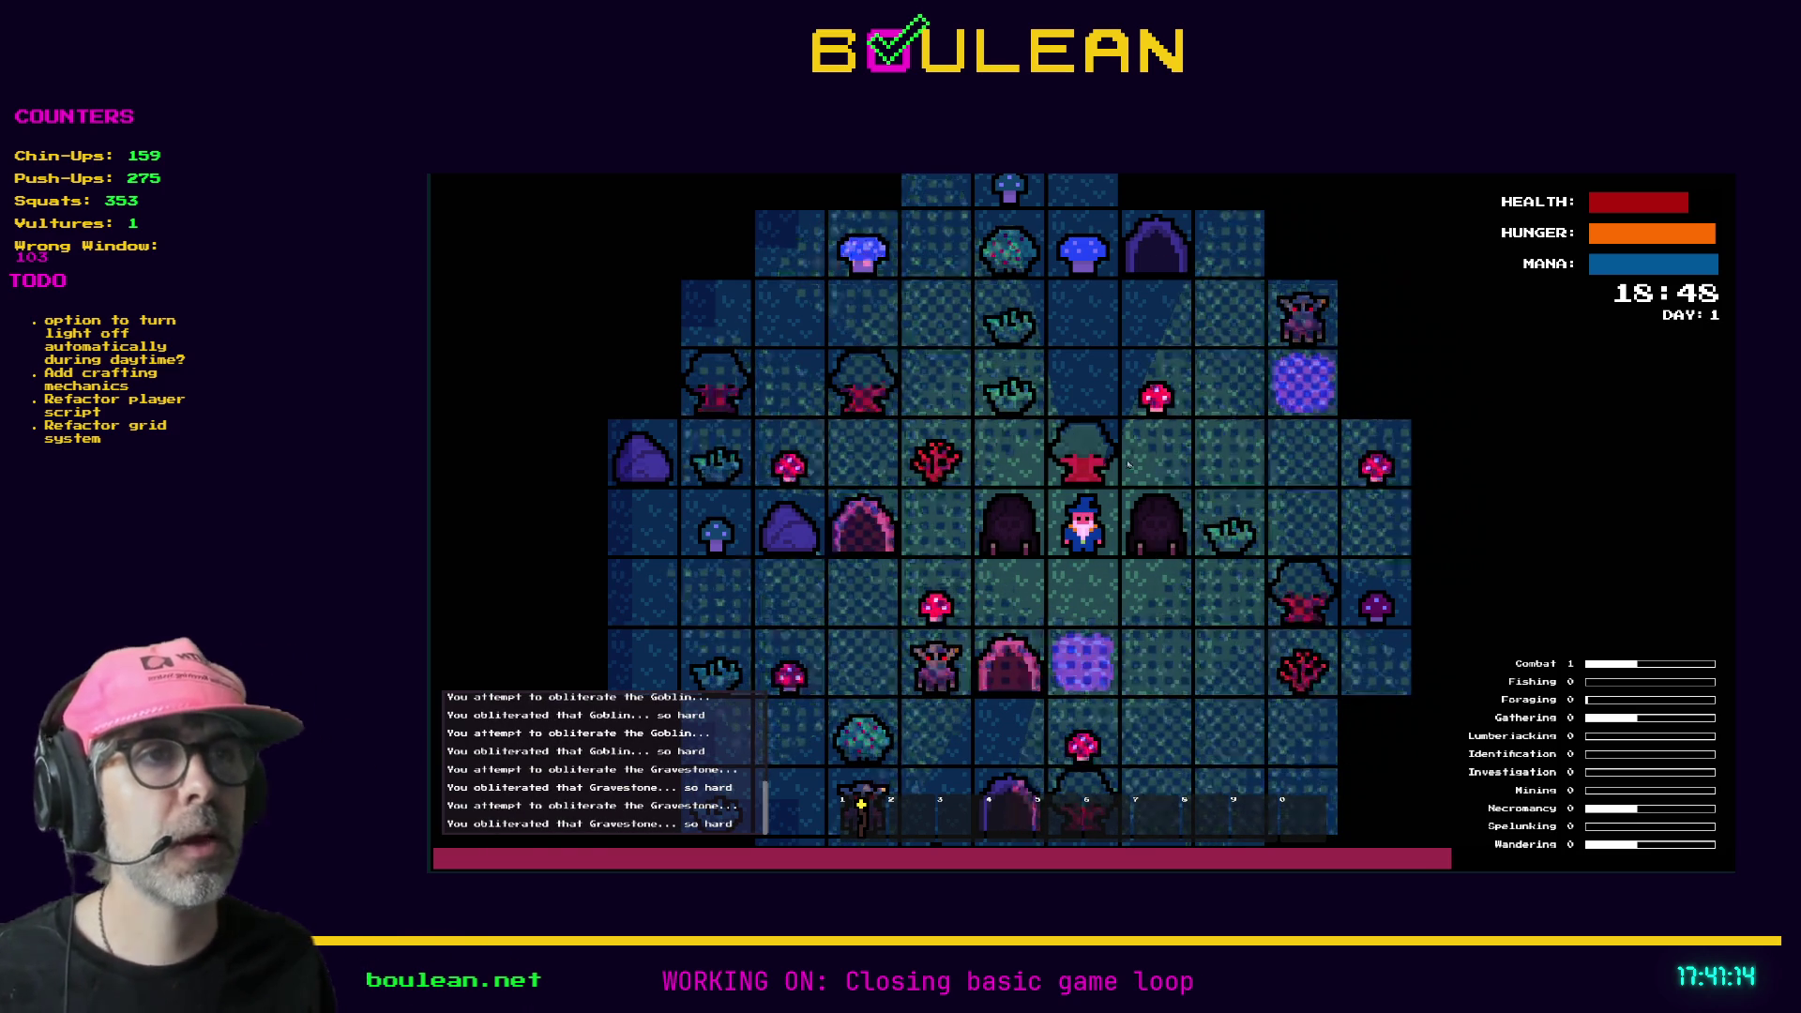
pyautogui.press('Right')
pyautogui.press('Right')
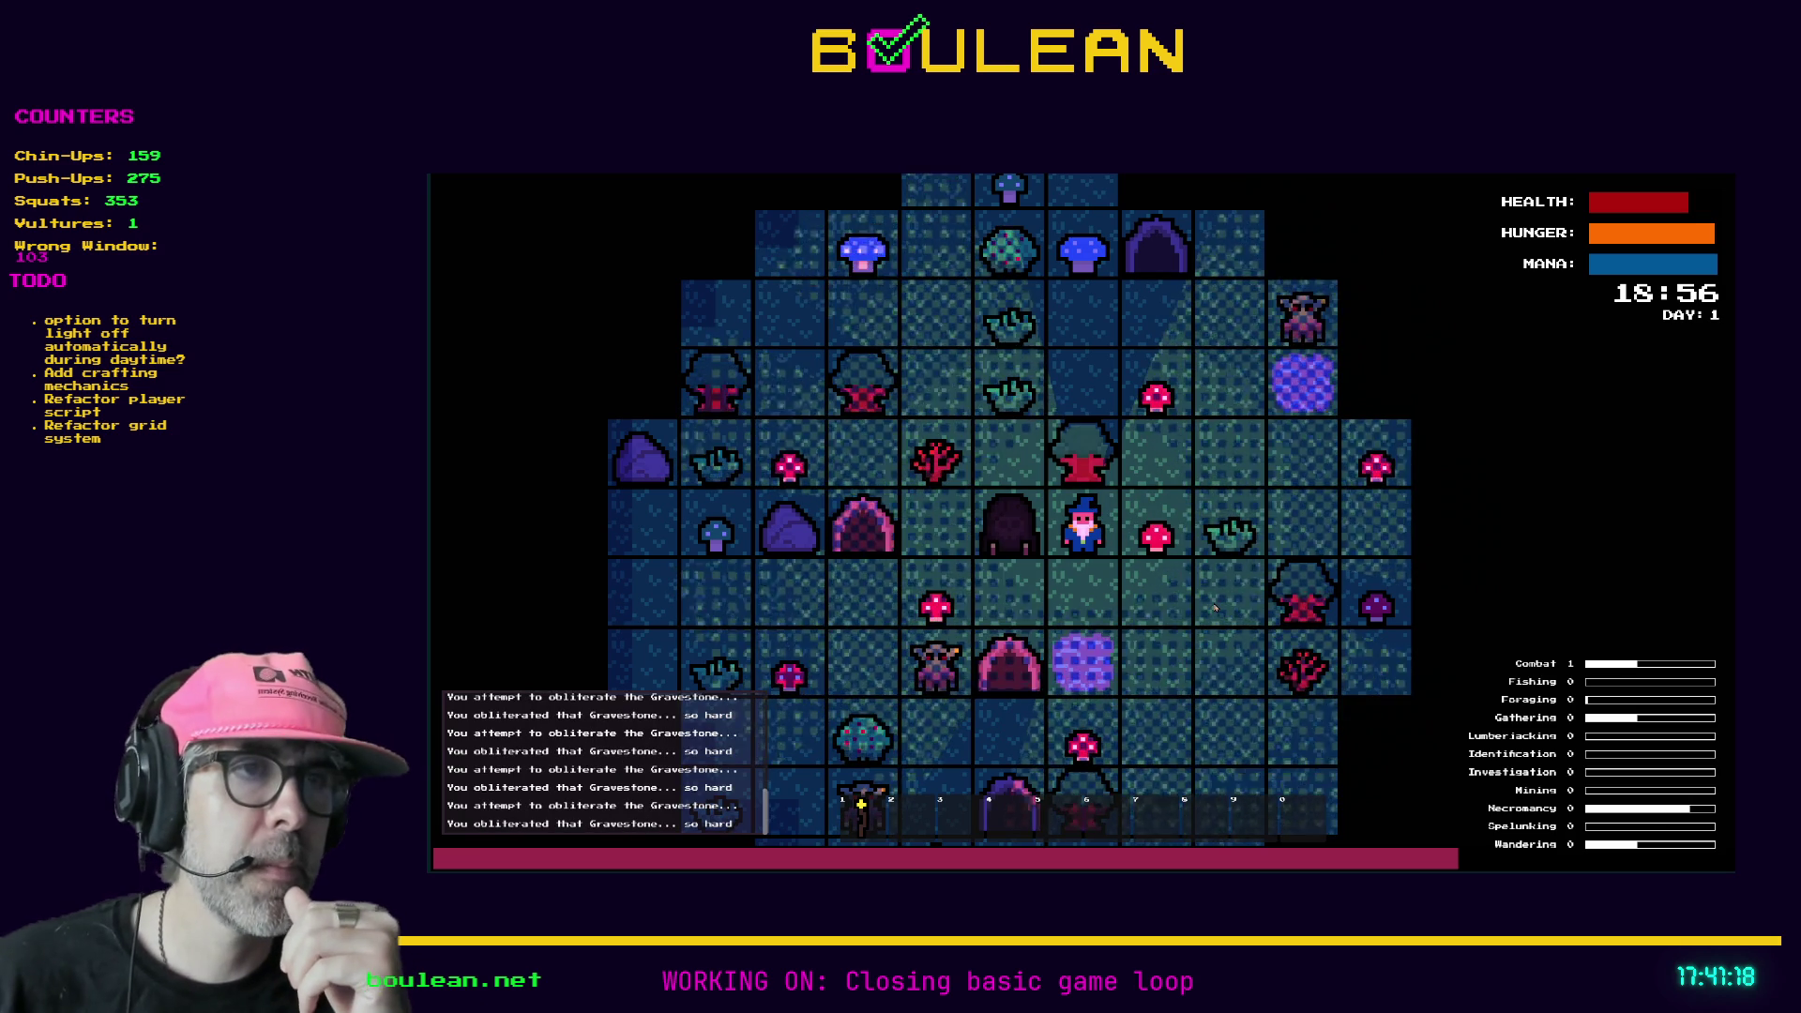
pyautogui.press('Left')
pyautogui.press('Left')
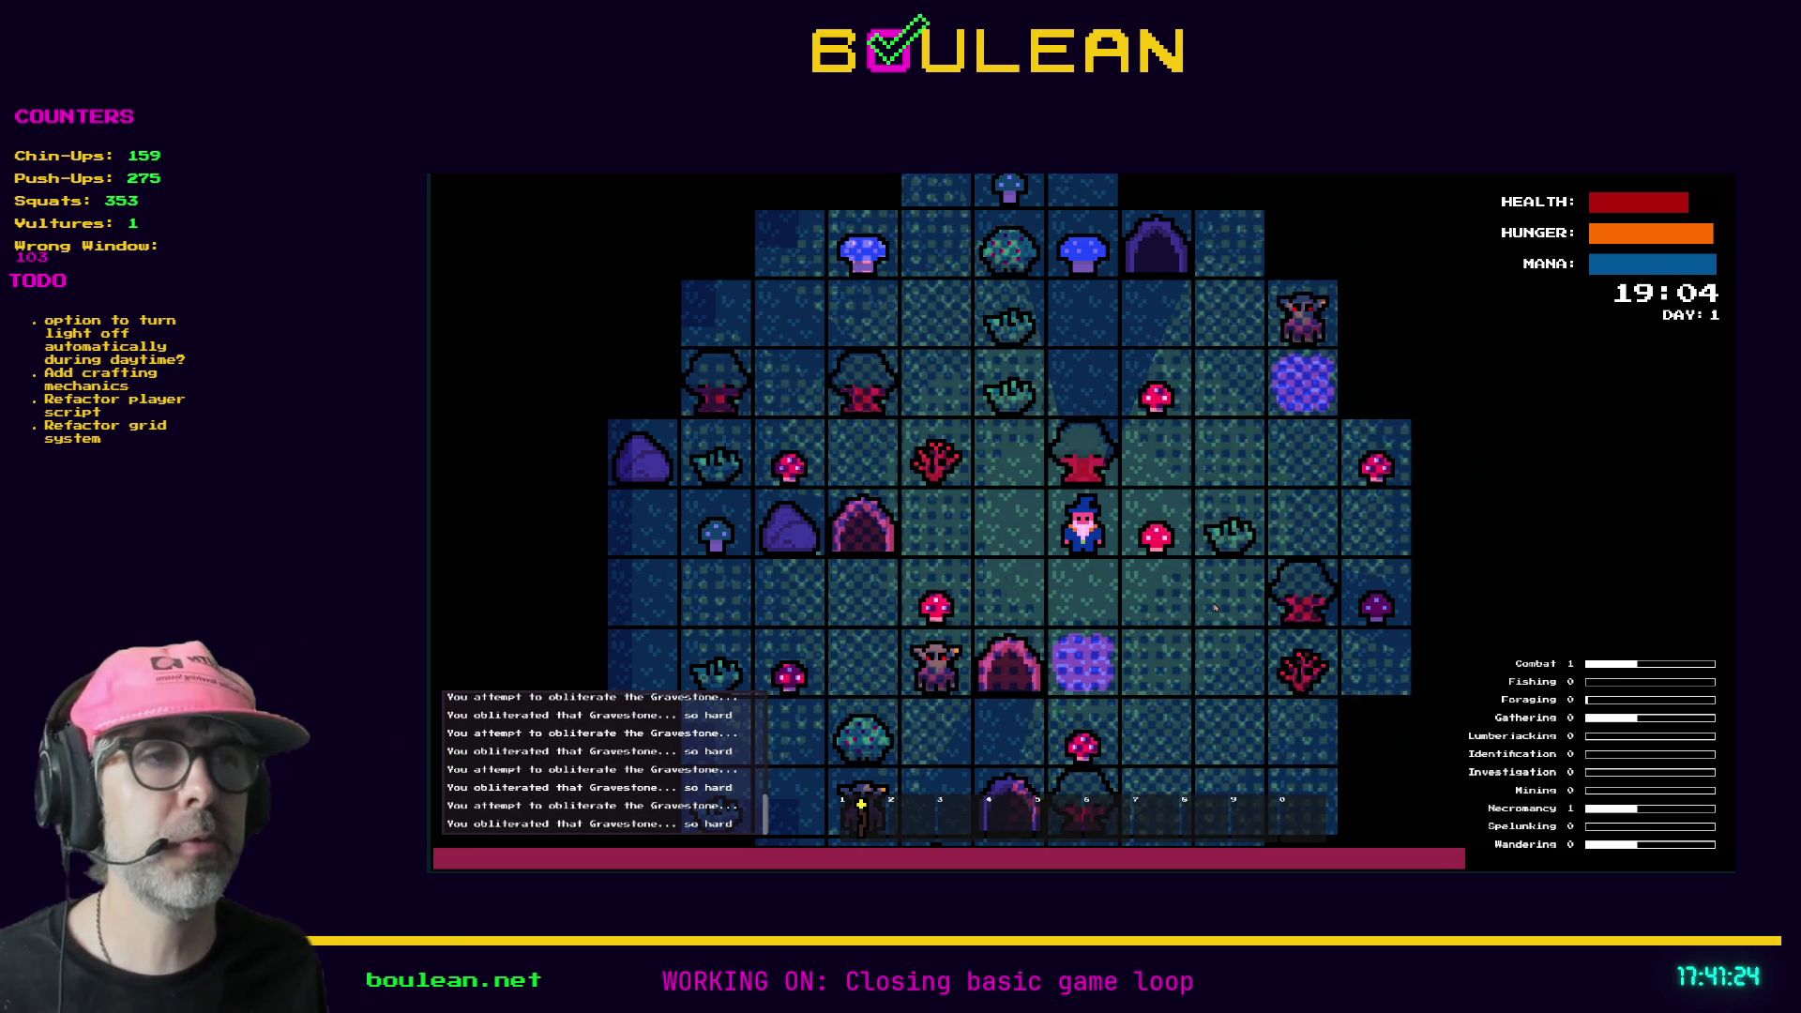
# - Move the wizard west and north, then chop down the eastern tree for a log
pyautogui.press('Left')
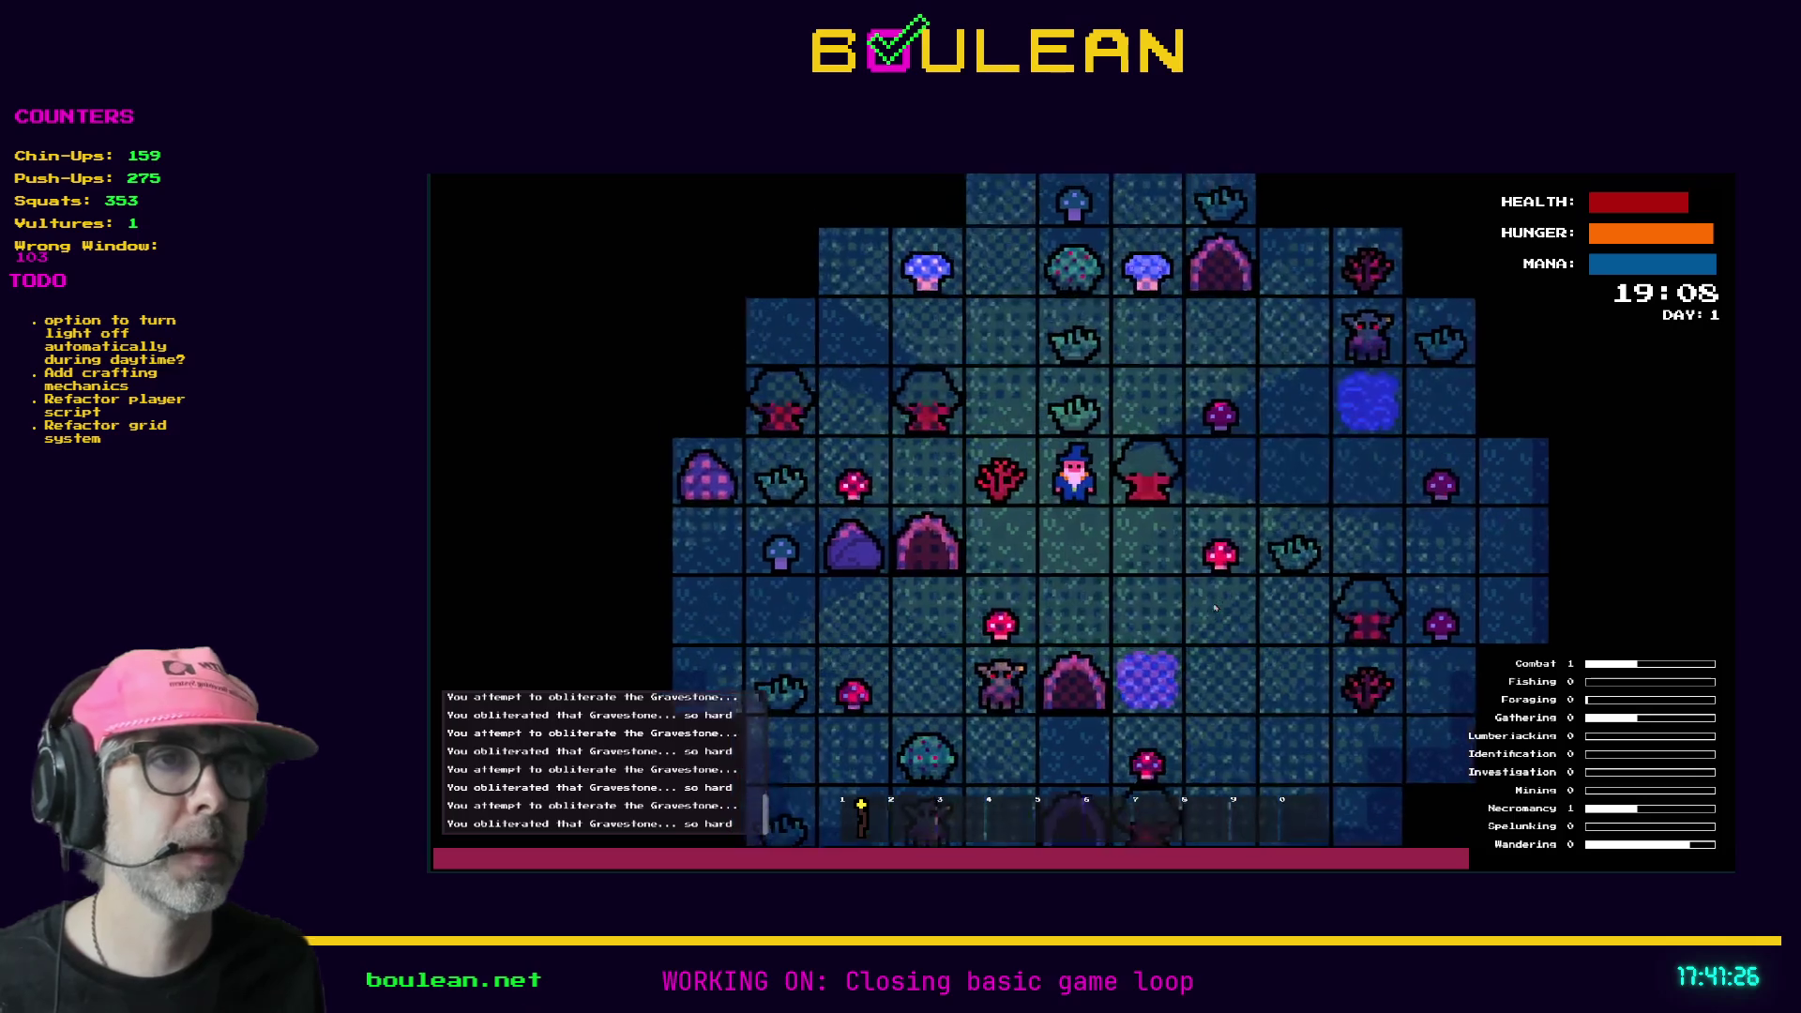
pyautogui.press('Up')
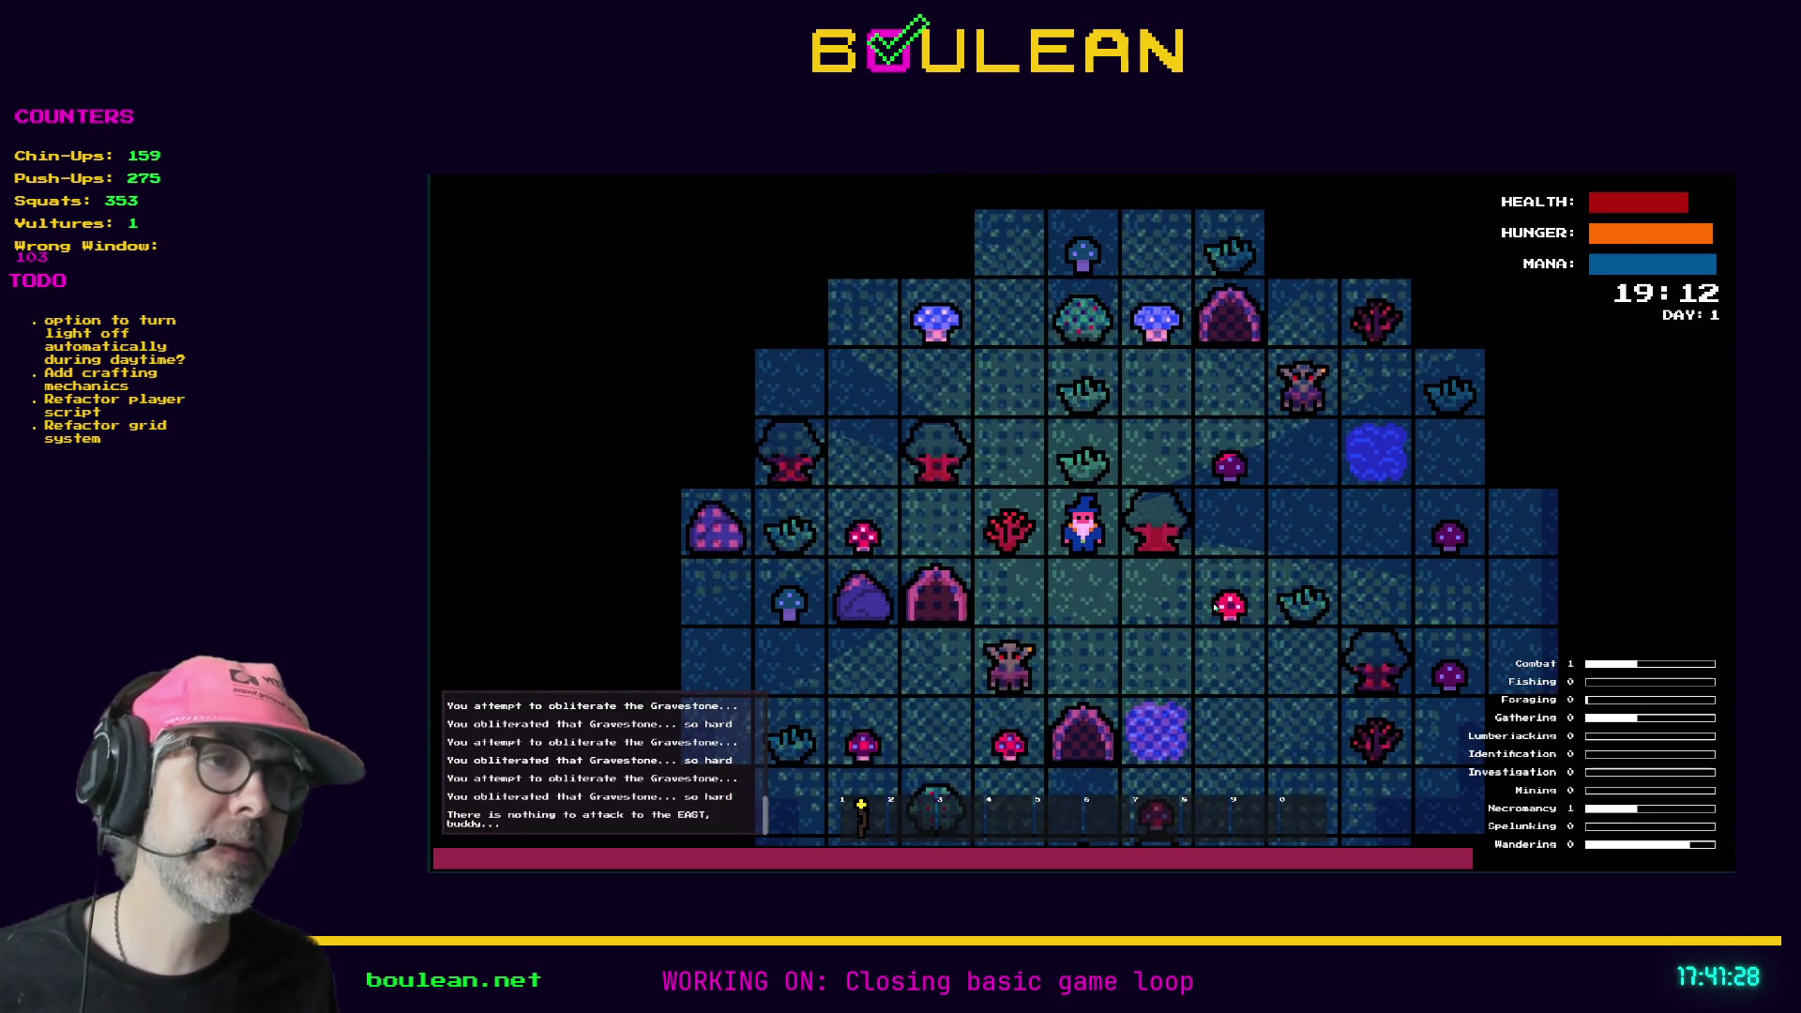
pyautogui.press('Right')
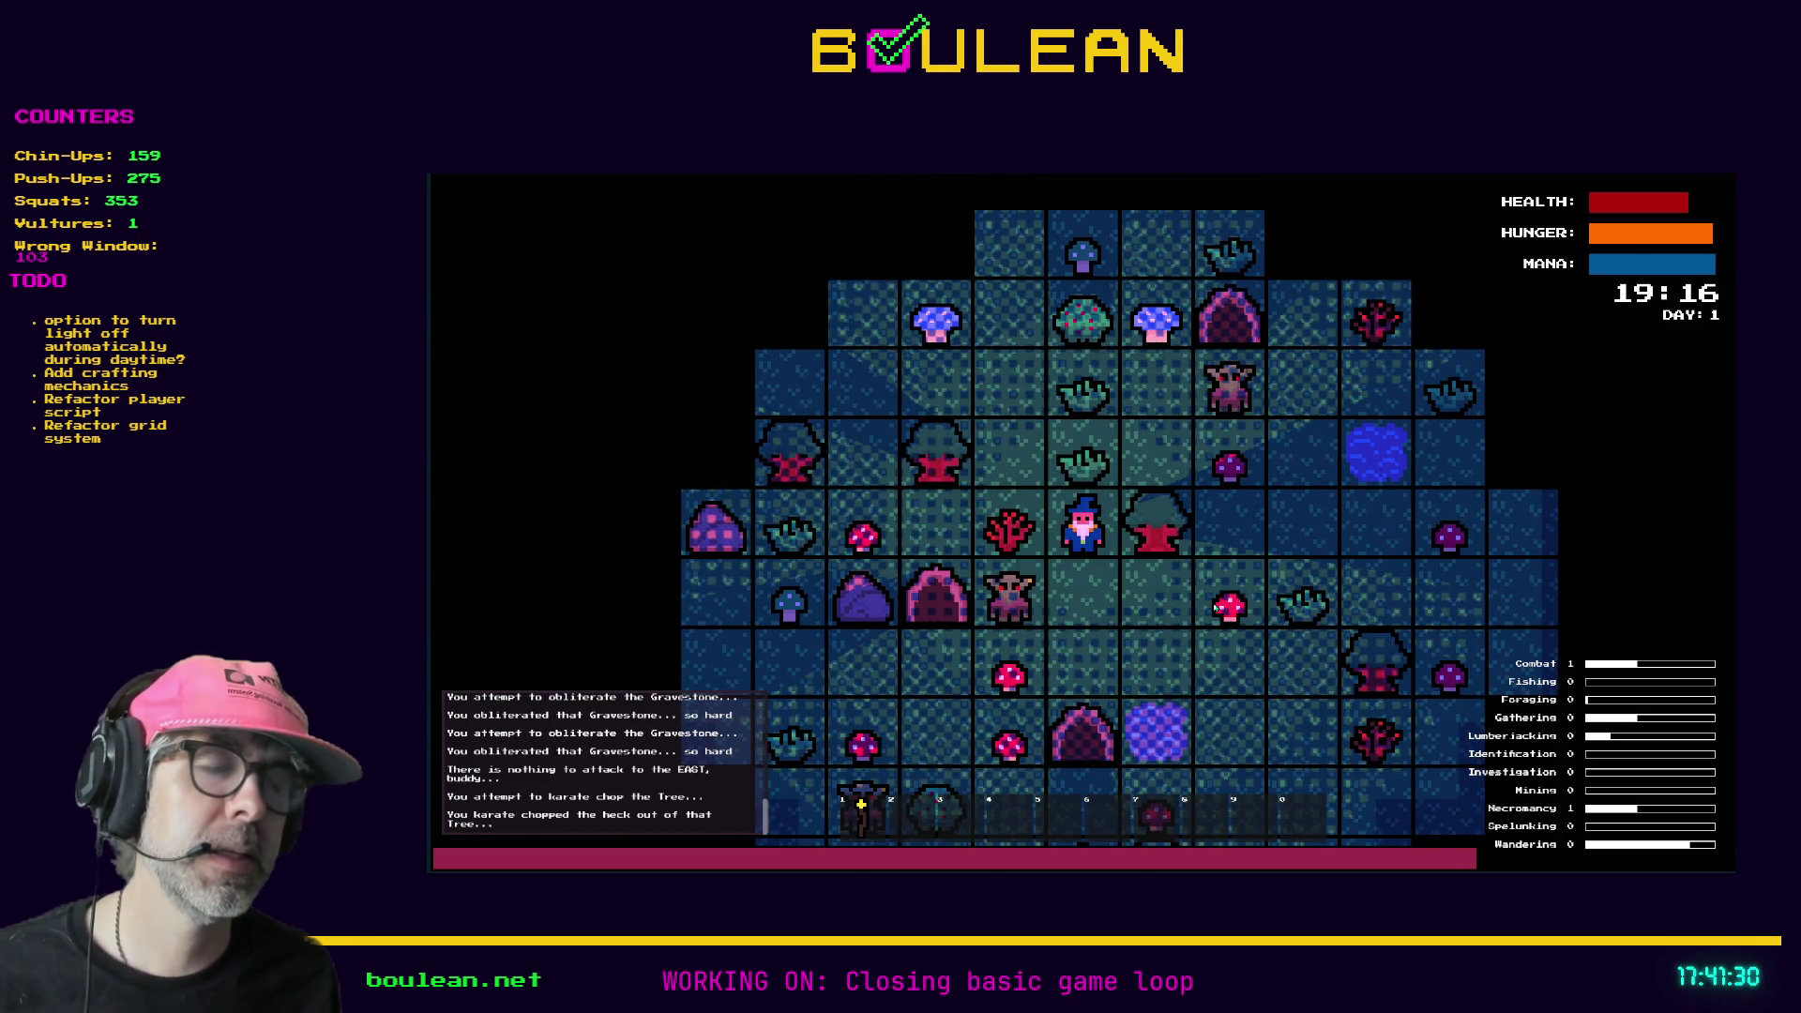
pyautogui.press('Right')
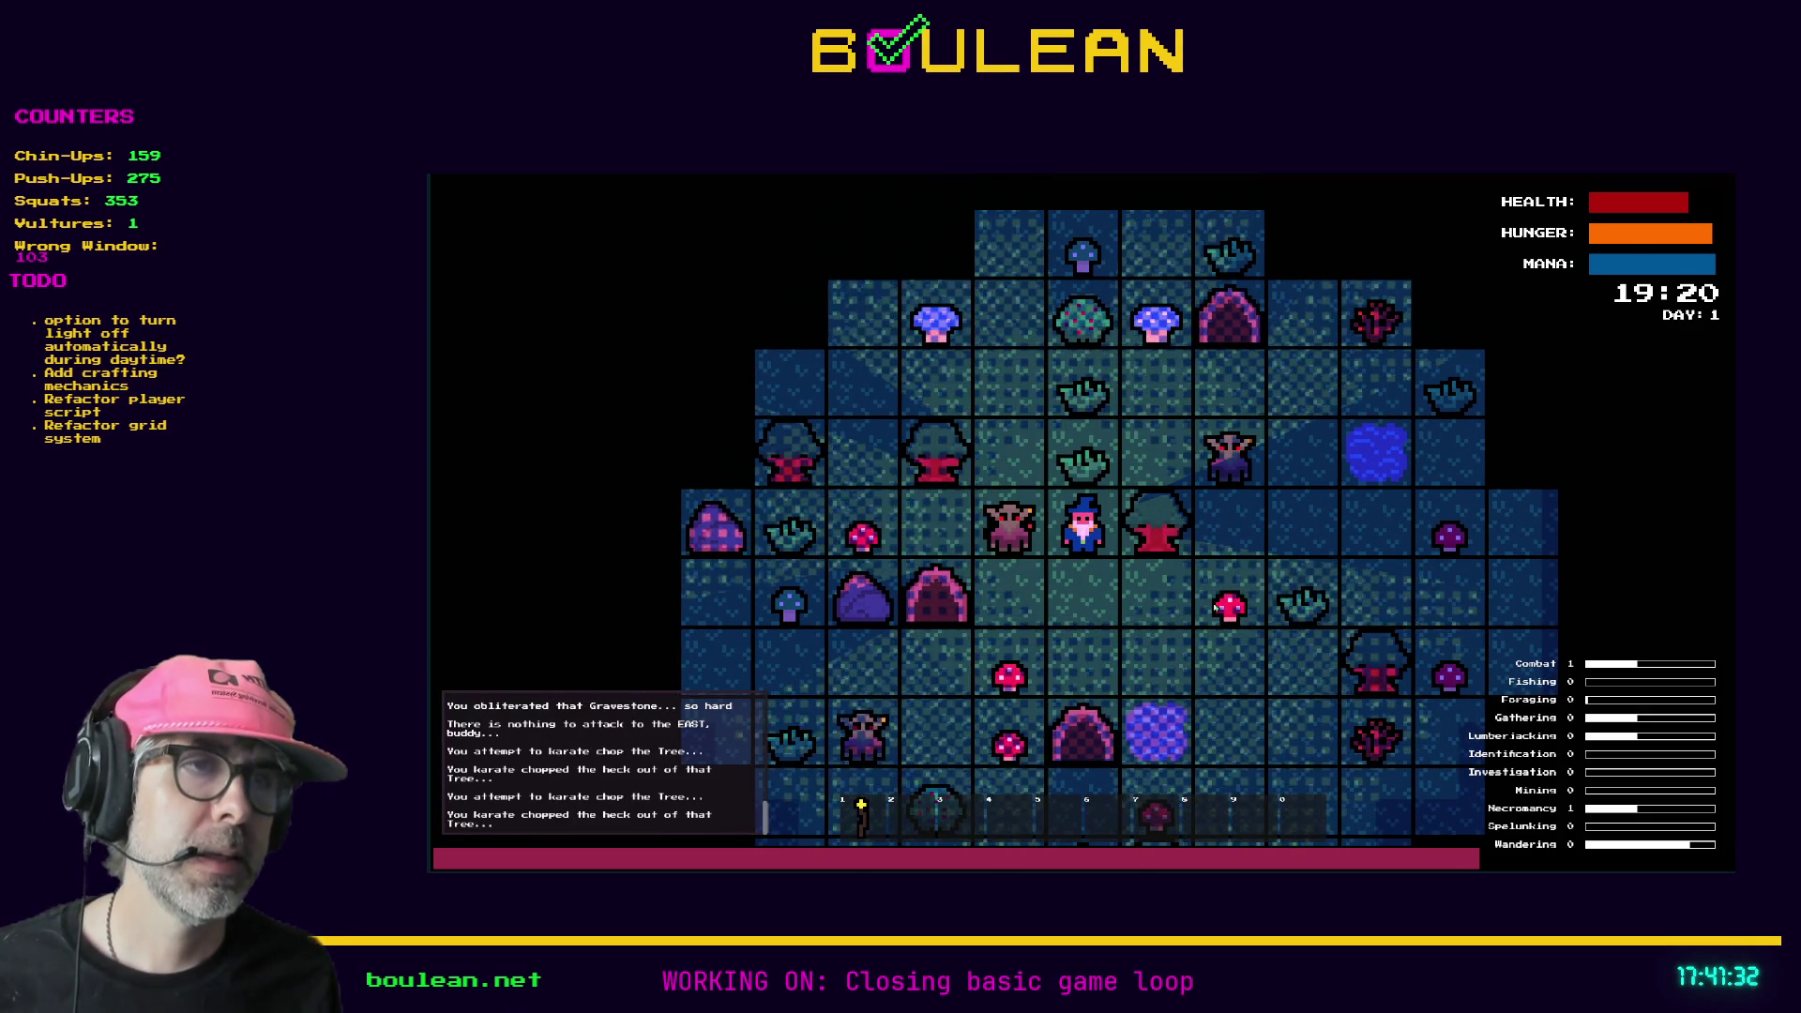
pyautogui.press('Right')
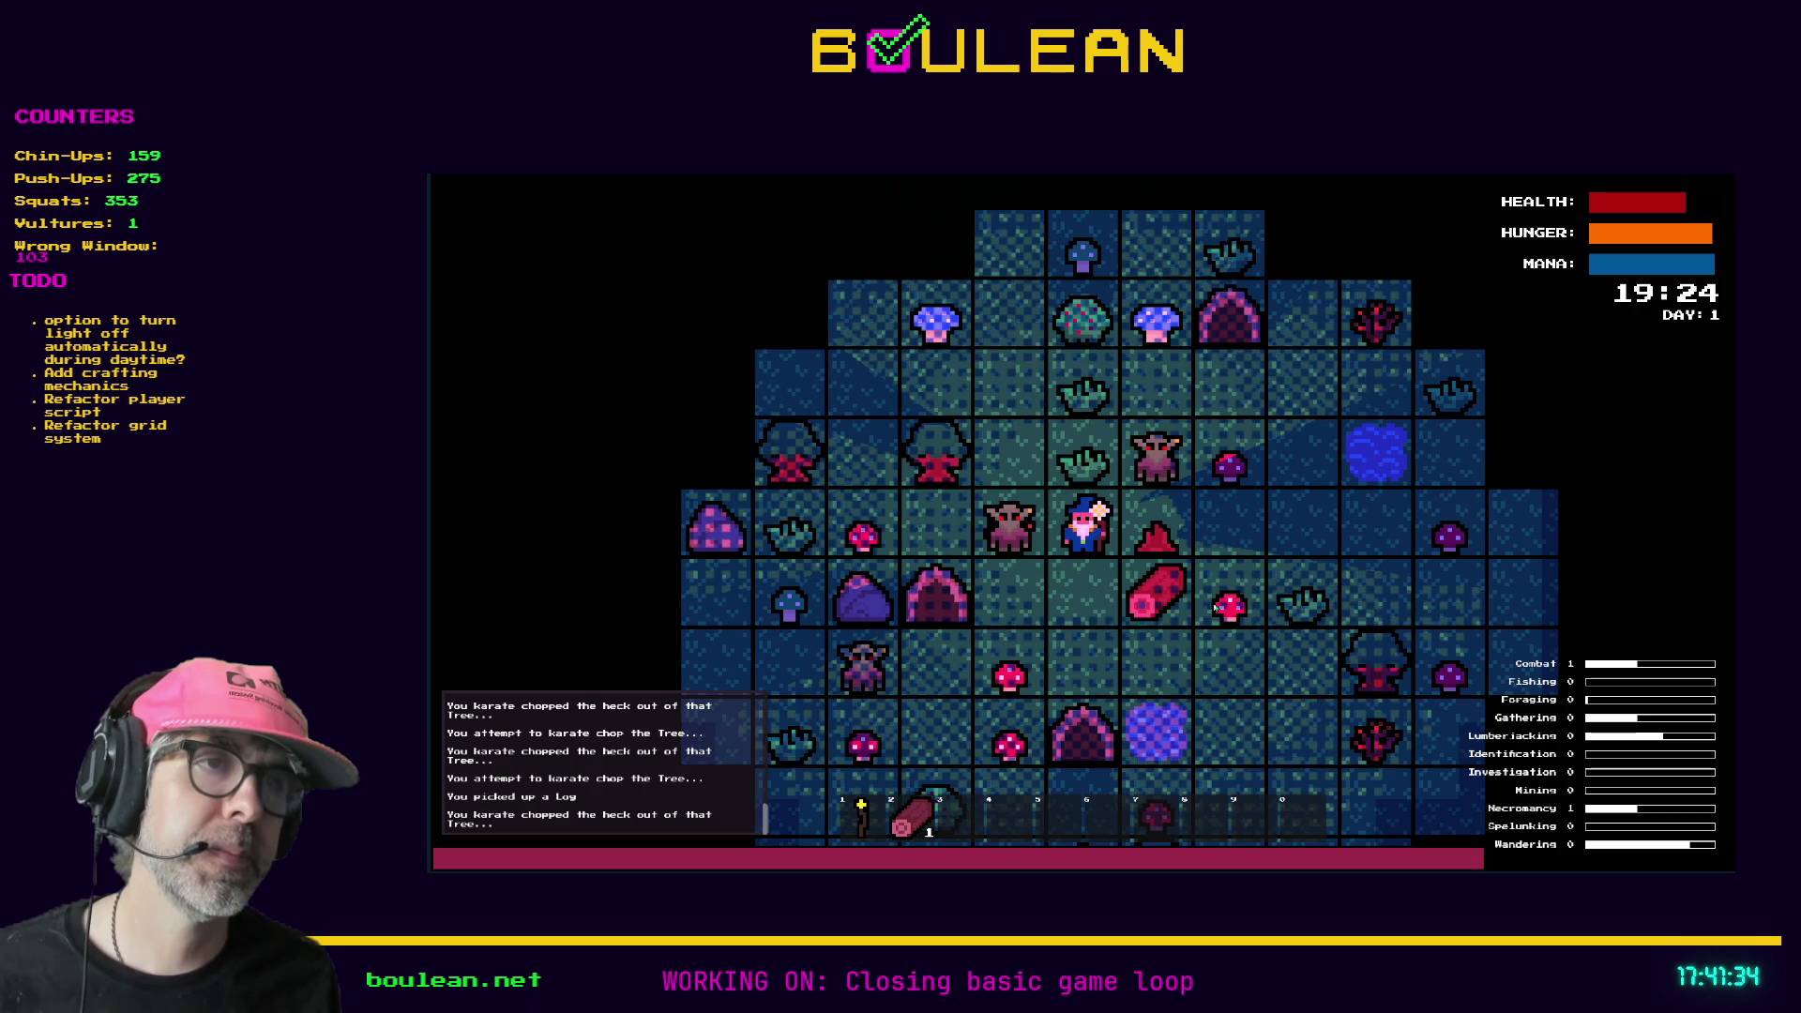
# - Kill the goblins beside and above the wizard and destroy the western gravestone
pyautogui.press('Left')
pyautogui.press('Left')
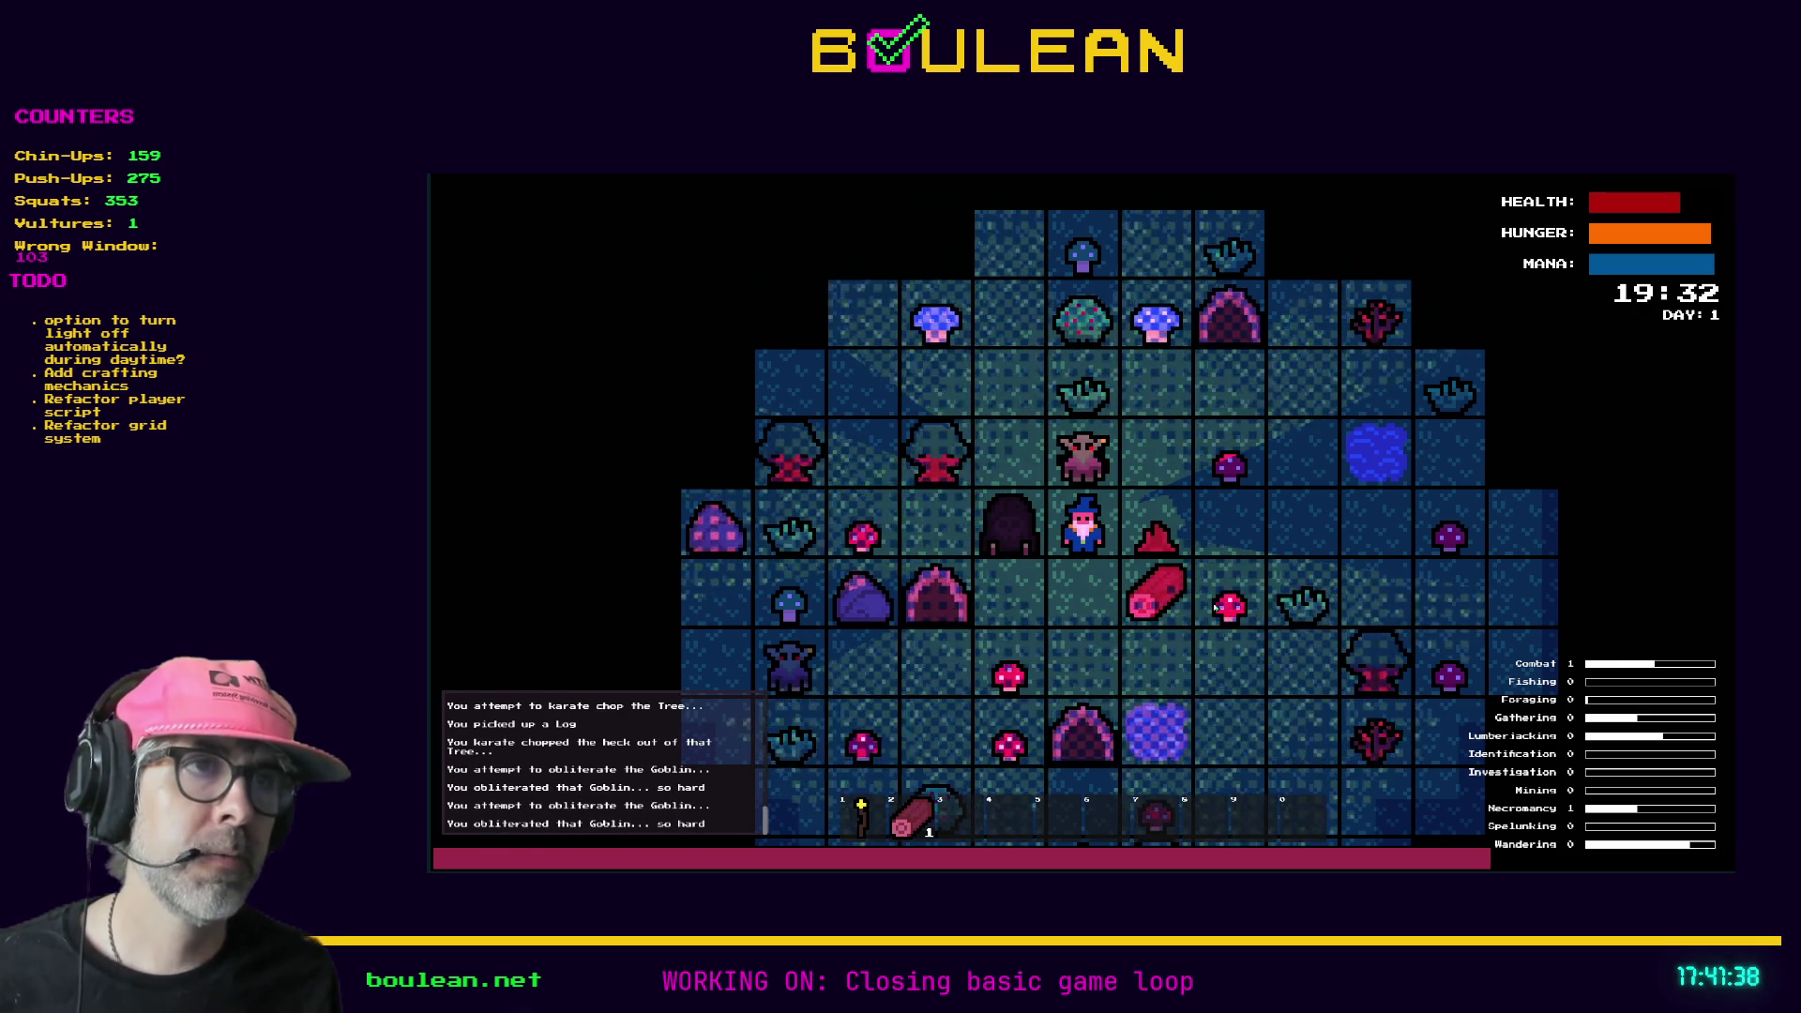
pyautogui.press('Up')
pyautogui.press('Up')
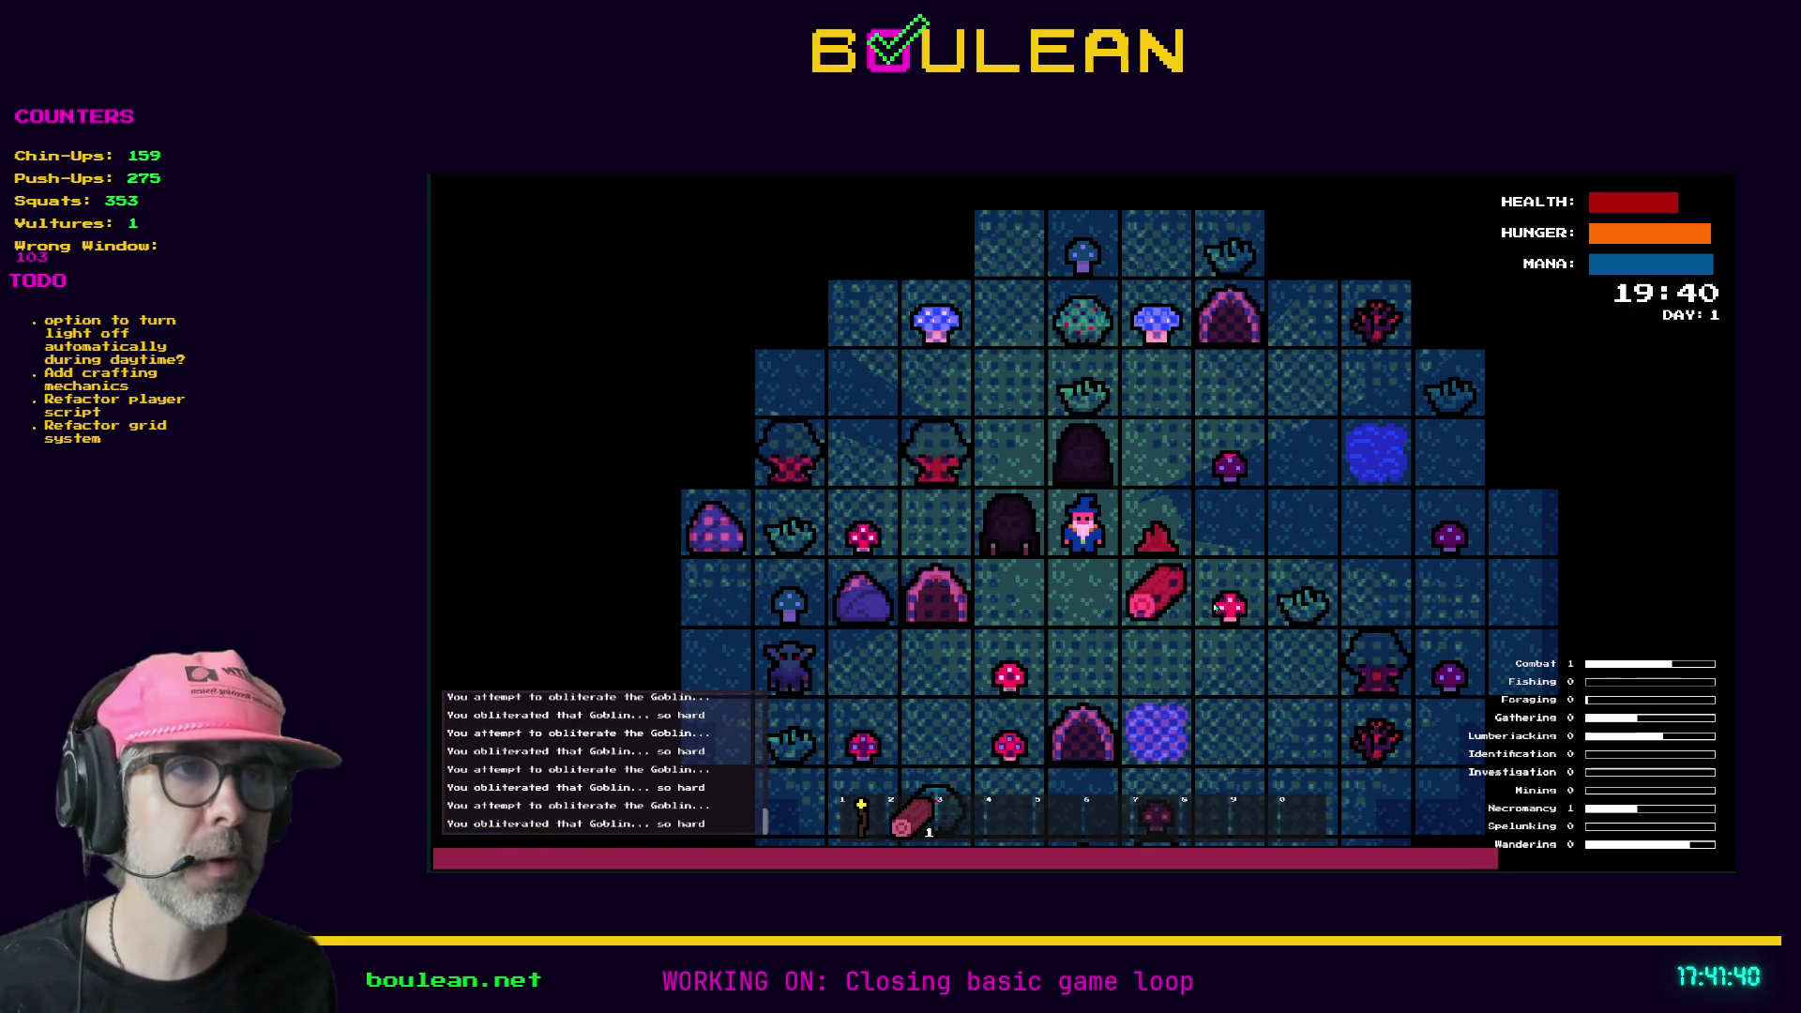
pyautogui.press('Up')
pyautogui.press('Up')
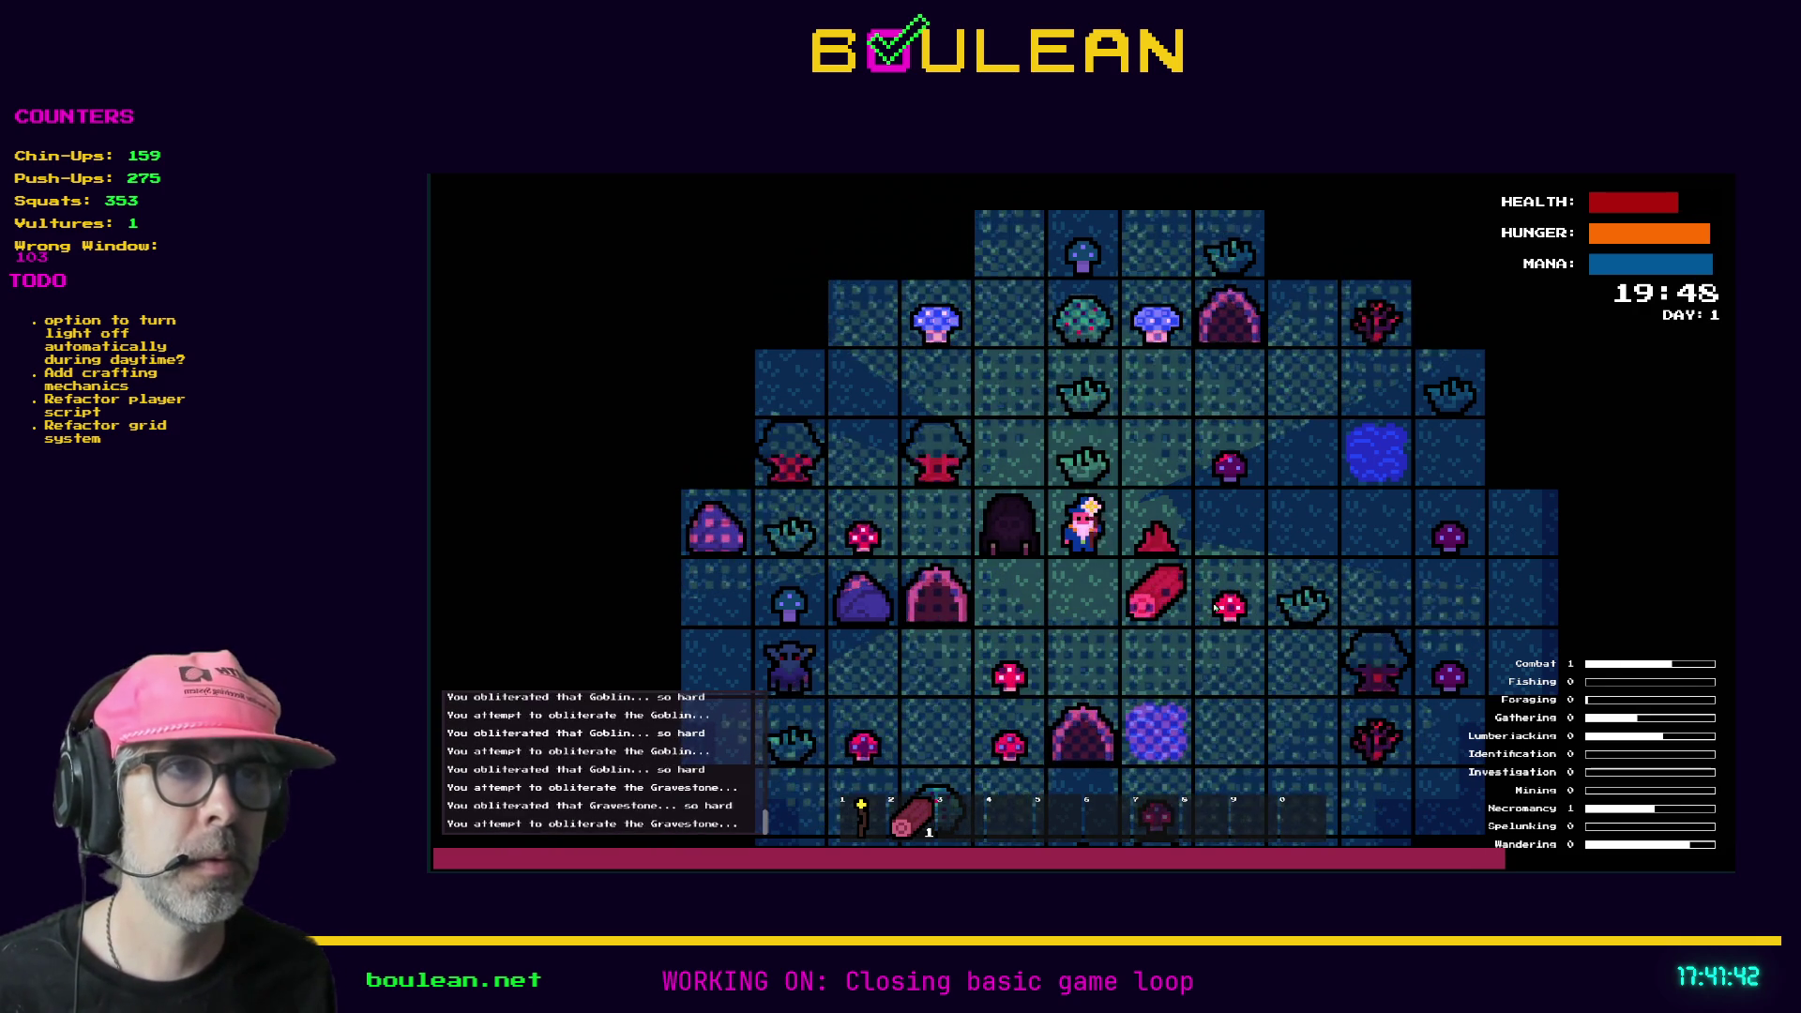
pyautogui.press('Left')
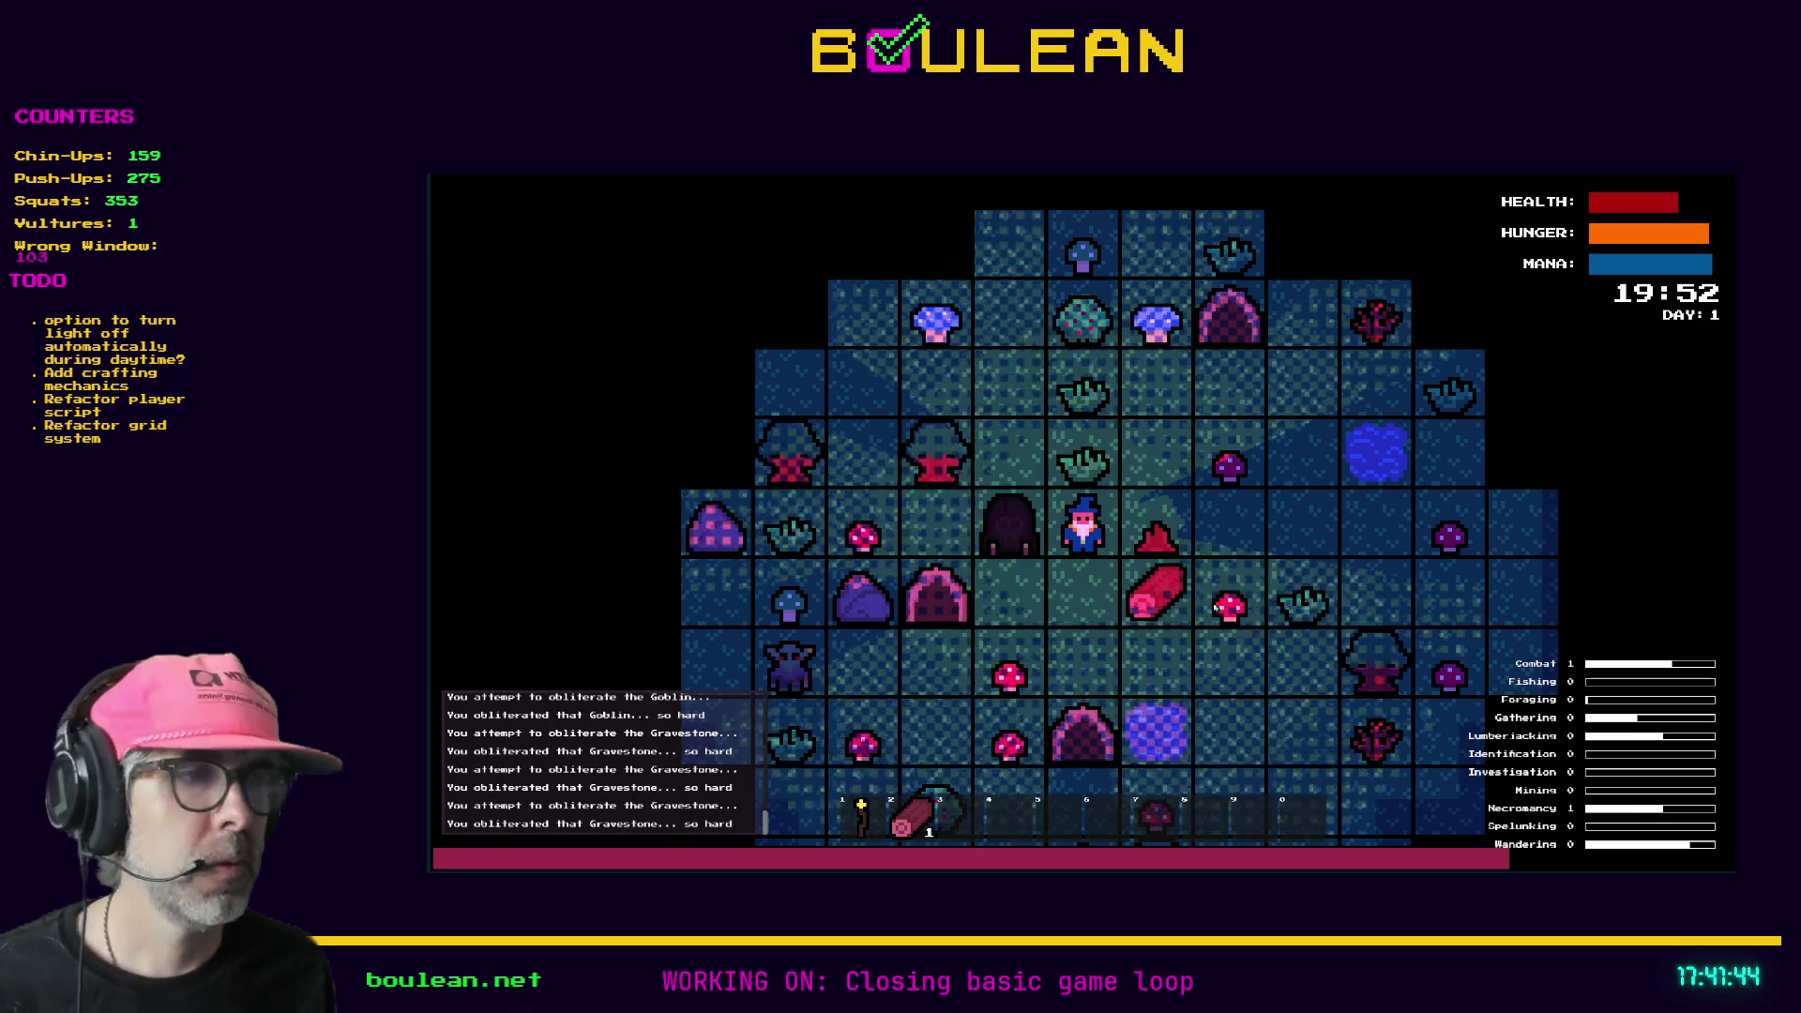
pyautogui.press('Left')
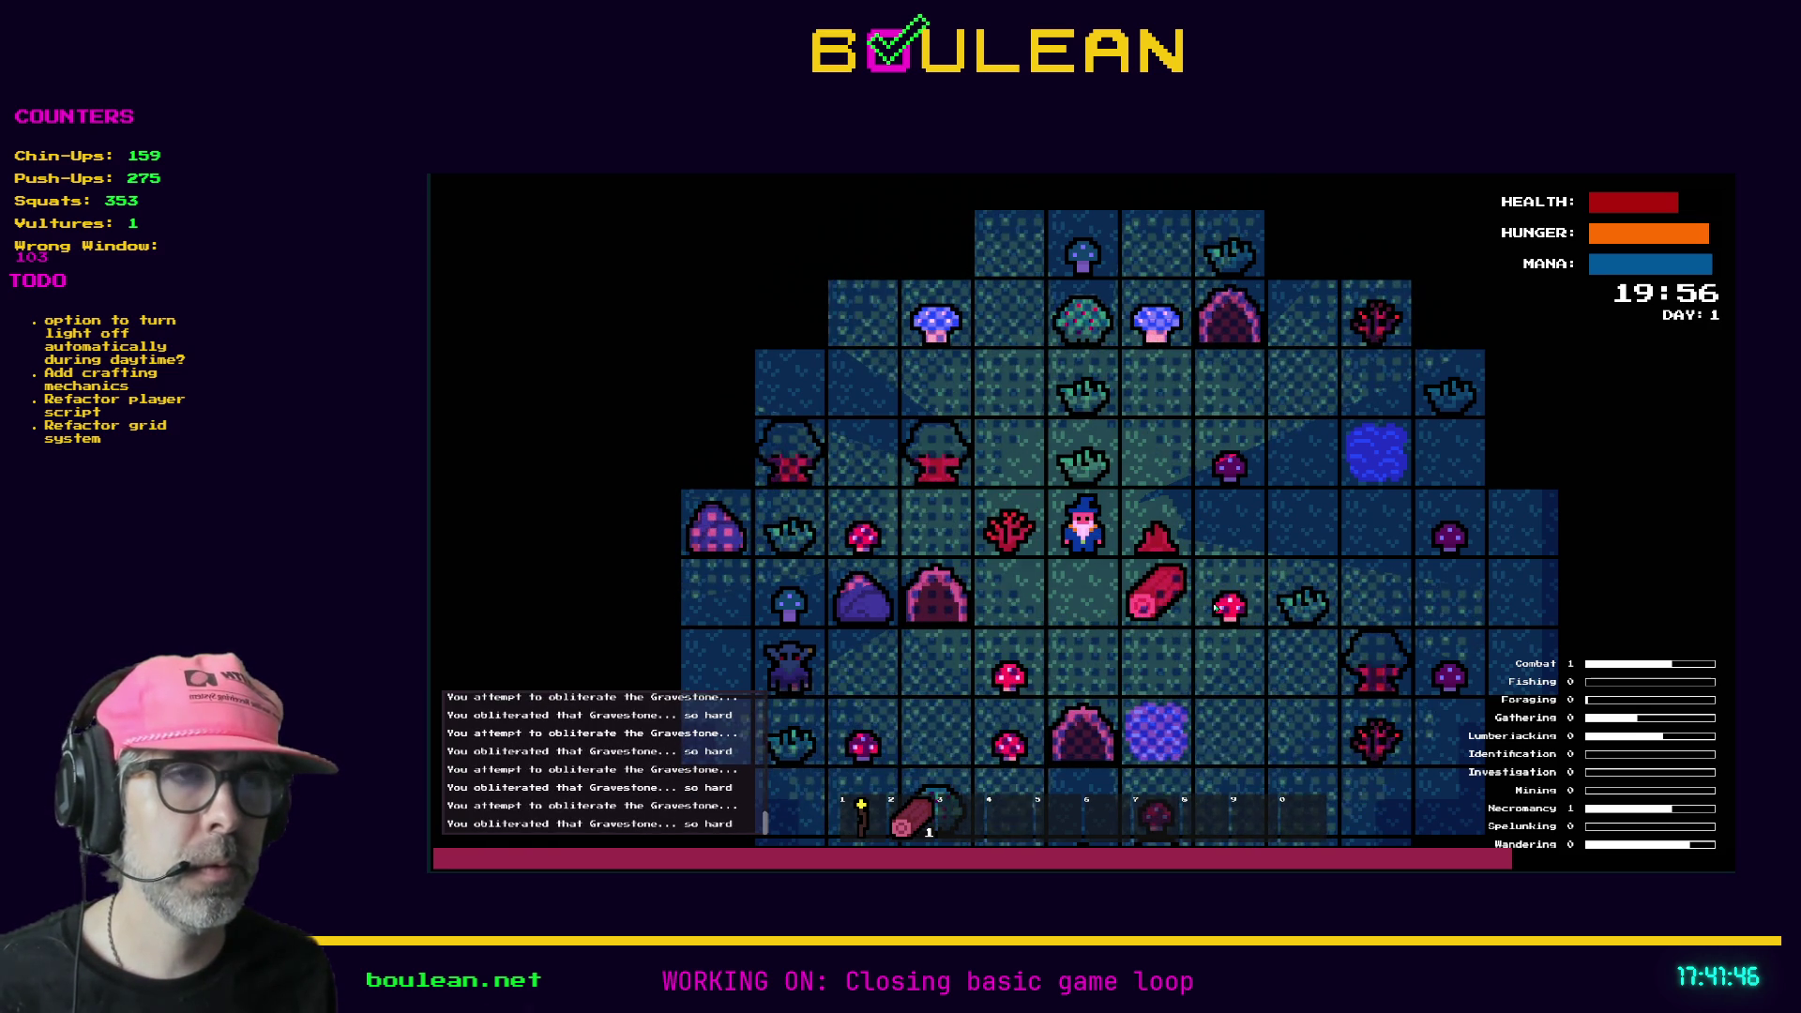
pyautogui.press('Left')
pyautogui.press('Left')
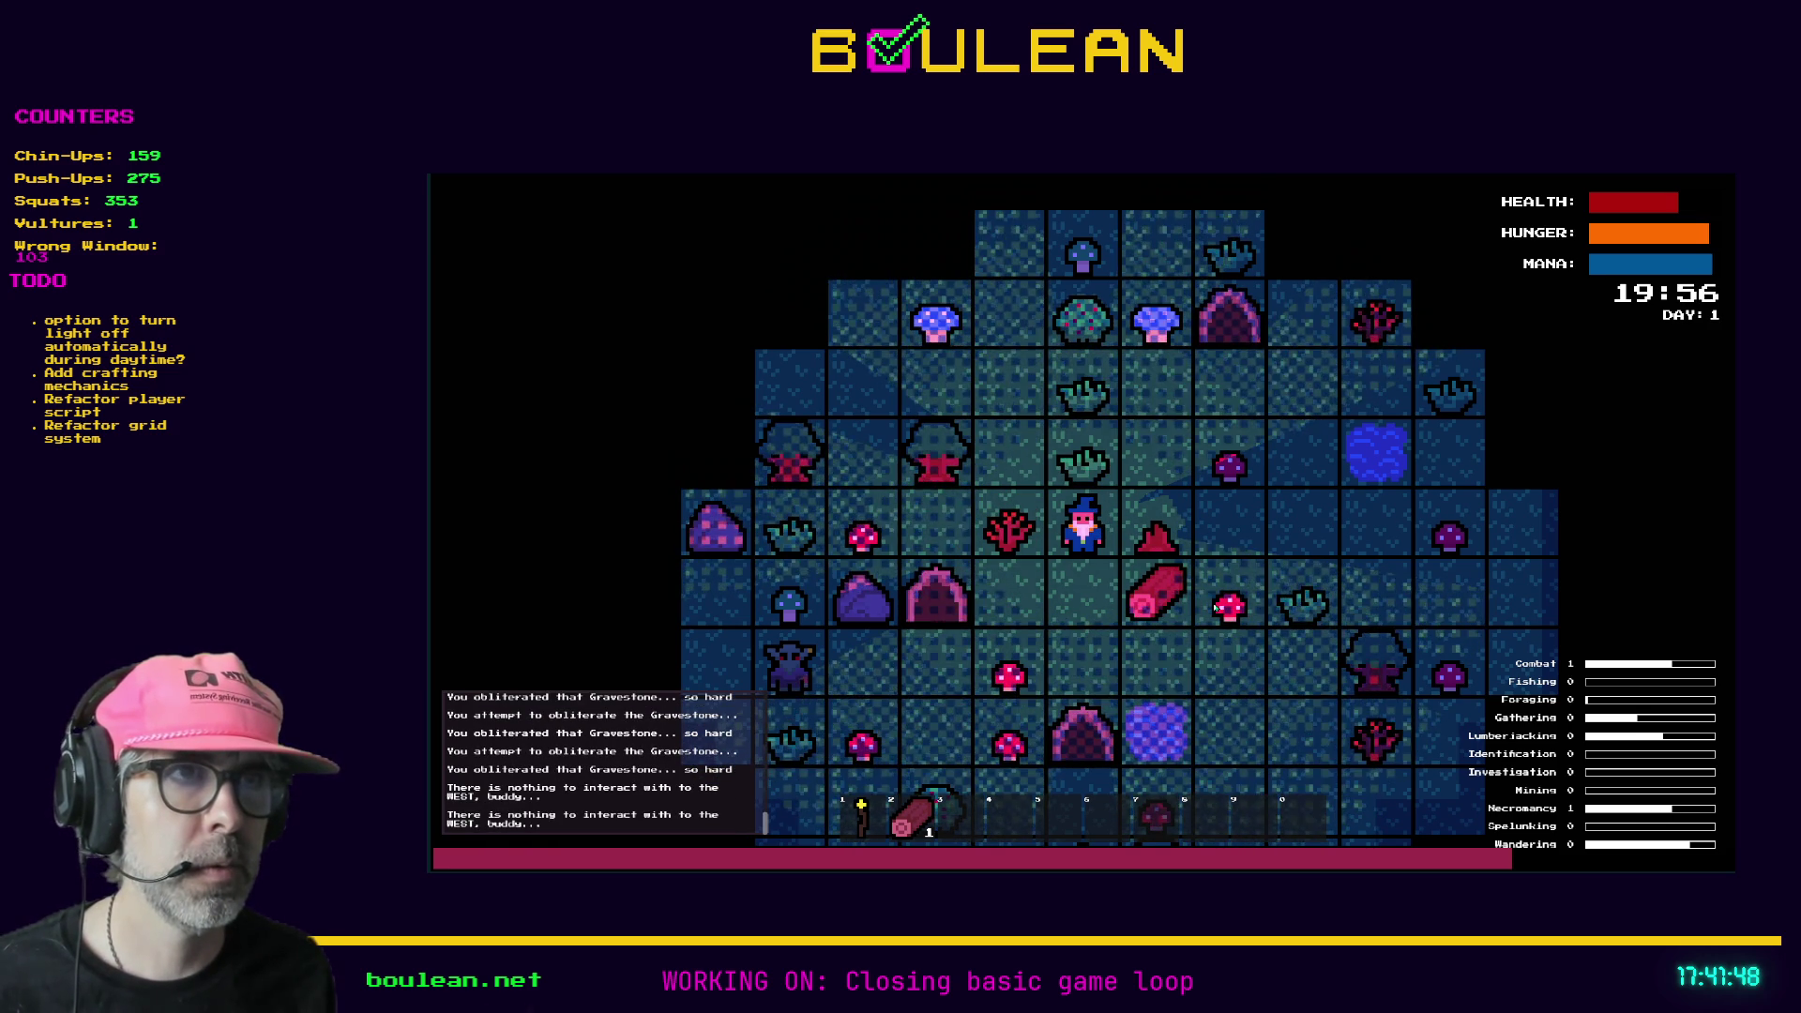
# - Pick up the log, move down a tile, and stop the running game
pyautogui.press('Down')
pyautogui.press('Right')
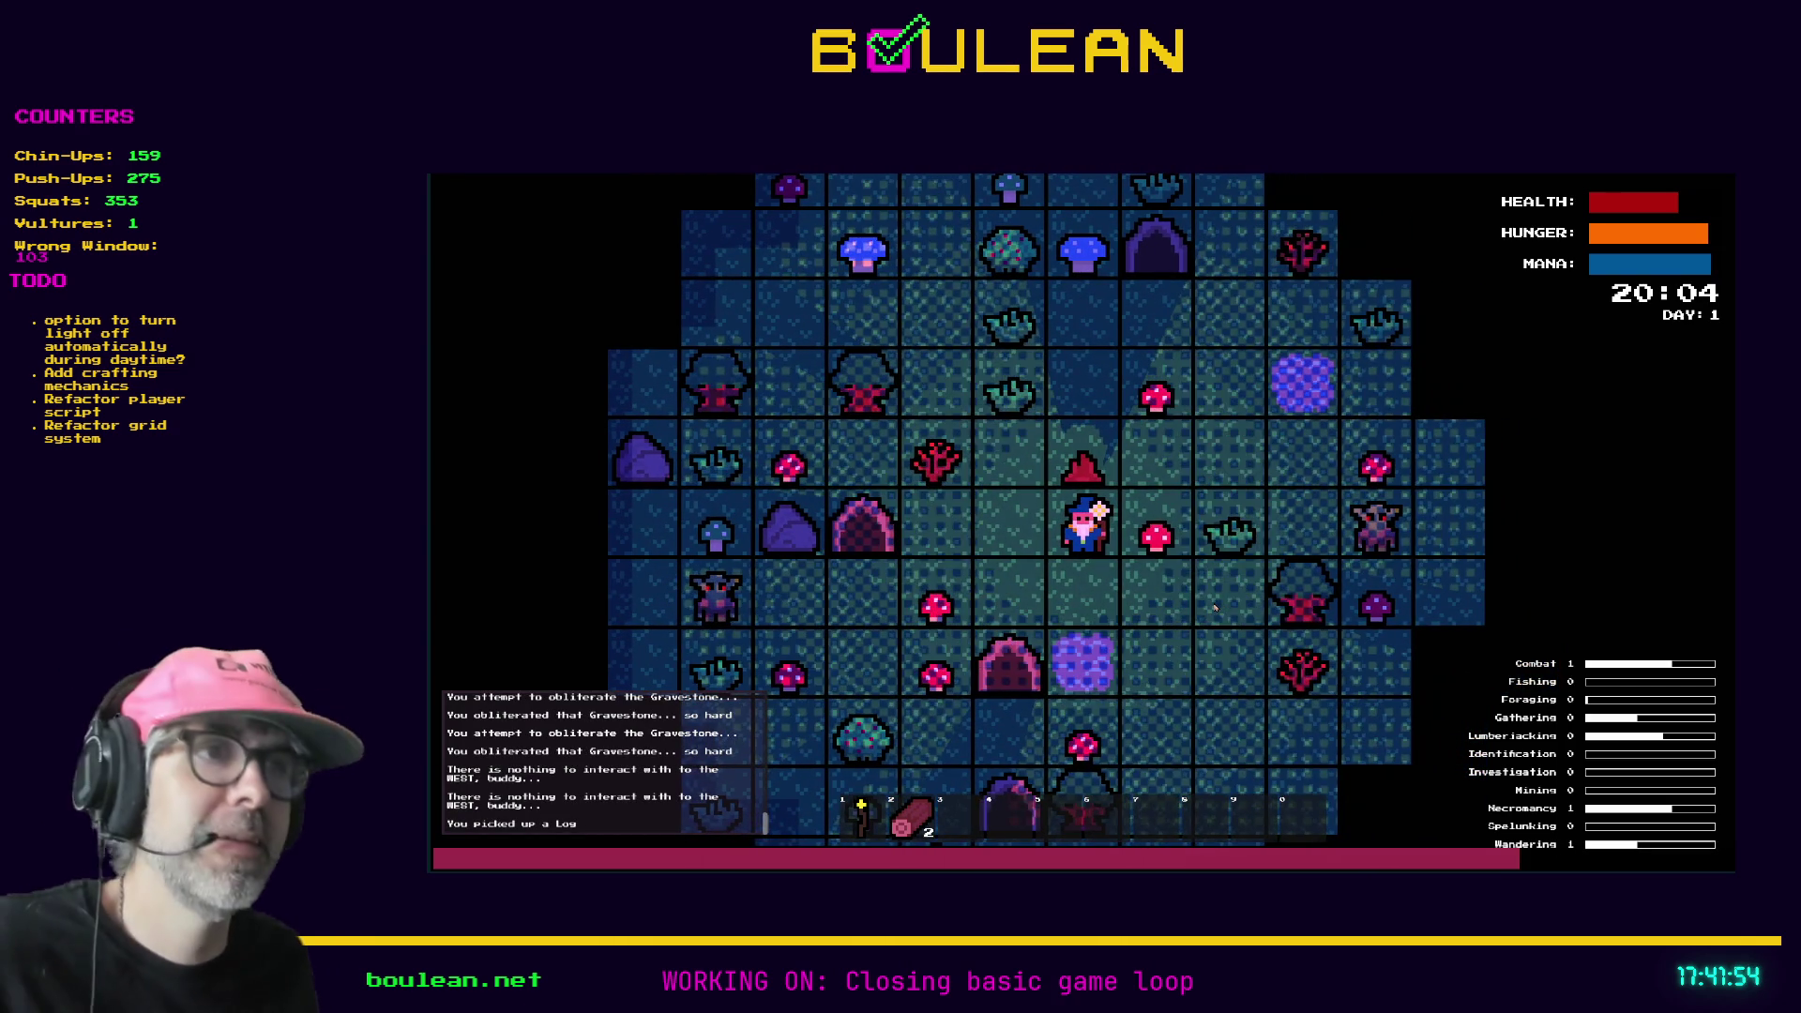
pyautogui.press('Right')
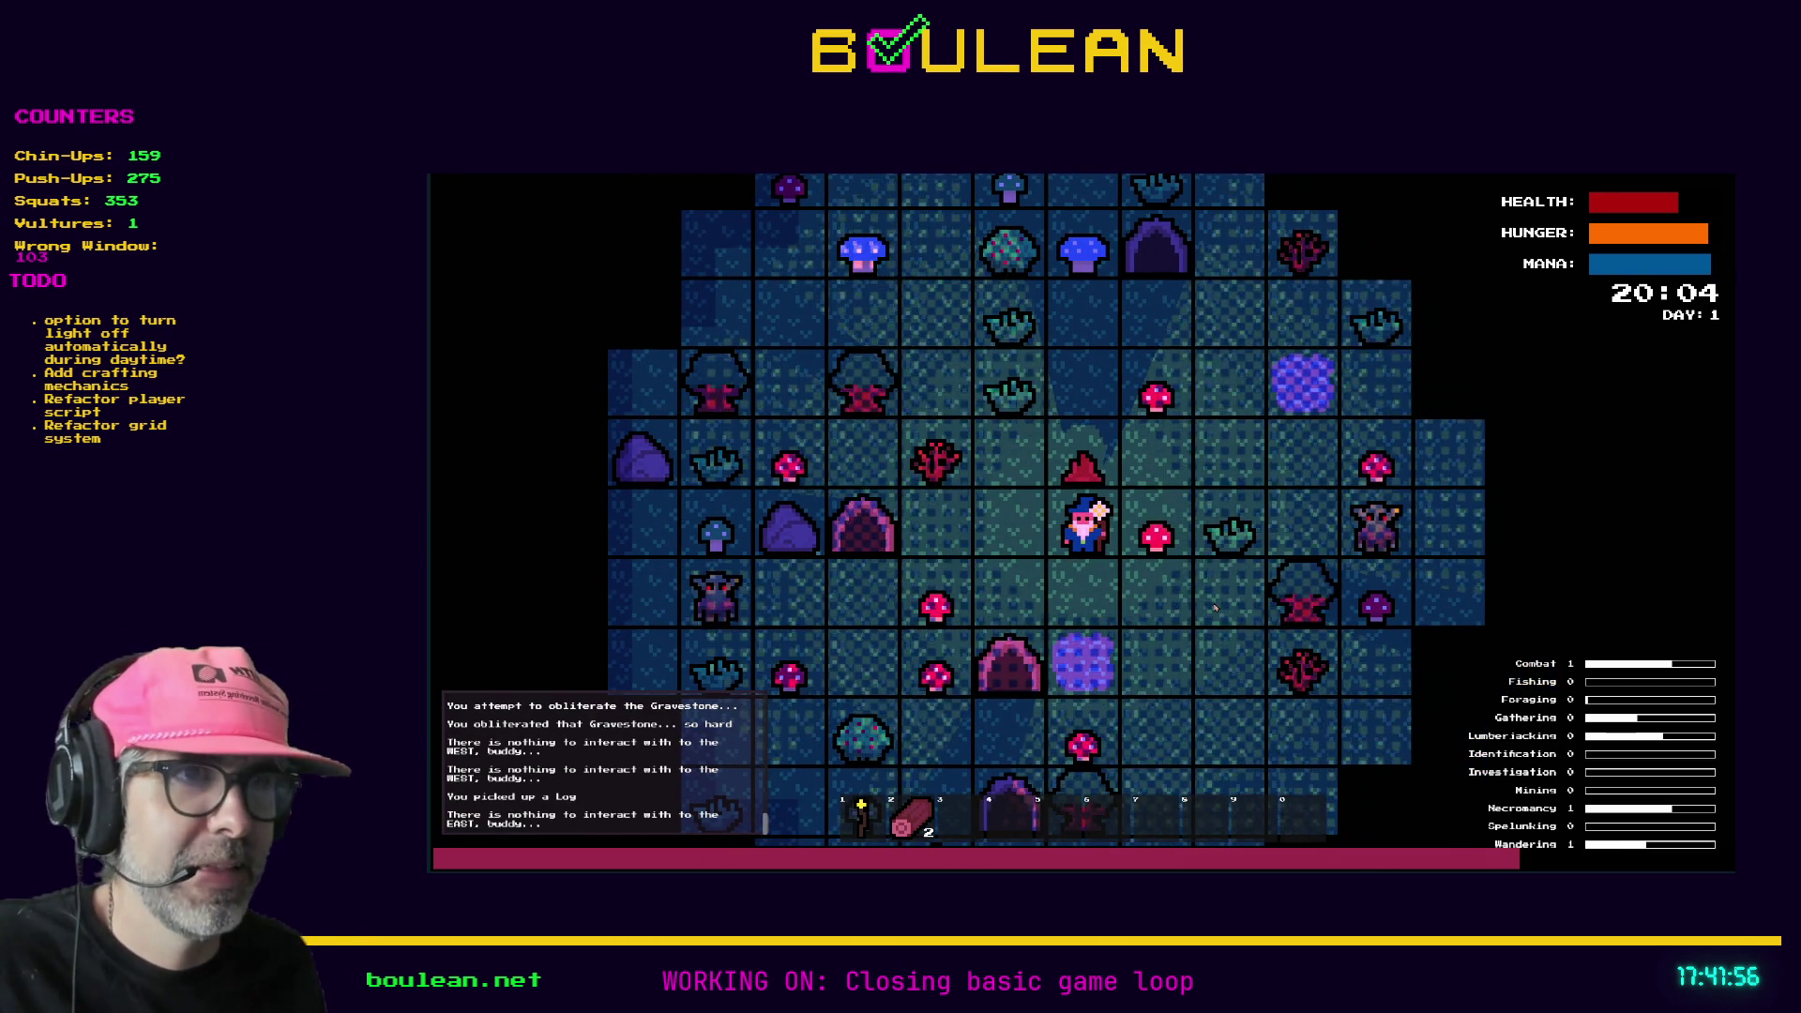
pyautogui.press('Down')
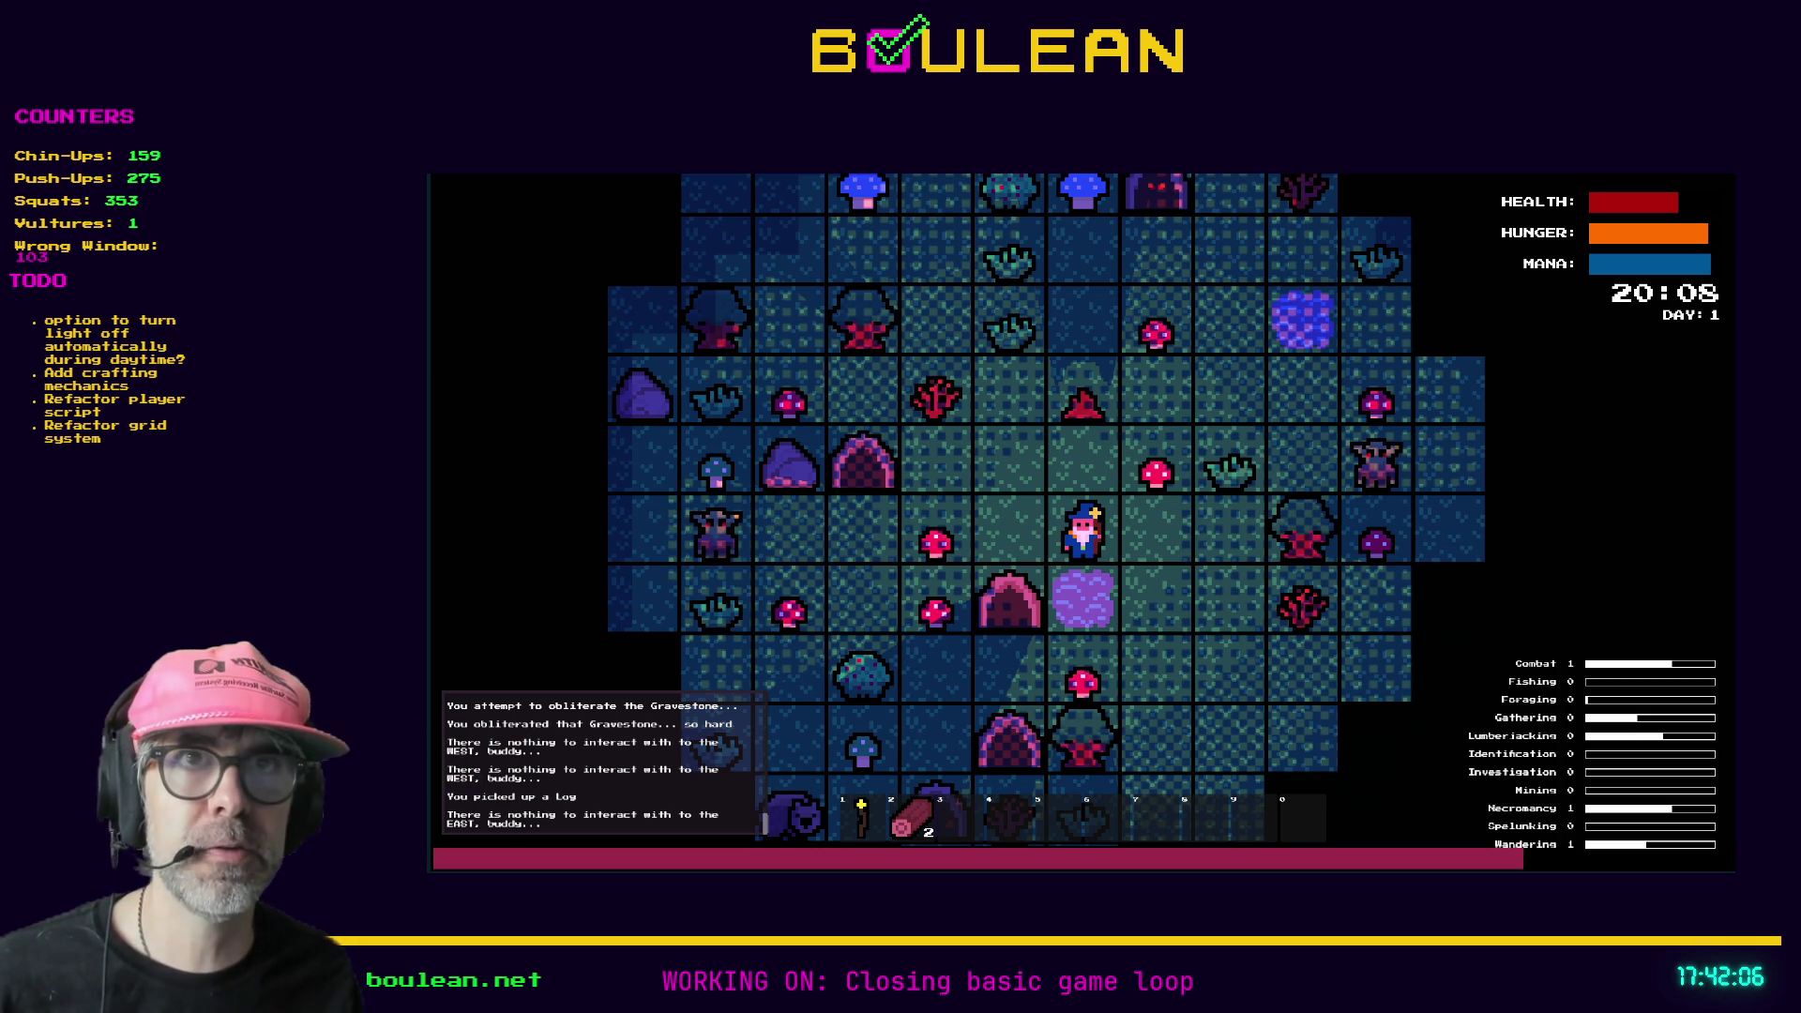
pyautogui.click(1556, 188)
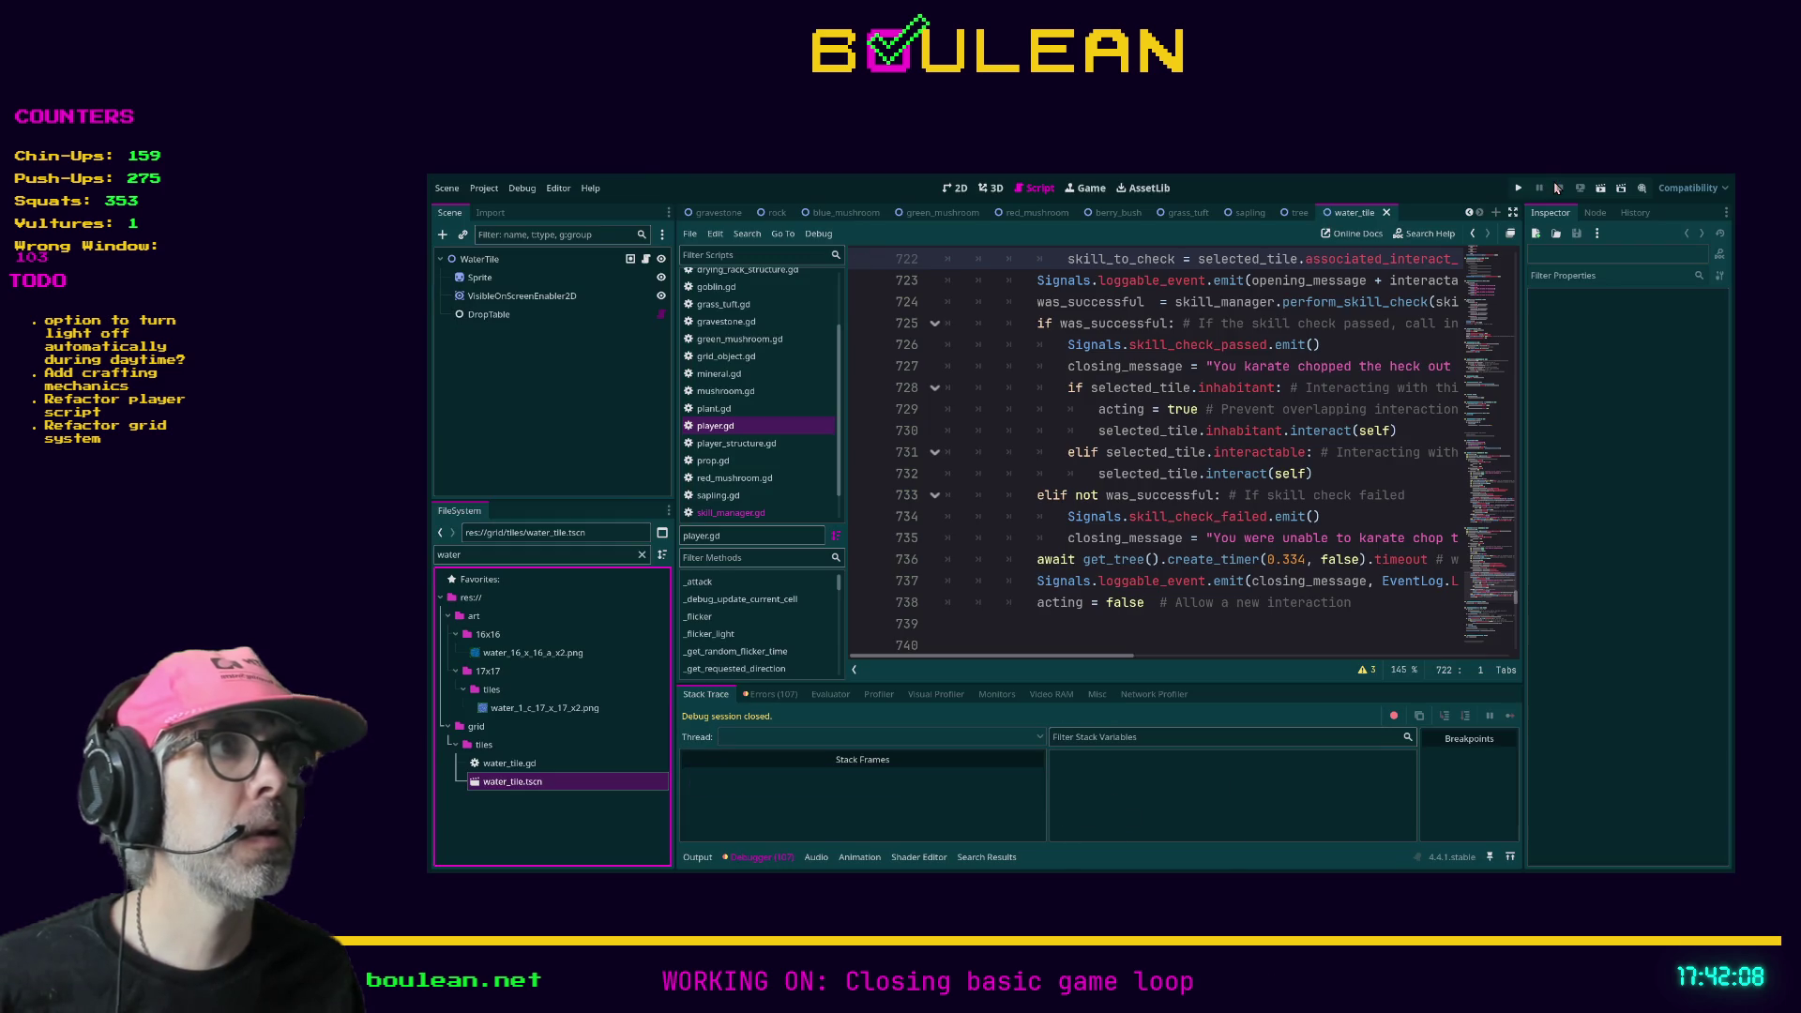
# - Select the WaterTile node, open water_tile.gd, and jump into its Tile base class in tile.gd
pyautogui.click(479, 259)
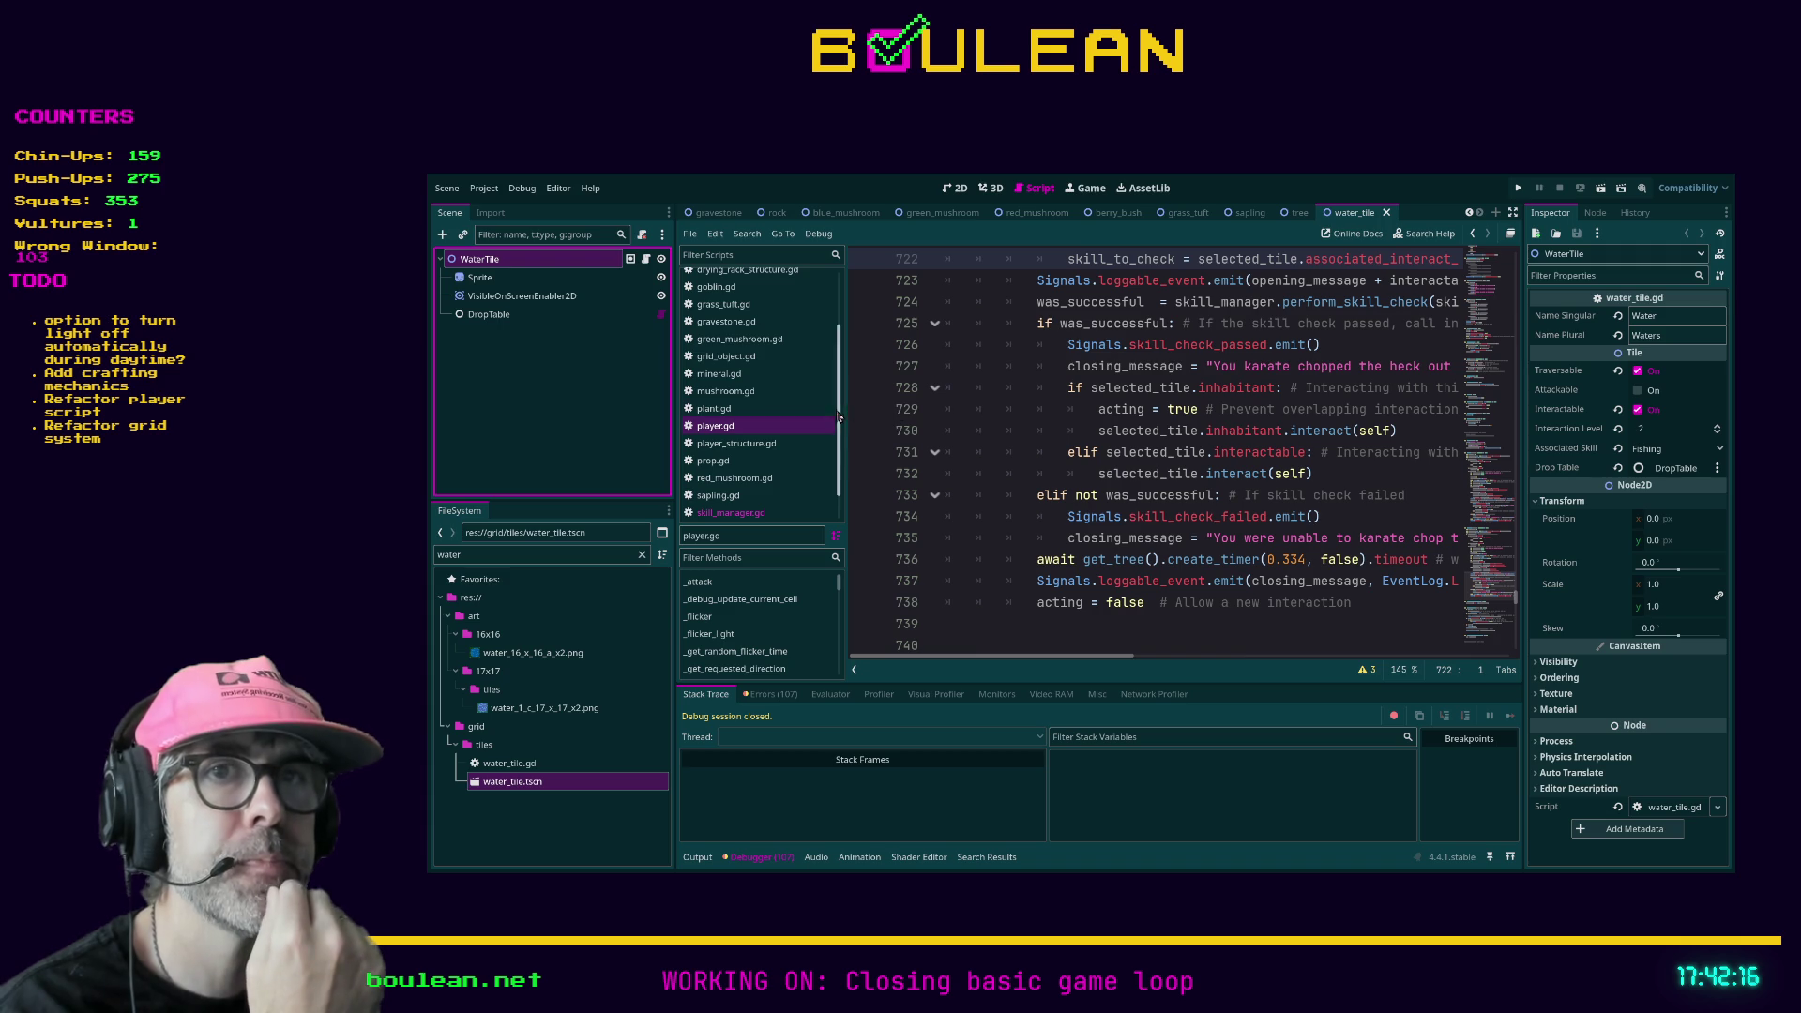
pyautogui.click(646, 260)
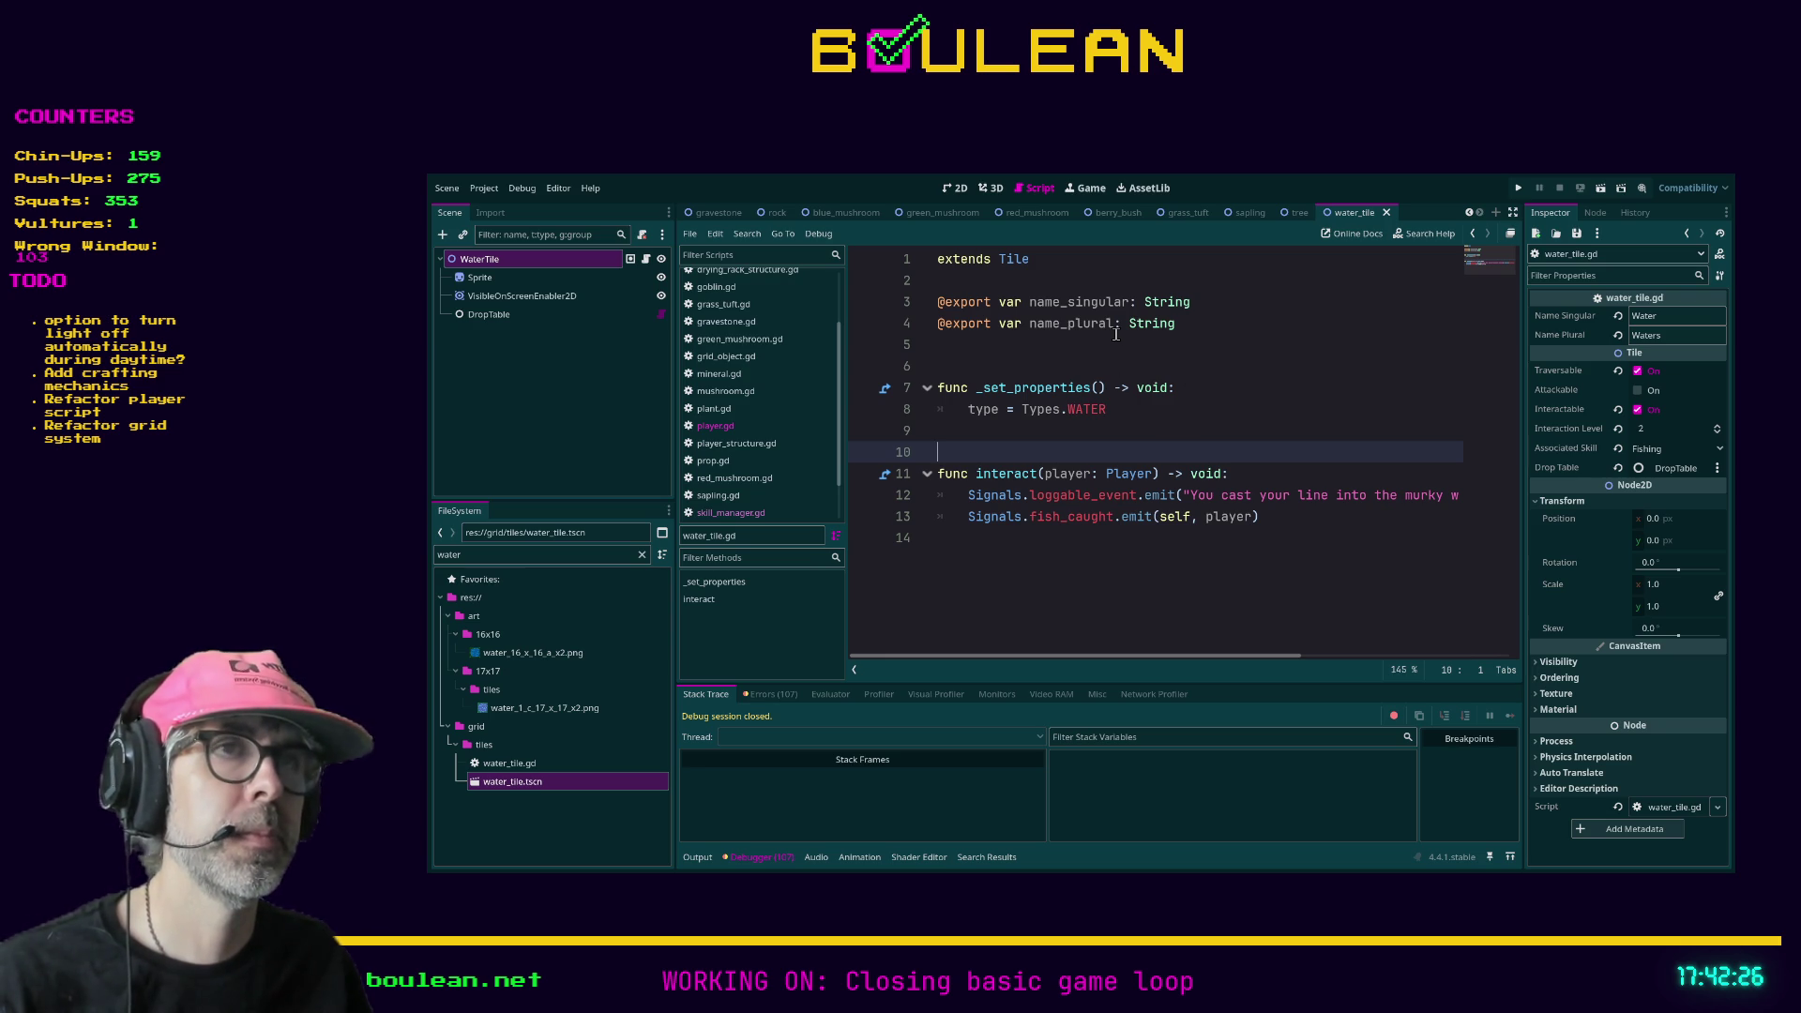
pyautogui.keyDown('ctrl'); pyautogui.click(1012, 260); pyautogui.keyUp('ctrl')
pyautogui.scroll(-3, 1191, 441)
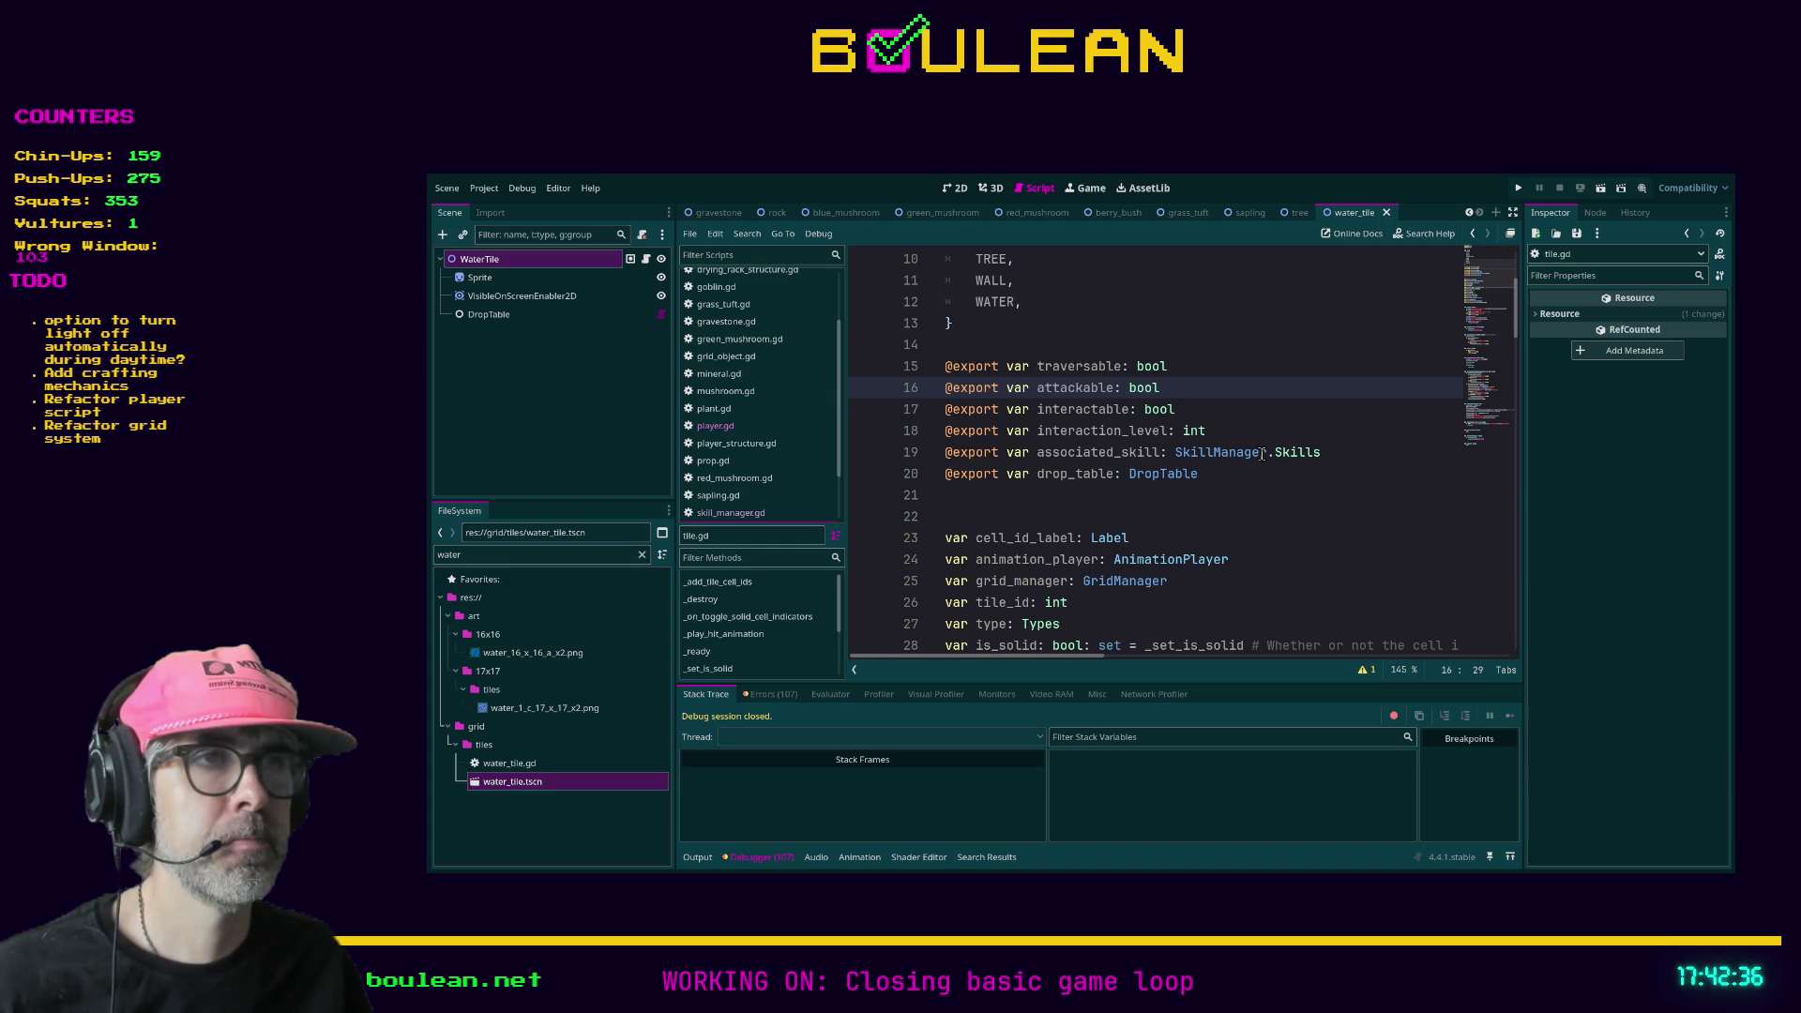
# - Review the WaterTile node's properties, then return to the end of water_tile.gd
pyautogui.click(527, 262)
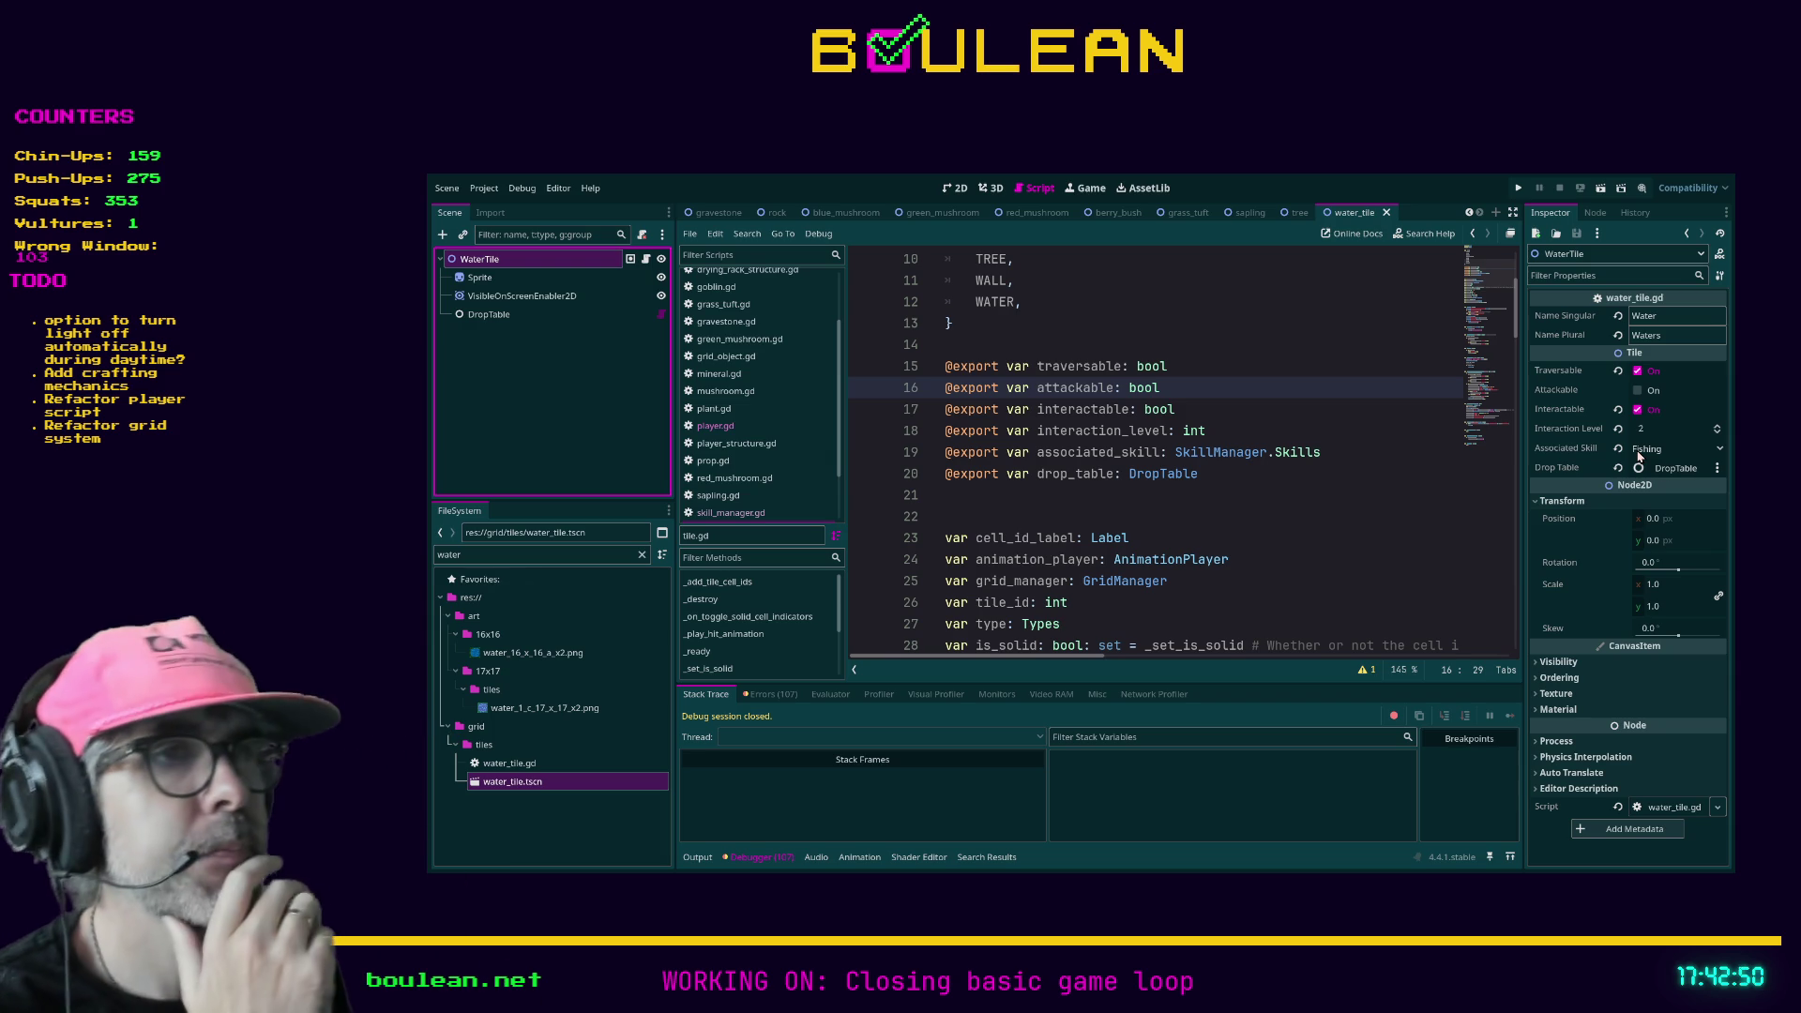
pyautogui.scroll(-6, 1385, 523)
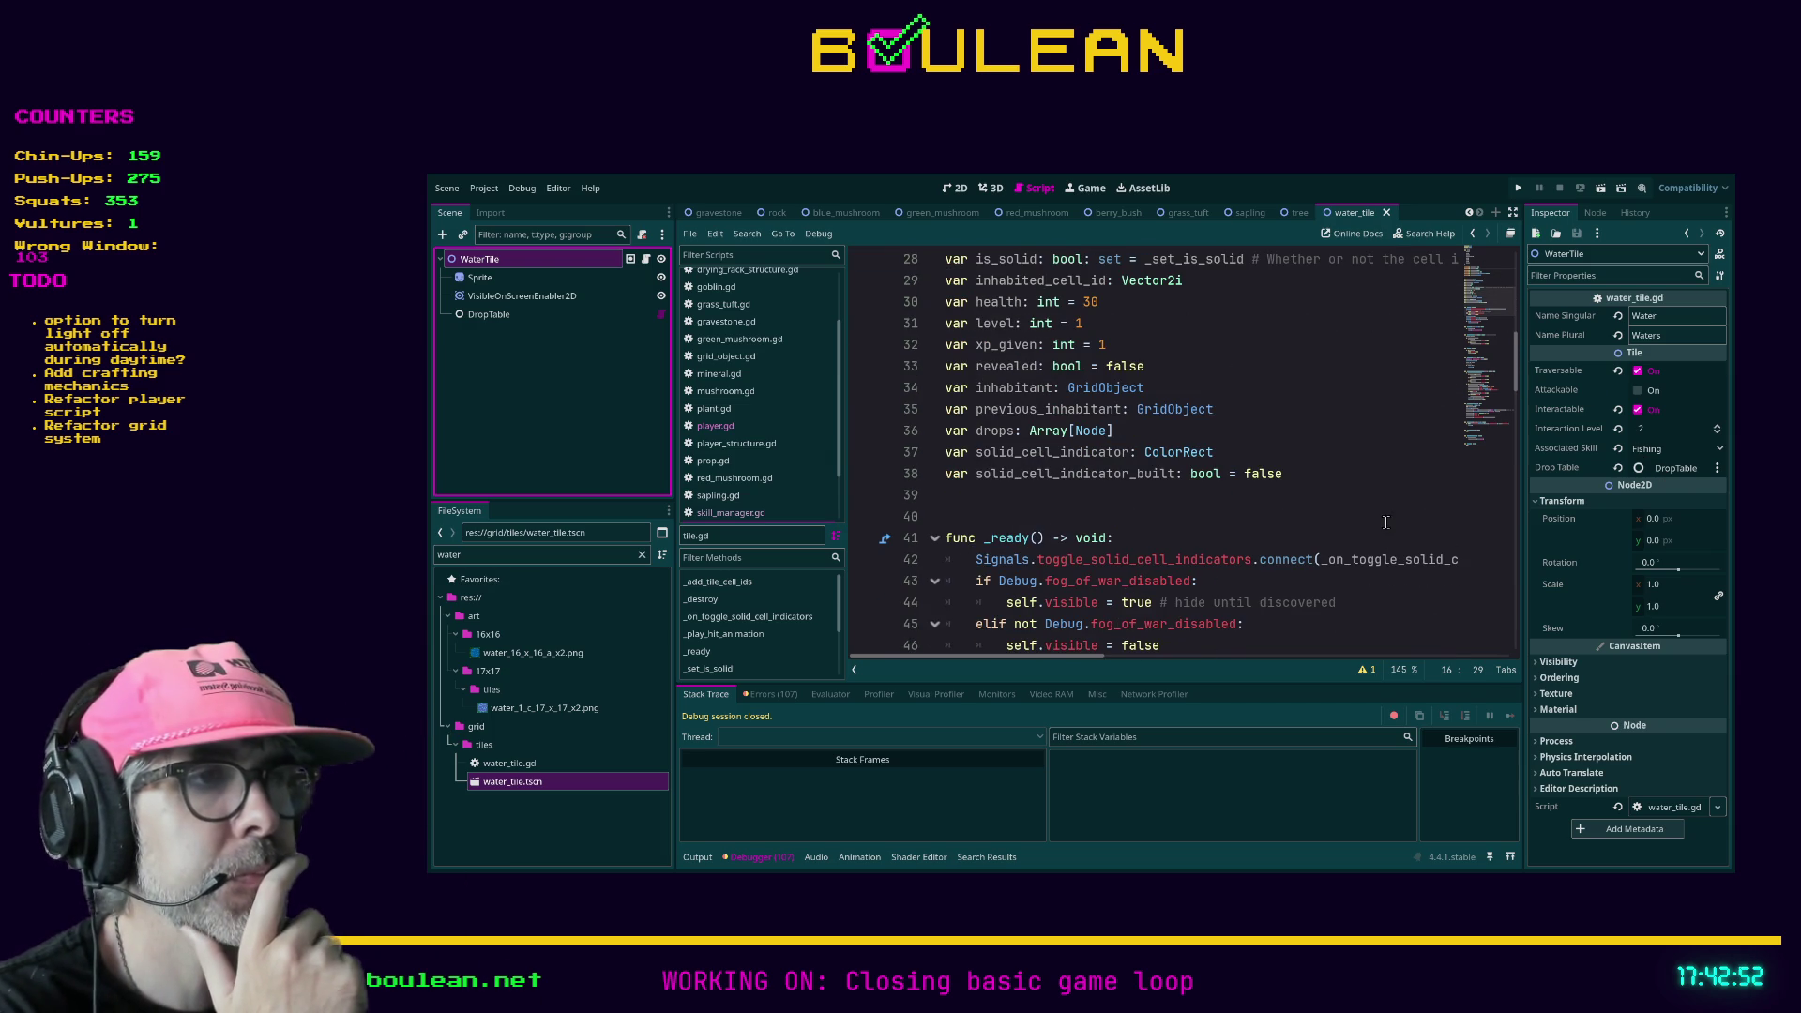
pyautogui.scroll(-5, 1385, 522)
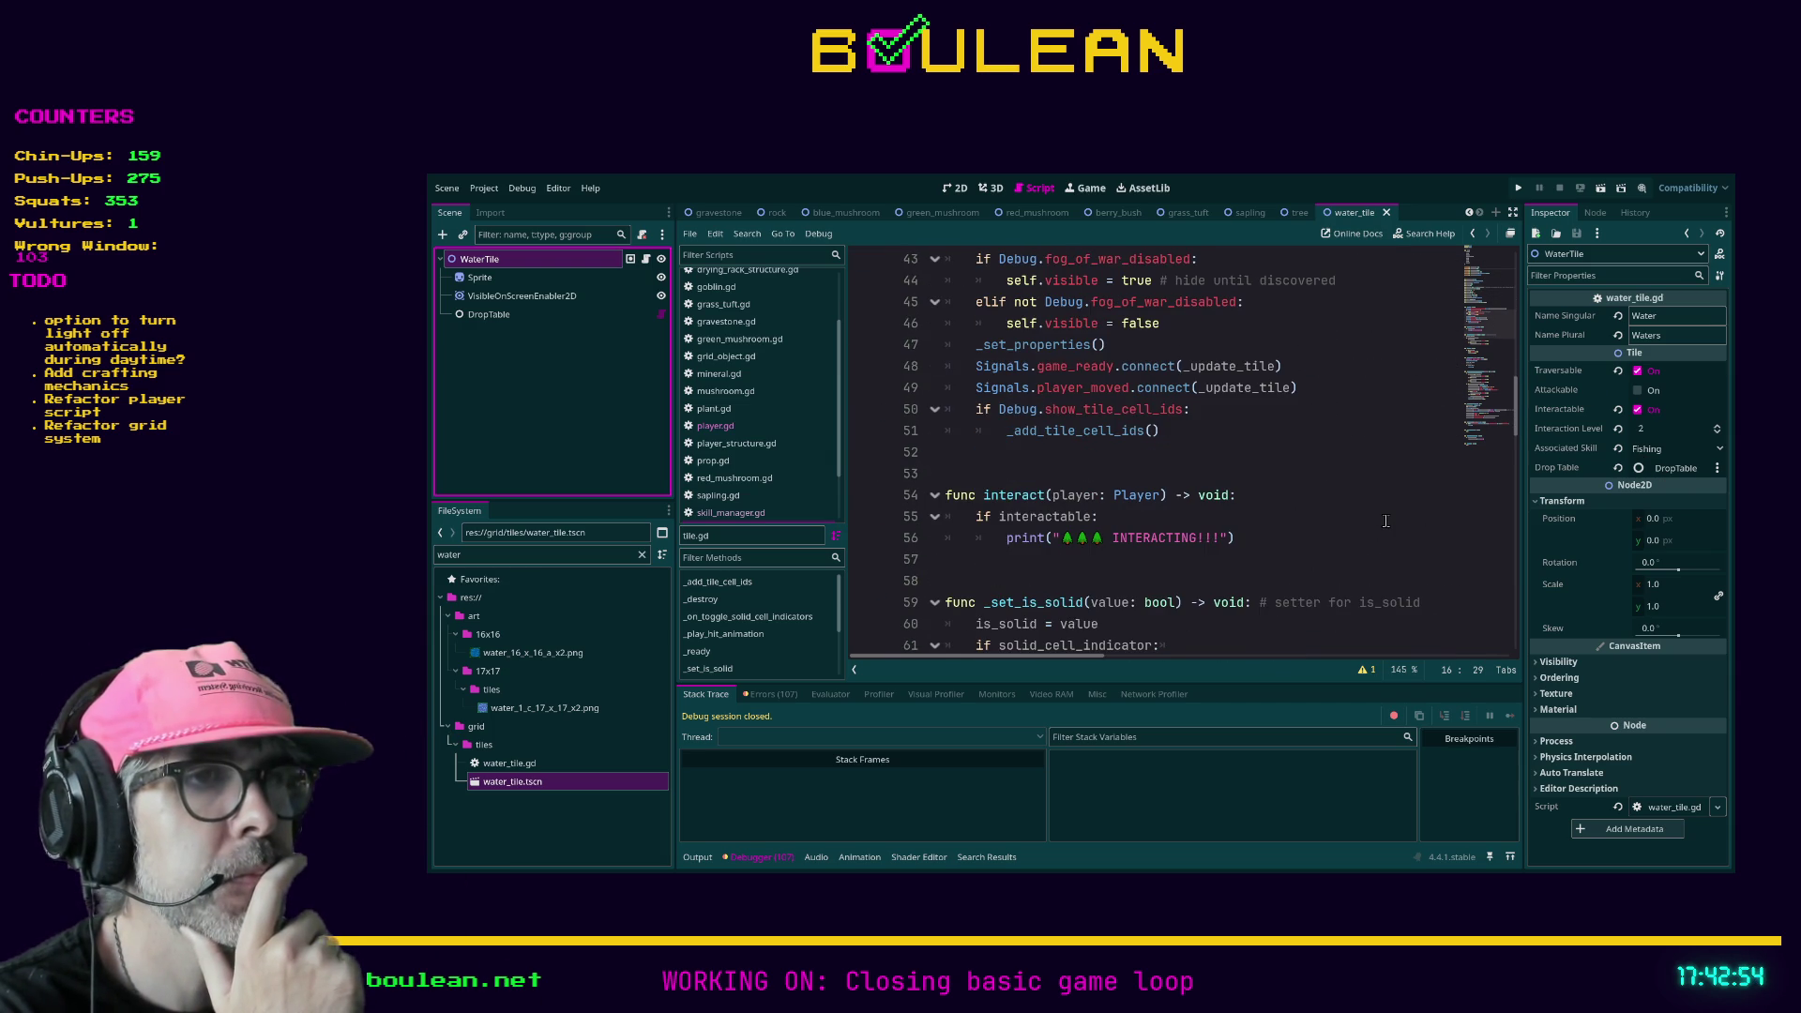
pyautogui.scroll(-6, 1385, 521)
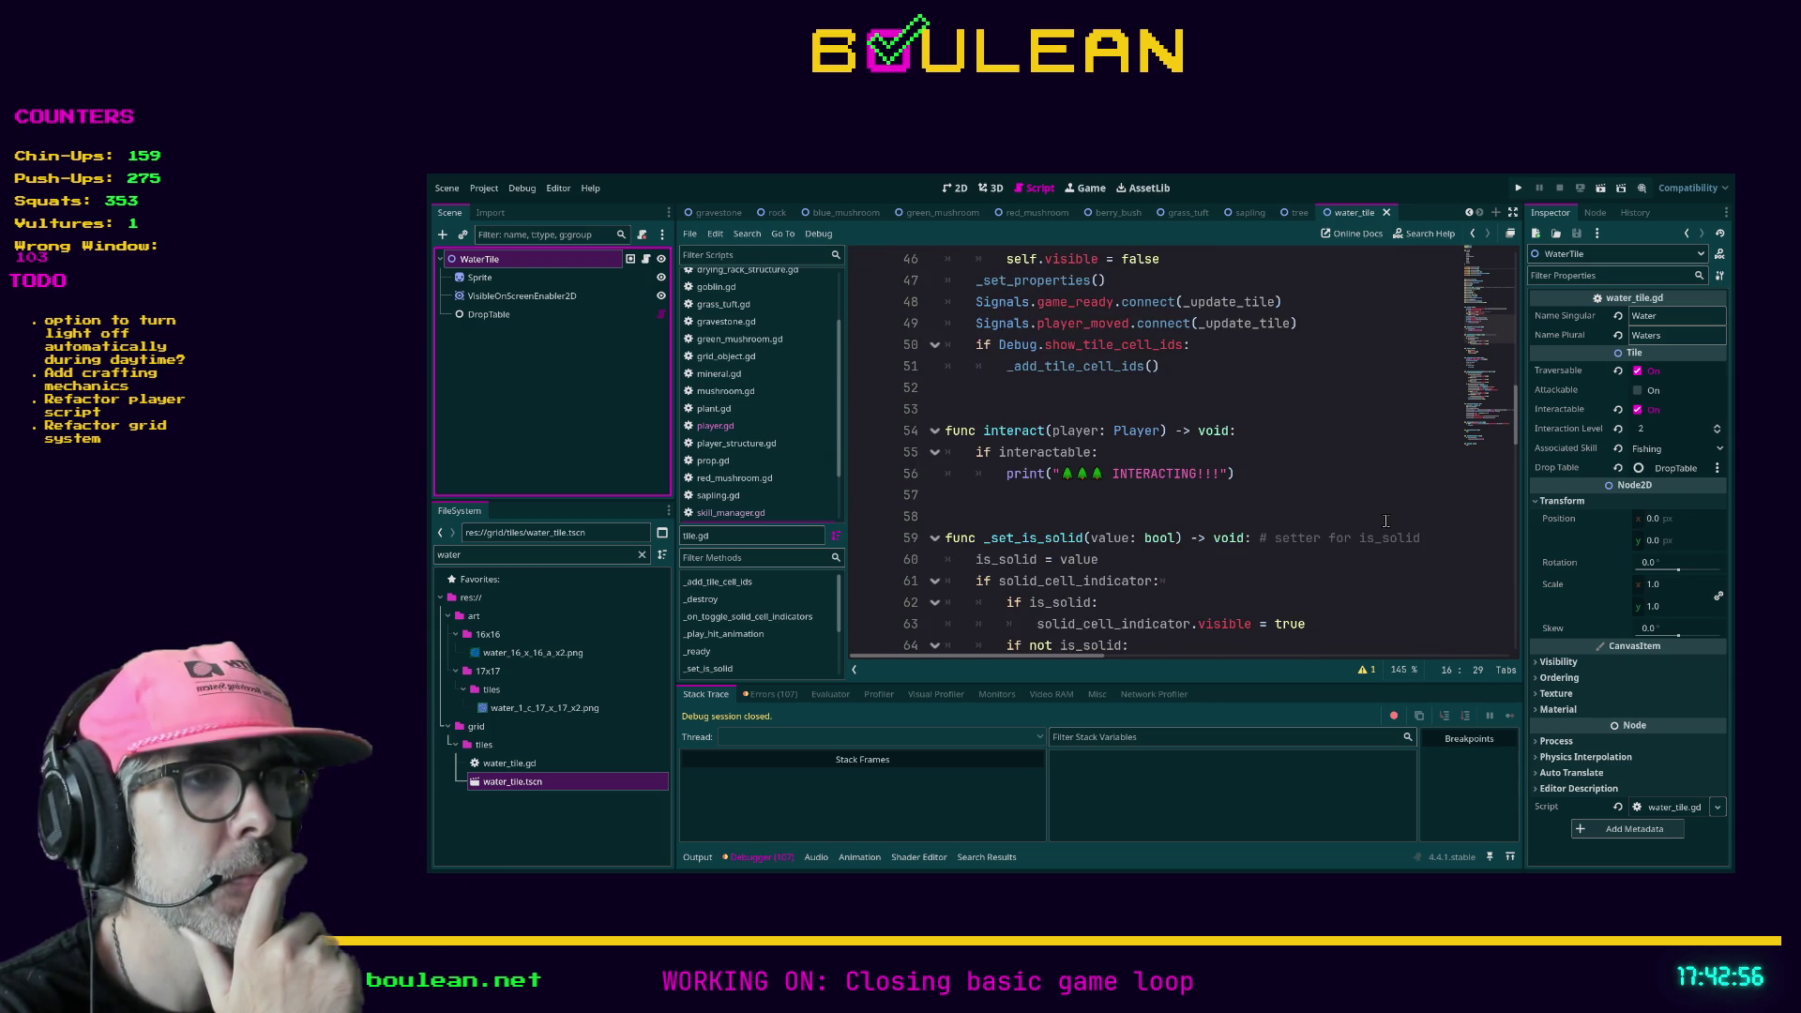
pyautogui.scroll(-4, 1386, 521)
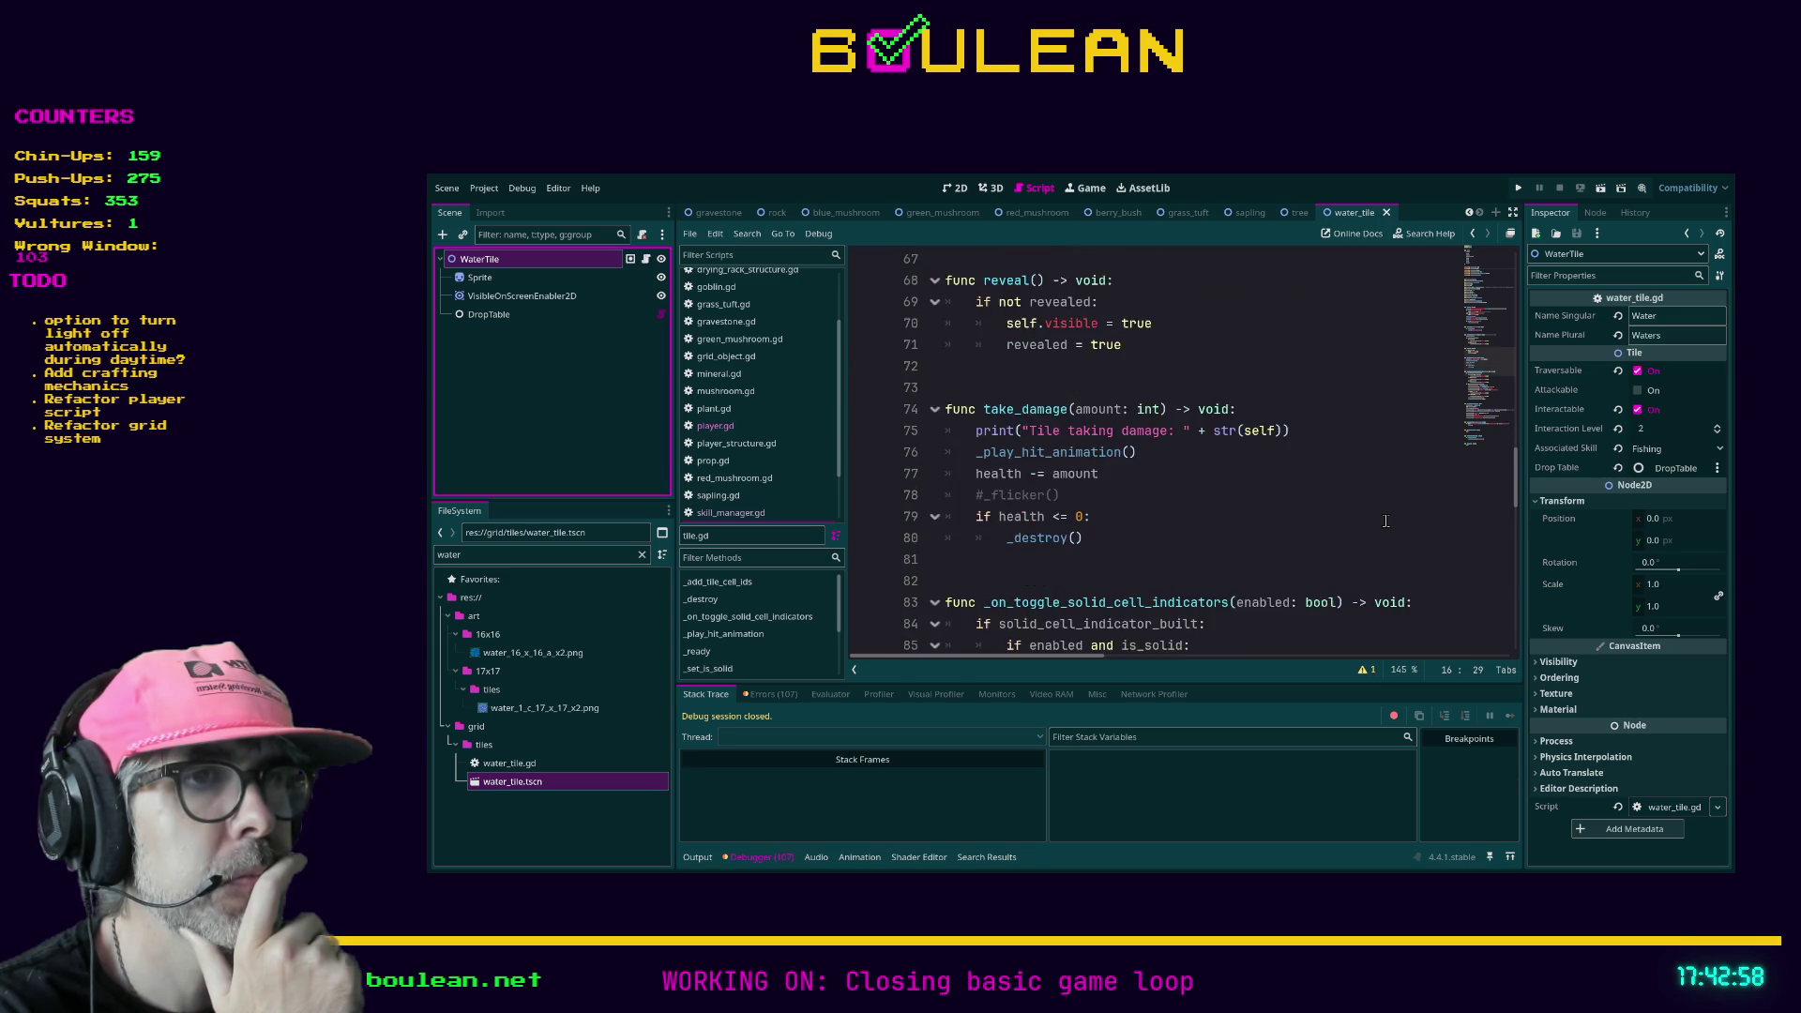
pyautogui.click(647, 259)
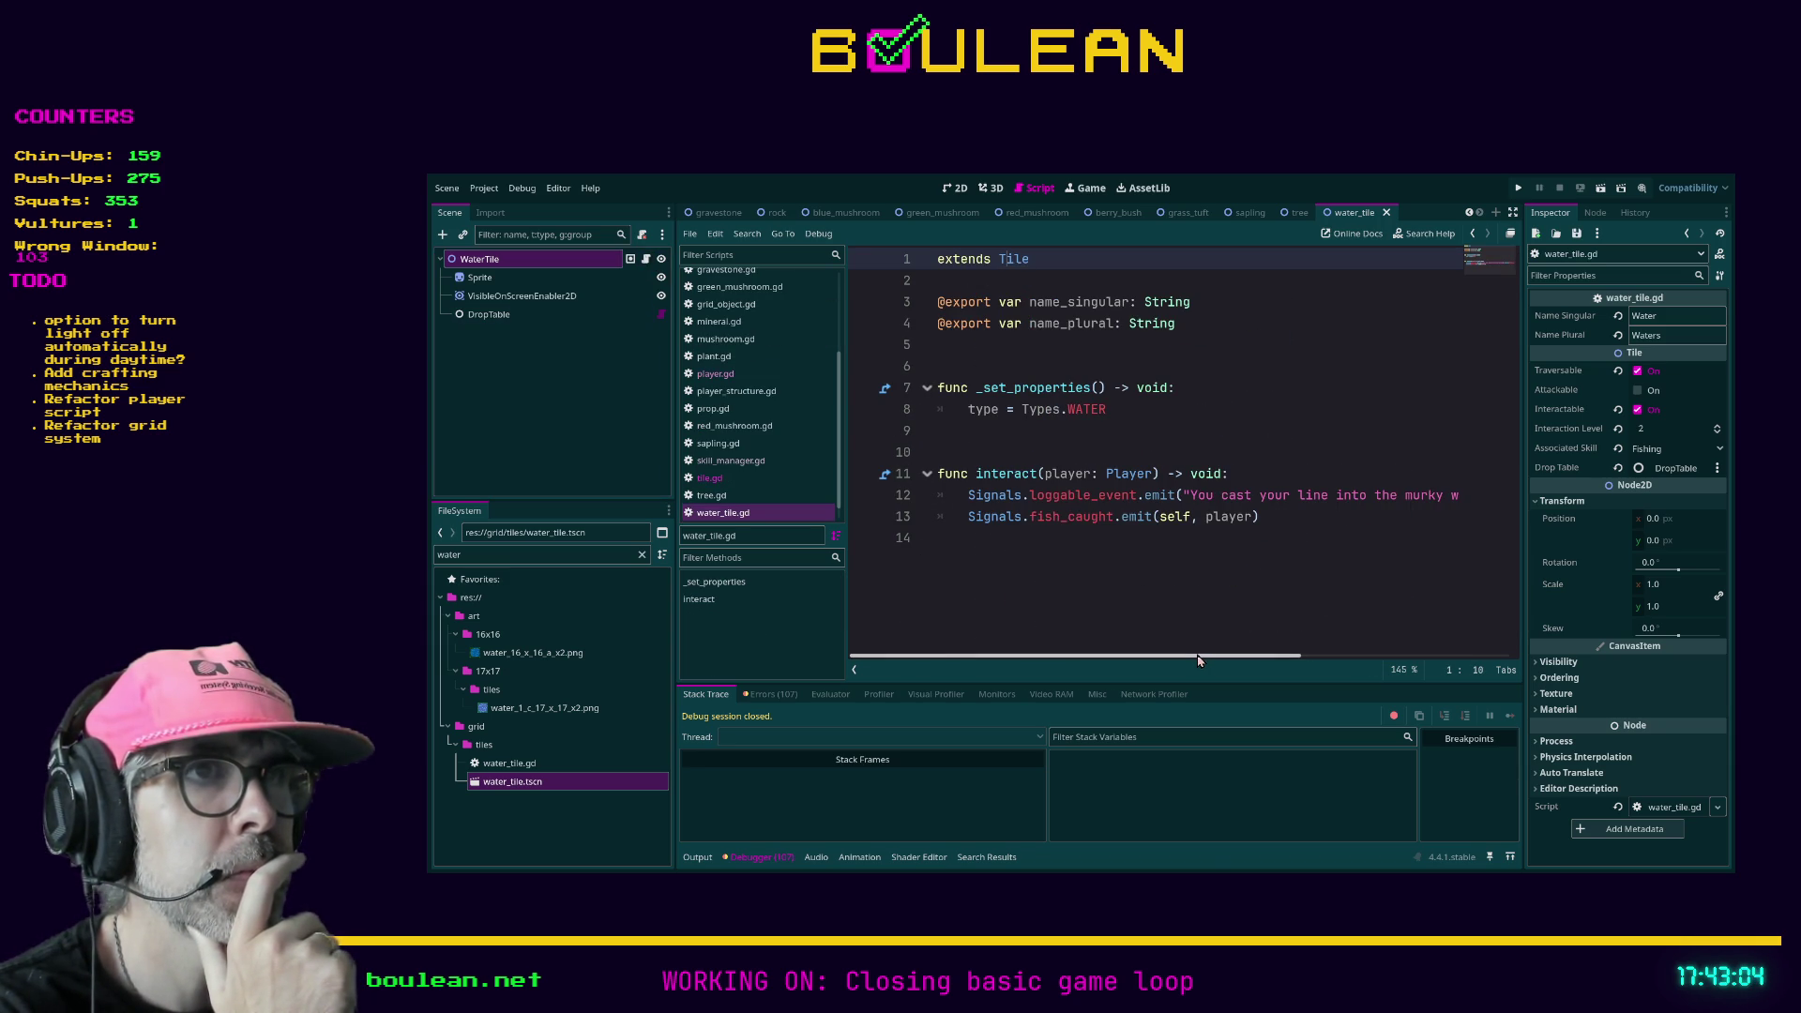
pyautogui.click(1244, 636)
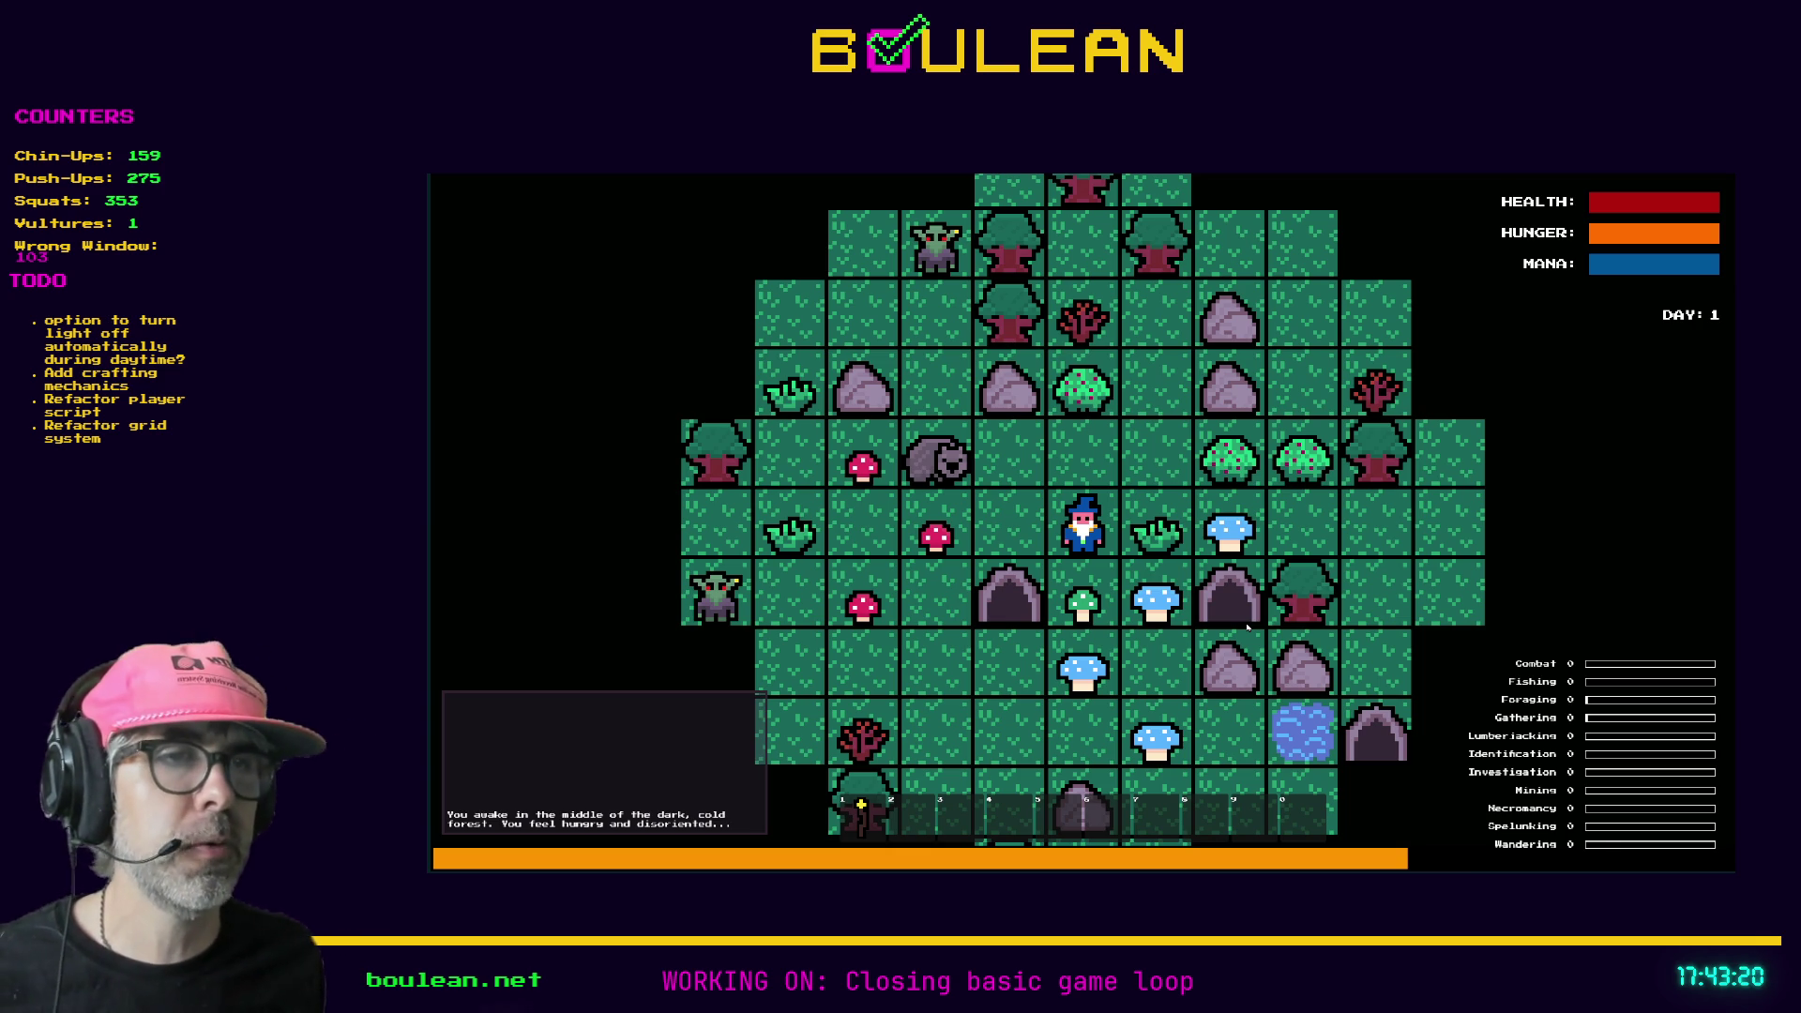
# - Walk the wizard down and to the right, then light his torch
pyautogui.press('Down')
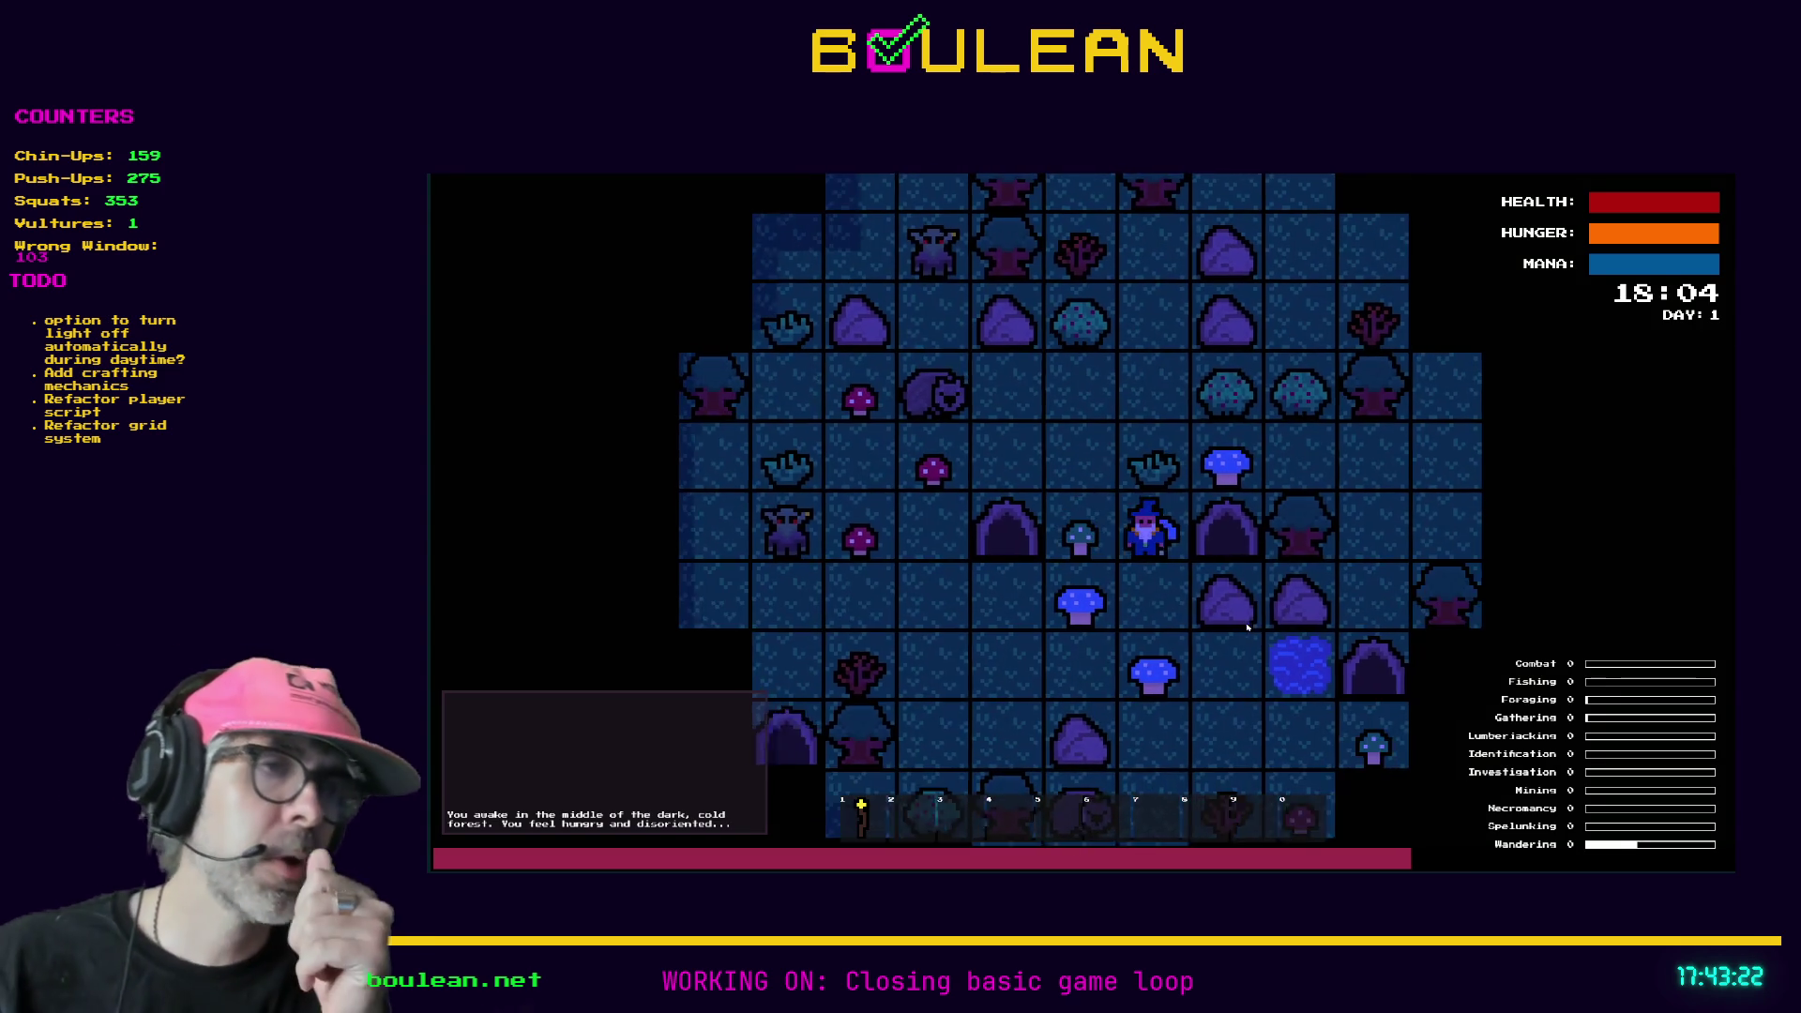
pyautogui.press('Right')
pyautogui.press('Down')
pyautogui.press('Right')
pyautogui.press('Down')
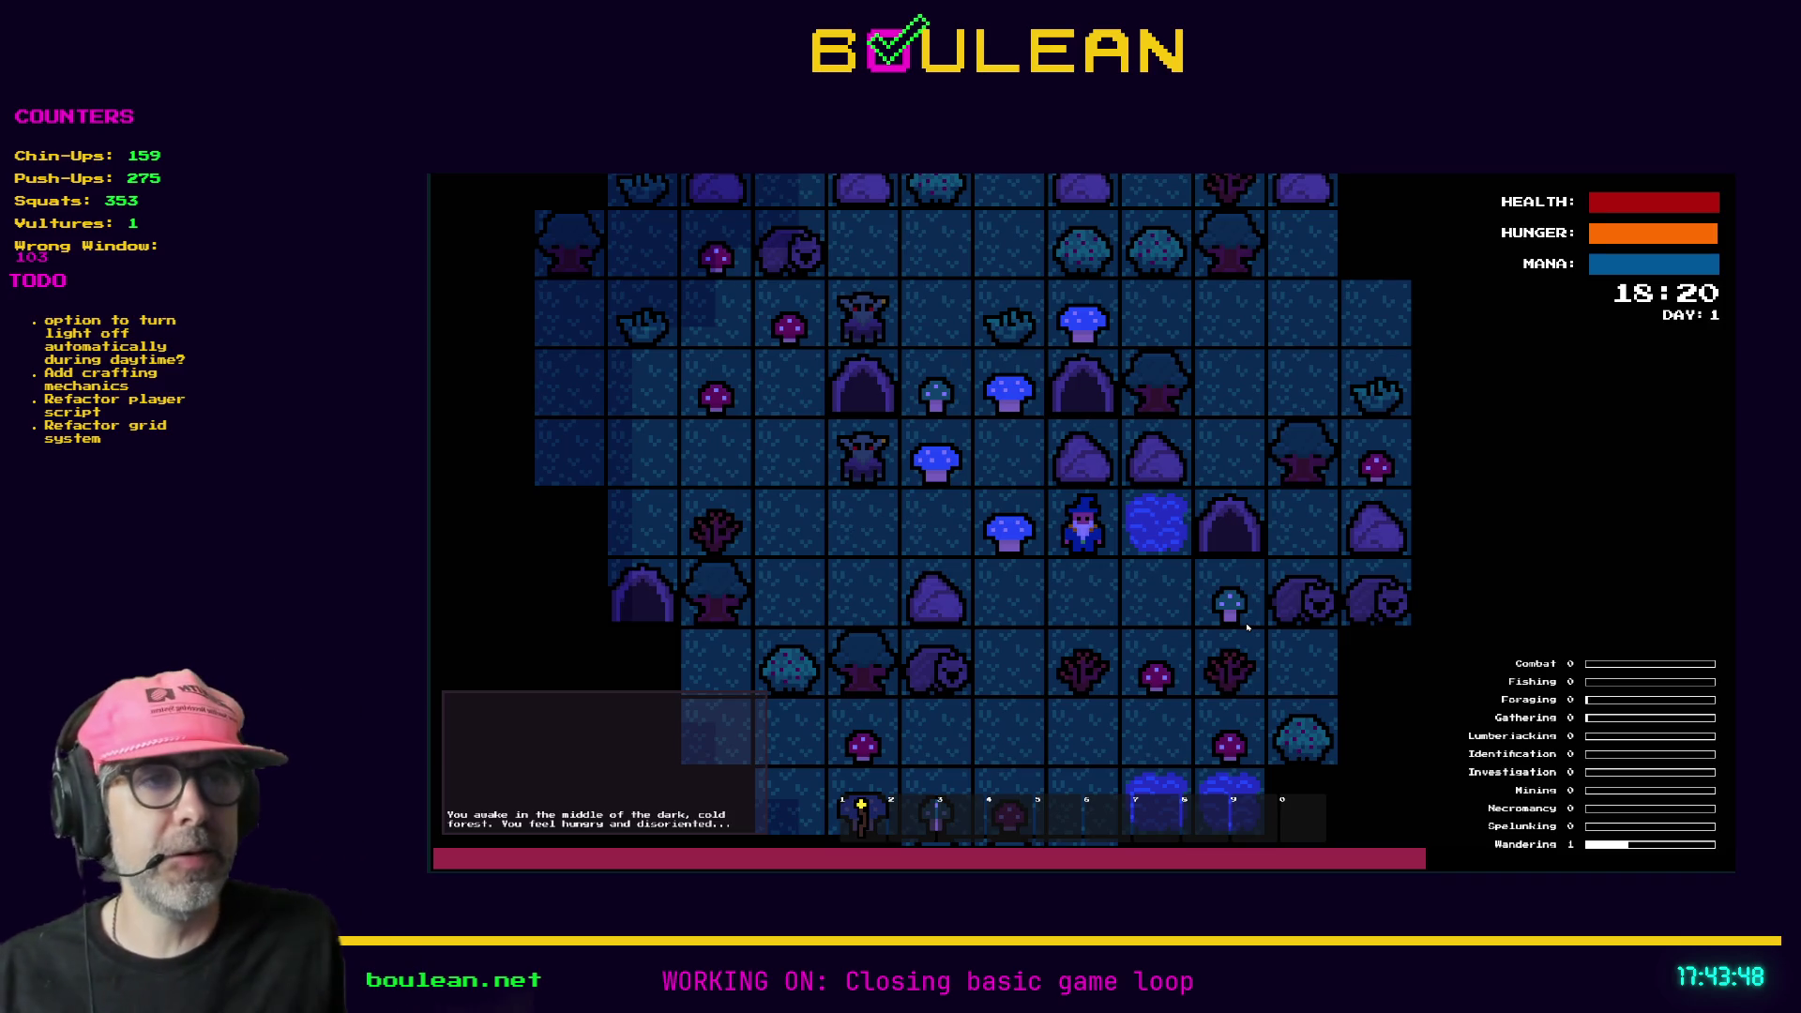
pyautogui.press('1')
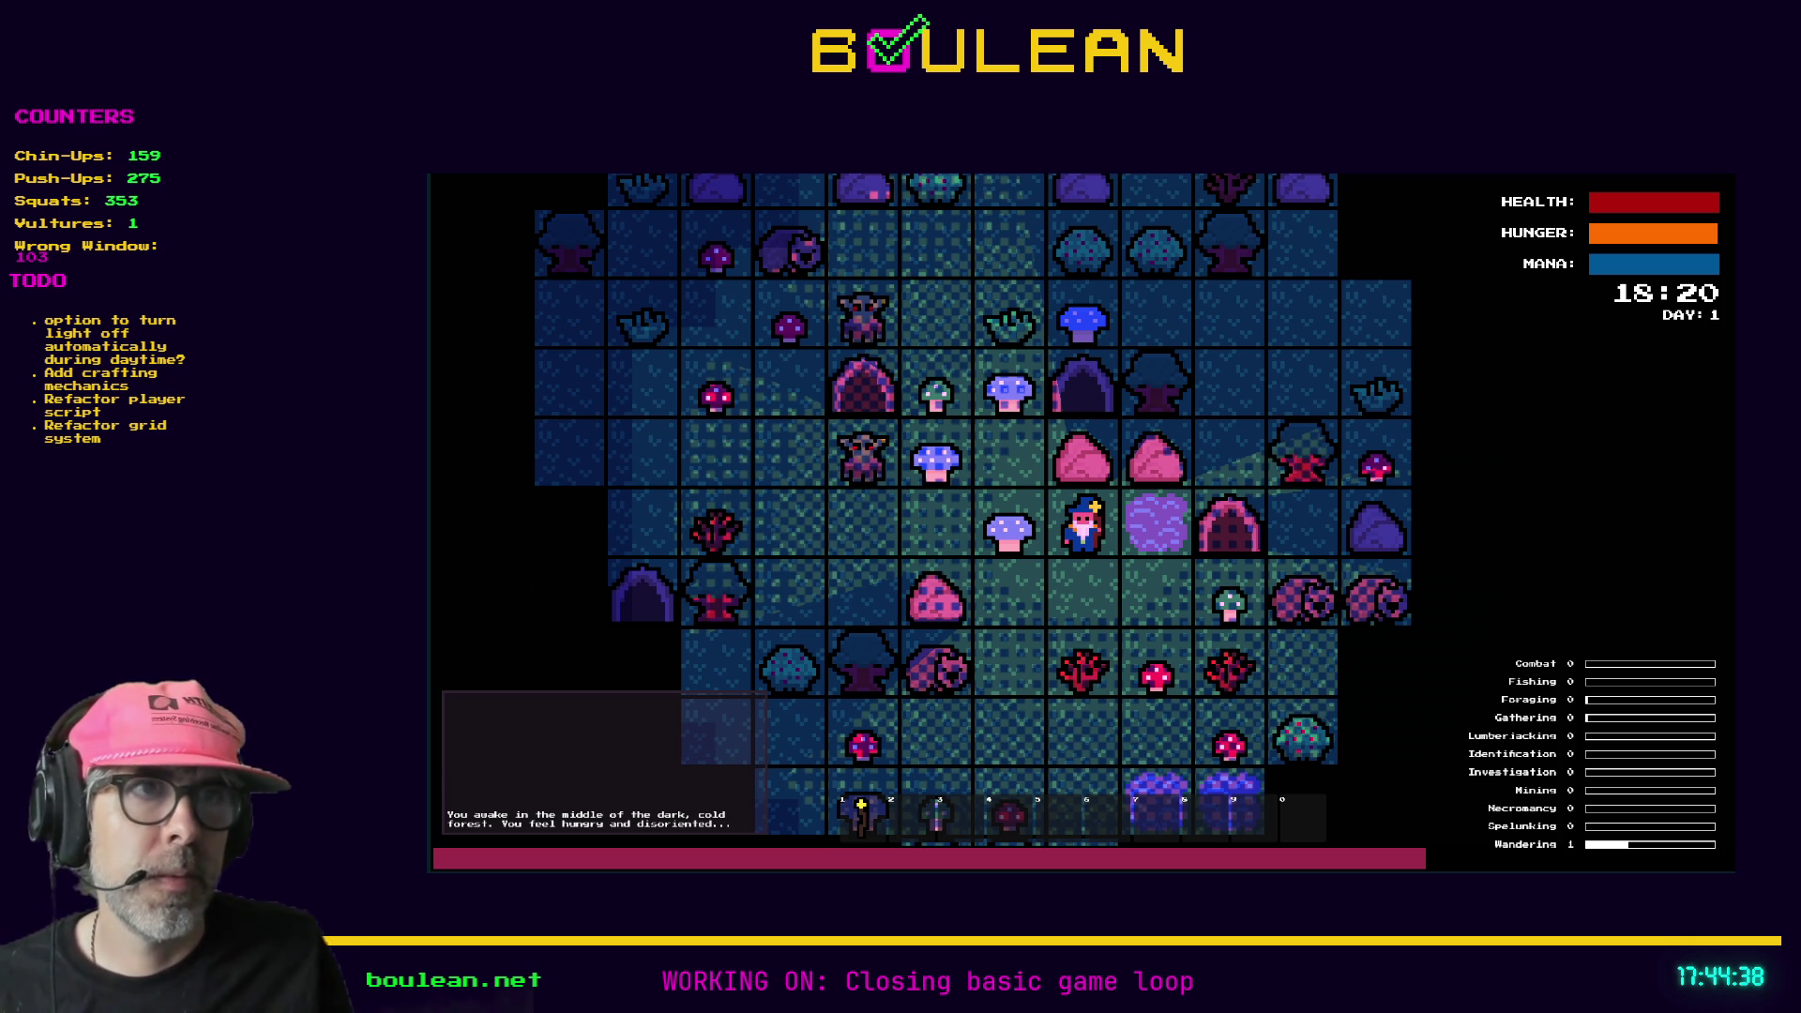
# - Stop the game with F8, relaunch it with F5, and move left toward the water
pyautogui.press('F8')
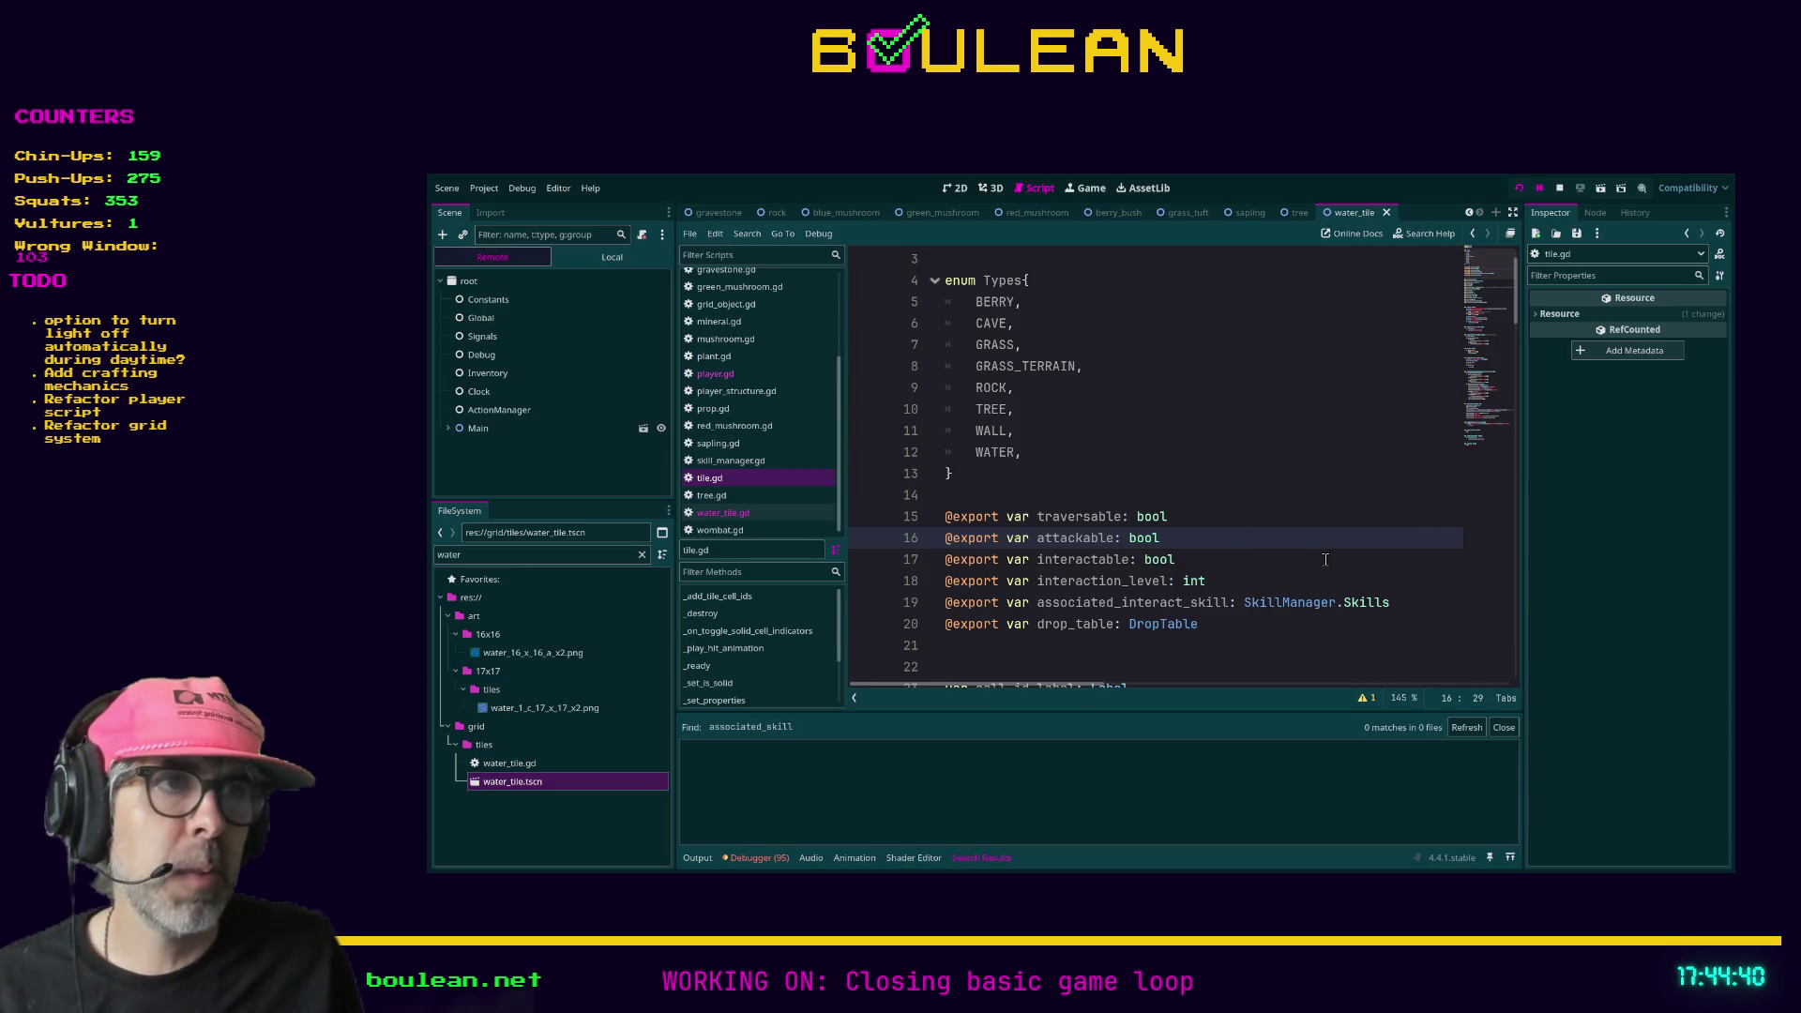
pyautogui.press('F5')
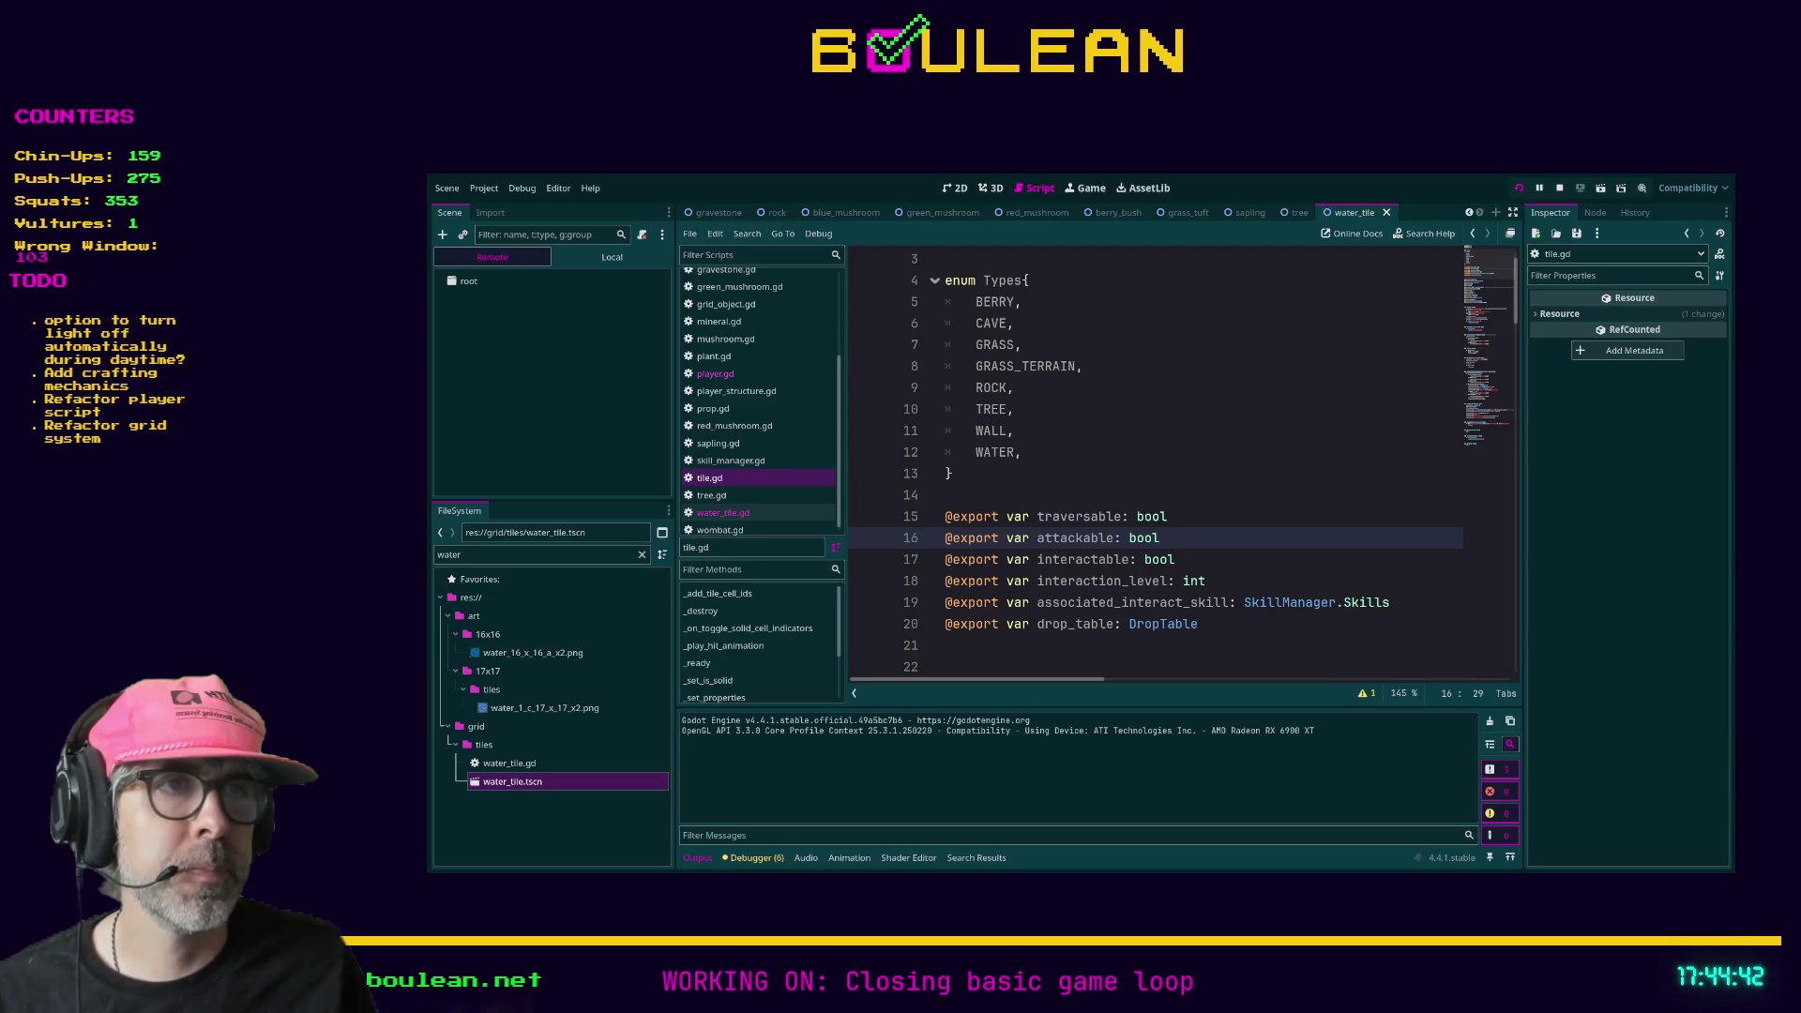
pyautogui.press('Left')
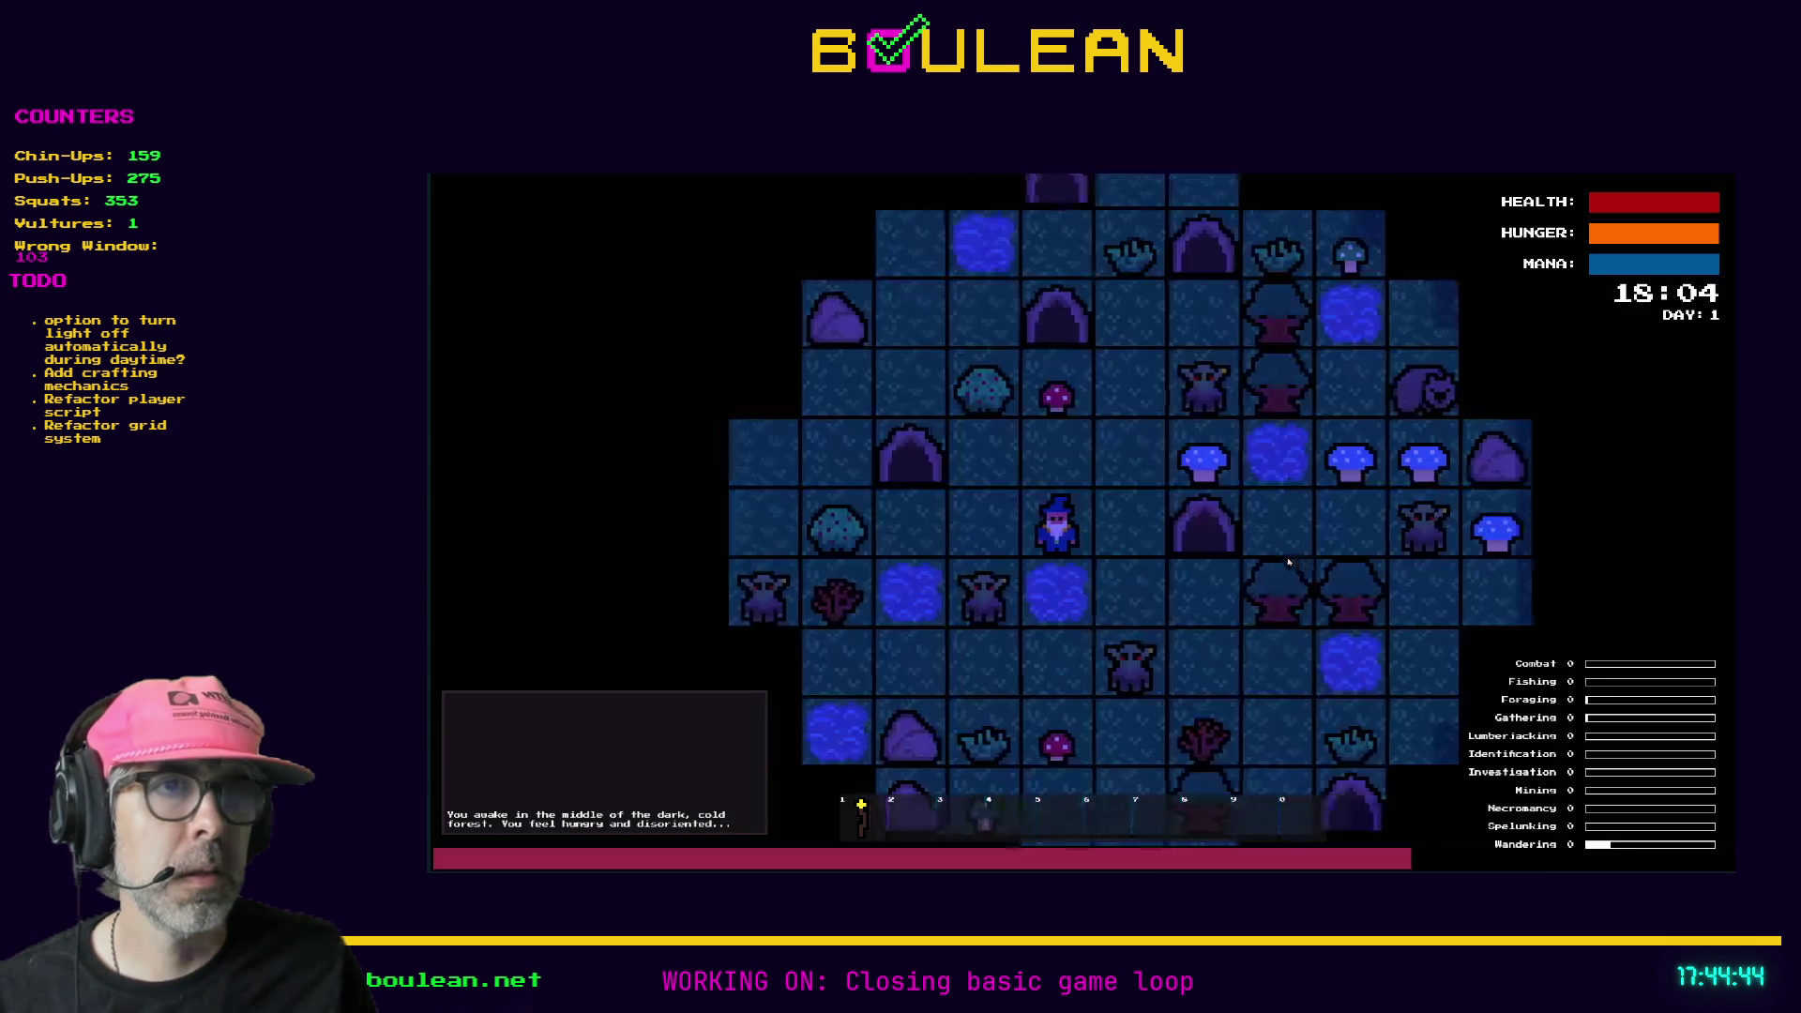
# - Fish in the adjacent water, light the torch, and fight the surrounding goblins
pyautogui.press('Down')
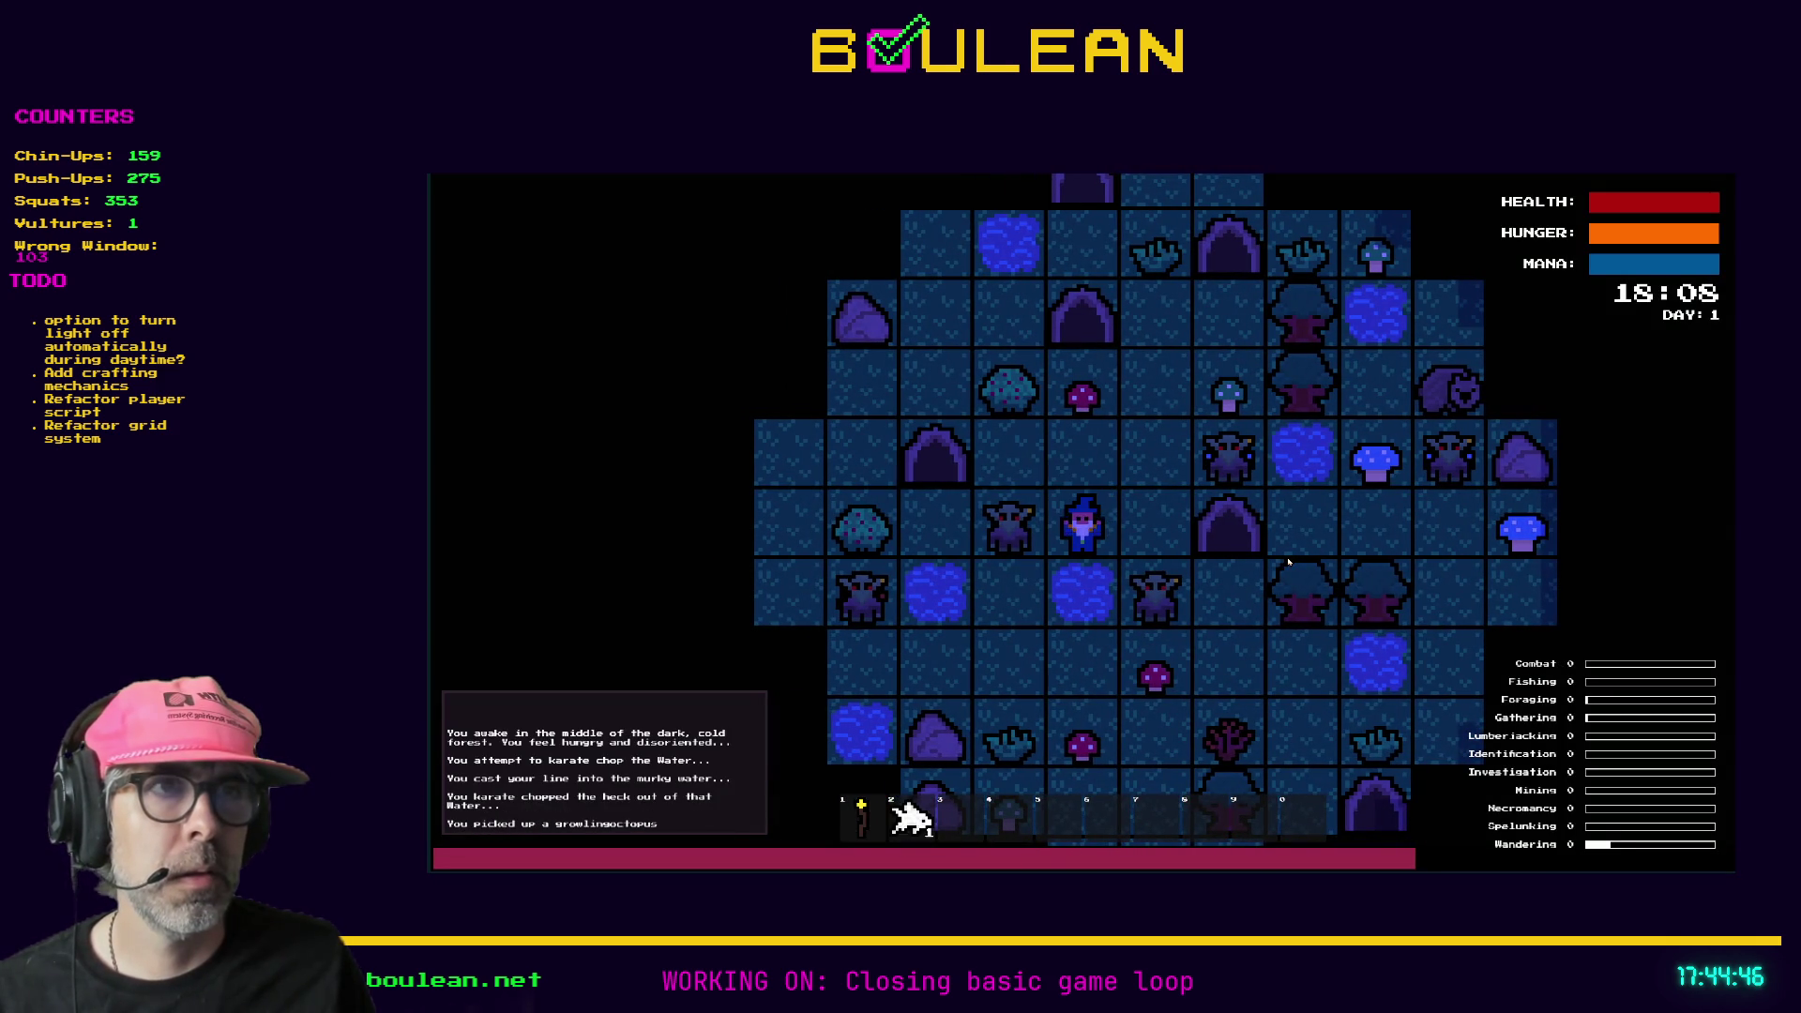
pyautogui.press('1')
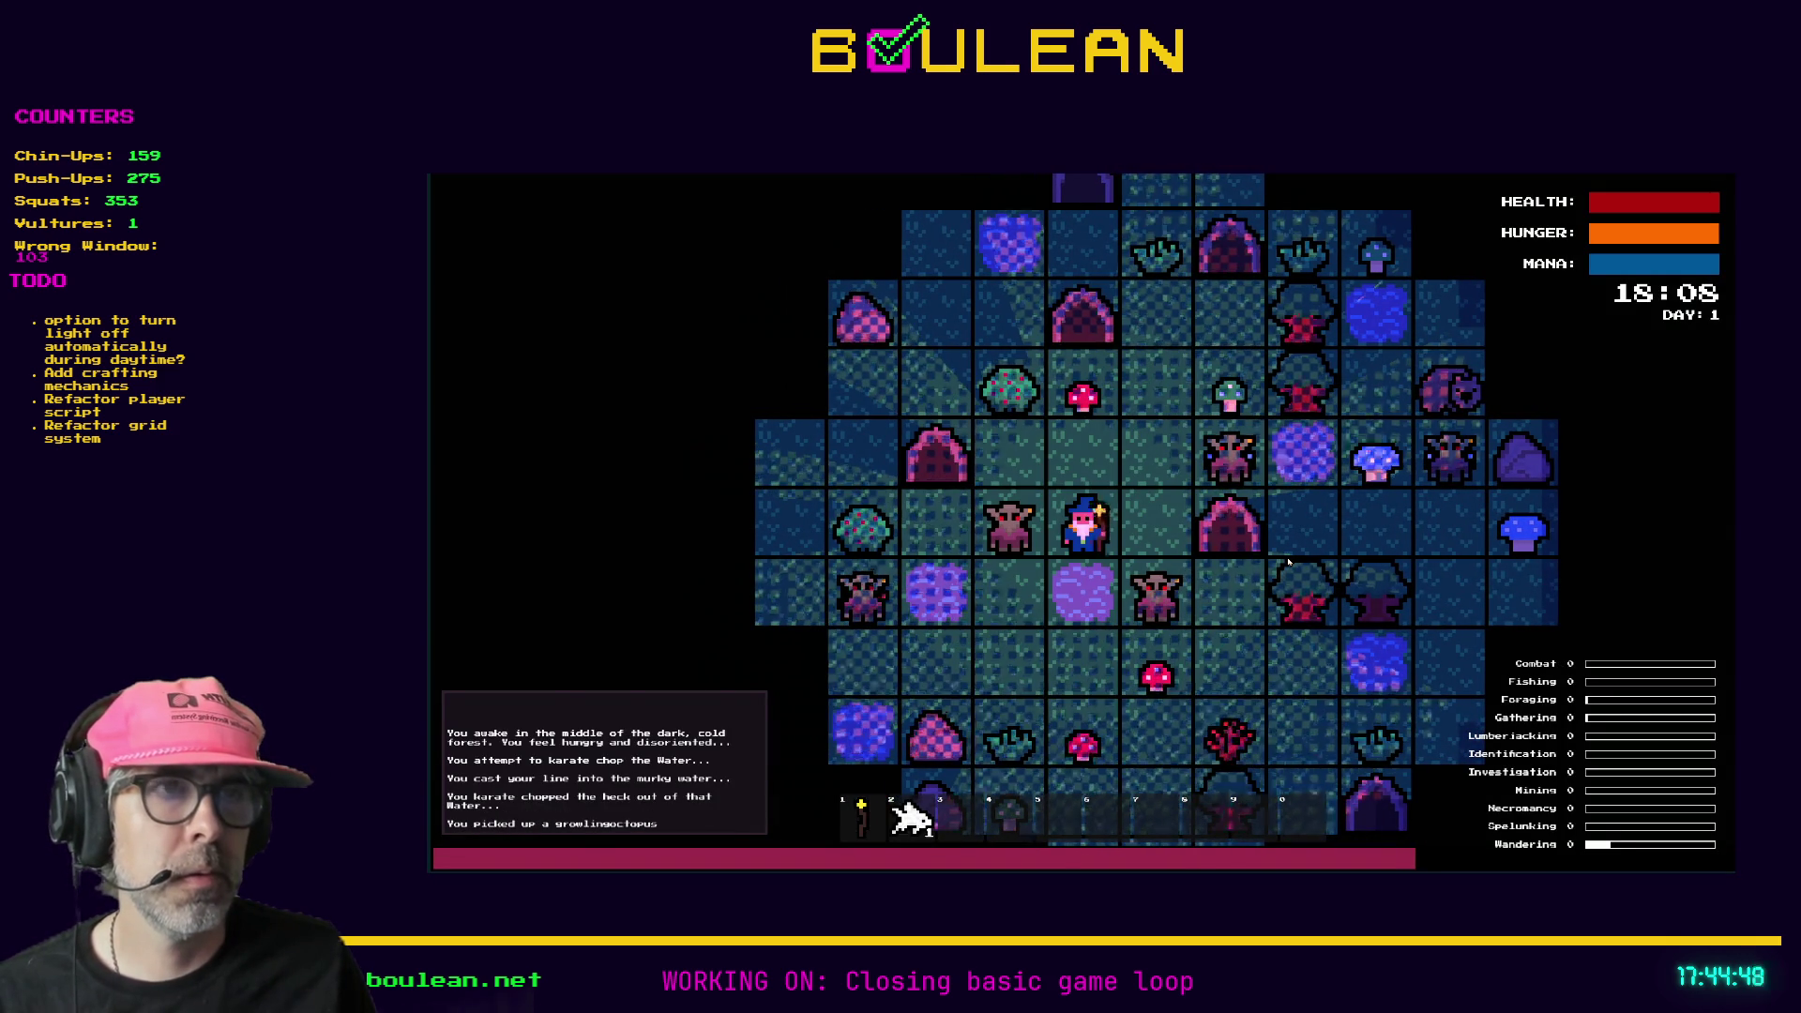
pyautogui.press('Up')
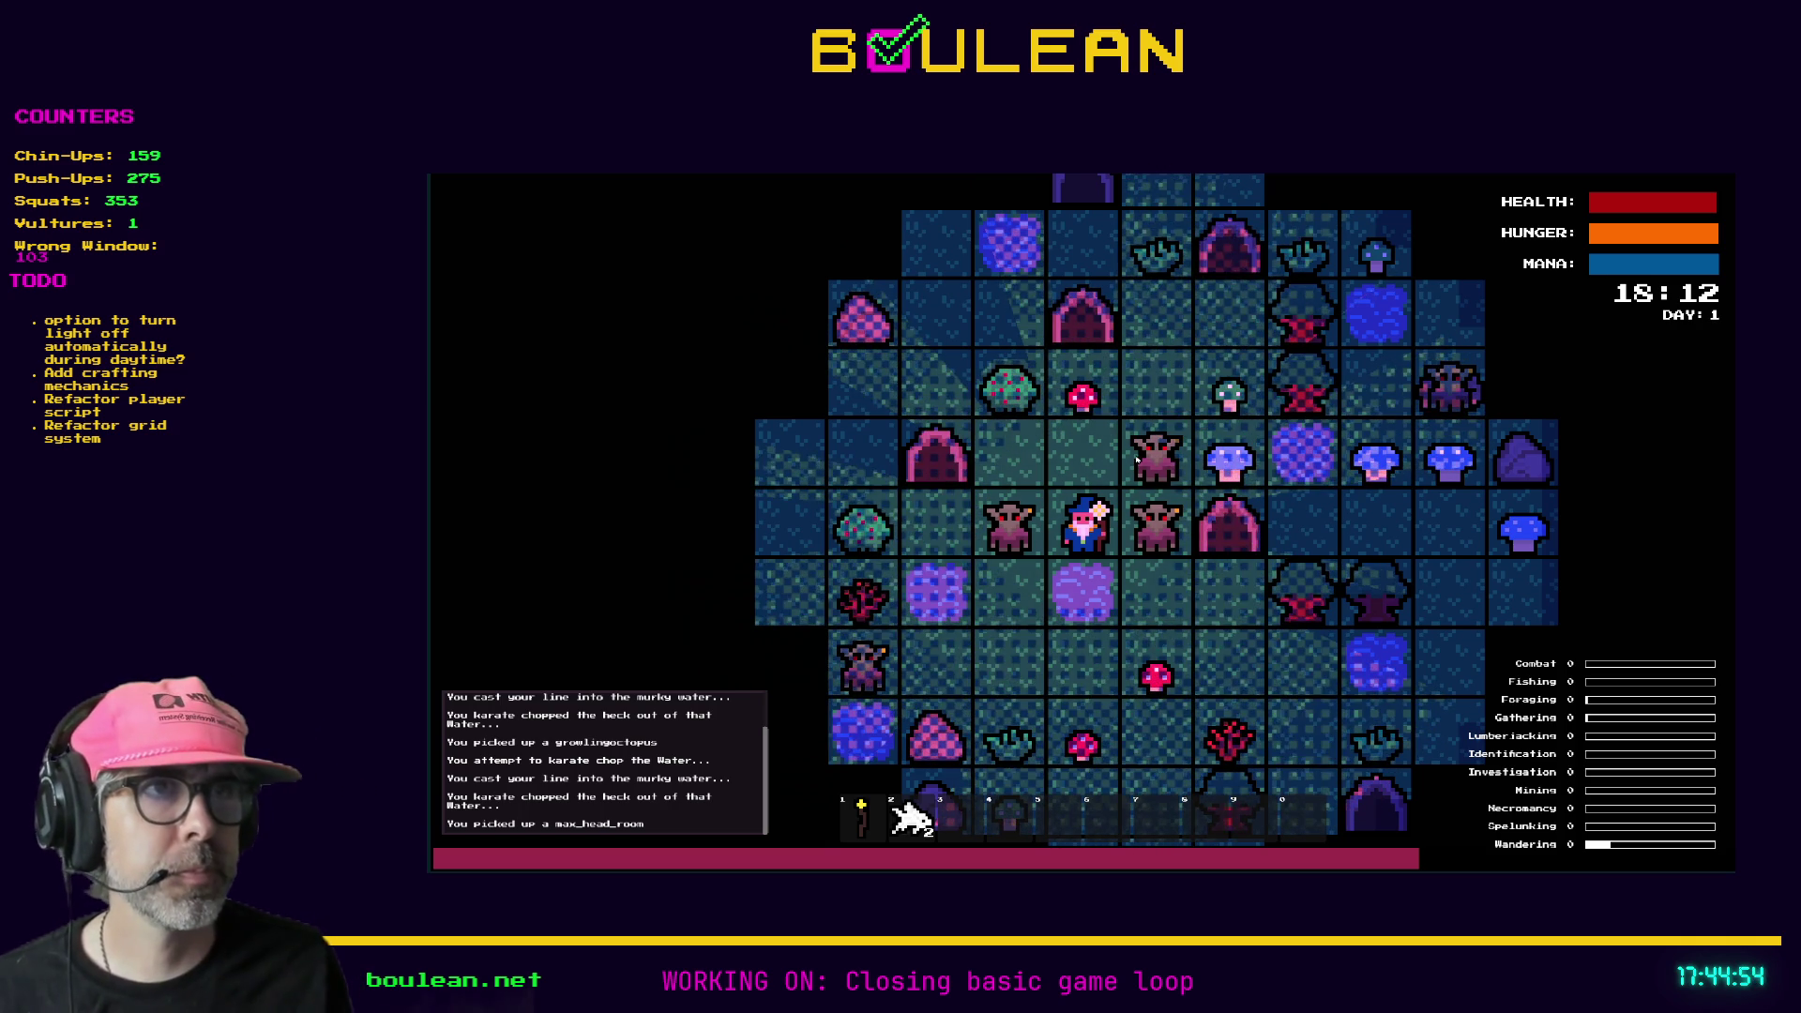
pyautogui.press('Left')
pyautogui.press('Left')
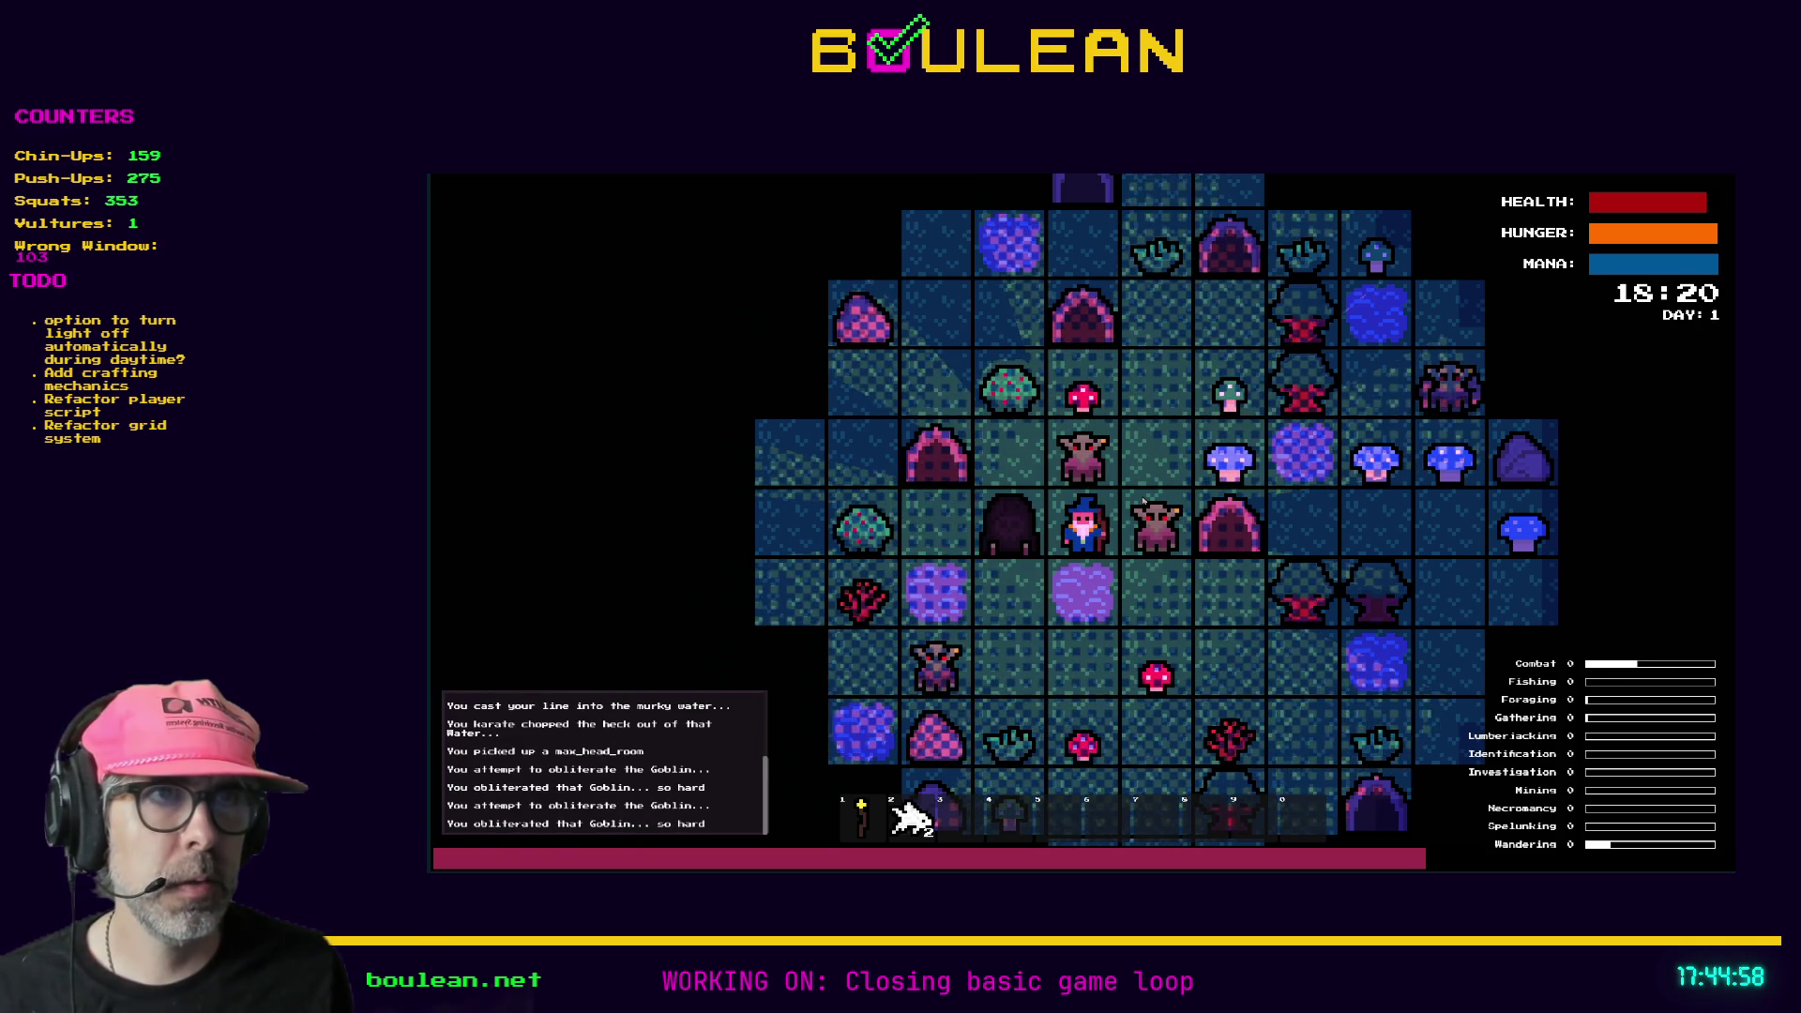
pyautogui.press('Left')
pyautogui.press('Up')
pyautogui.press('Up')
pyautogui.press('Right')
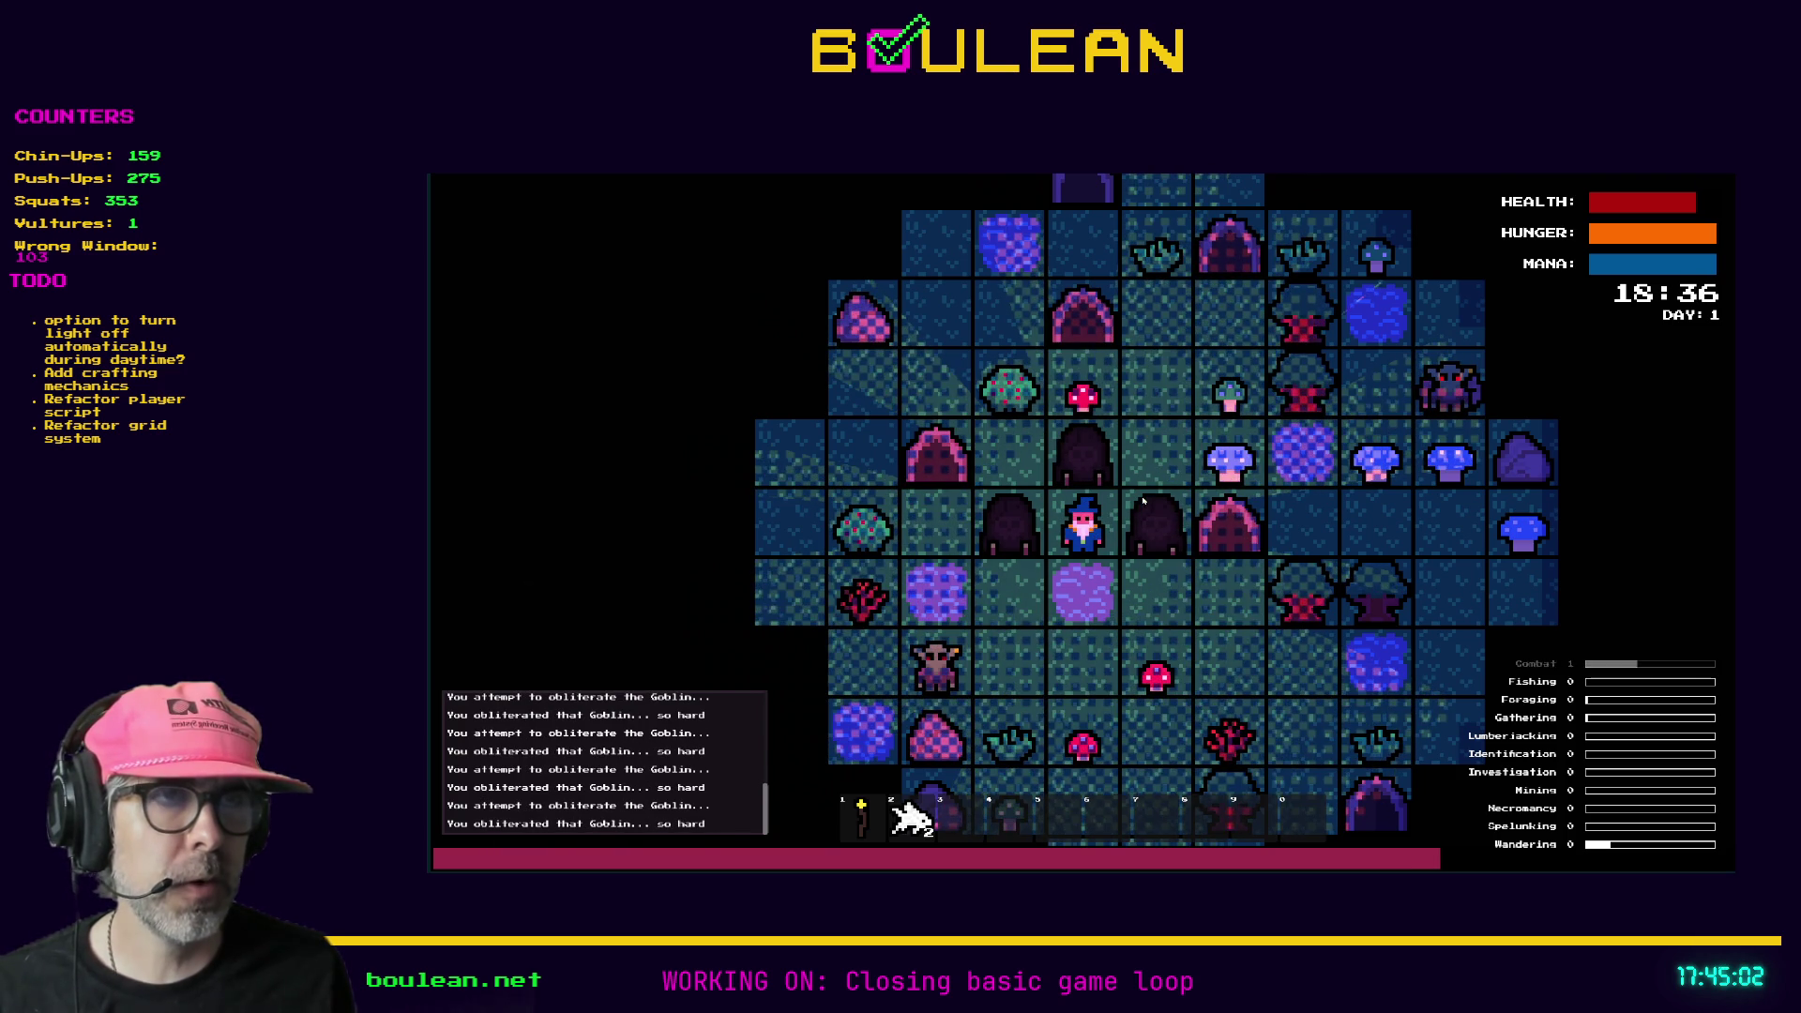
pyautogui.press('Right')
pyautogui.press('Right')
# - Smash the gravestones the goblins left, reaching Necromancy level 1, then step up
pyautogui.press('Right')
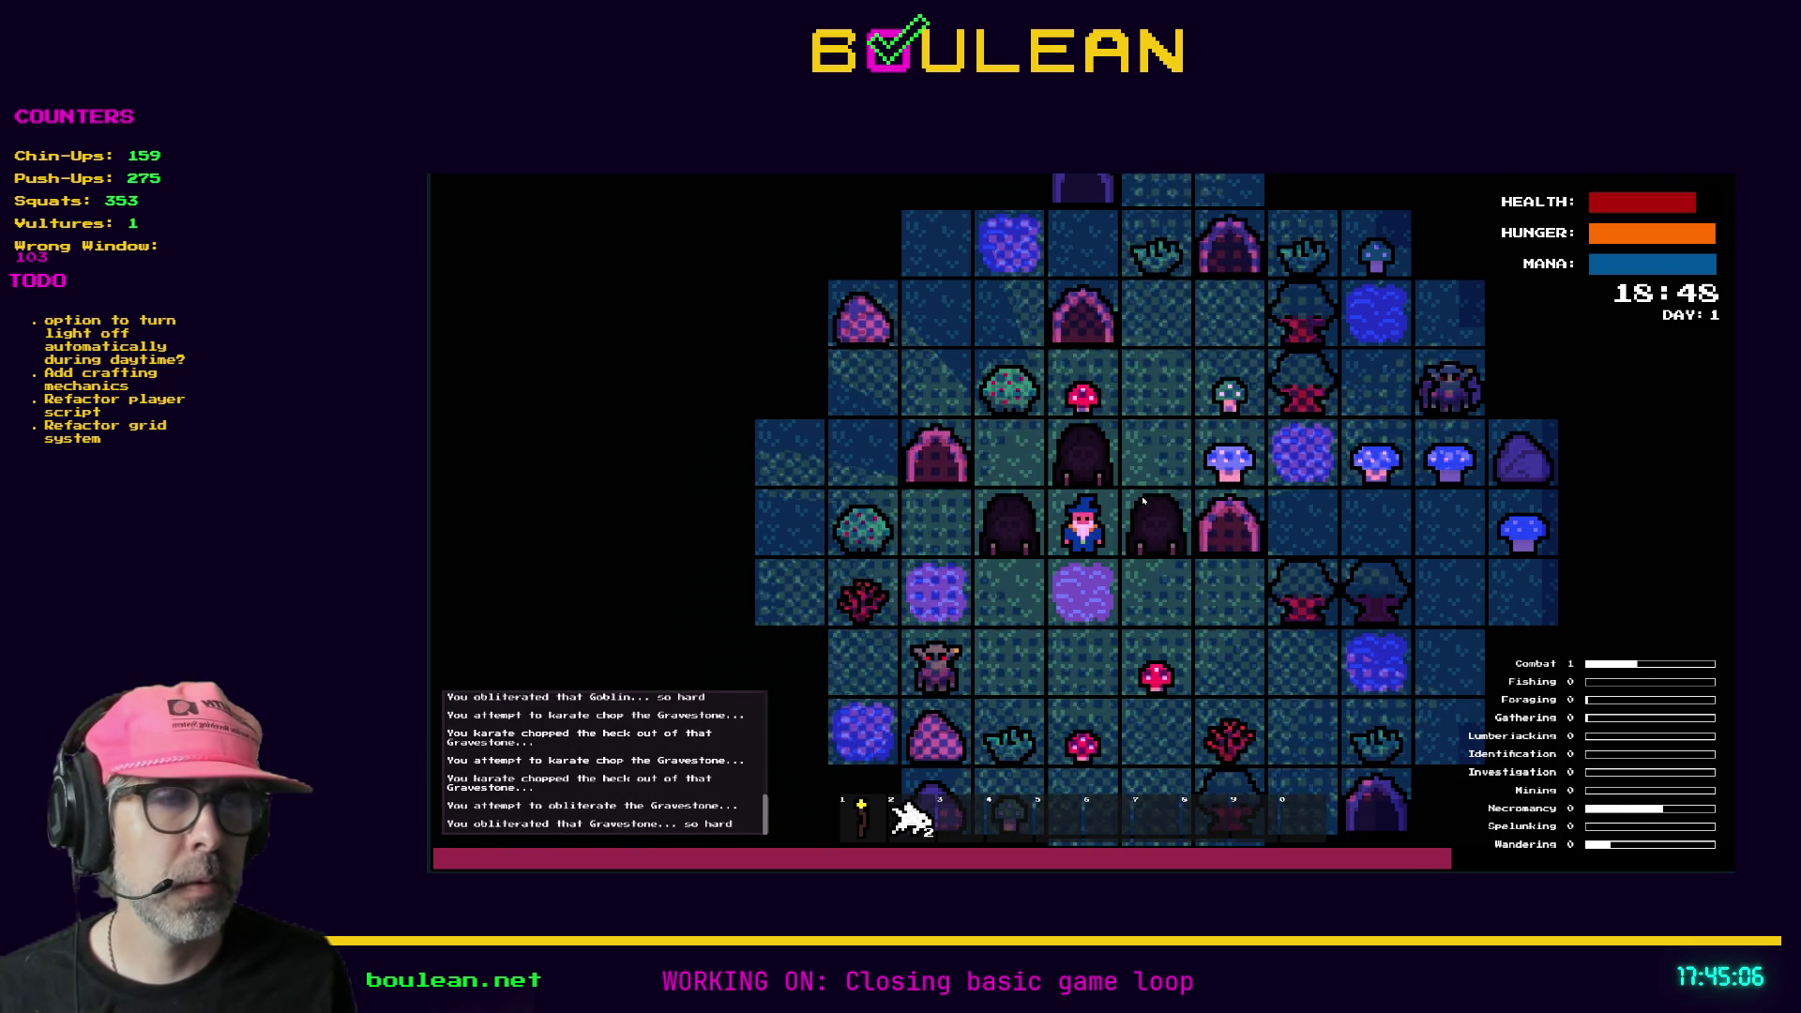
pyautogui.press('Right')
pyautogui.press('Up')
pyautogui.press('Up')
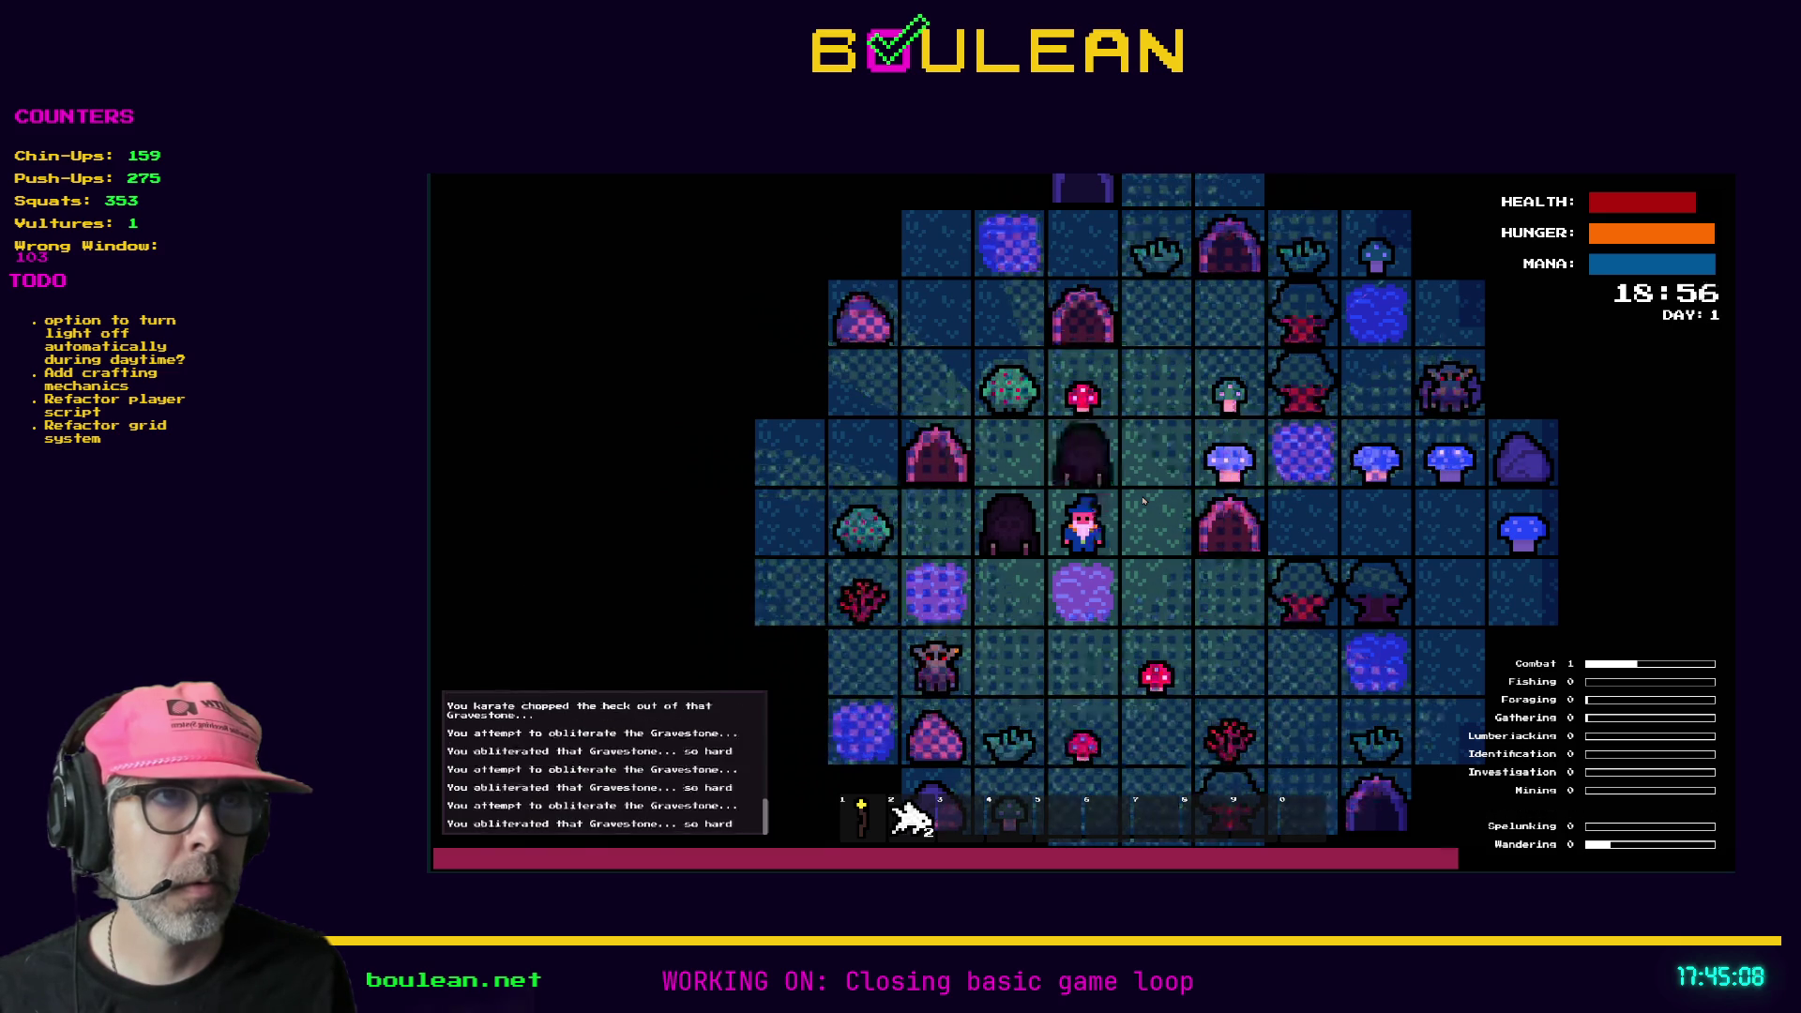
pyautogui.press('Left')
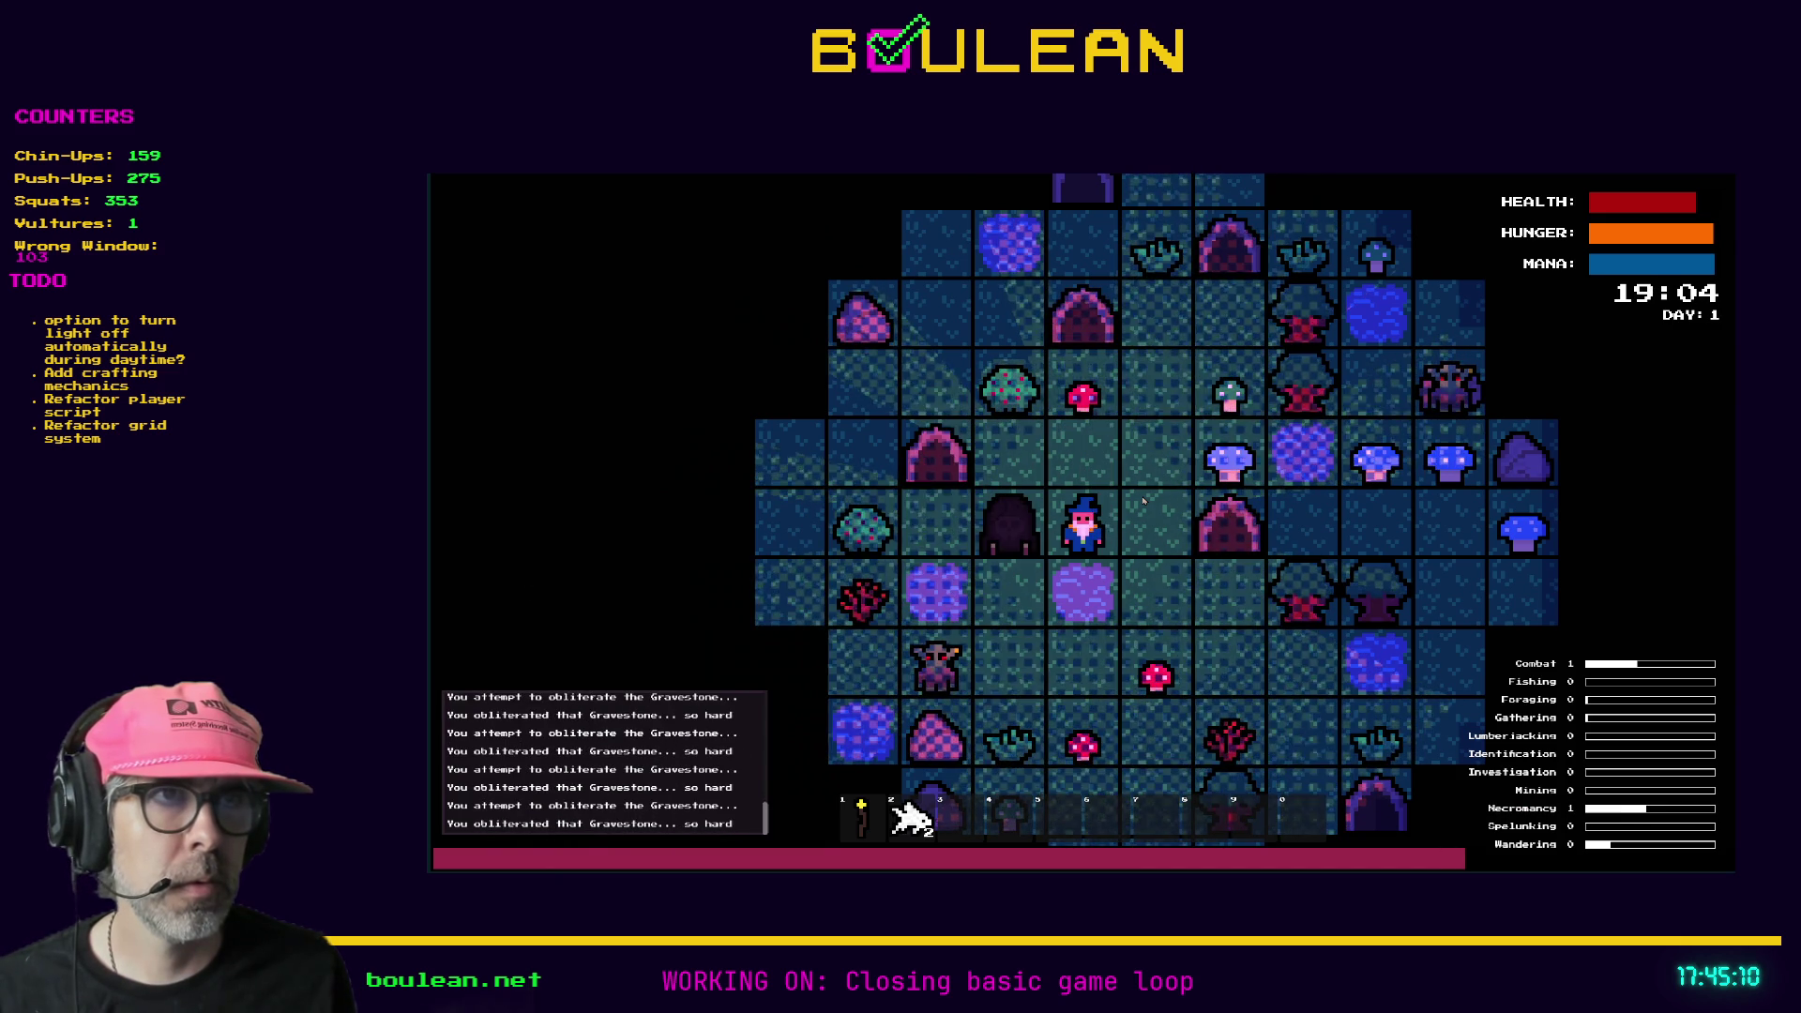
pyautogui.press('Left')
pyautogui.press('Up')
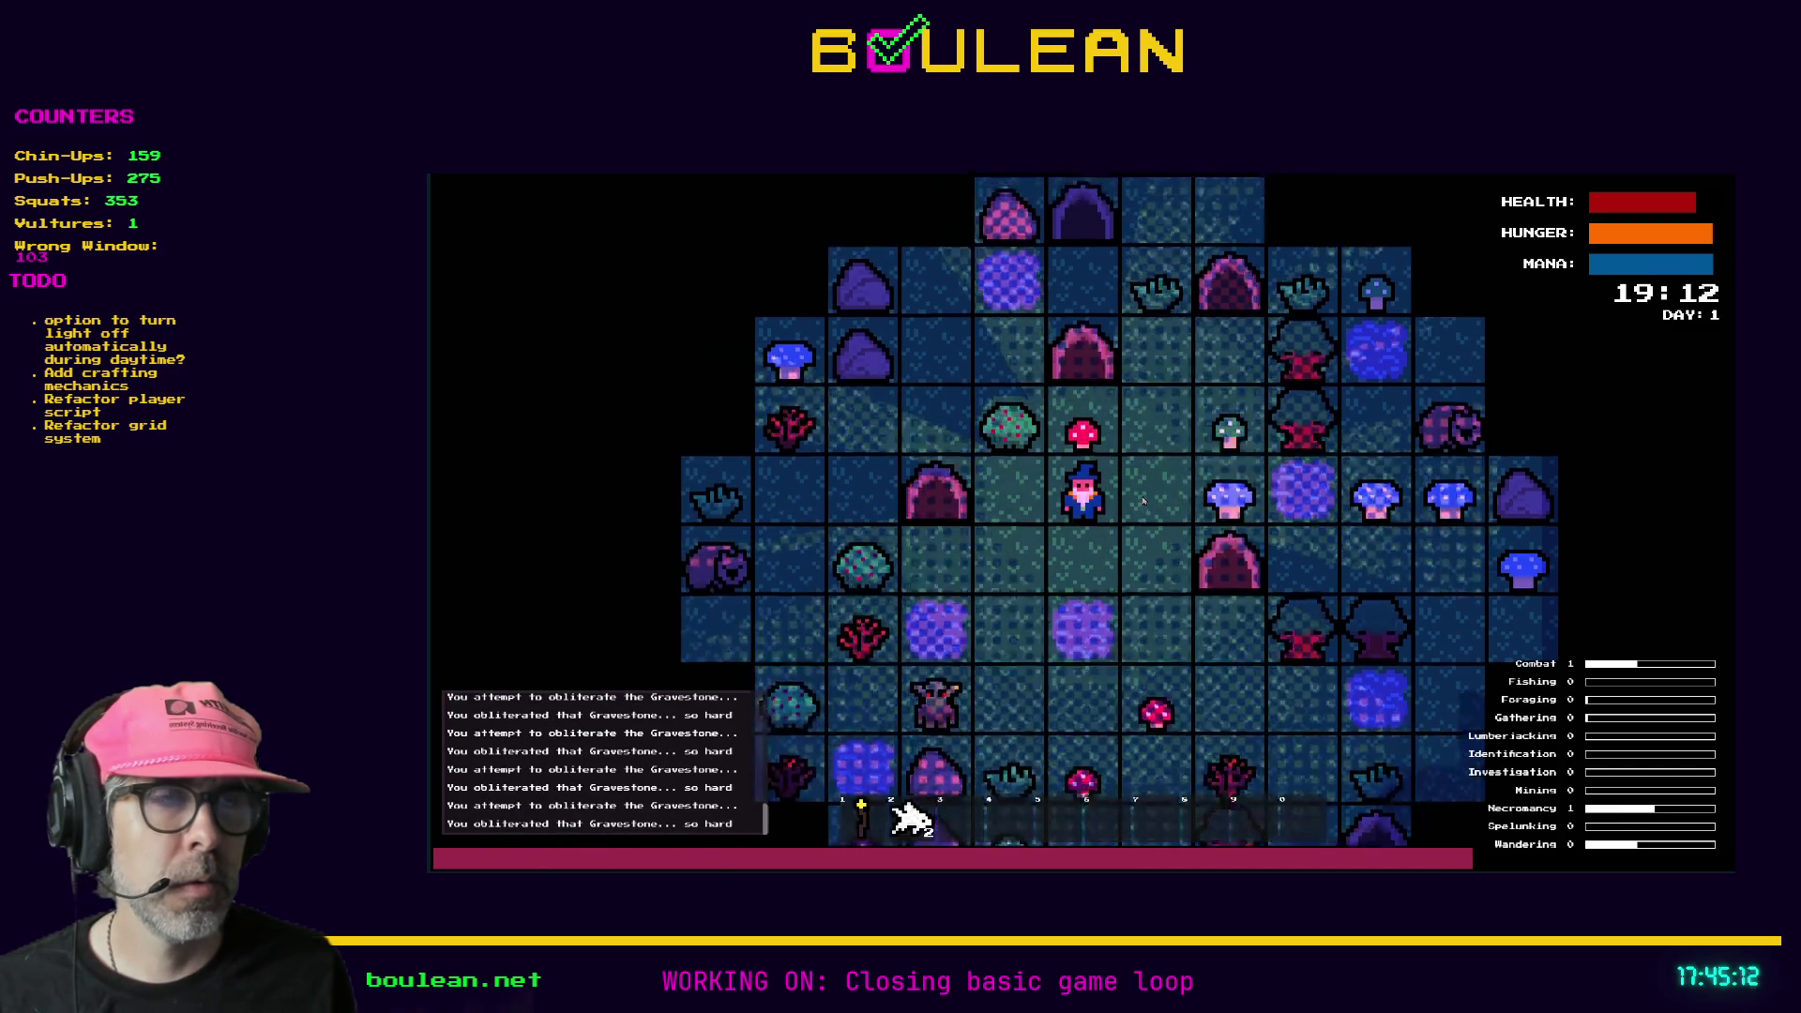
# - Collect the red mushroom, berry bush, Green Mushroom and Blue Mushroom around the wizard
pyautogui.press('Up')
pyautogui.press('Up')
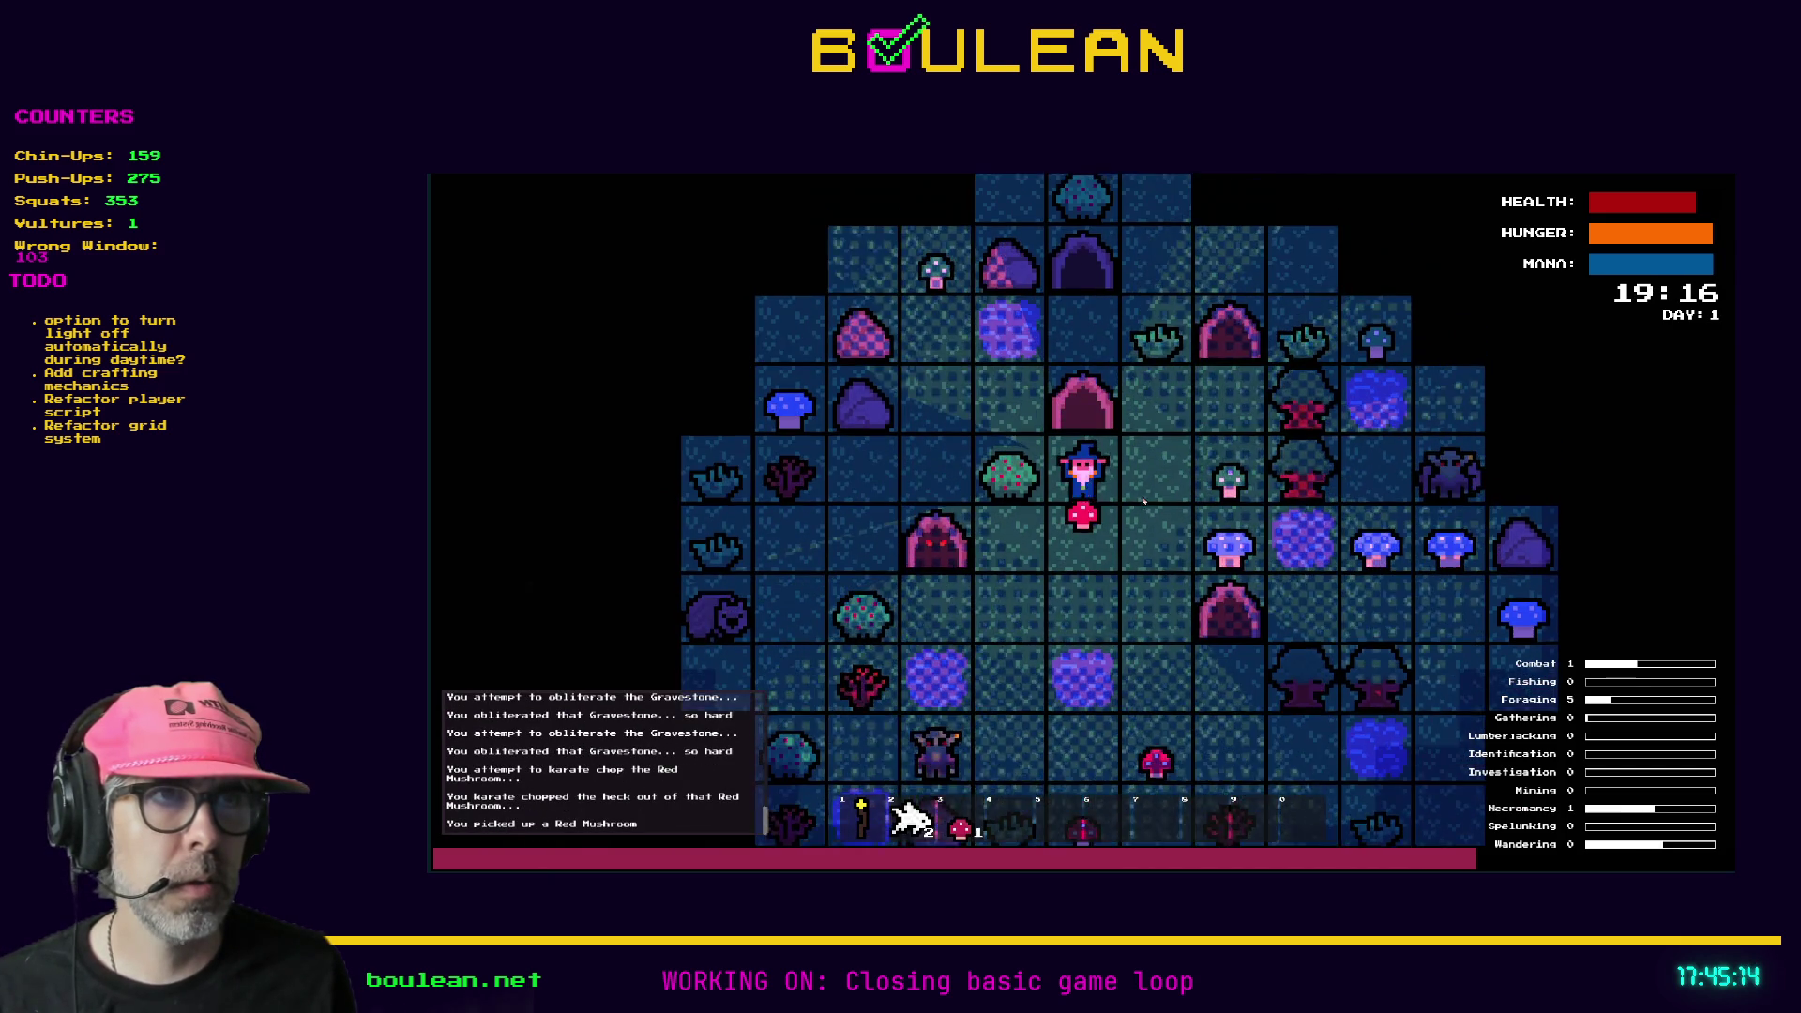
pyautogui.press('Left')
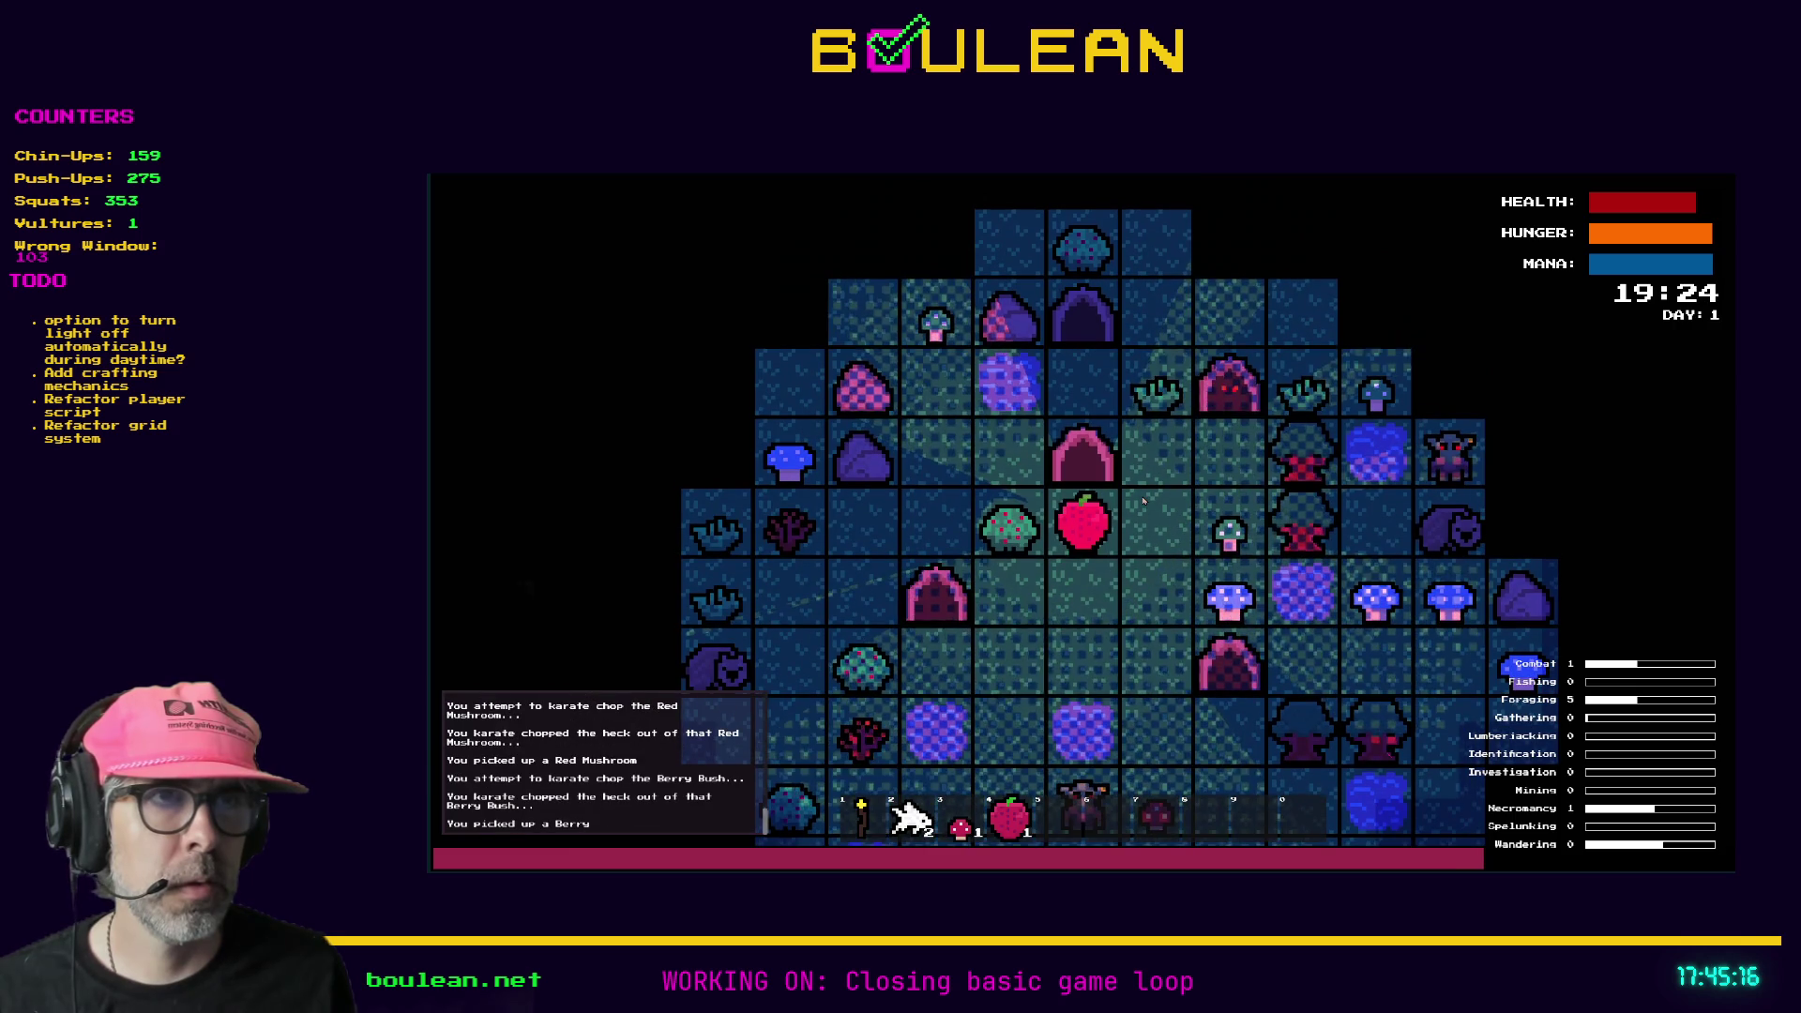
pyautogui.press('Right')
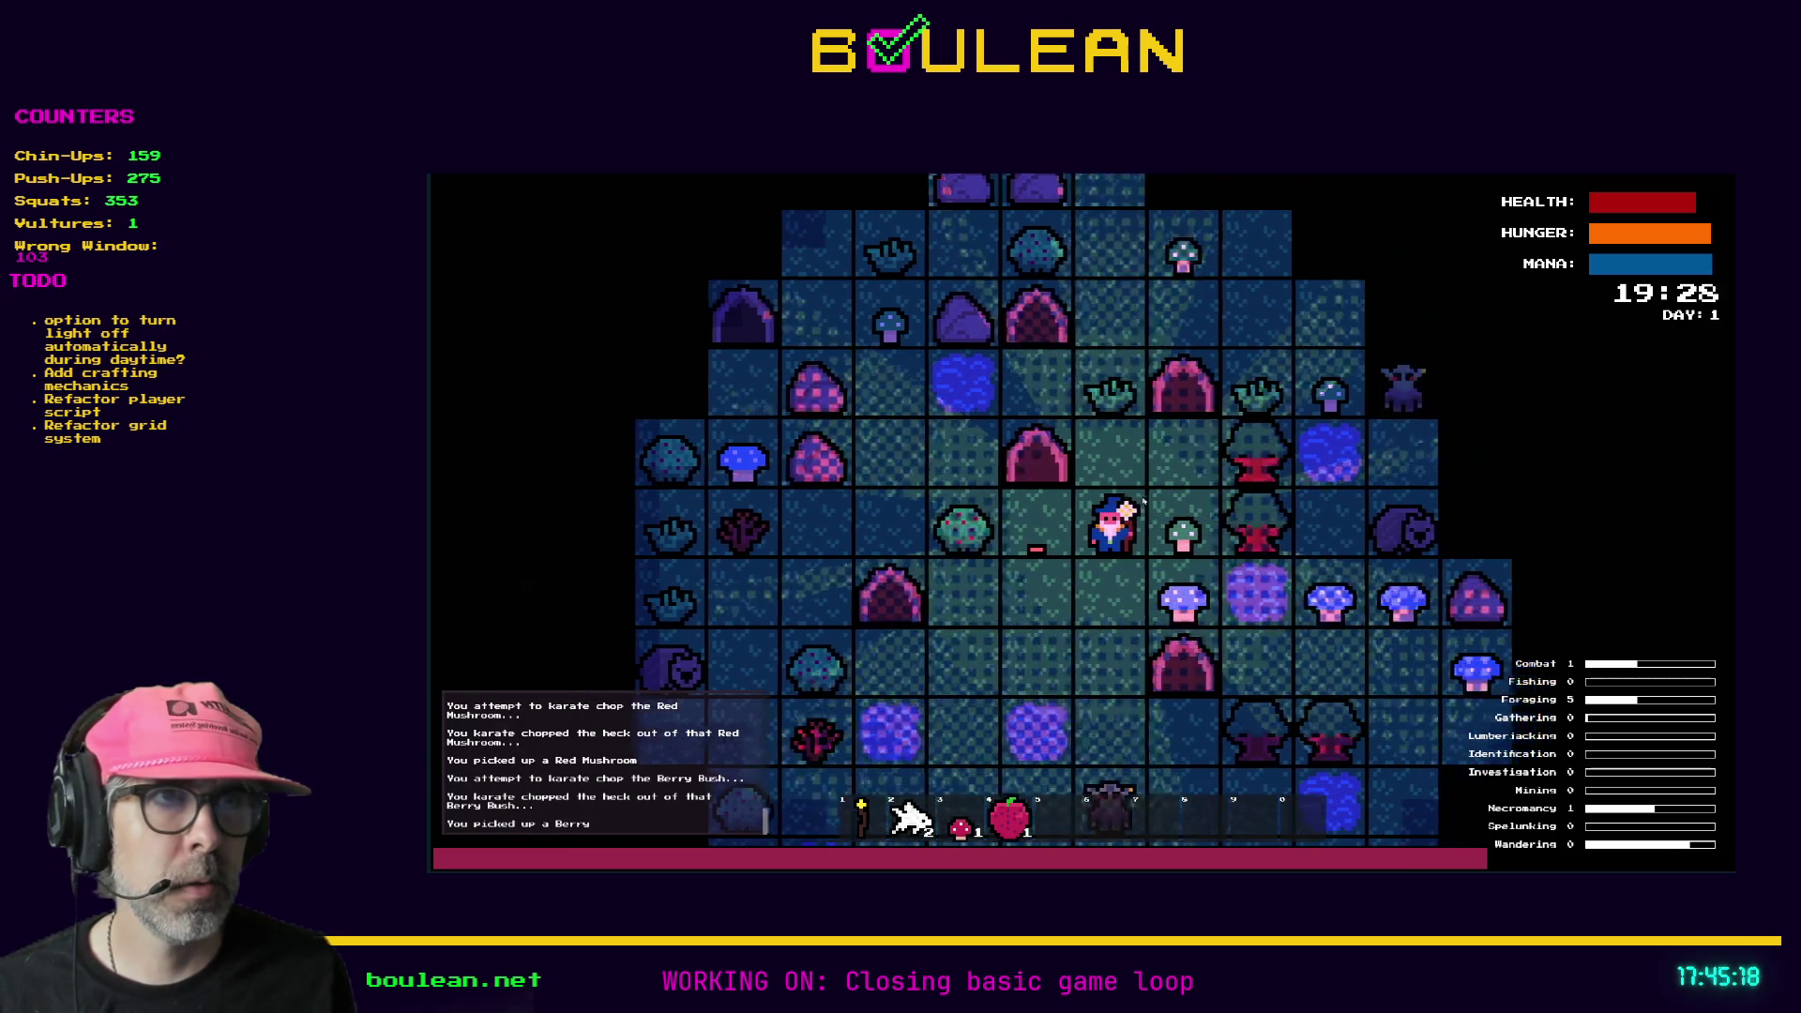
pyautogui.press('Right')
pyautogui.press('Right')
pyautogui.press('Down')
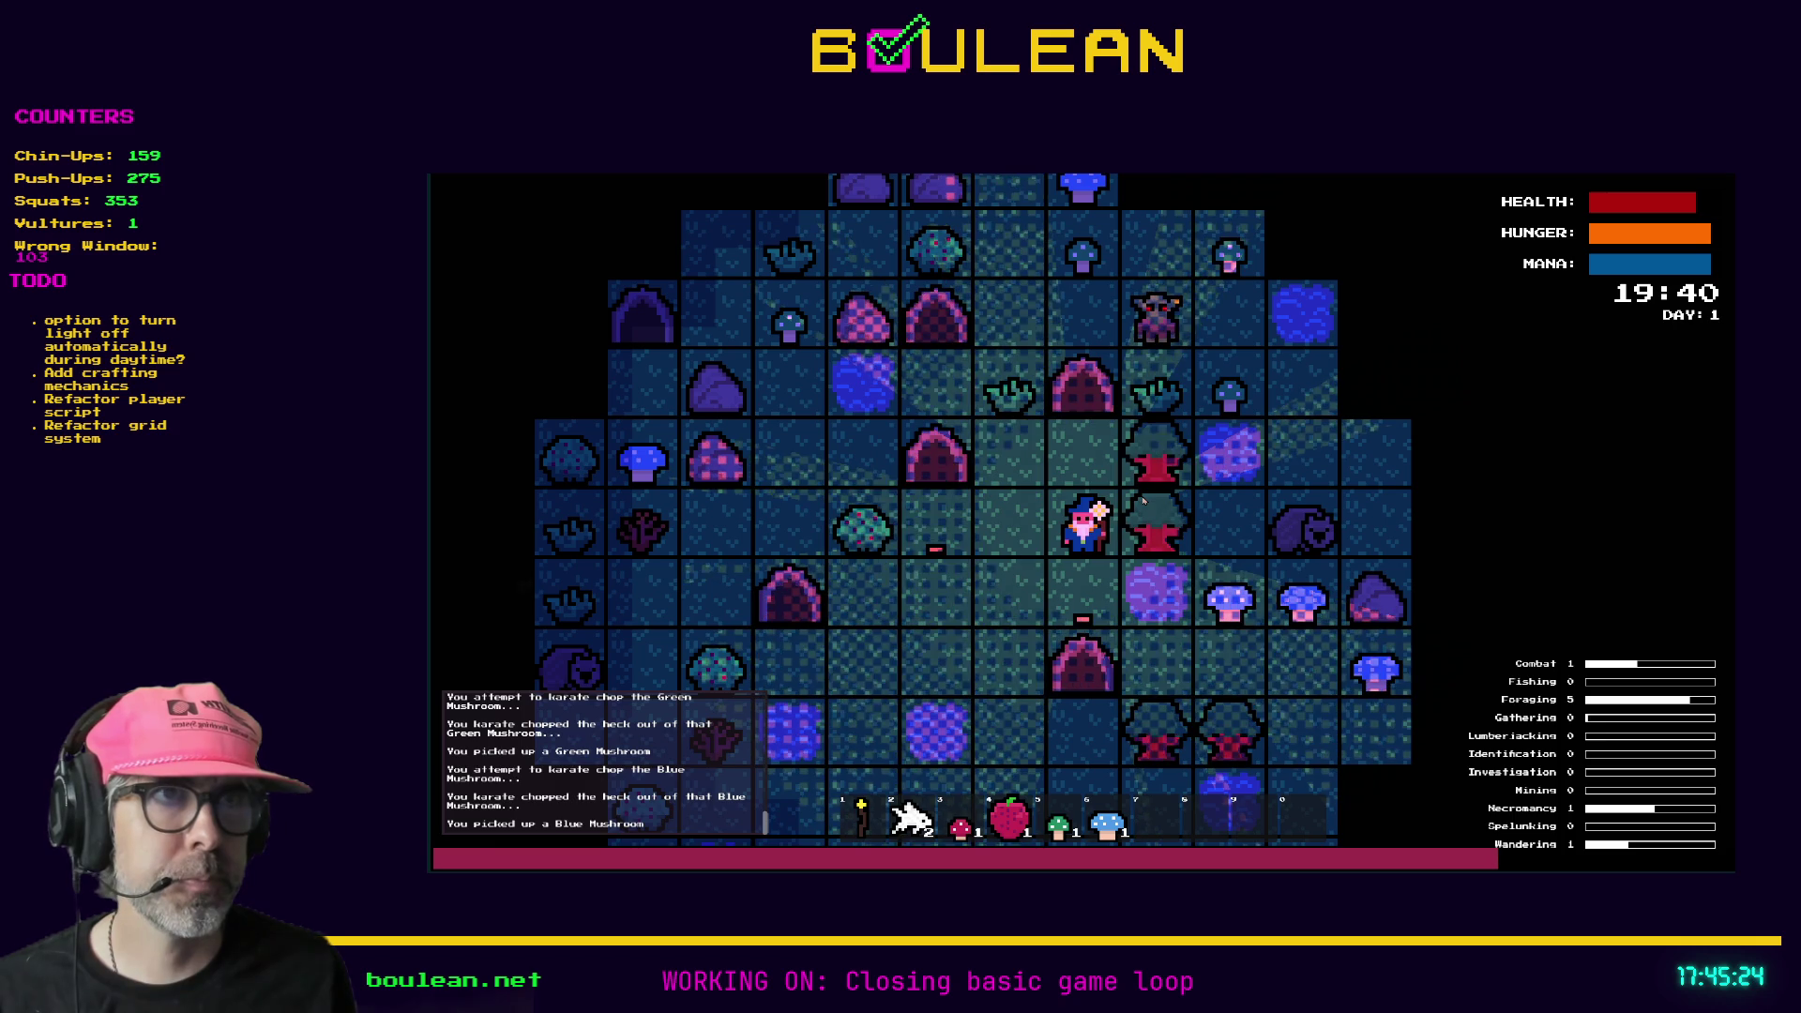
# - Chop down the tree to the right and pick up its Log
pyautogui.press('Right')
pyautogui.press('Right')
pyautogui.press('Right')
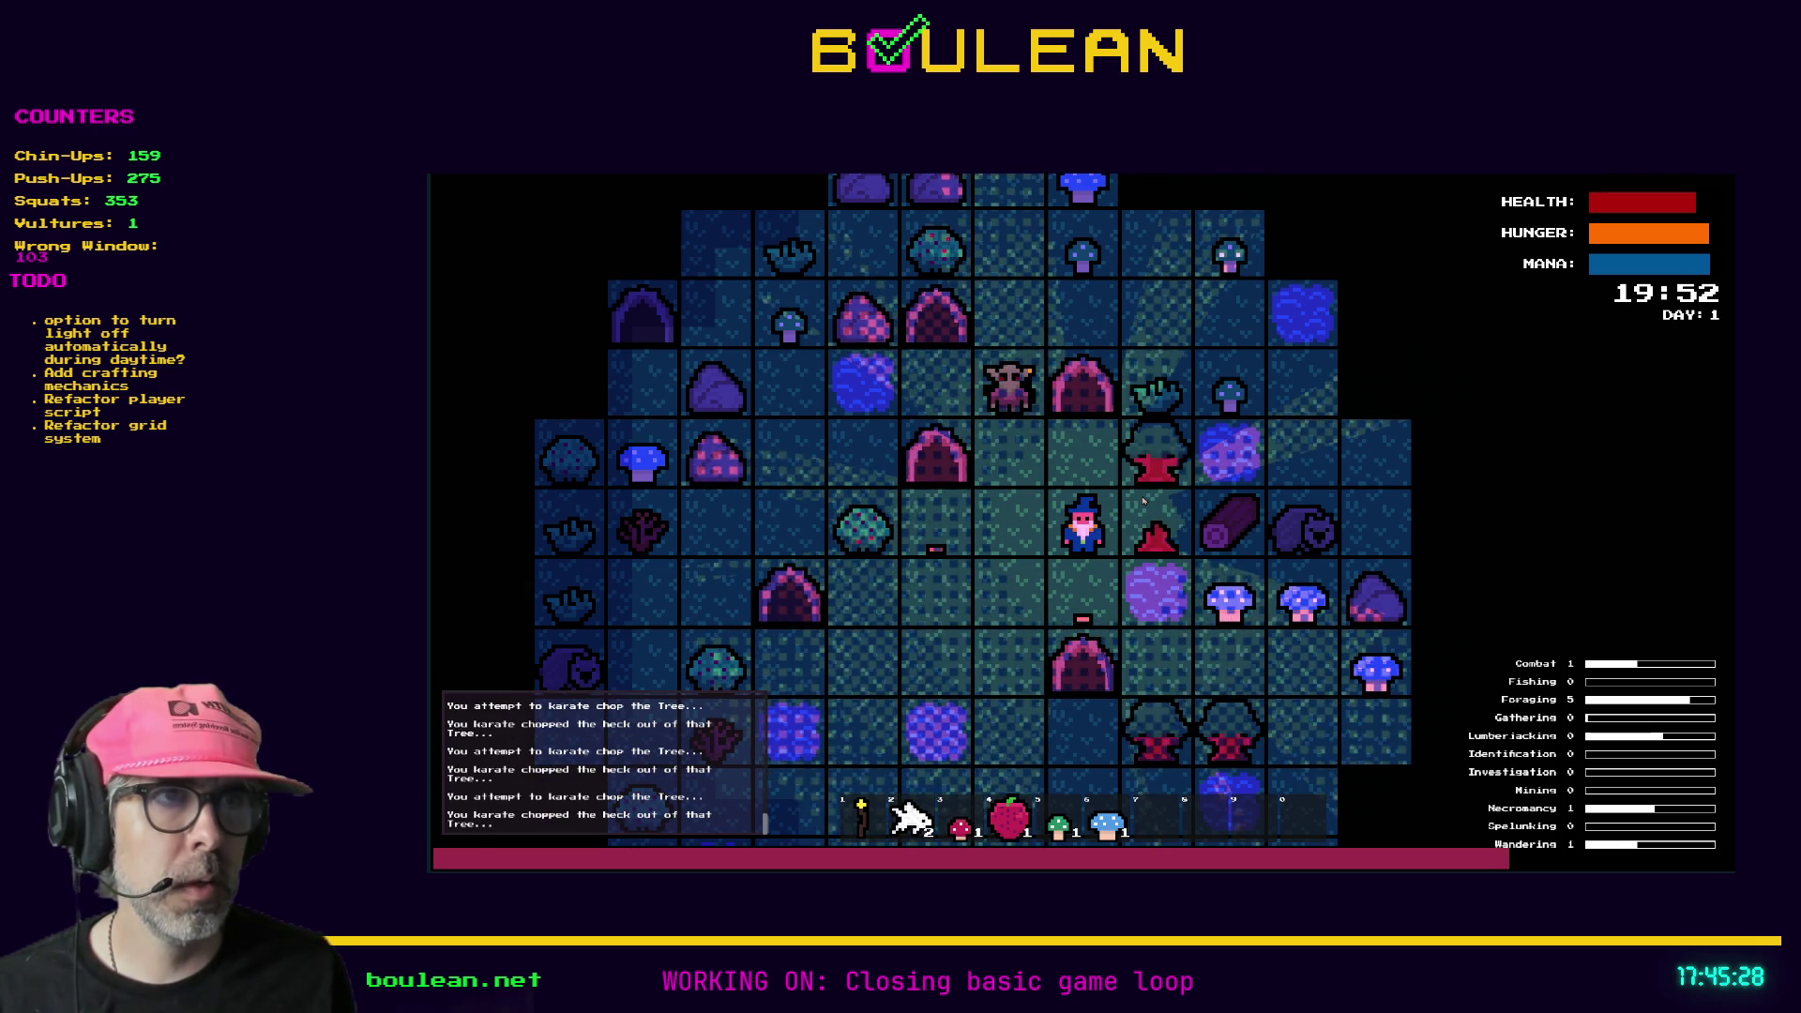
pyautogui.press('Down')
pyautogui.press('Right')
pyautogui.press('Right')
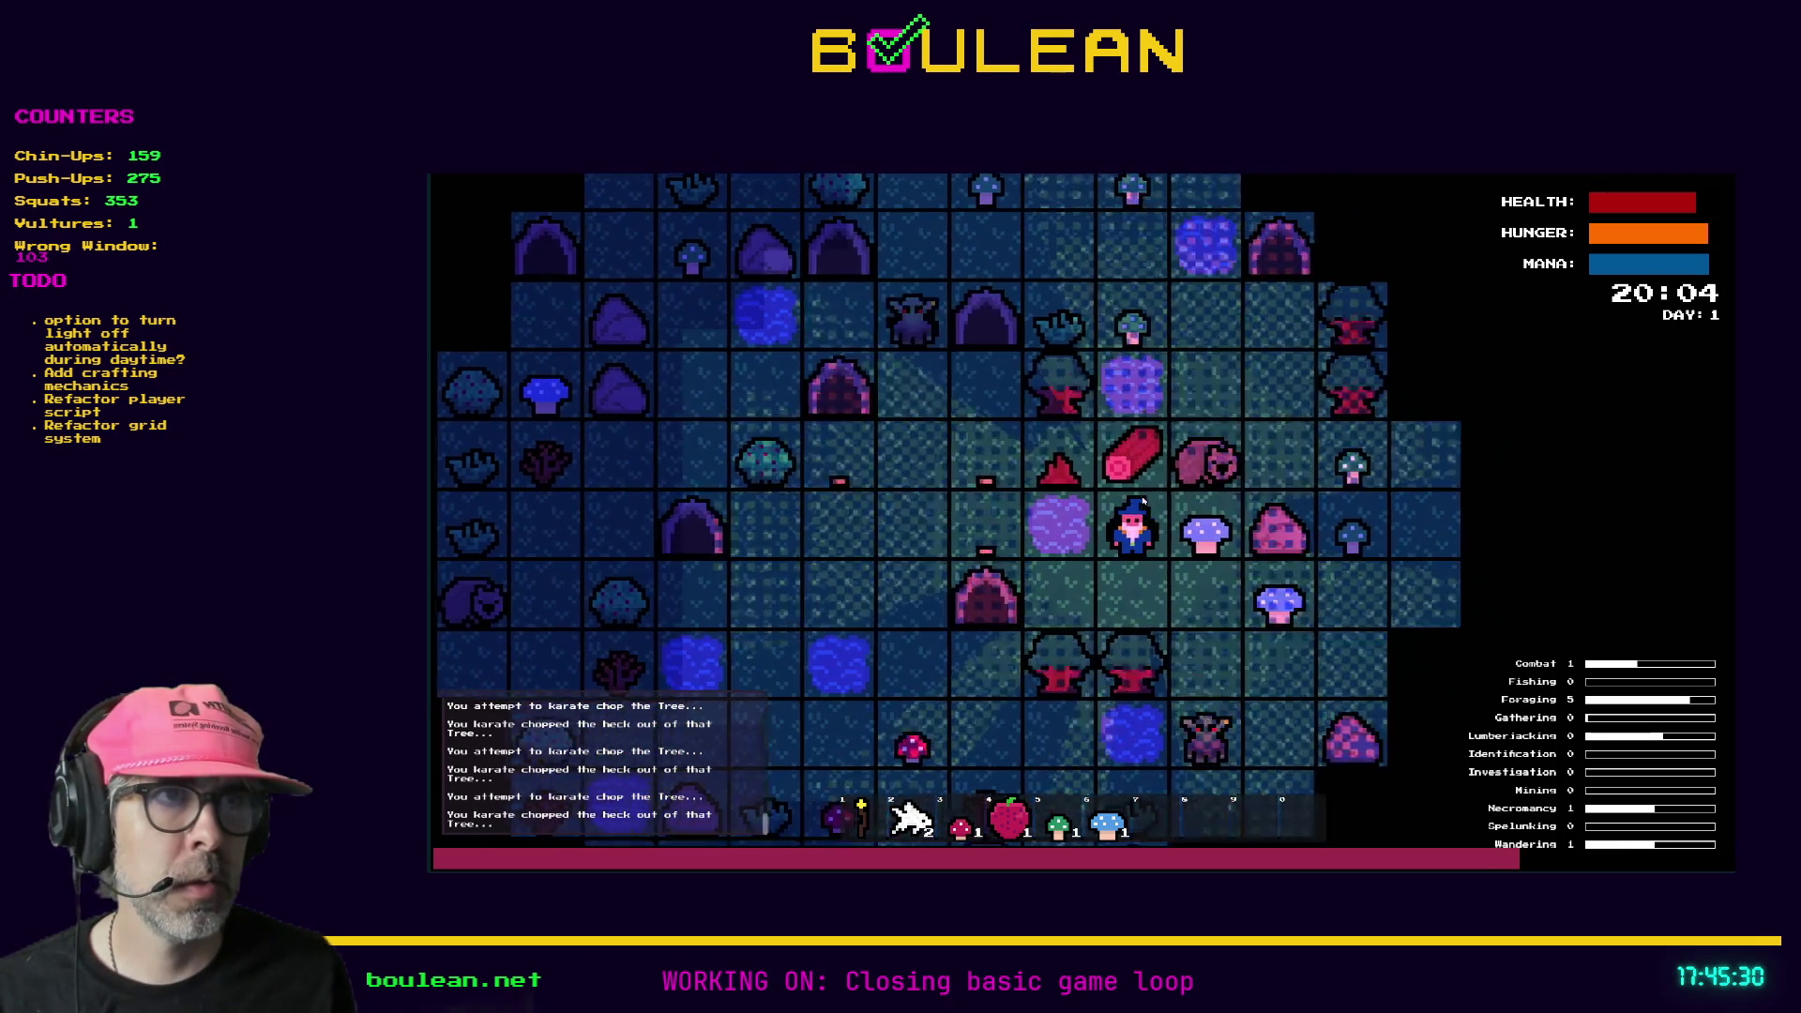
pyautogui.press('Up')
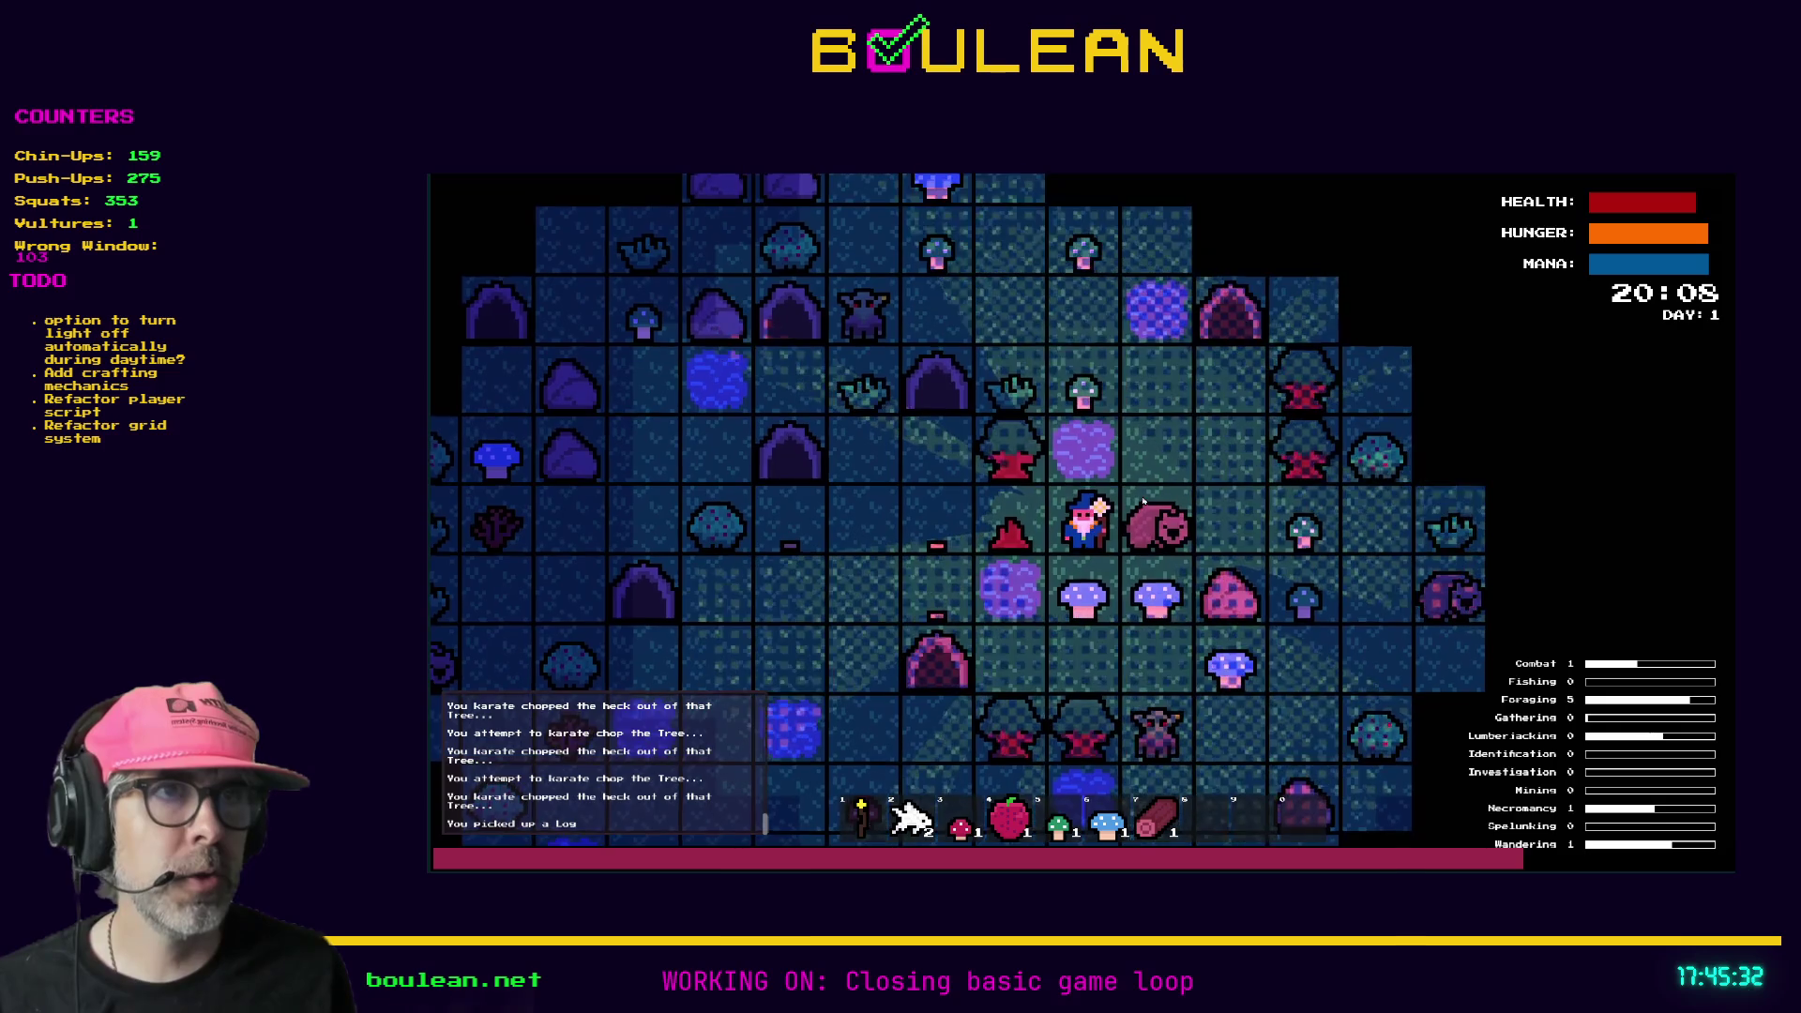
# - Head north, chop a Grass tuft for three Grass, and attack the Goblin to the west
pyautogui.press('Up')
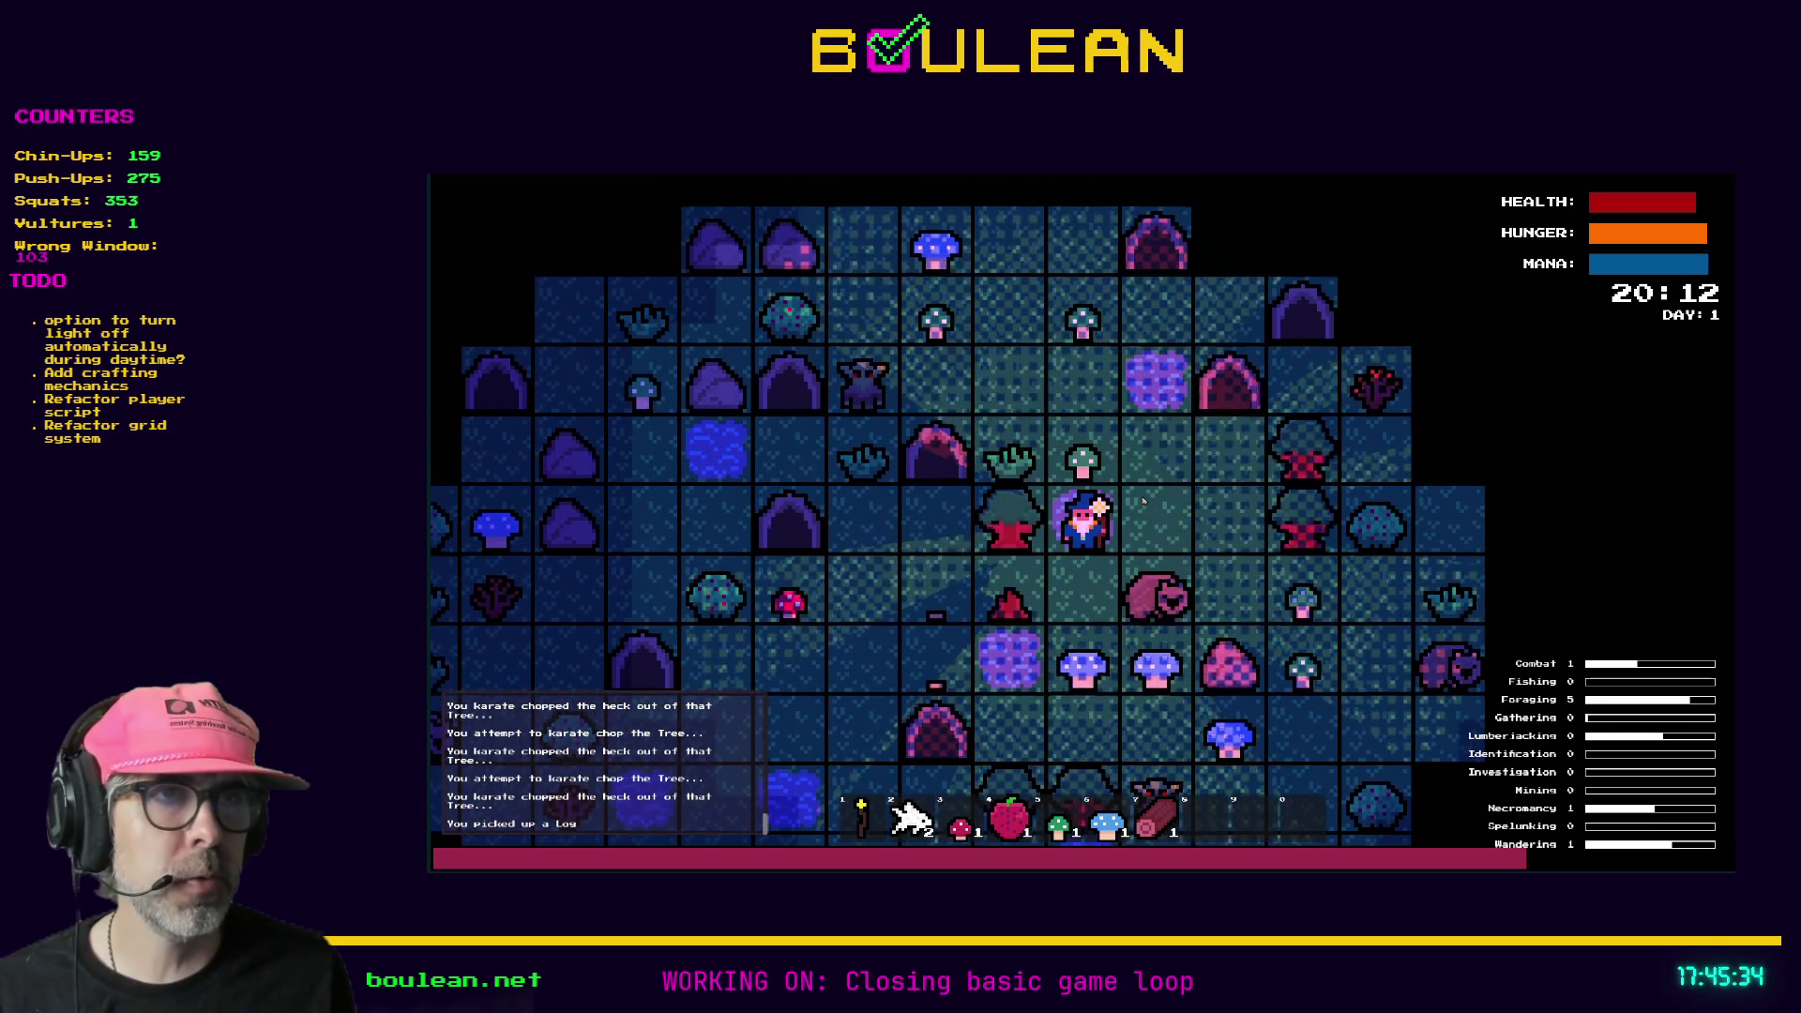
pyautogui.press('Right')
pyautogui.press('Up')
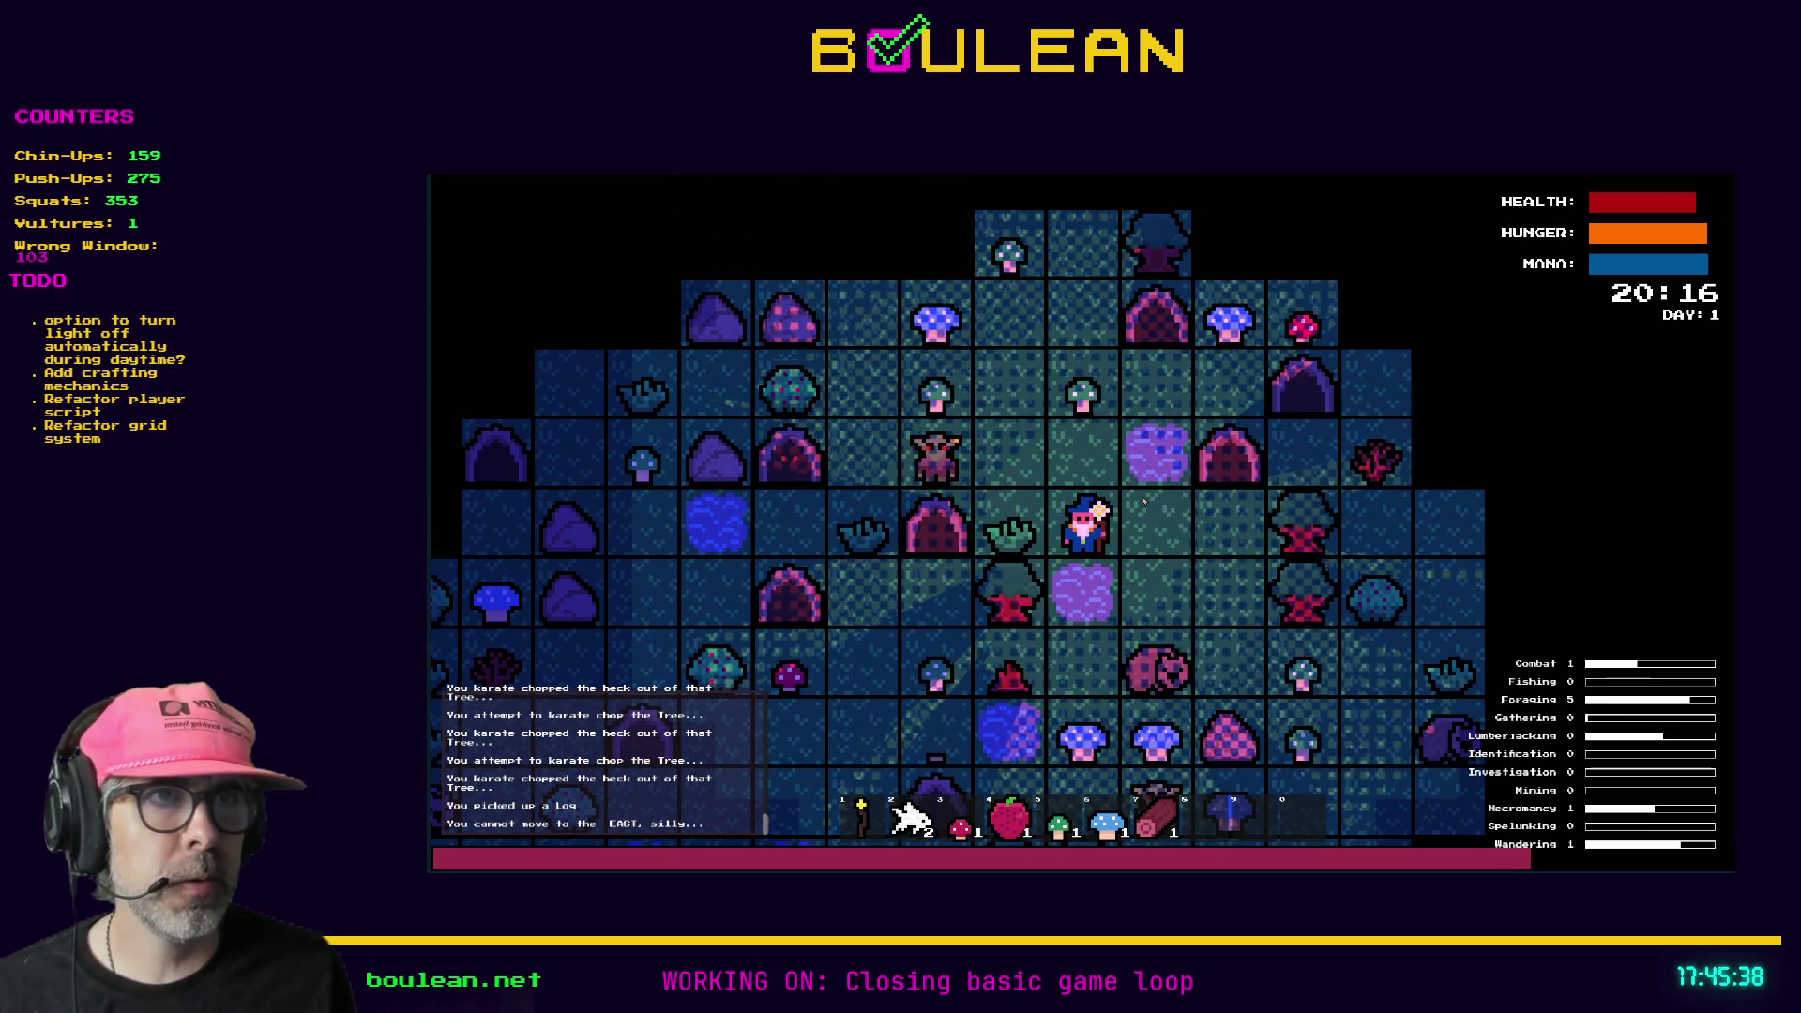
pyautogui.press('Left')
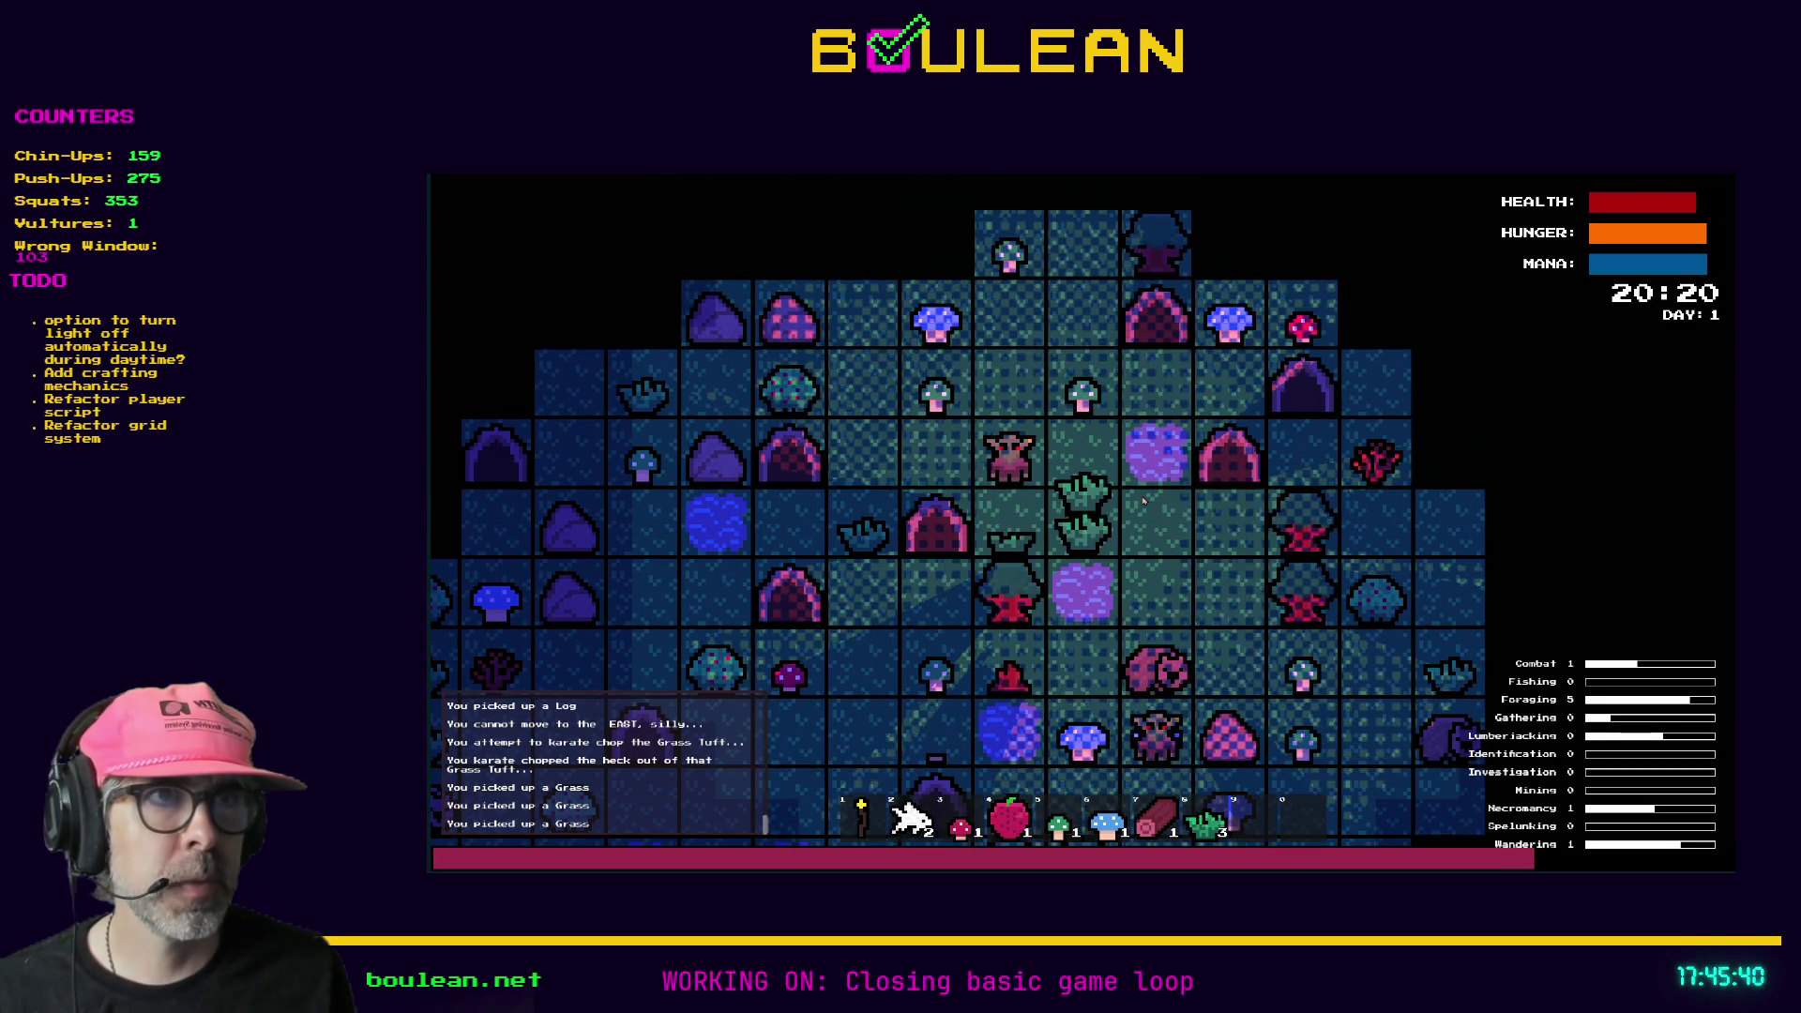
pyautogui.press('Up')
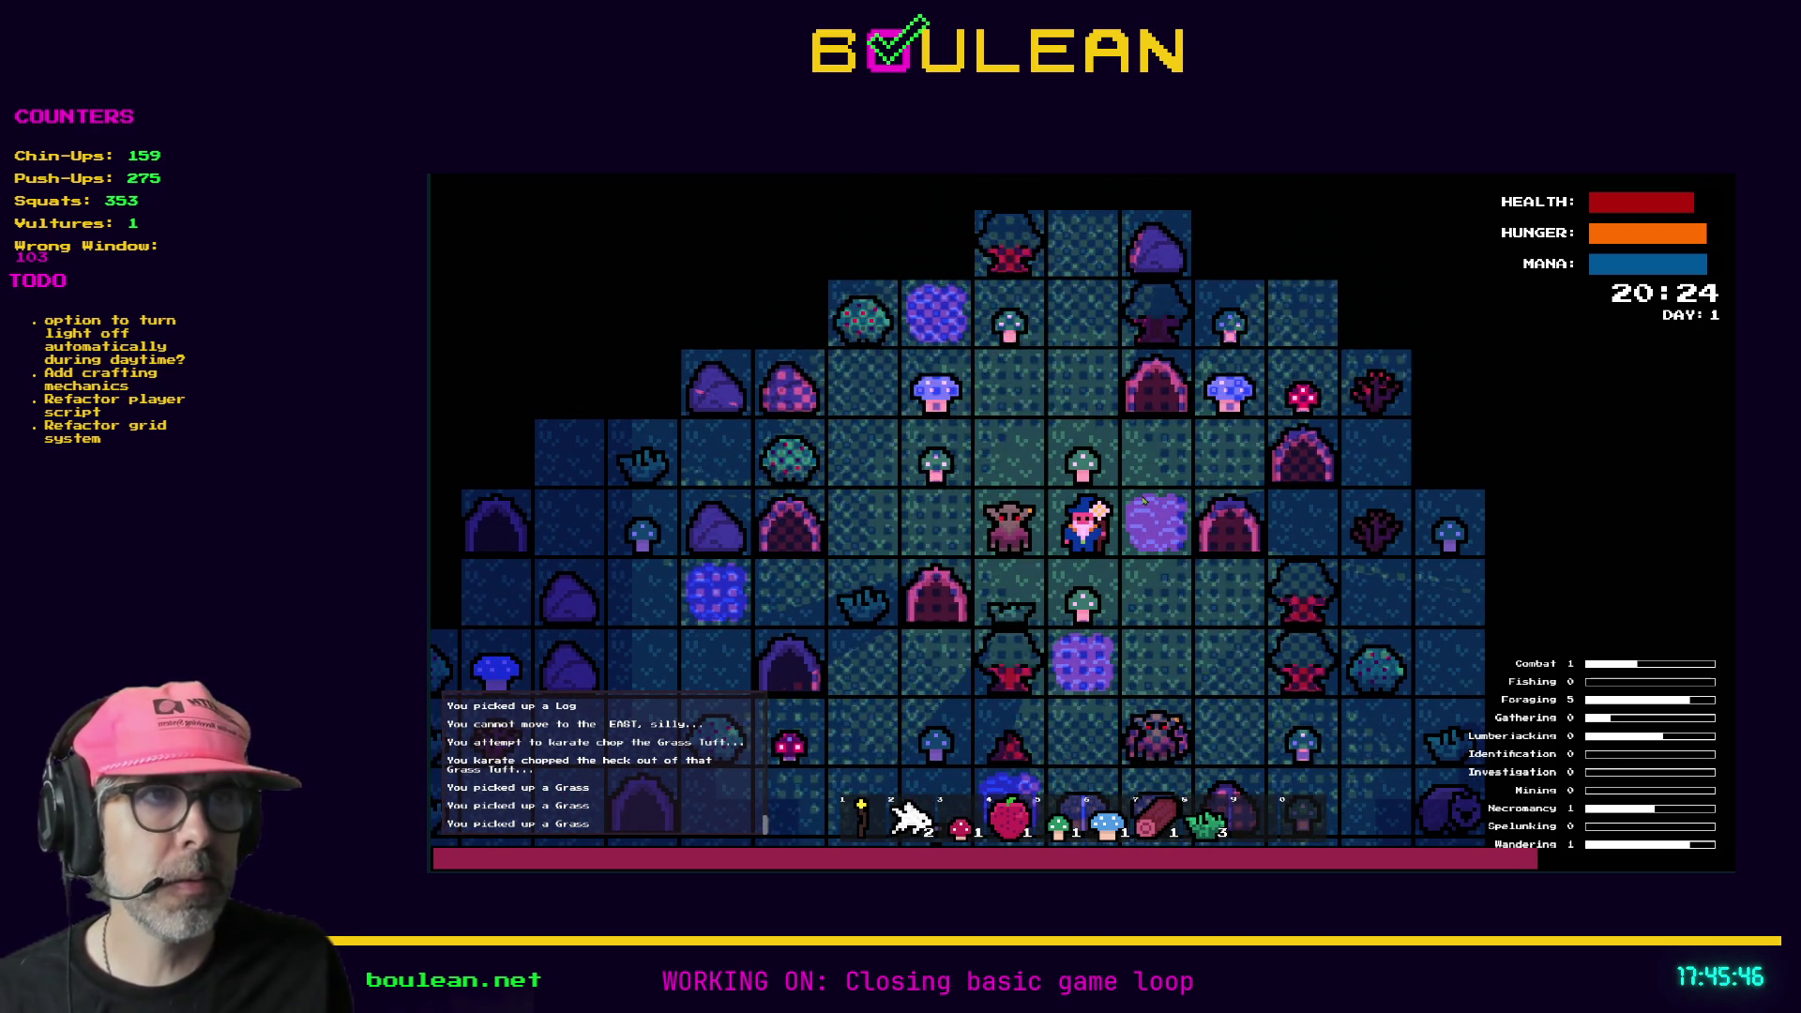
pyautogui.hotkey('shift', 'Left')
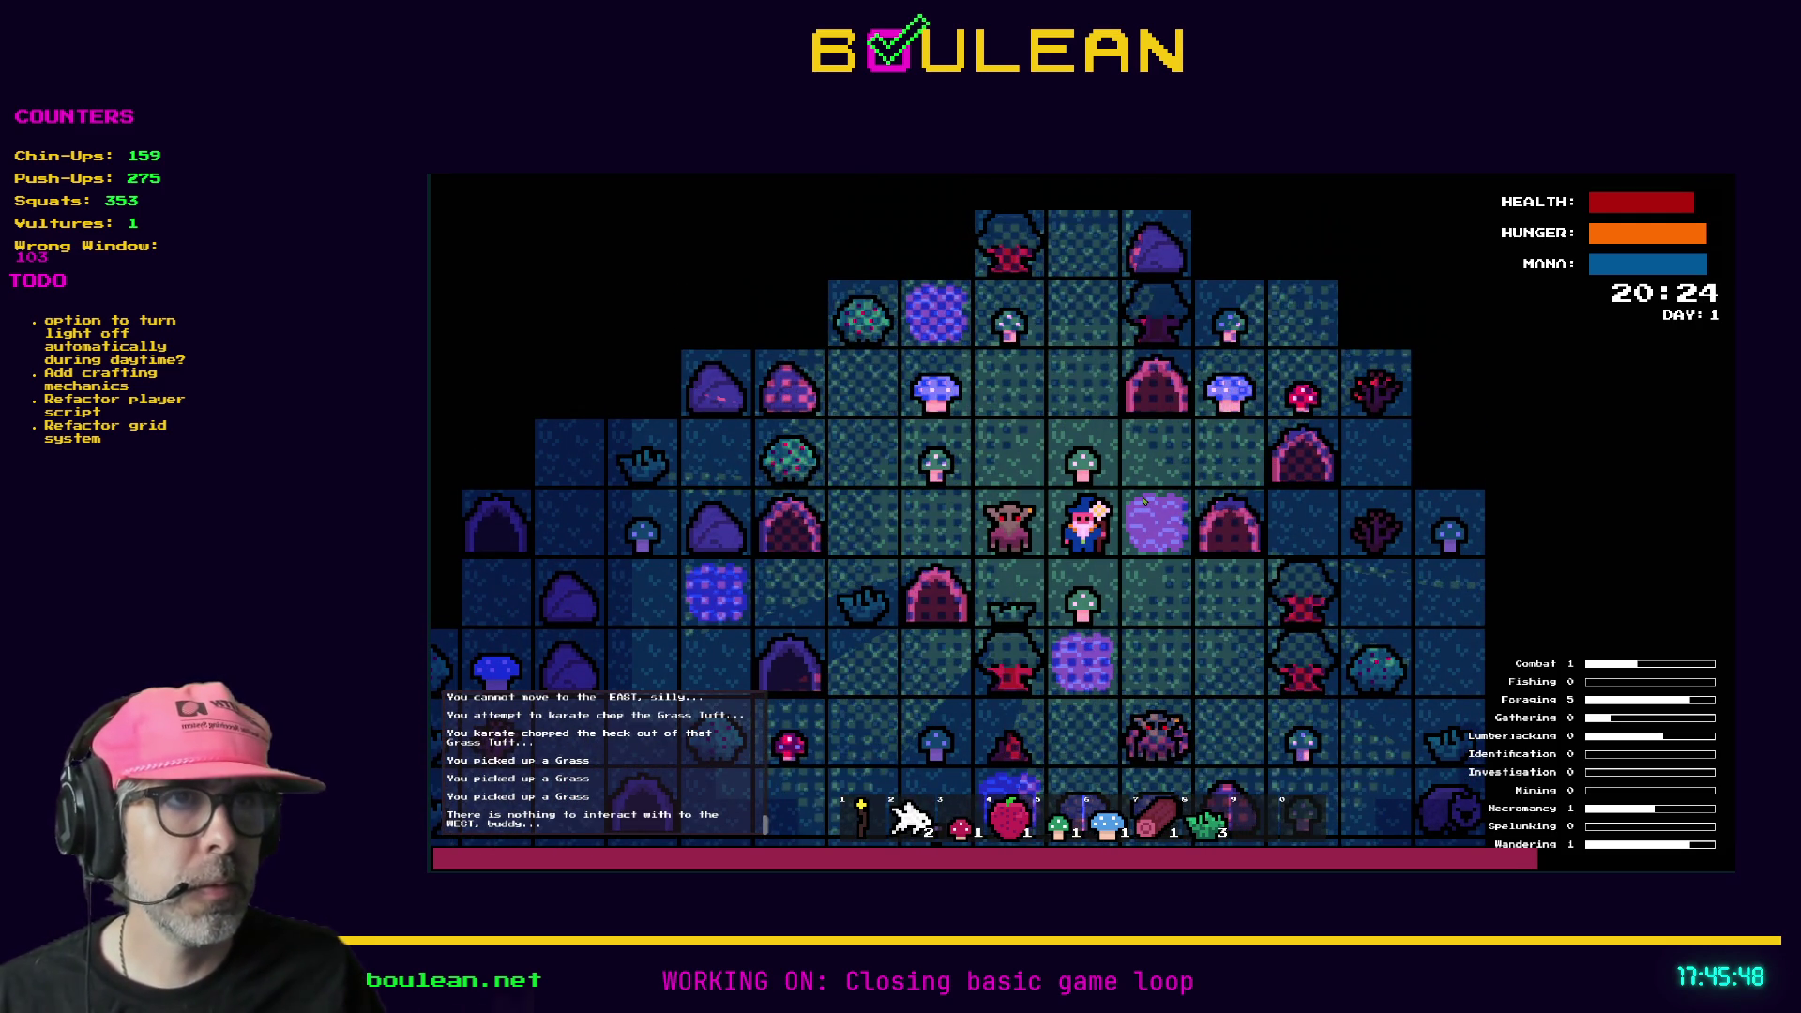
pyautogui.press('Left')
pyautogui.press('Left')
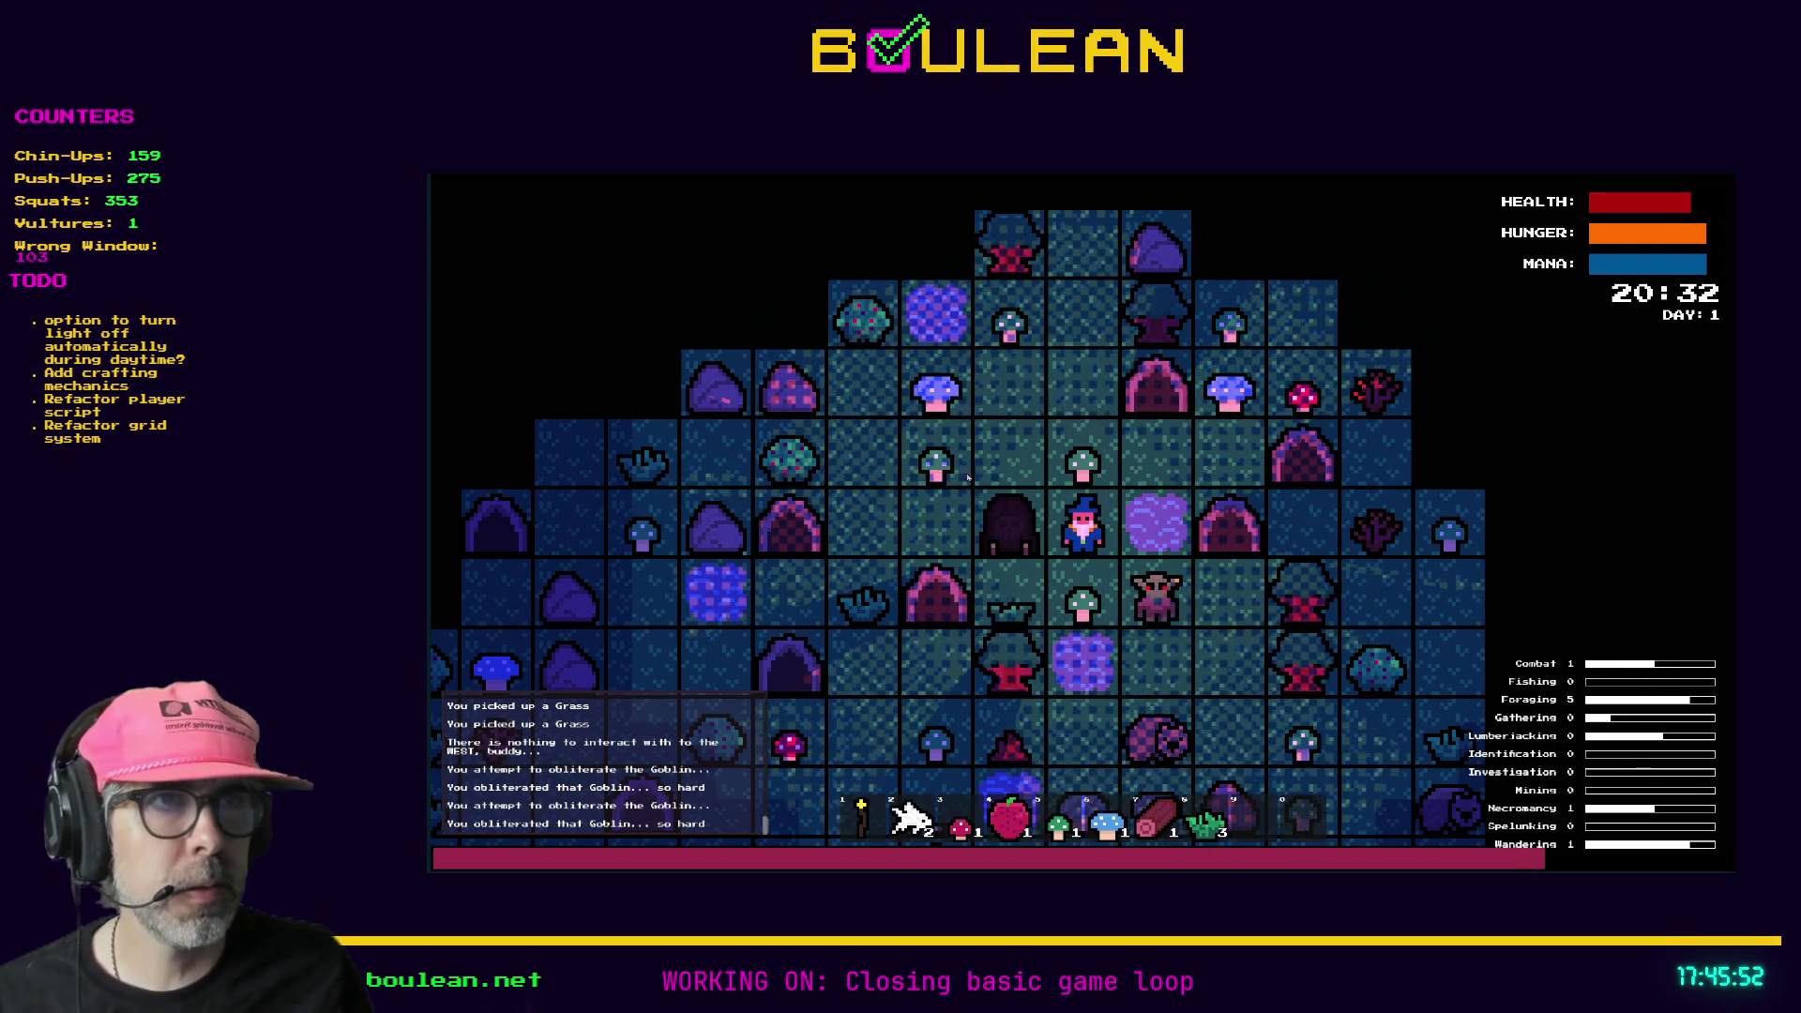
# - Zoom the game view, hit a gravestone, and kill the Goblin below the wizard
pyautogui.scroll(5, 1034, 475)
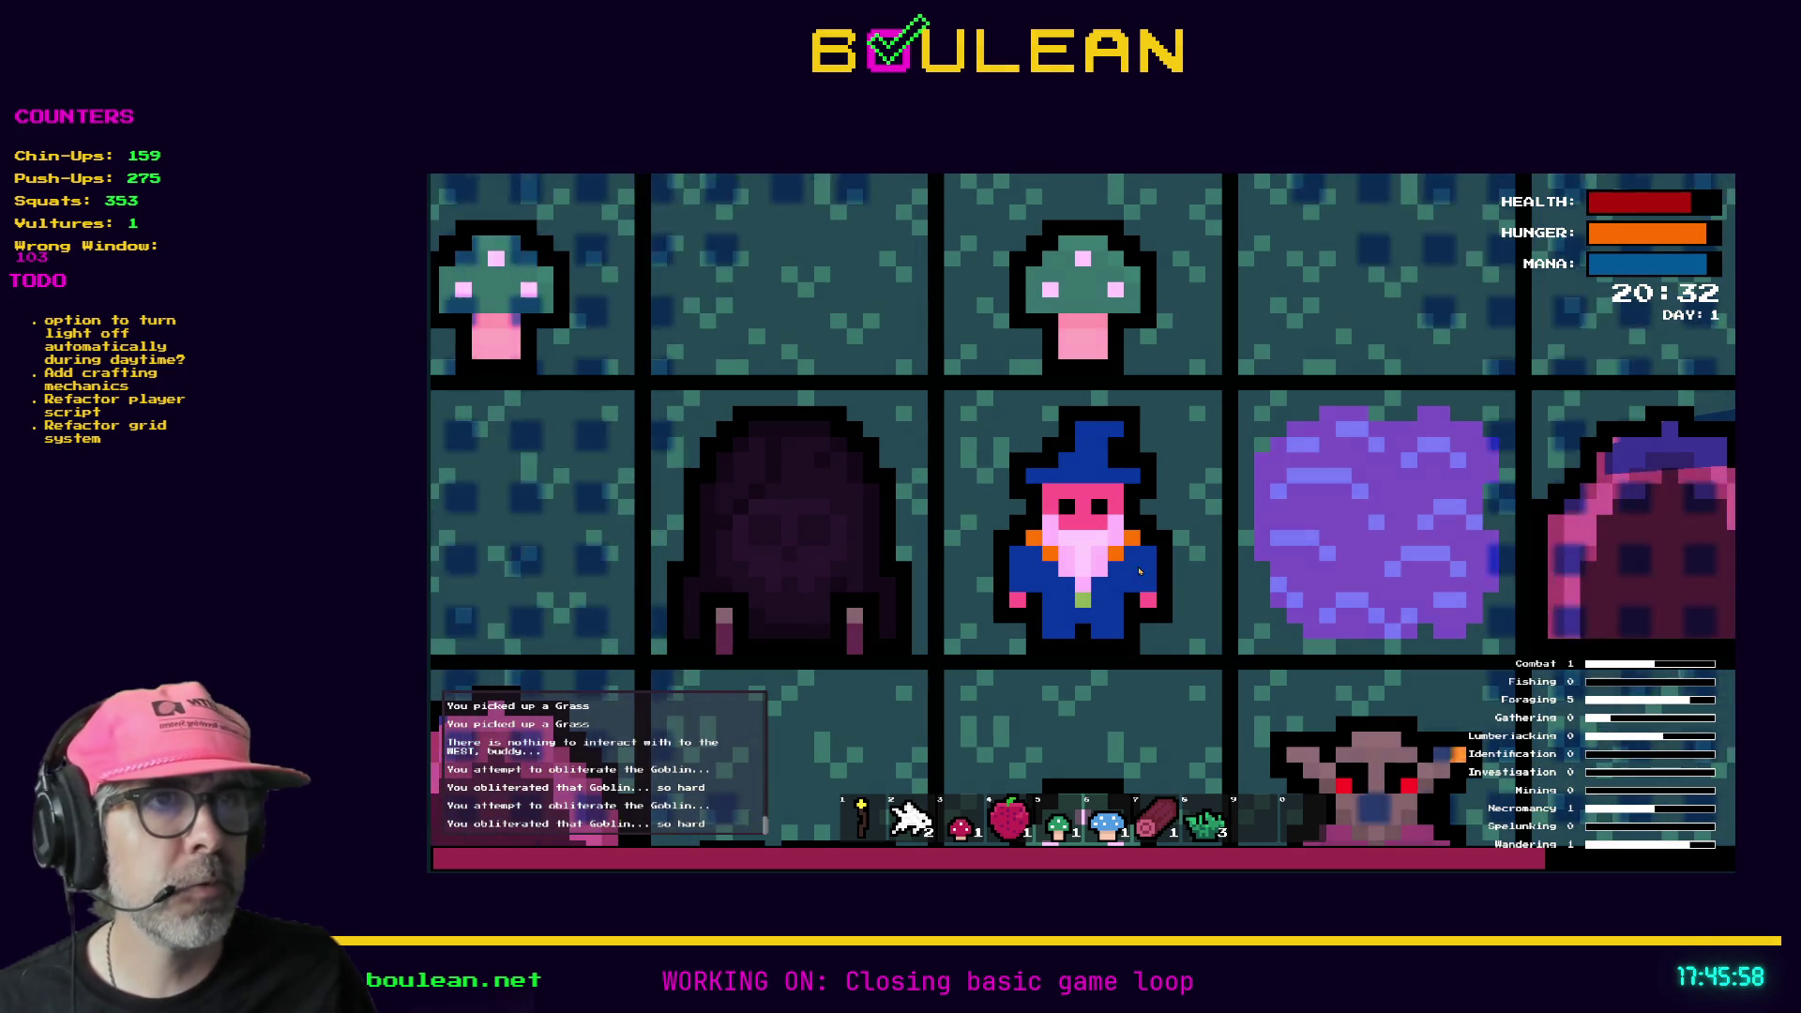
pyautogui.scroll(-3, 1311, 495)
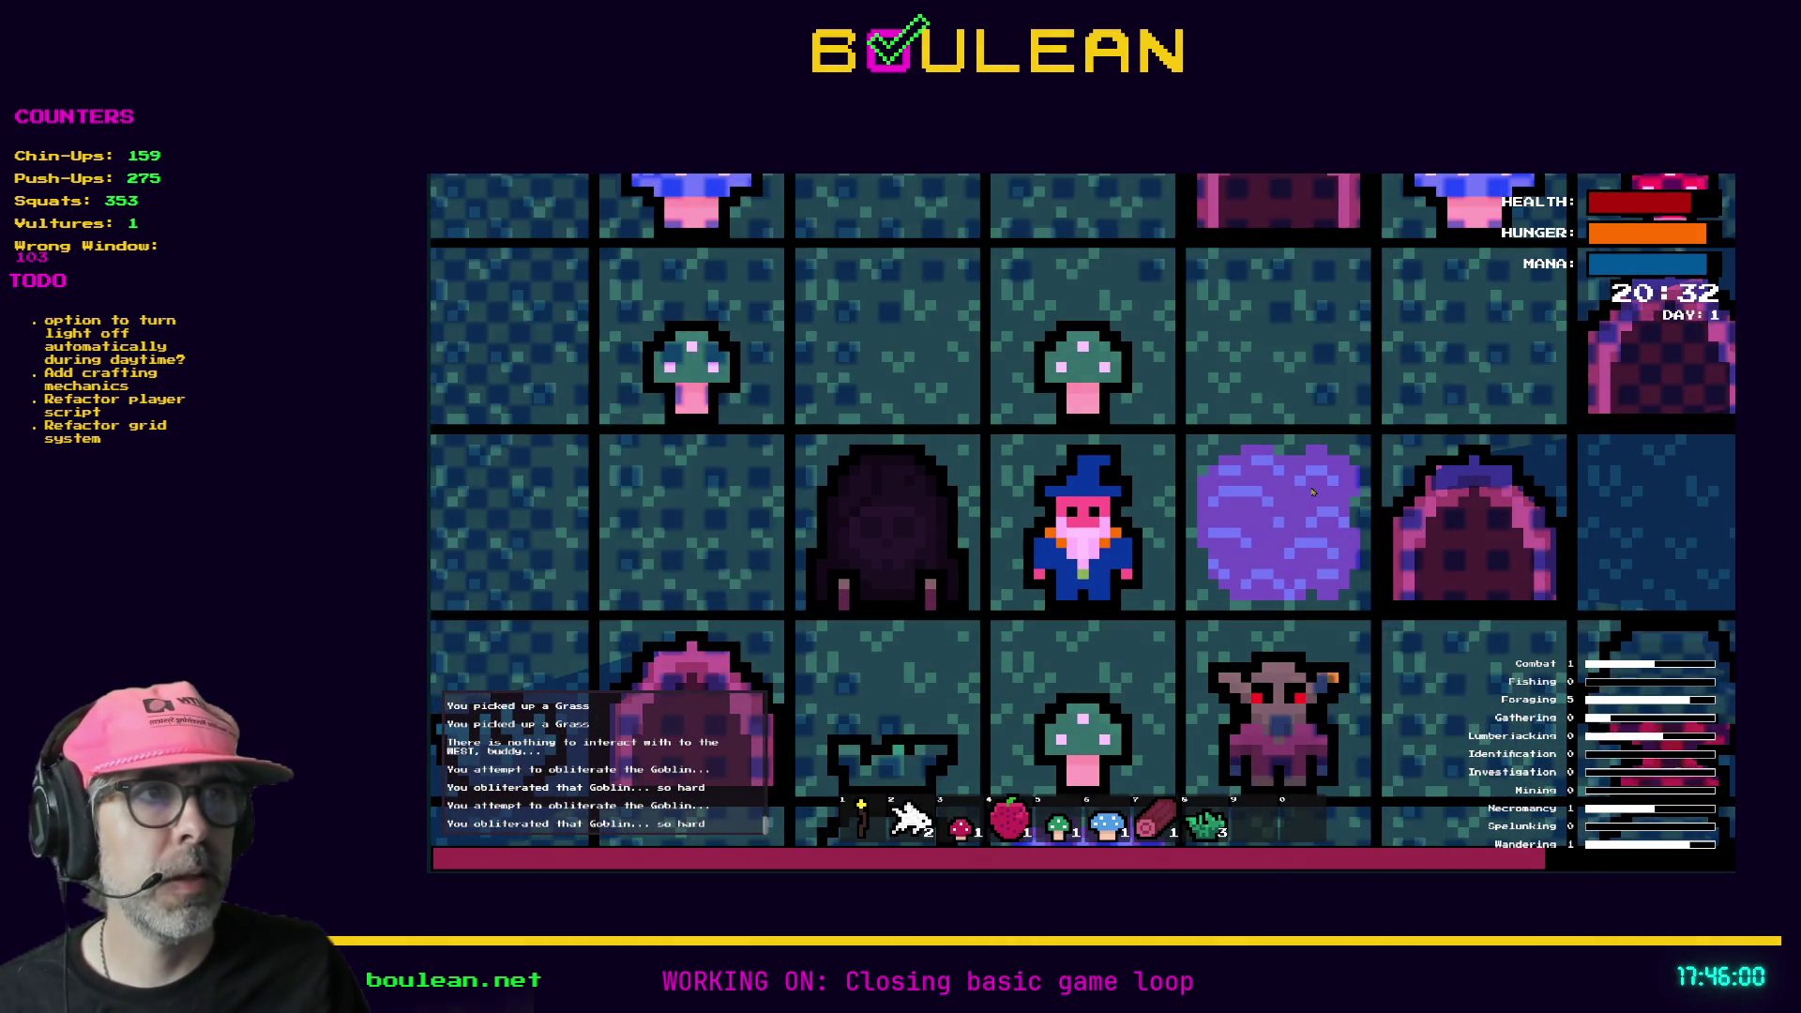
pyautogui.scroll(-1, 1295, 507)
pyautogui.press('Left')
pyautogui.press('Left')
pyautogui.press('Down')
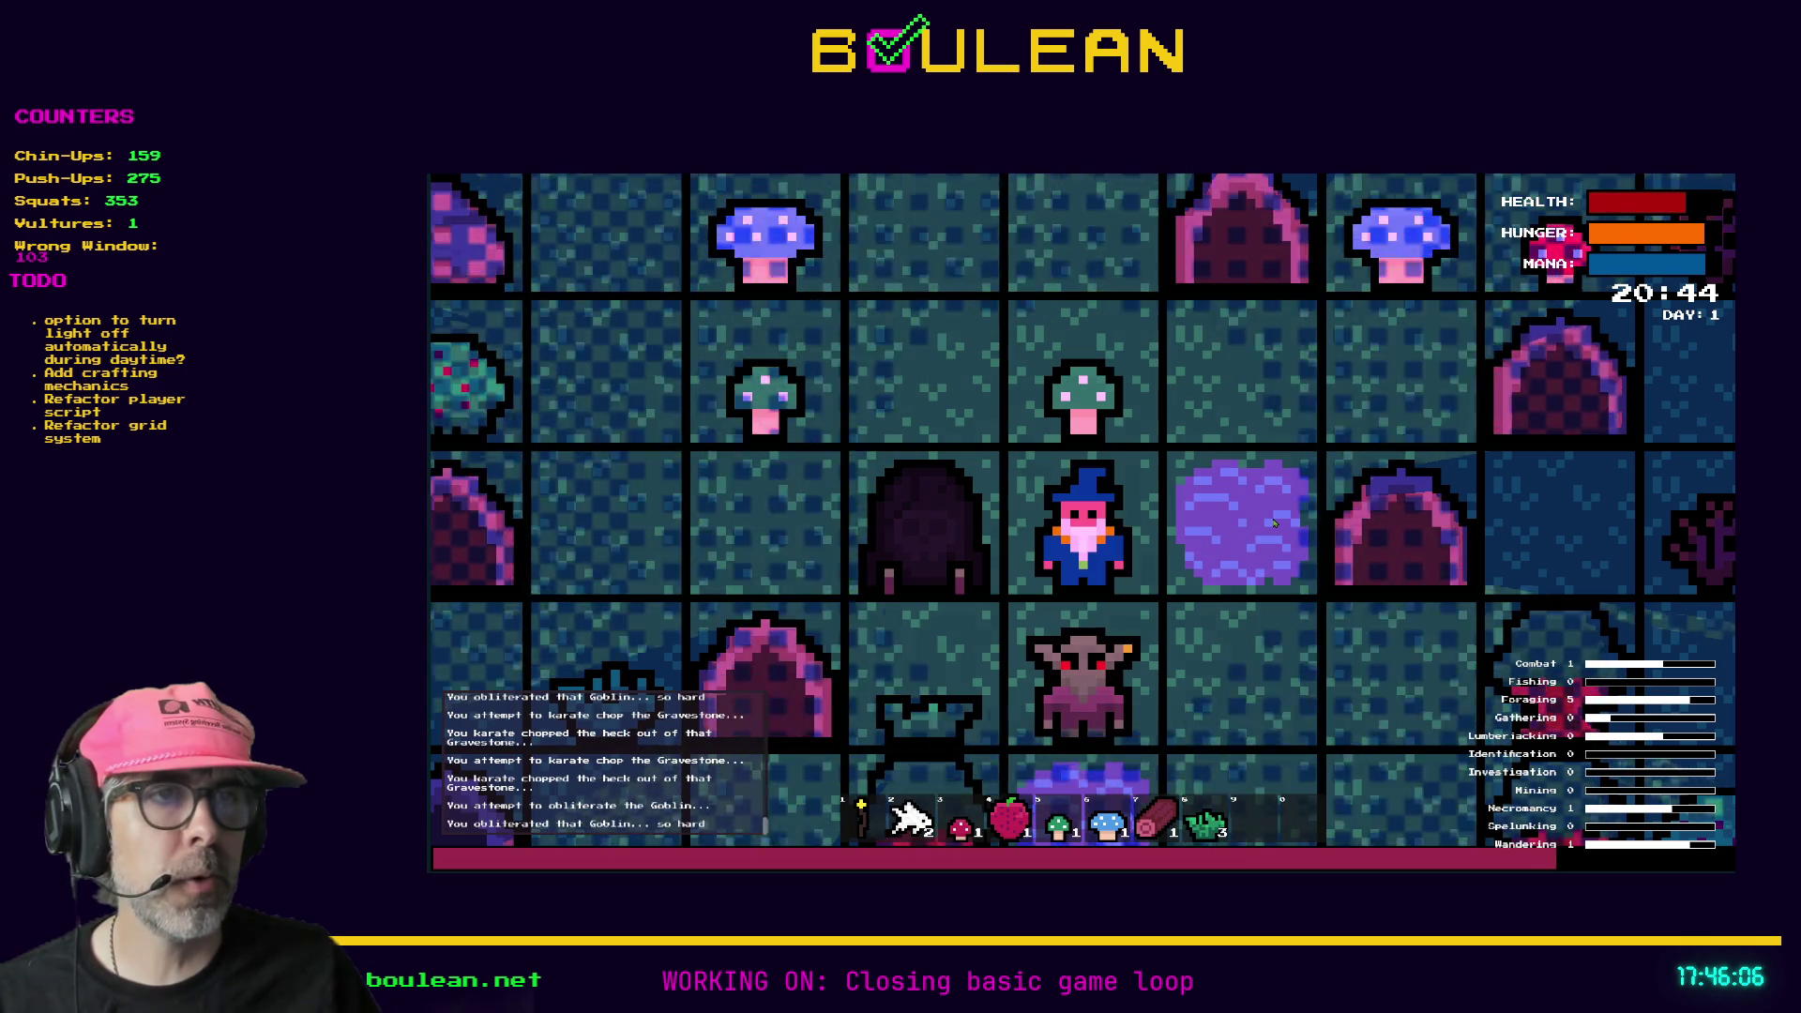
pyautogui.press('Down')
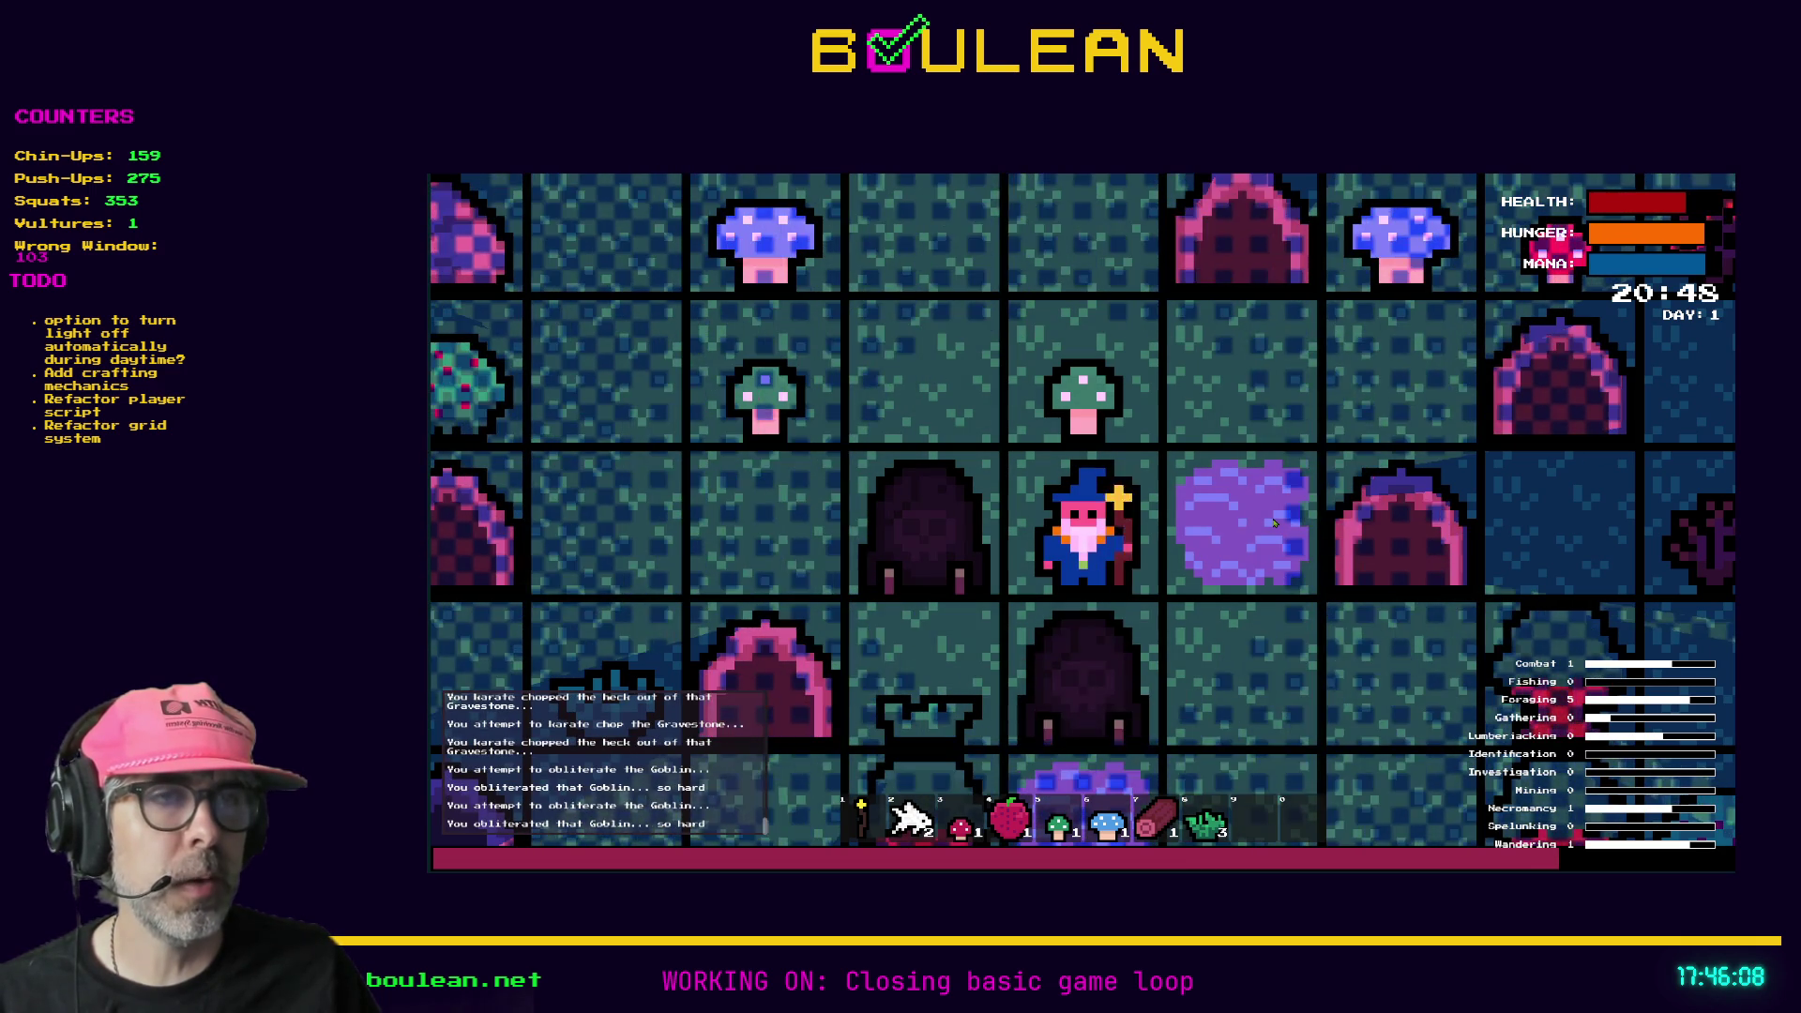
# - Destroy the nearby gravestones to raise Necromancy to 2
pyautogui.press('Down')
pyautogui.press('Down')
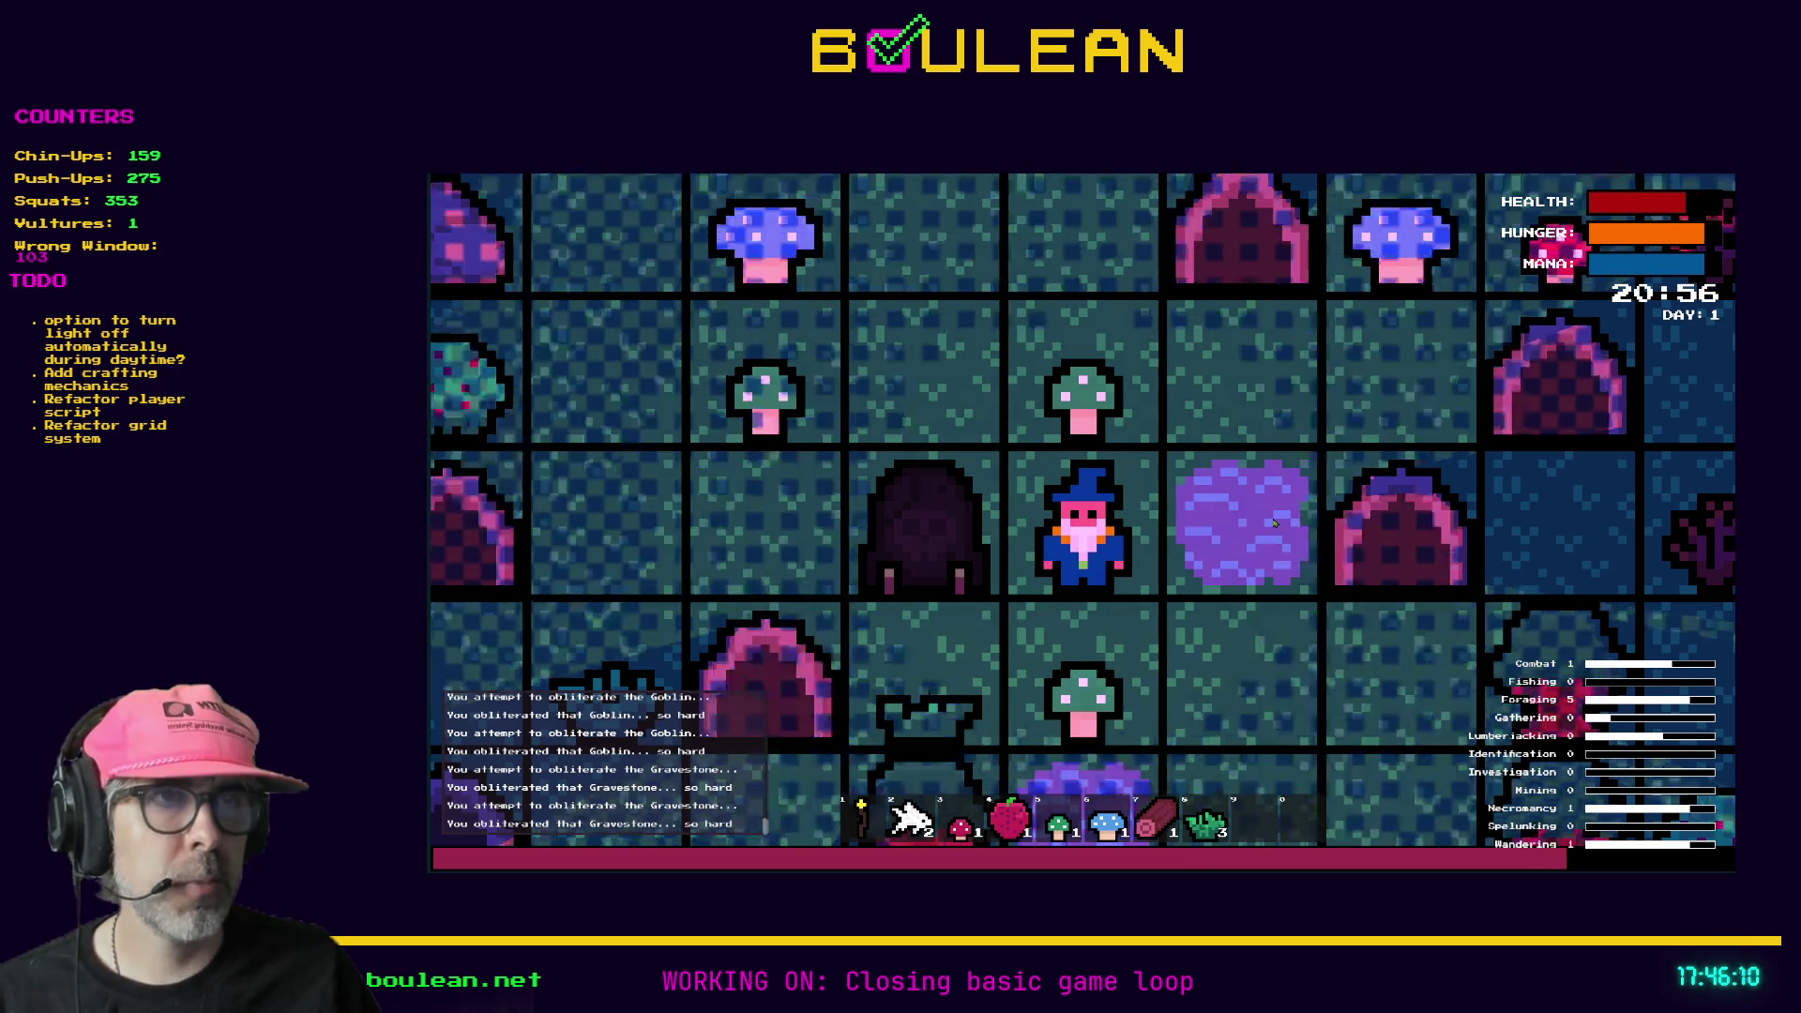
pyautogui.press('Down')
pyautogui.press('1')
pyautogui.press('Down')
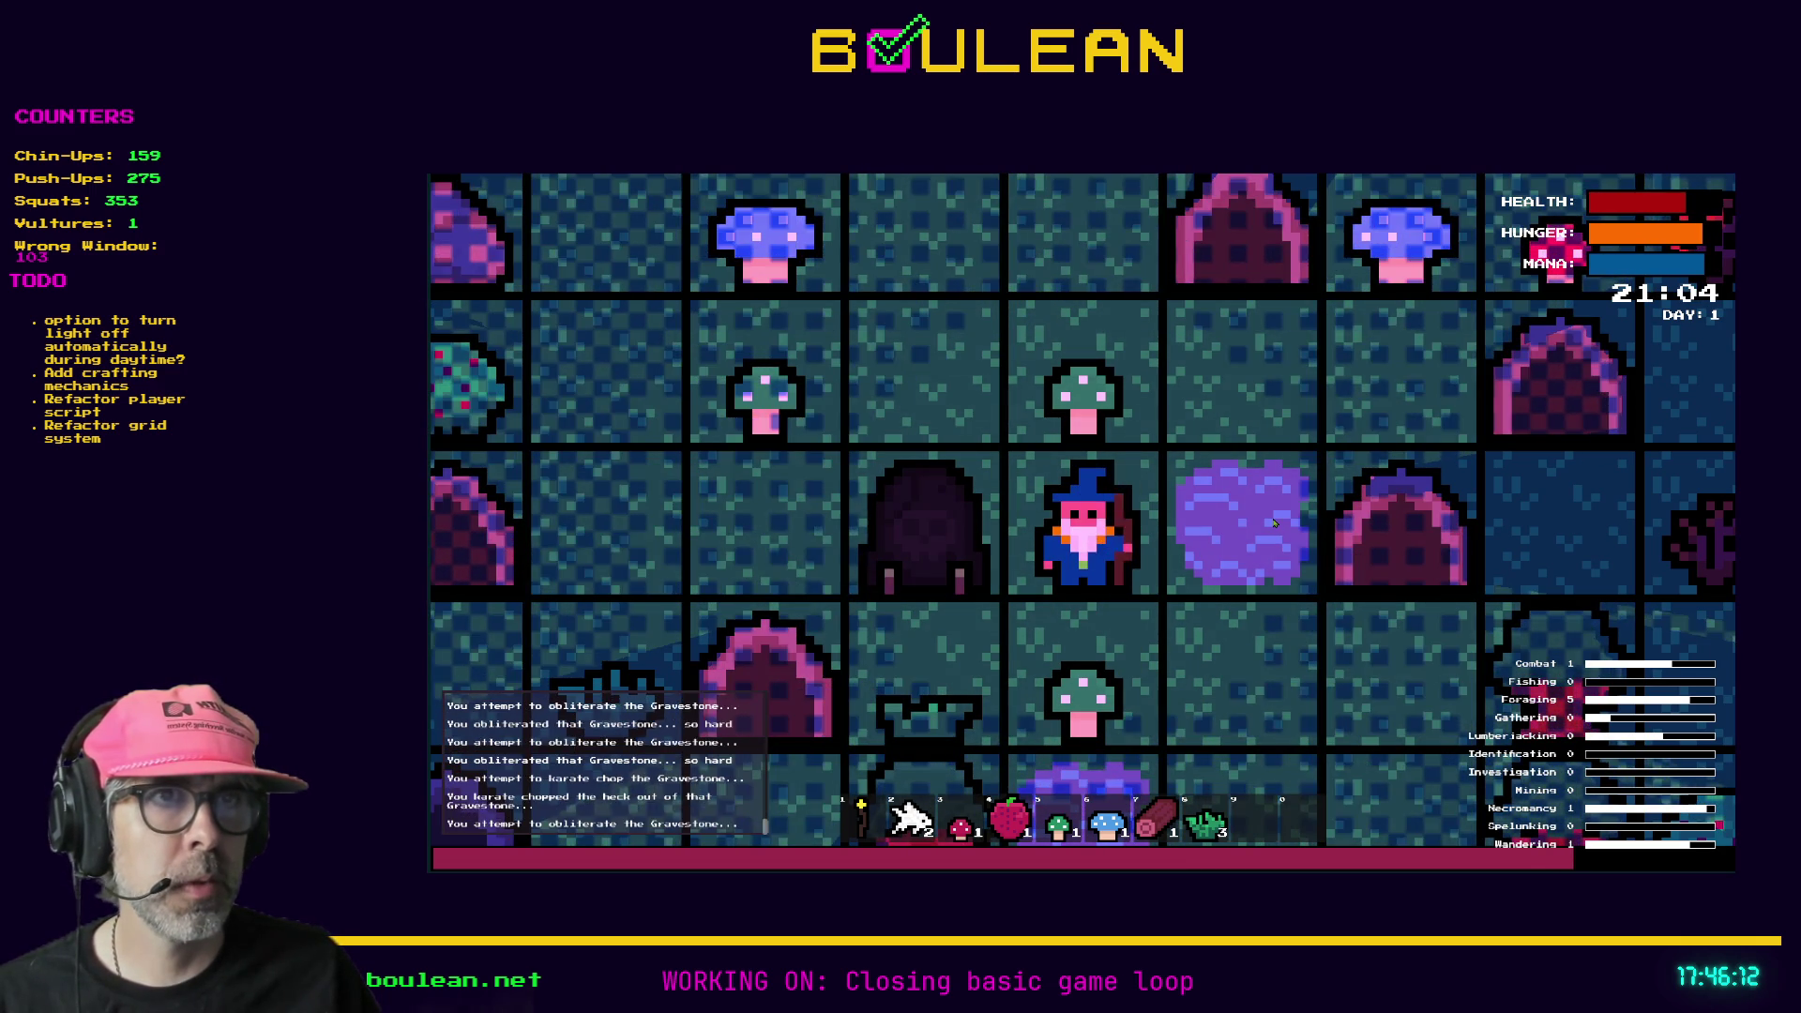
pyautogui.press('Left')
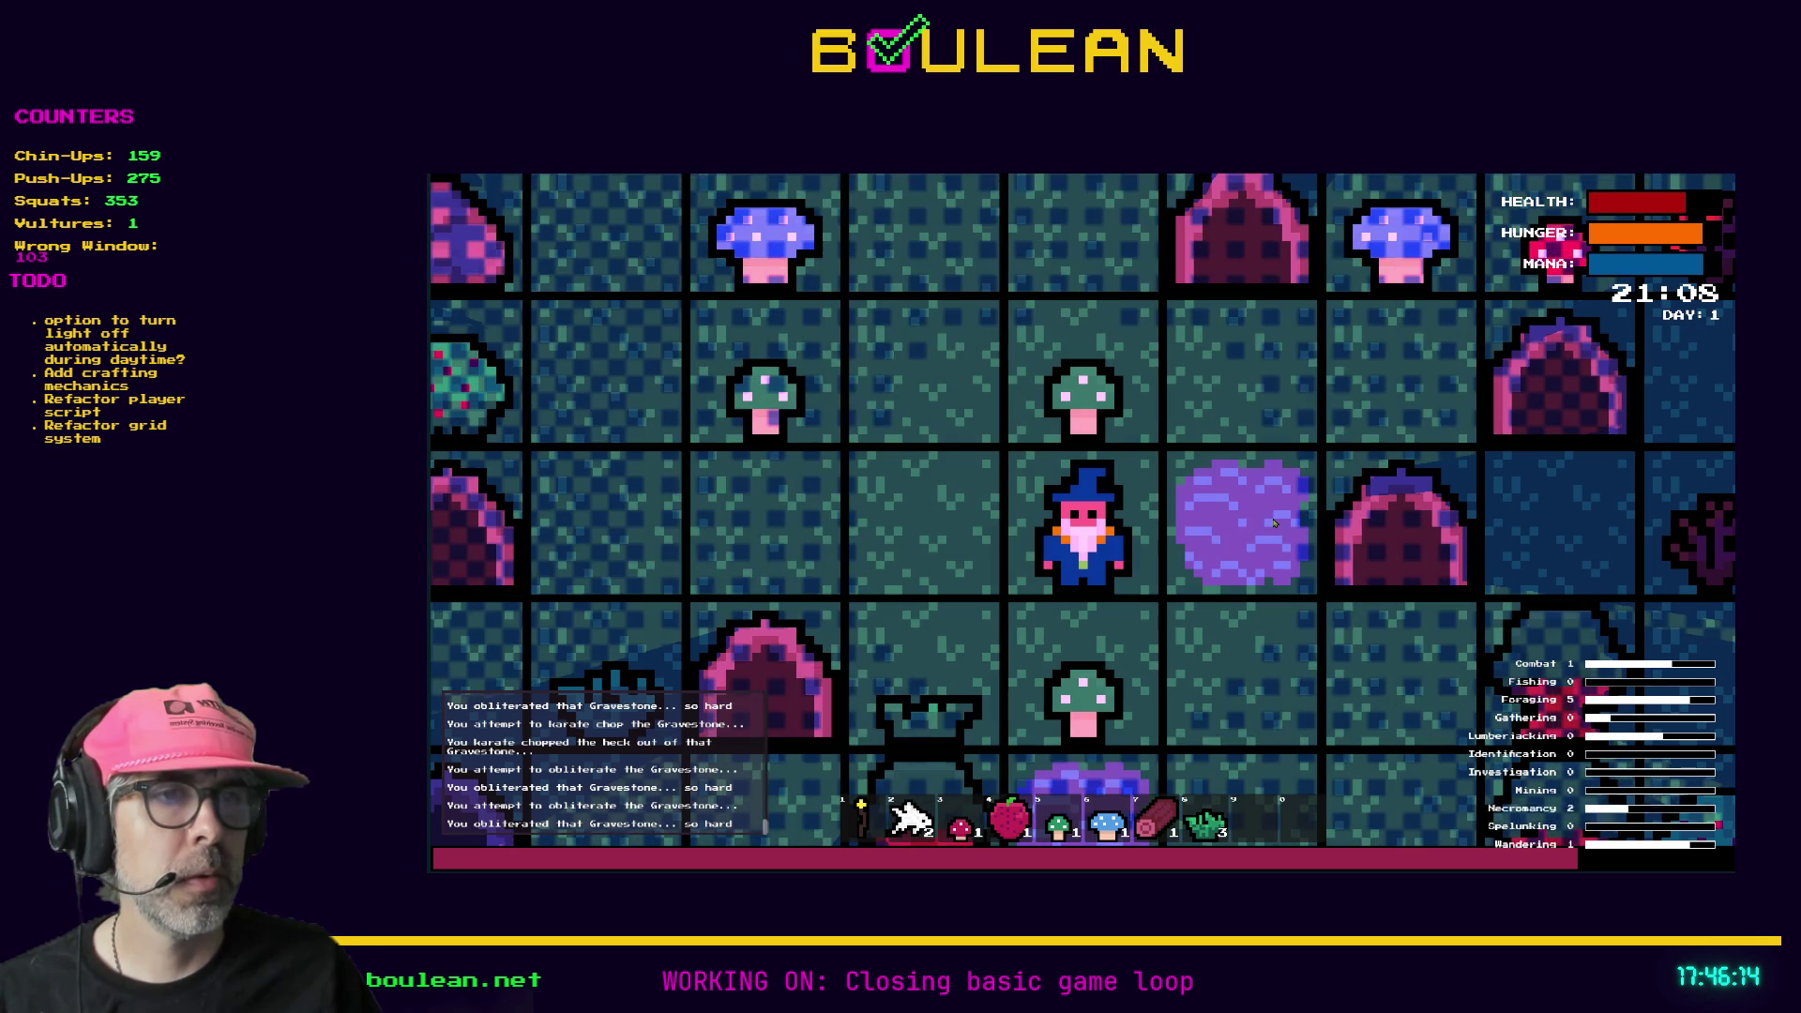
# - Walk up and left past the blue-mushroom tile and chop the sapling into a Stick
pyautogui.press('Up')
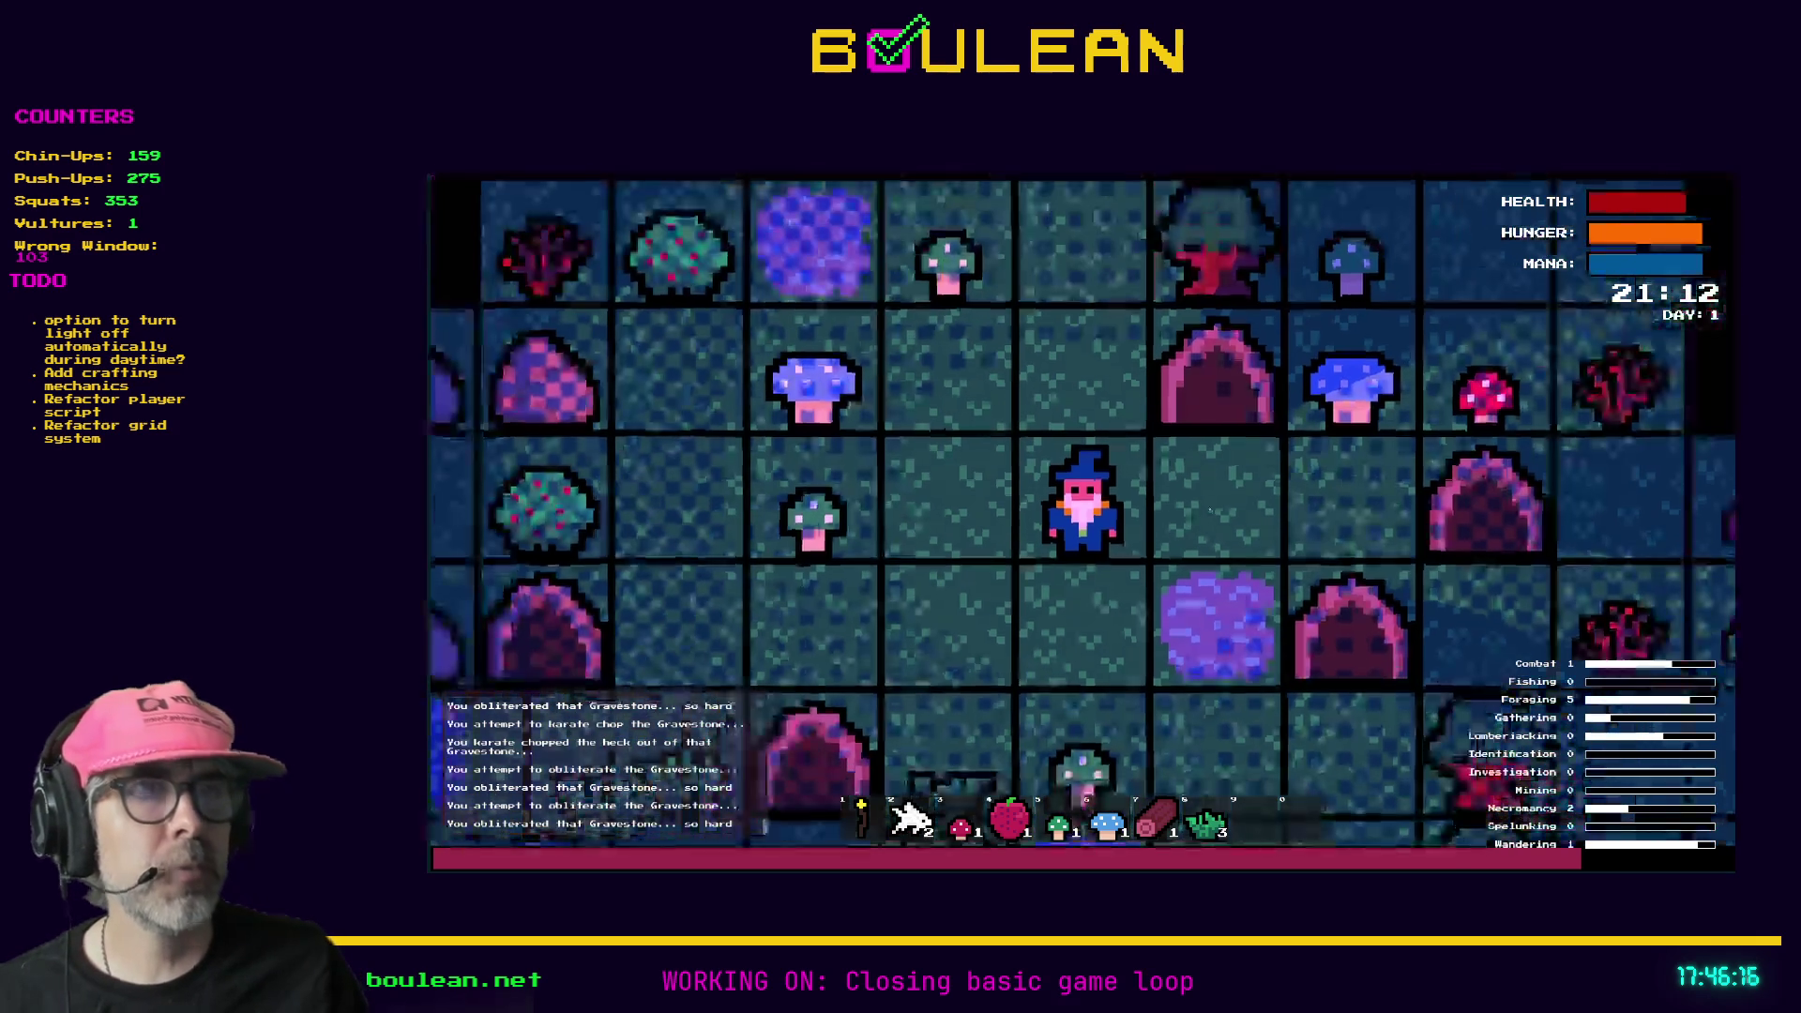
pyautogui.press('Left')
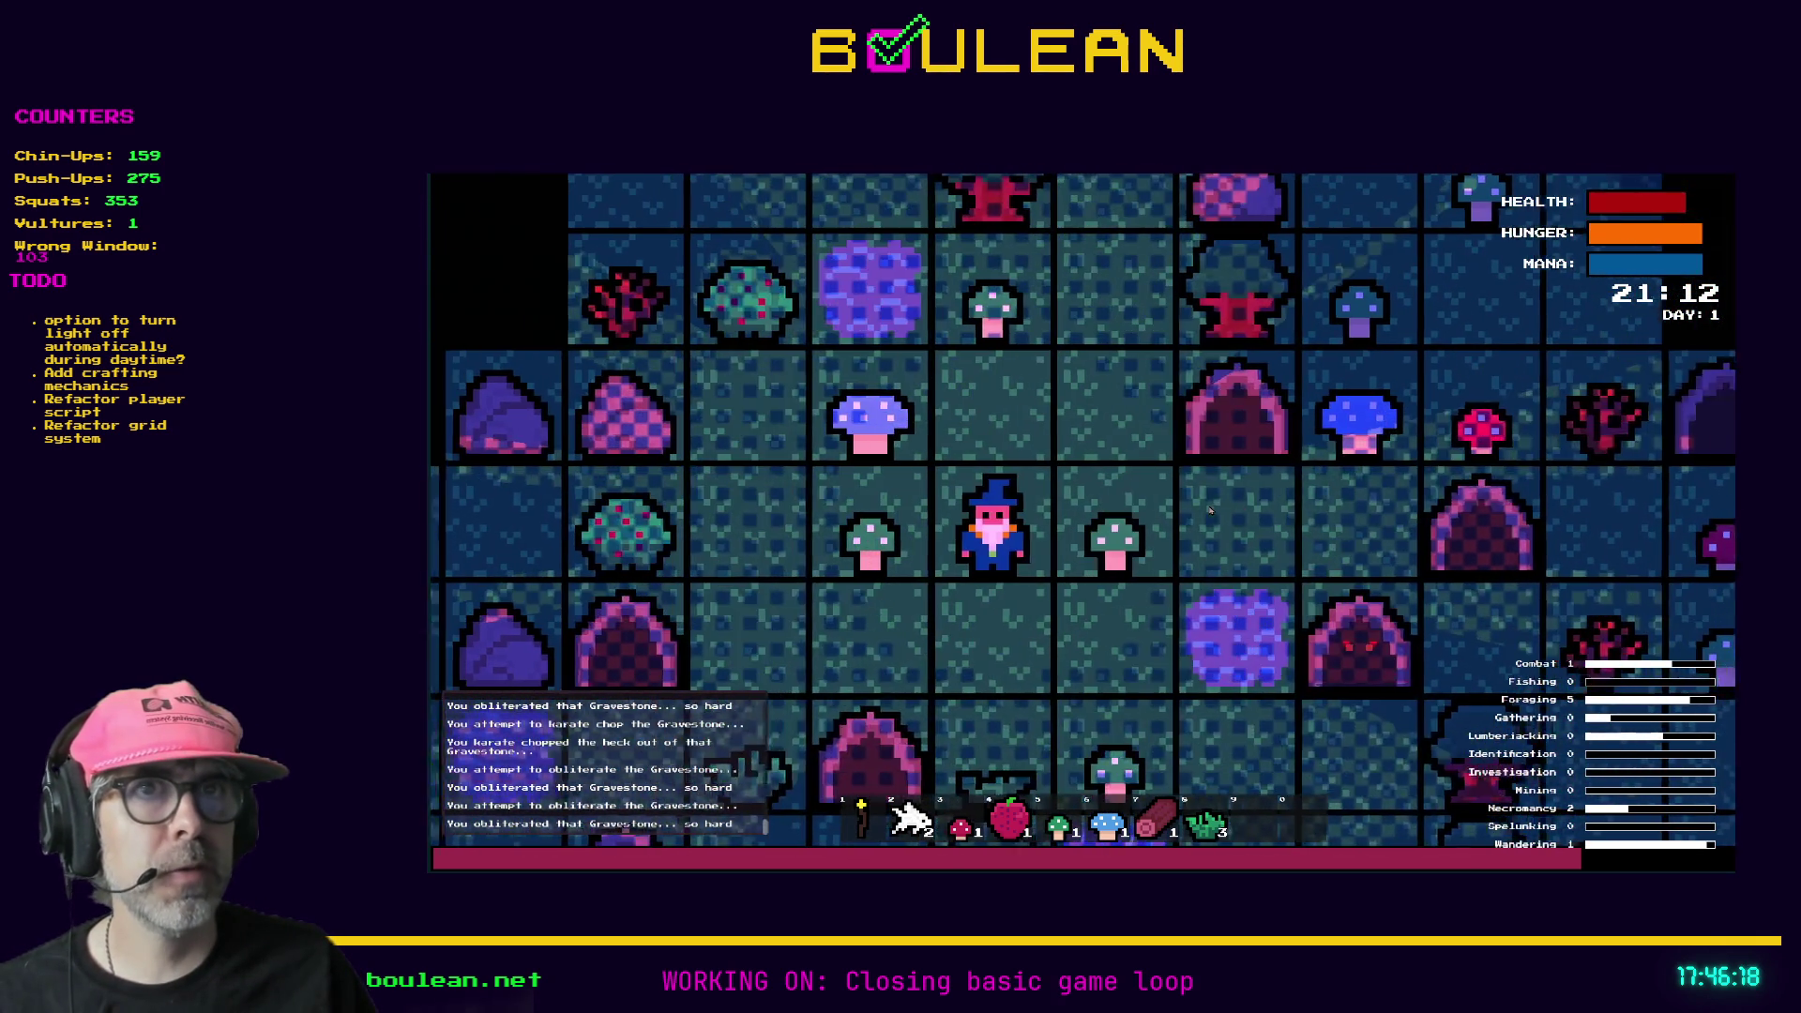
pyautogui.press('Left')
pyautogui.press('Up')
pyautogui.press('Up')
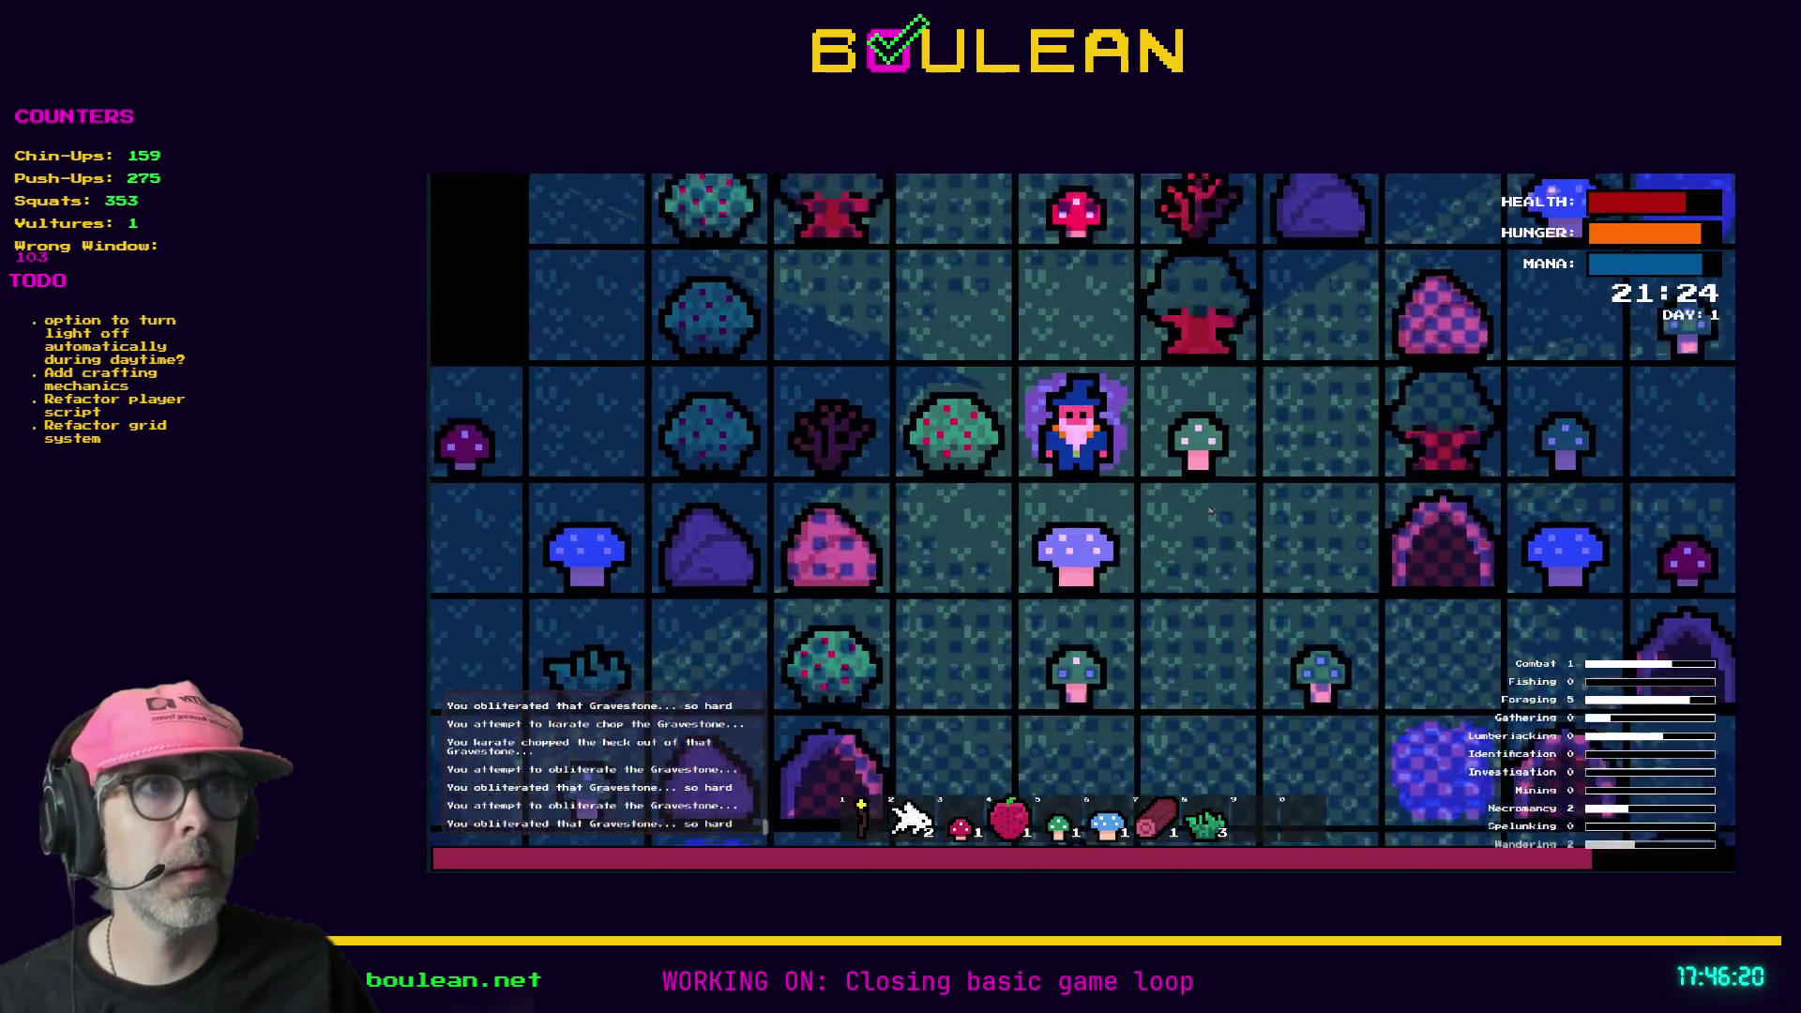
pyautogui.press('Up')
pyautogui.press('Left')
pyautogui.press('Left')
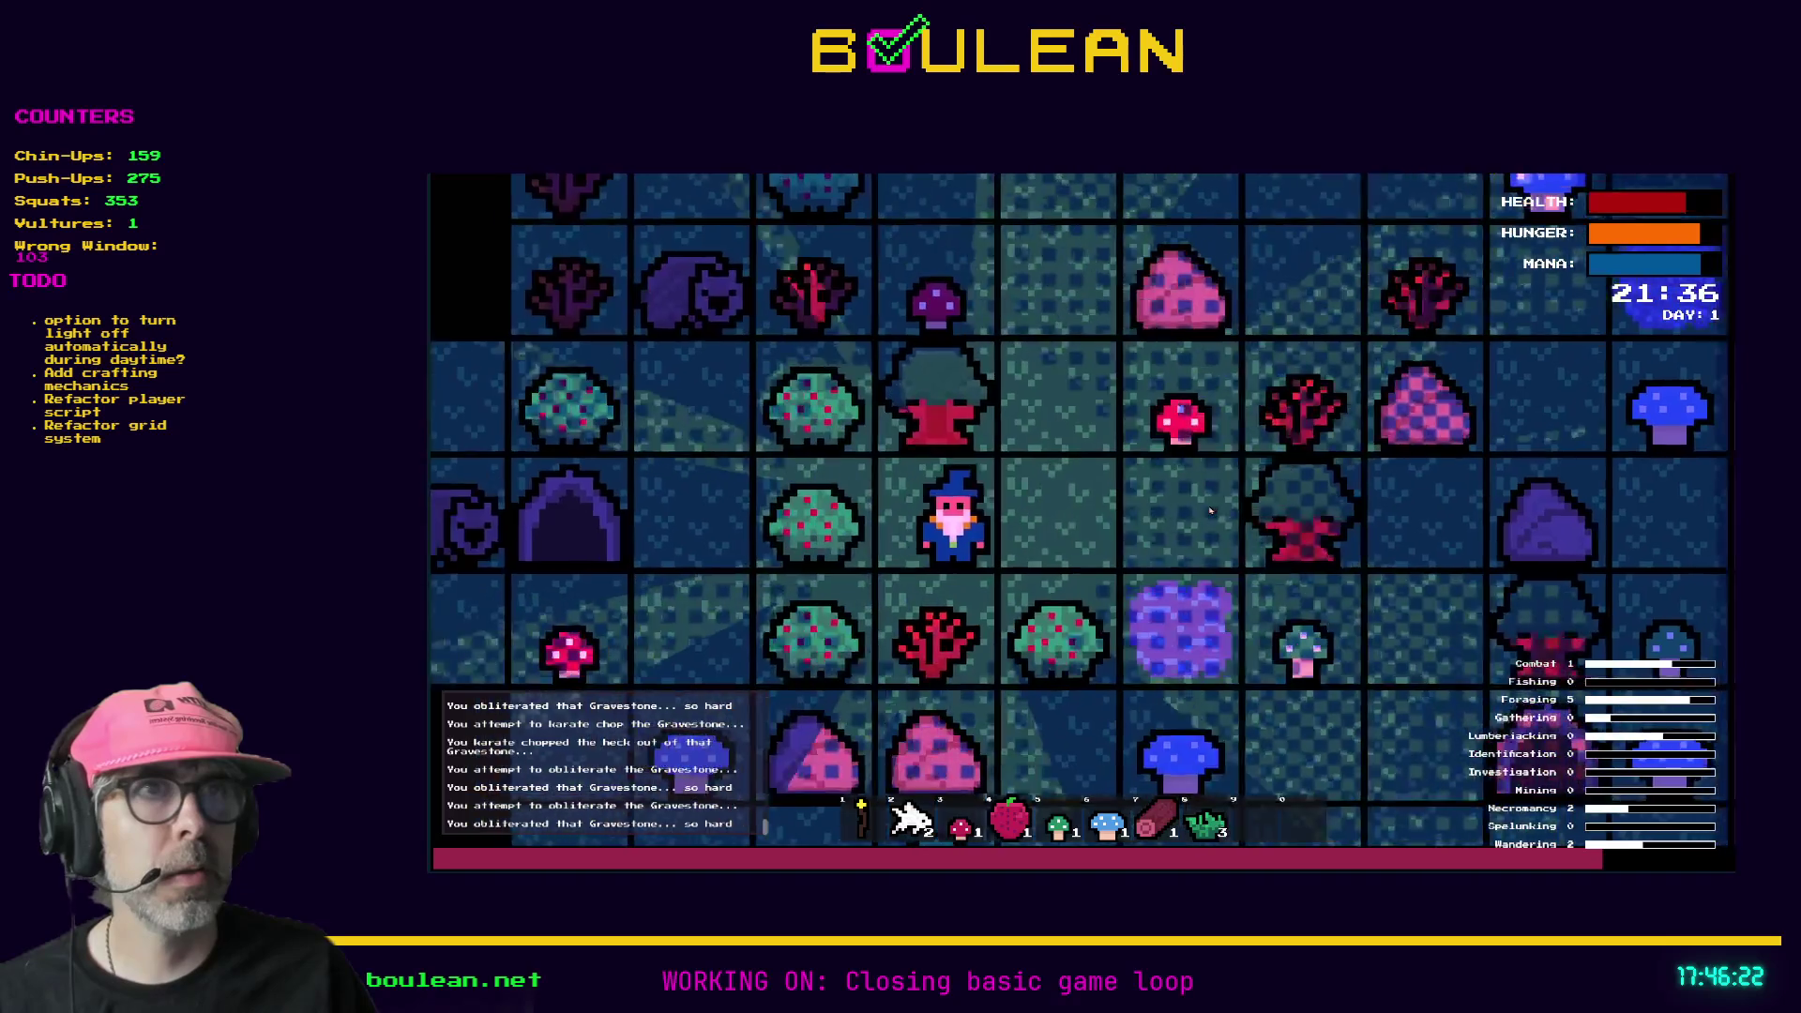
pyautogui.press('Down')
pyautogui.press('Down')
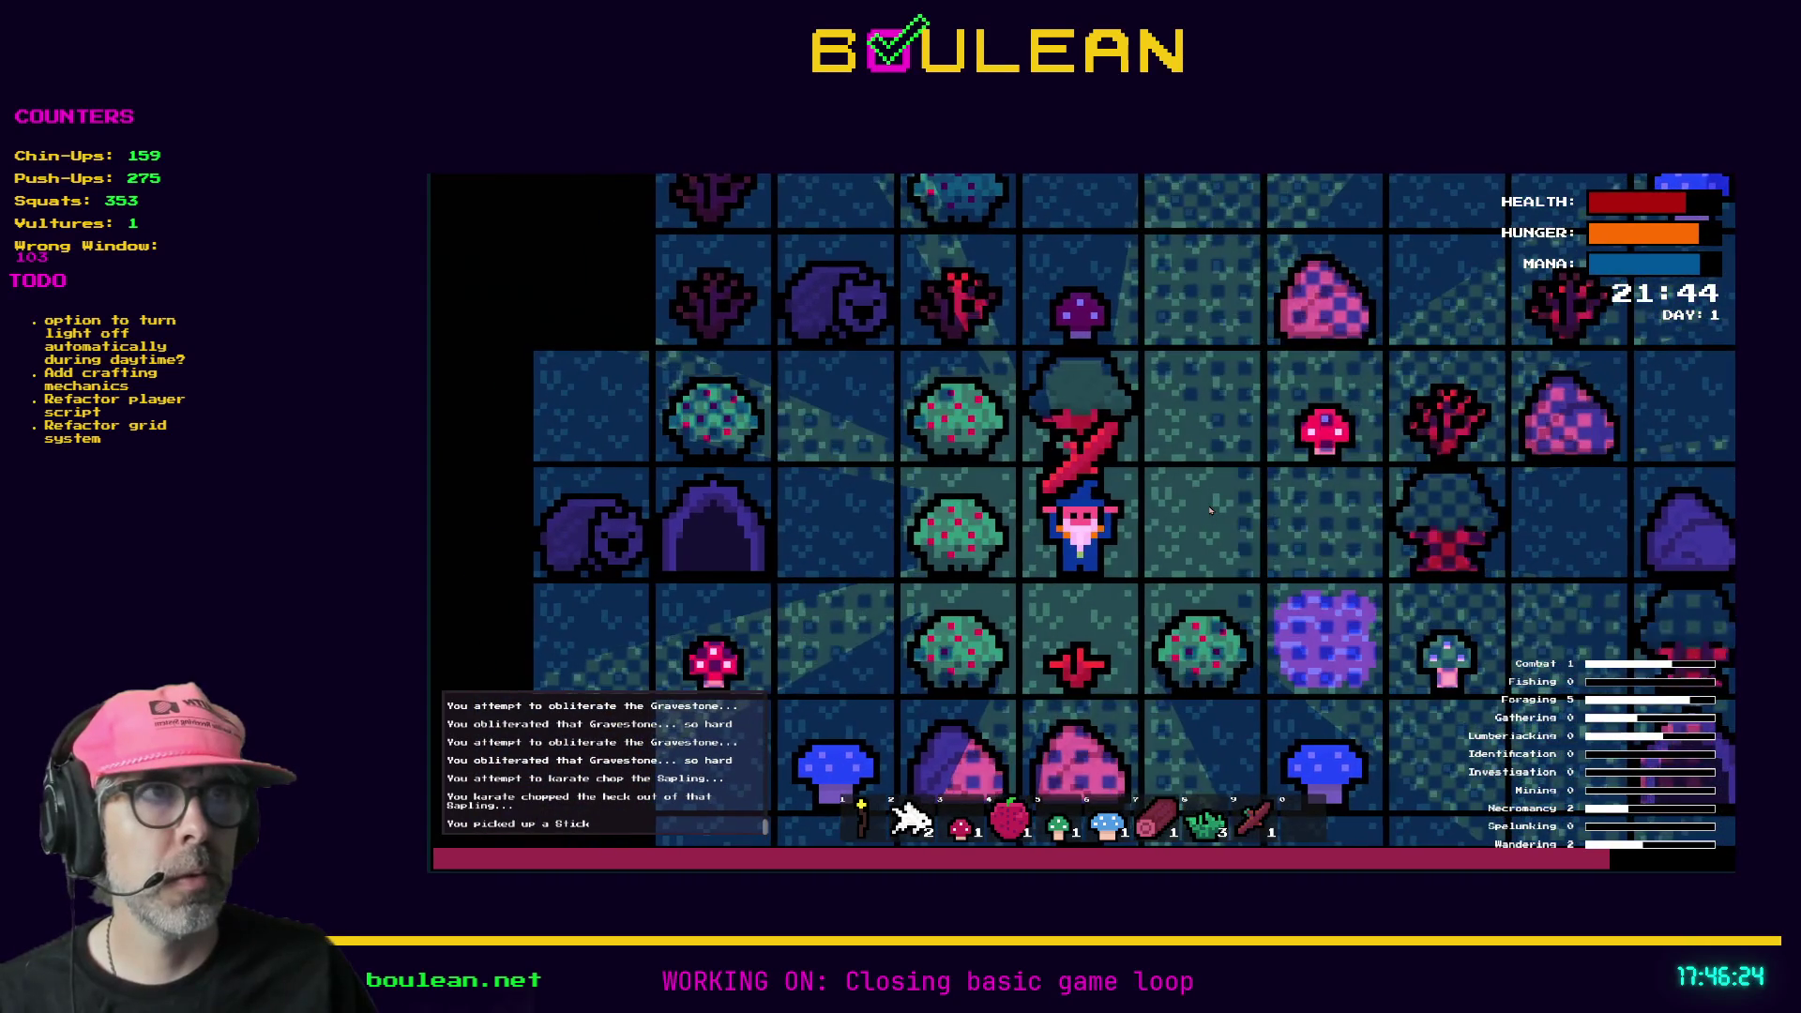
# - Walk up to the Rock and smash it for three Pebbles
pyautogui.press('Right')
pyautogui.press('Up')
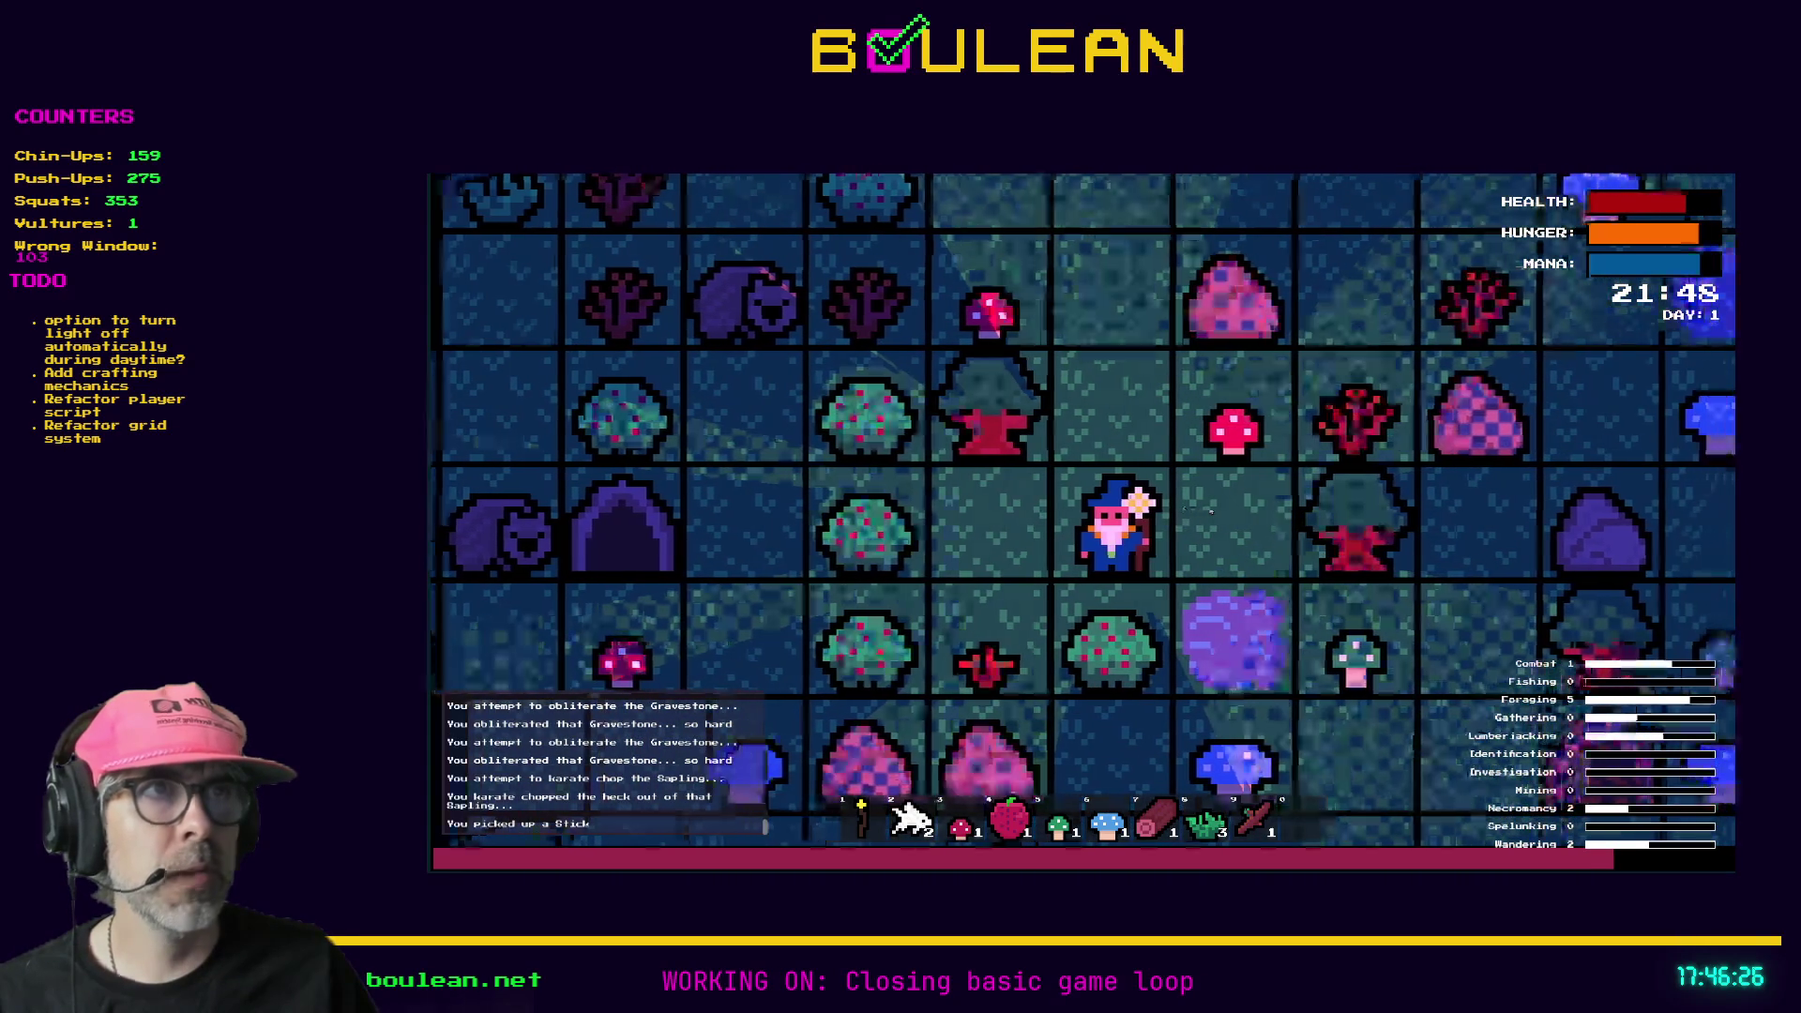
pyautogui.press('Up')
pyautogui.press('Right')
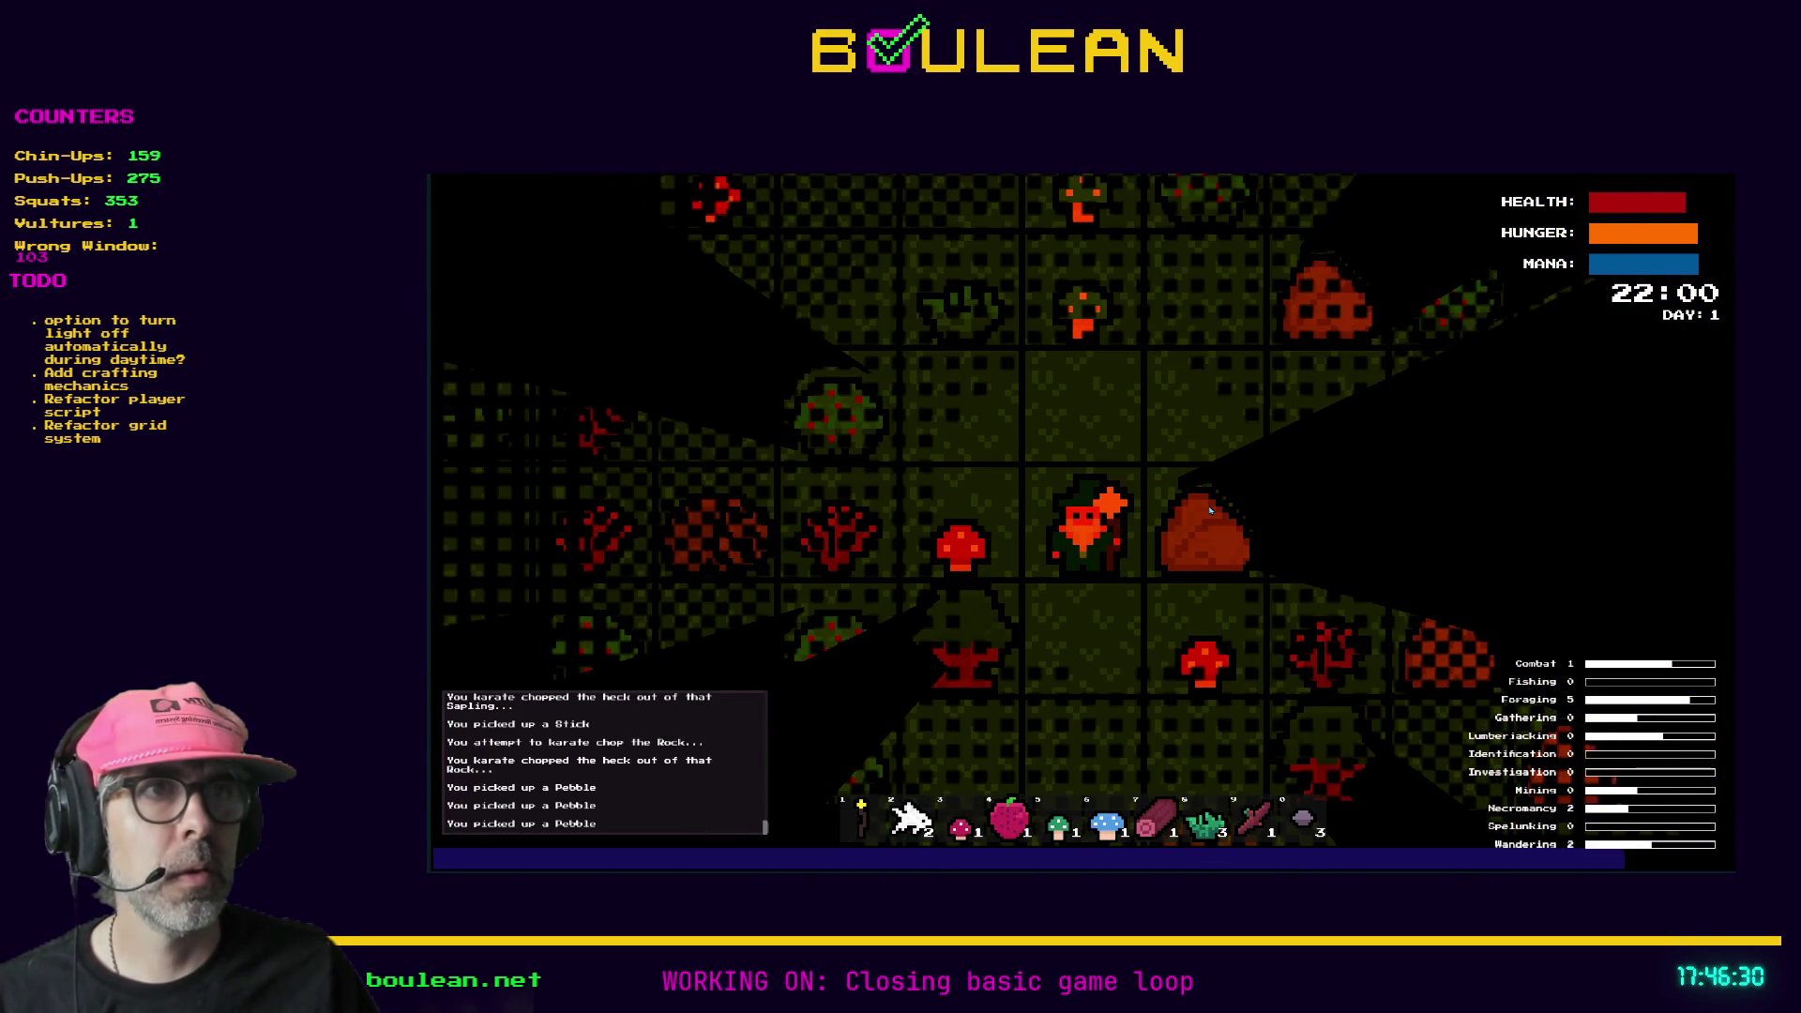
# - Move onto the coral tile and kill the Wombat and Goblin to the left
pyautogui.press('Up')
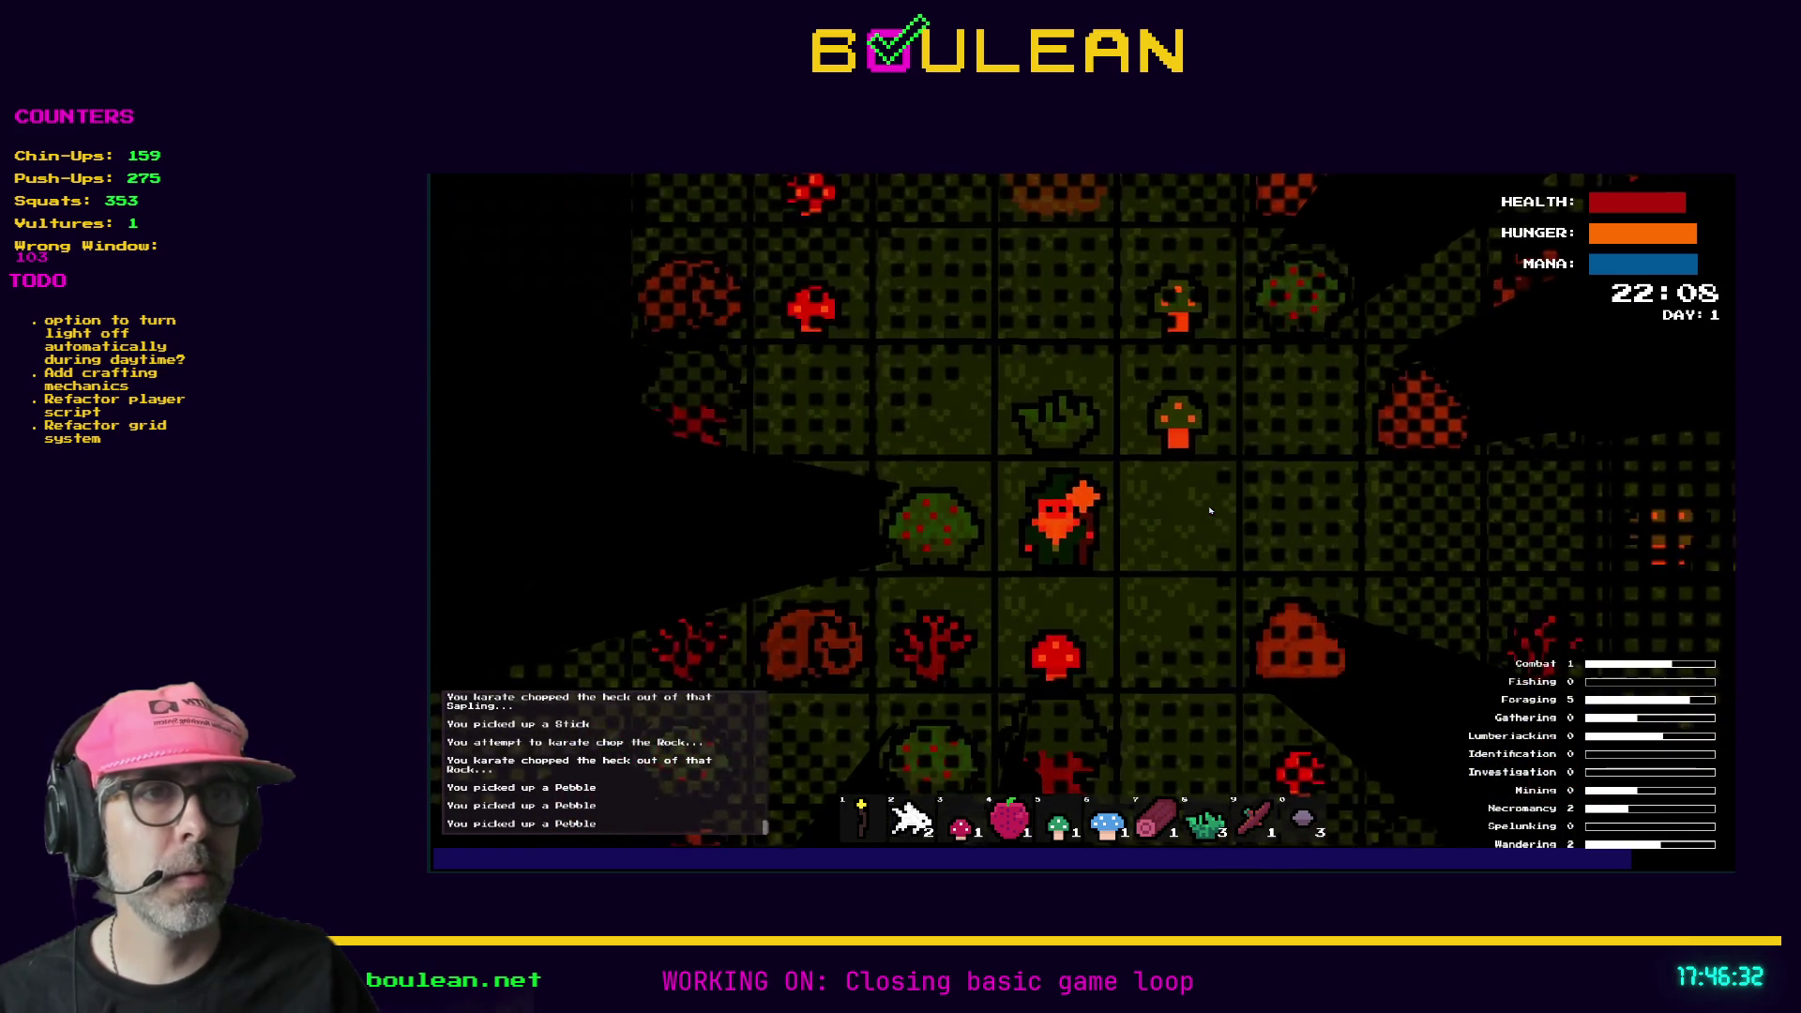
pyautogui.press('Down')
pyautogui.press('Left')
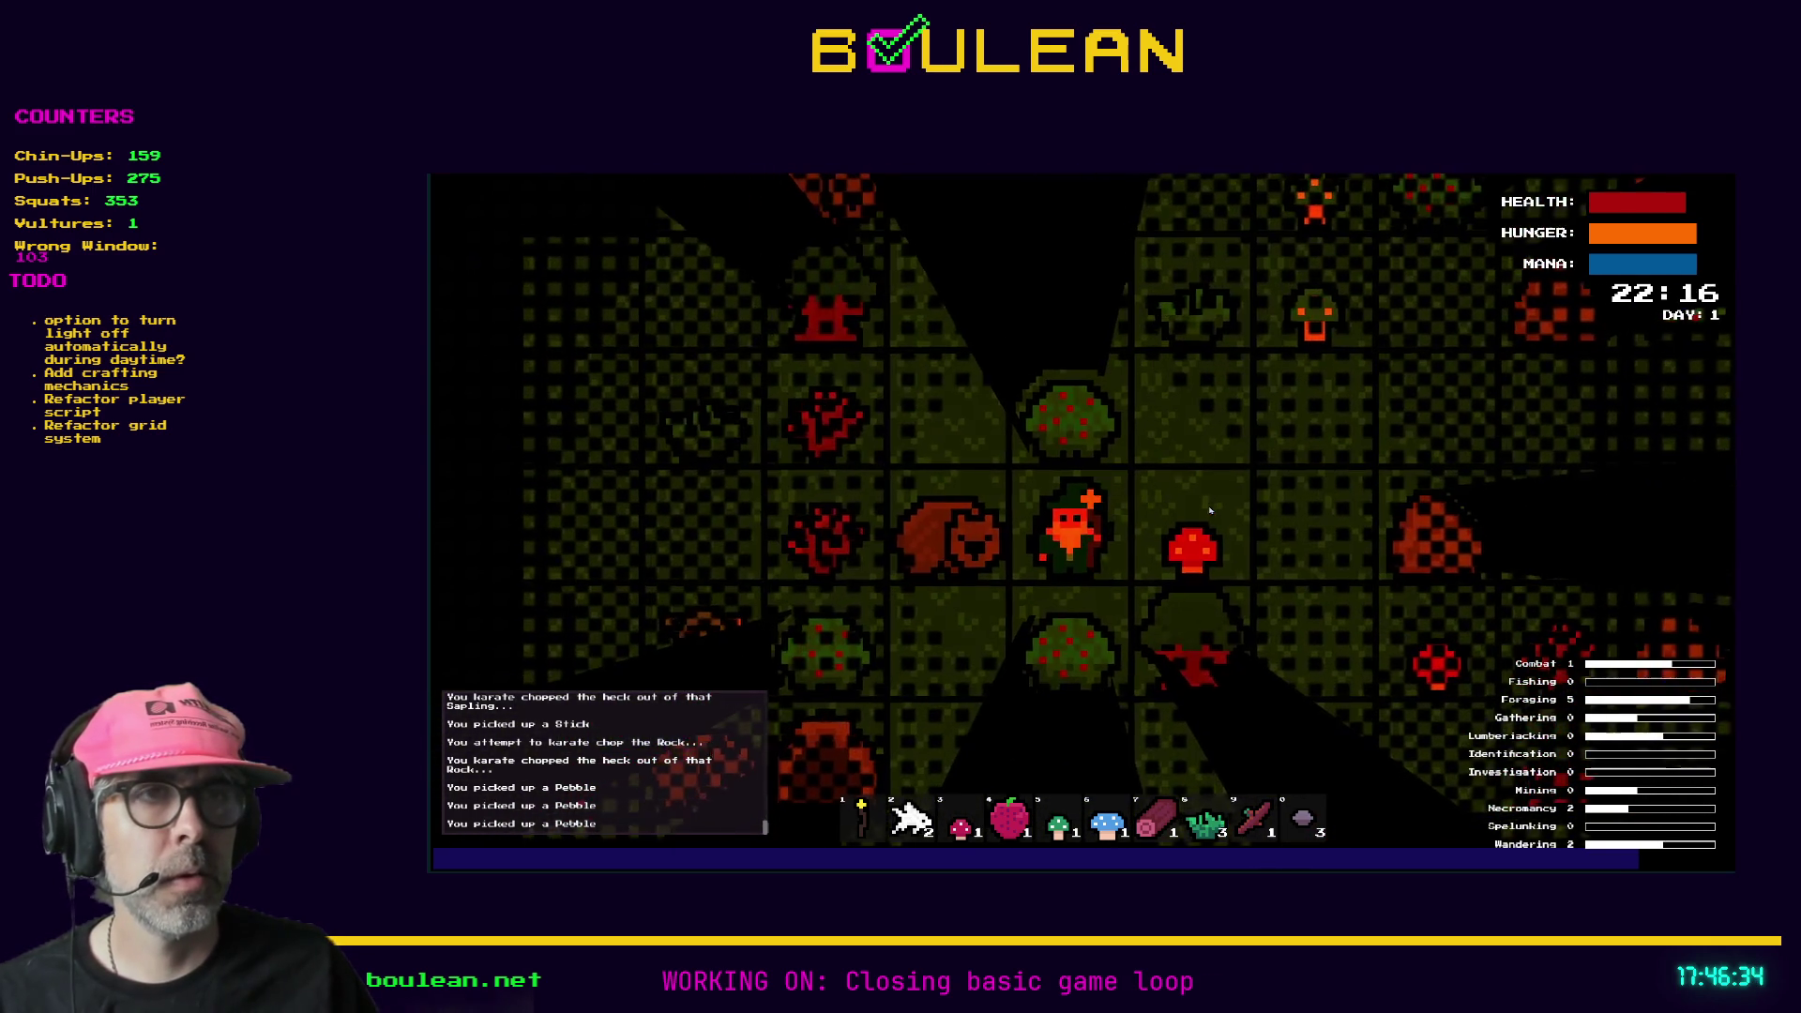
pyautogui.press('Left')
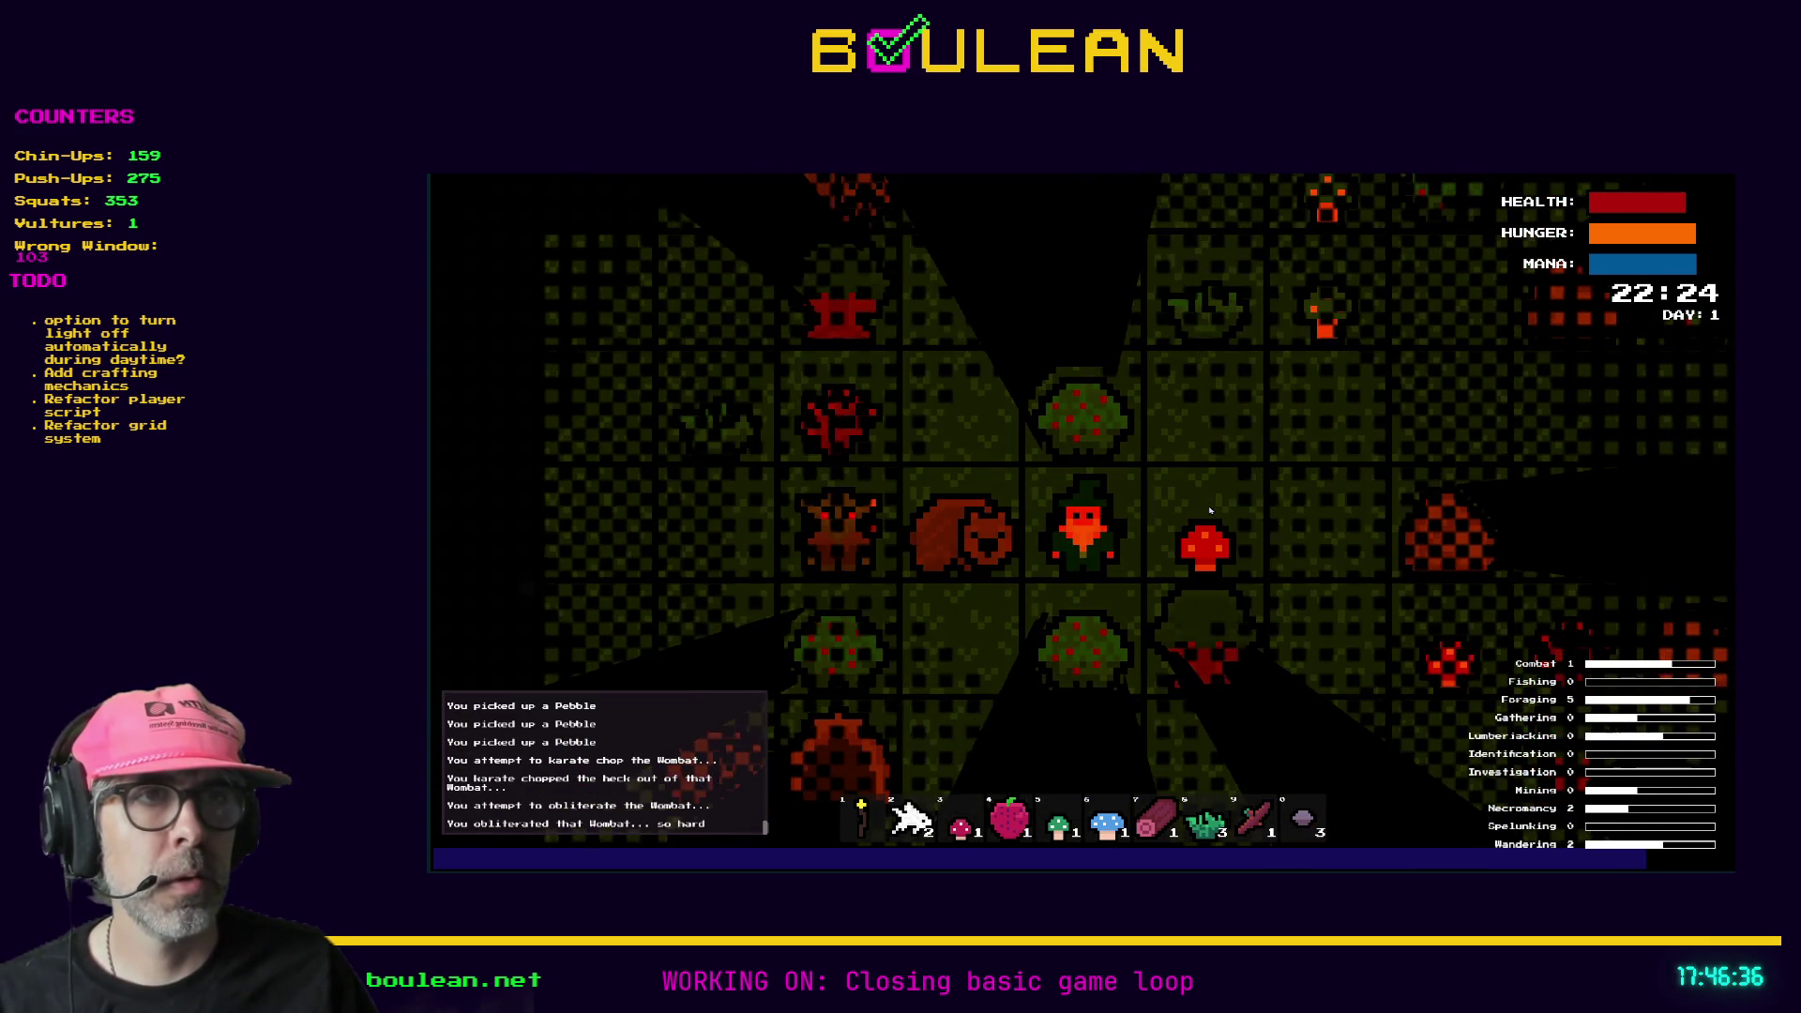
pyautogui.press('Left')
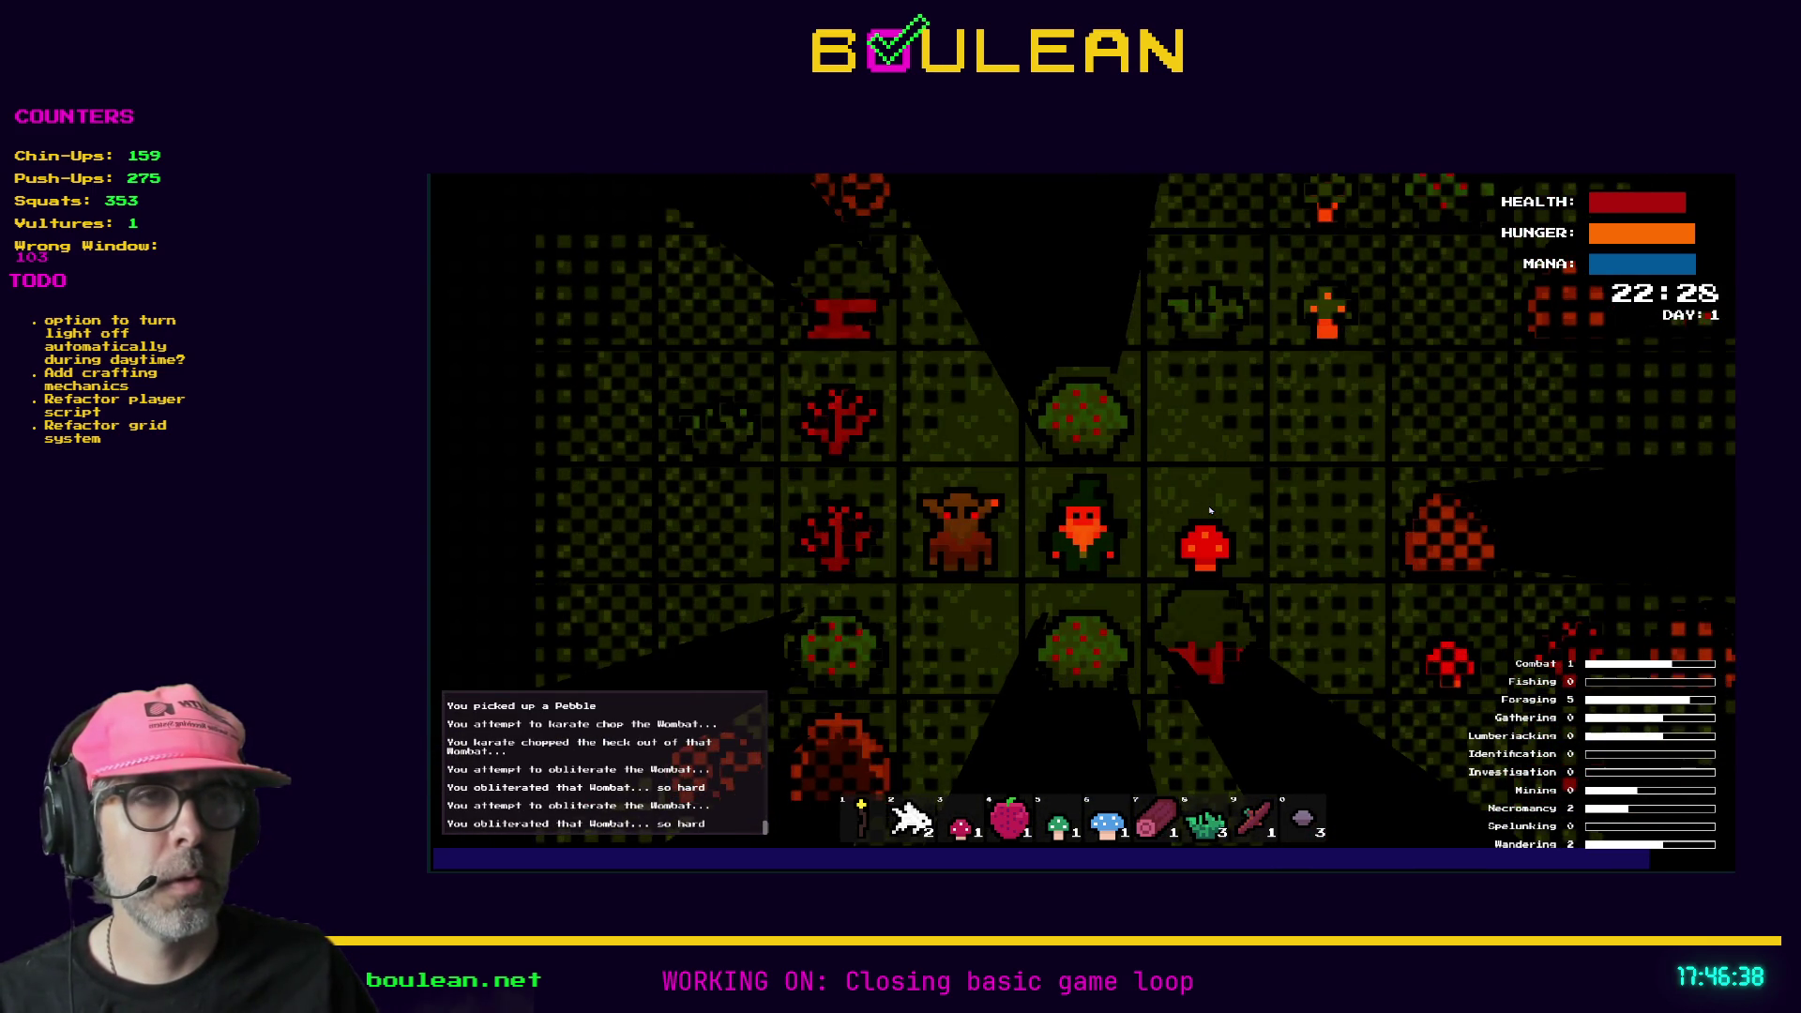
pyautogui.press('Left')
pyautogui.press('Left')
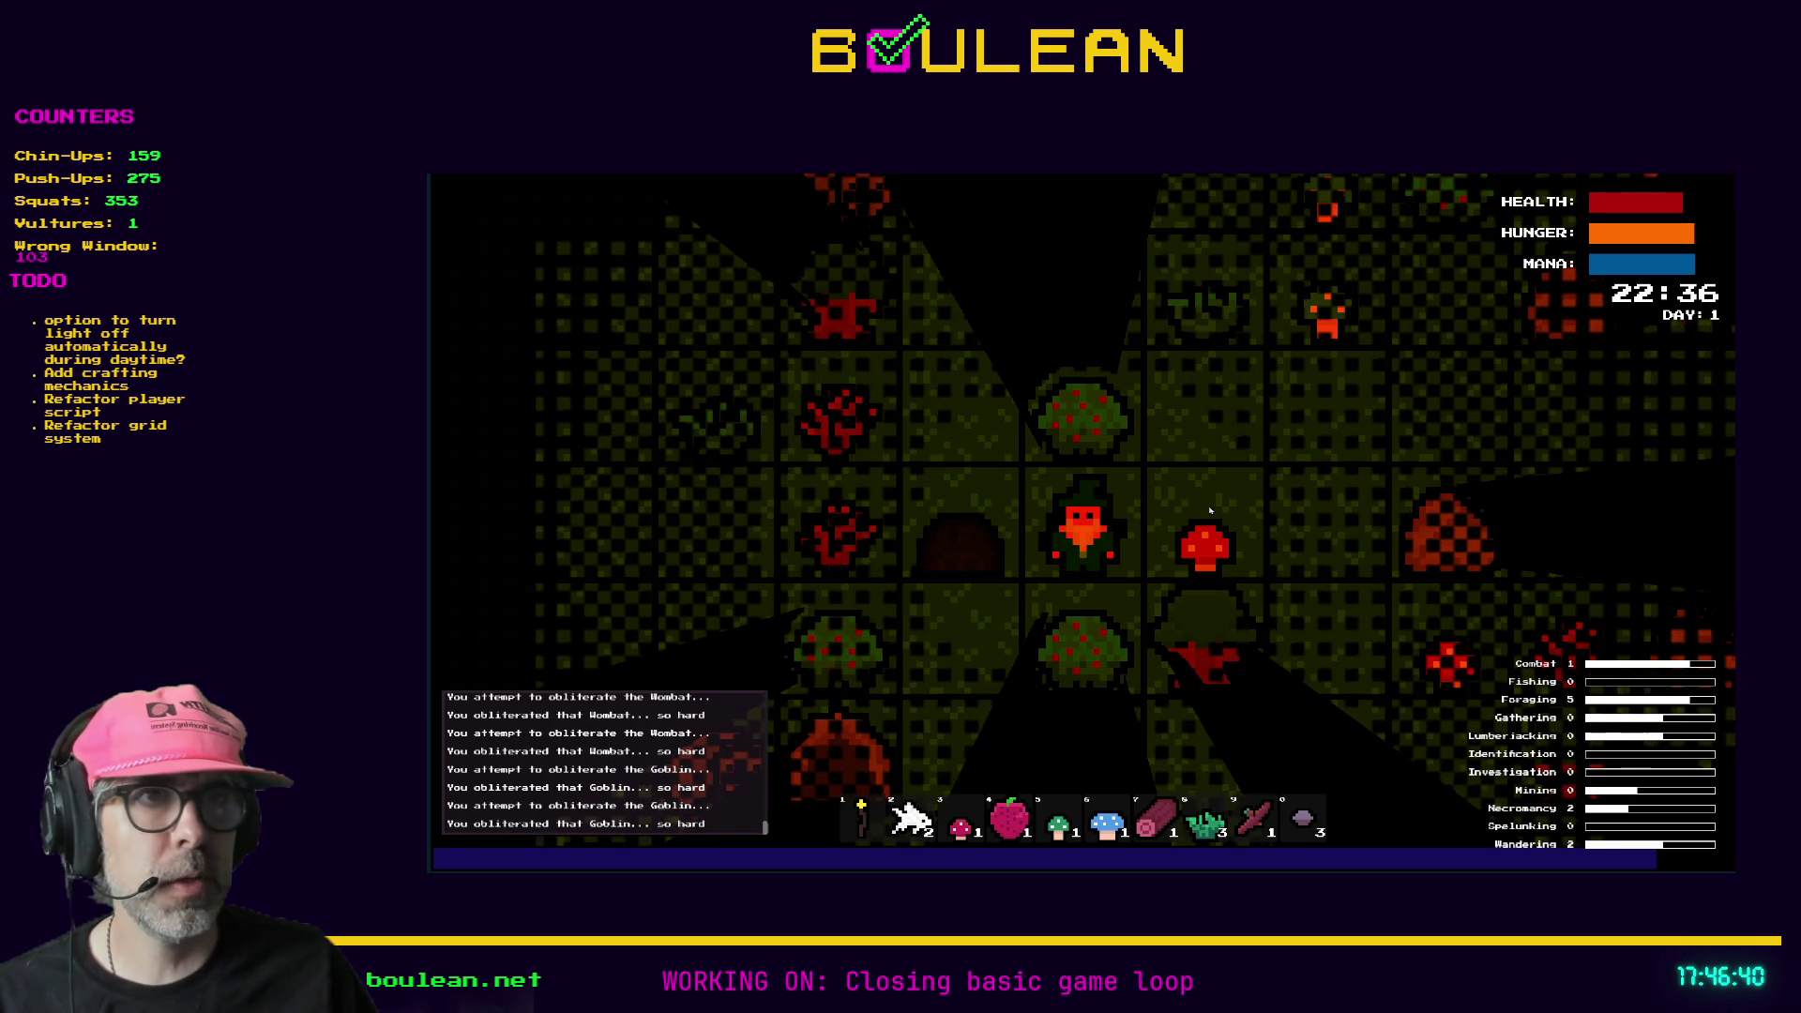
pyautogui.press('Left')
pyautogui.press('Left')
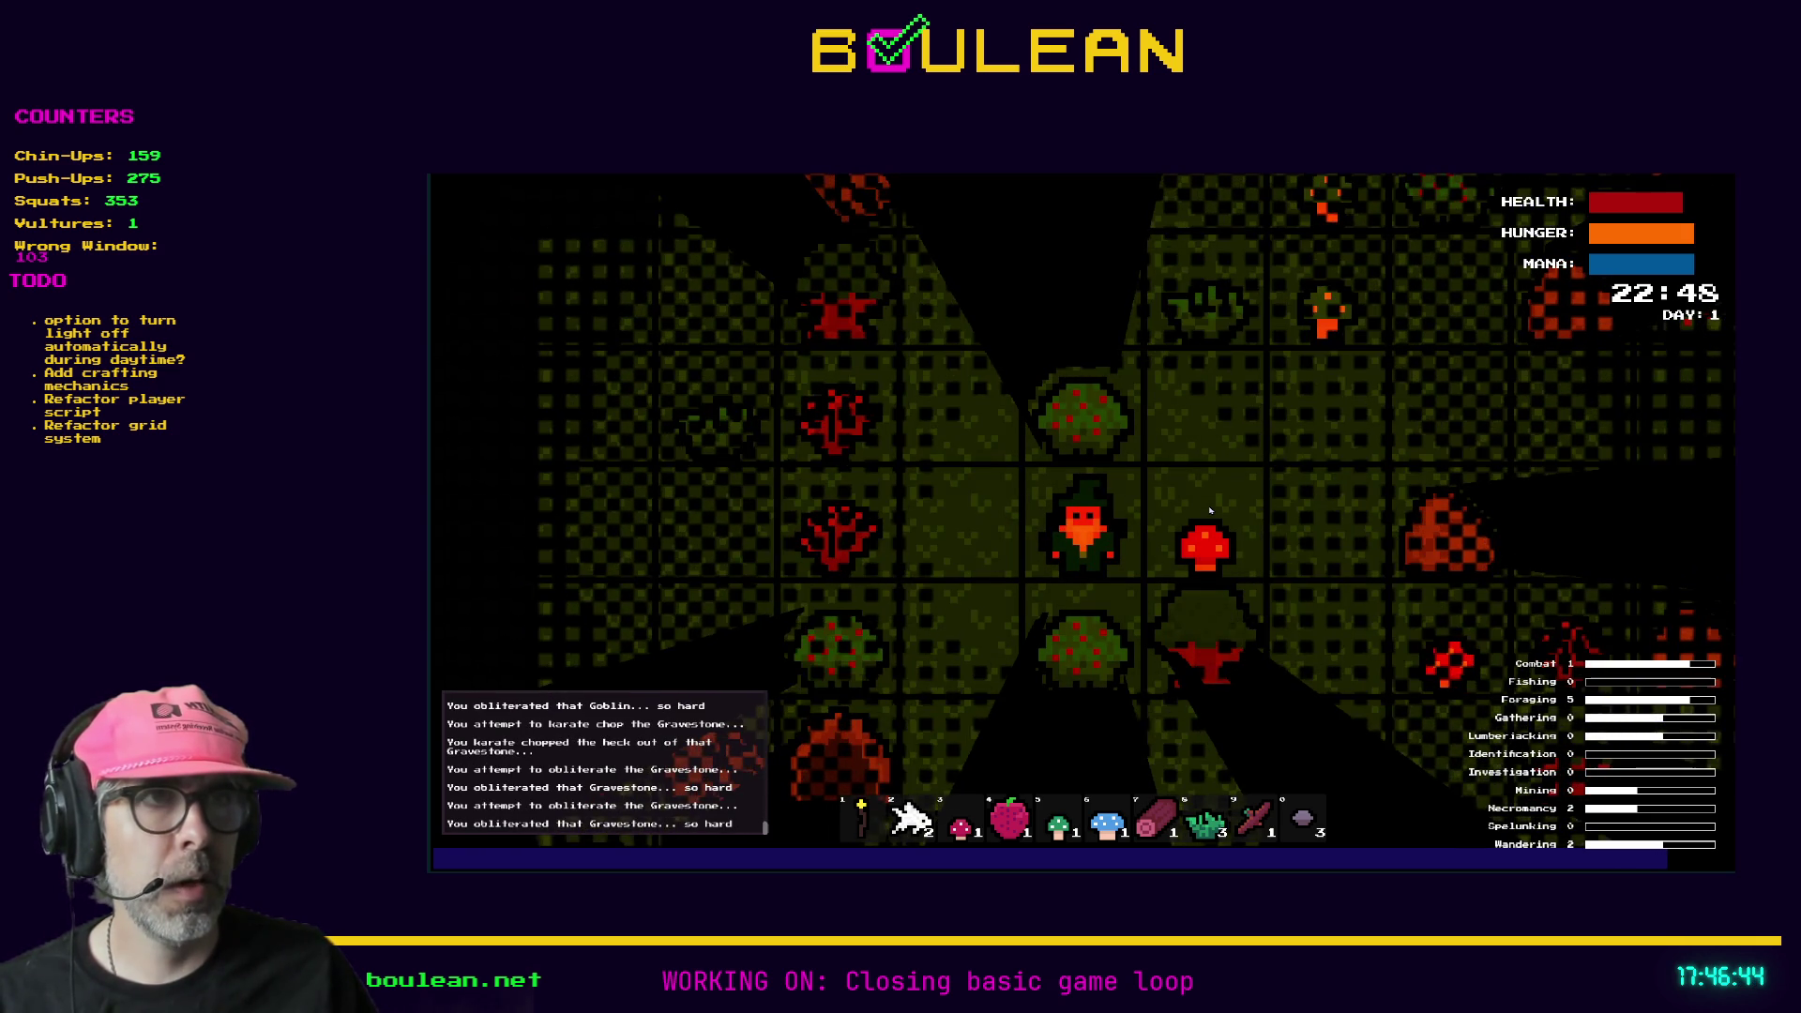
# - Reach the eastern sapling and chop it, bringing the Stick count to 3
pyautogui.press('Up')
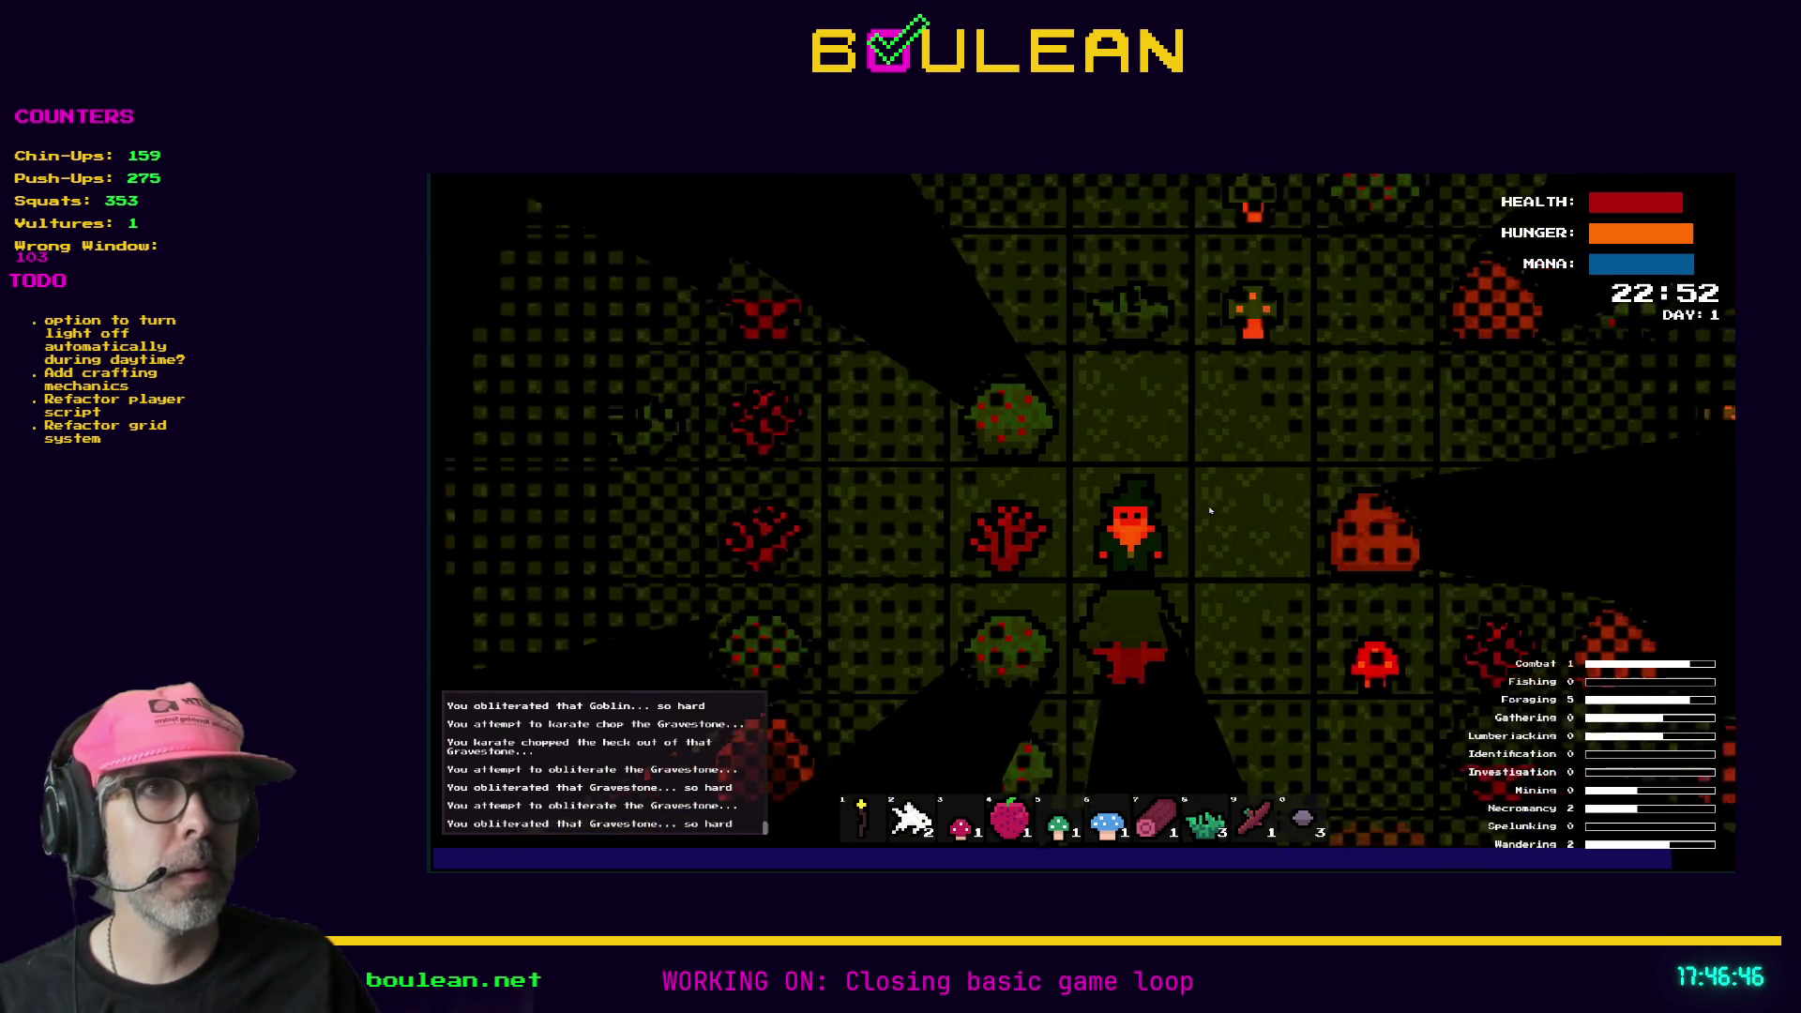
pyautogui.press('Right')
pyautogui.press('Right')
pyautogui.press('Right')
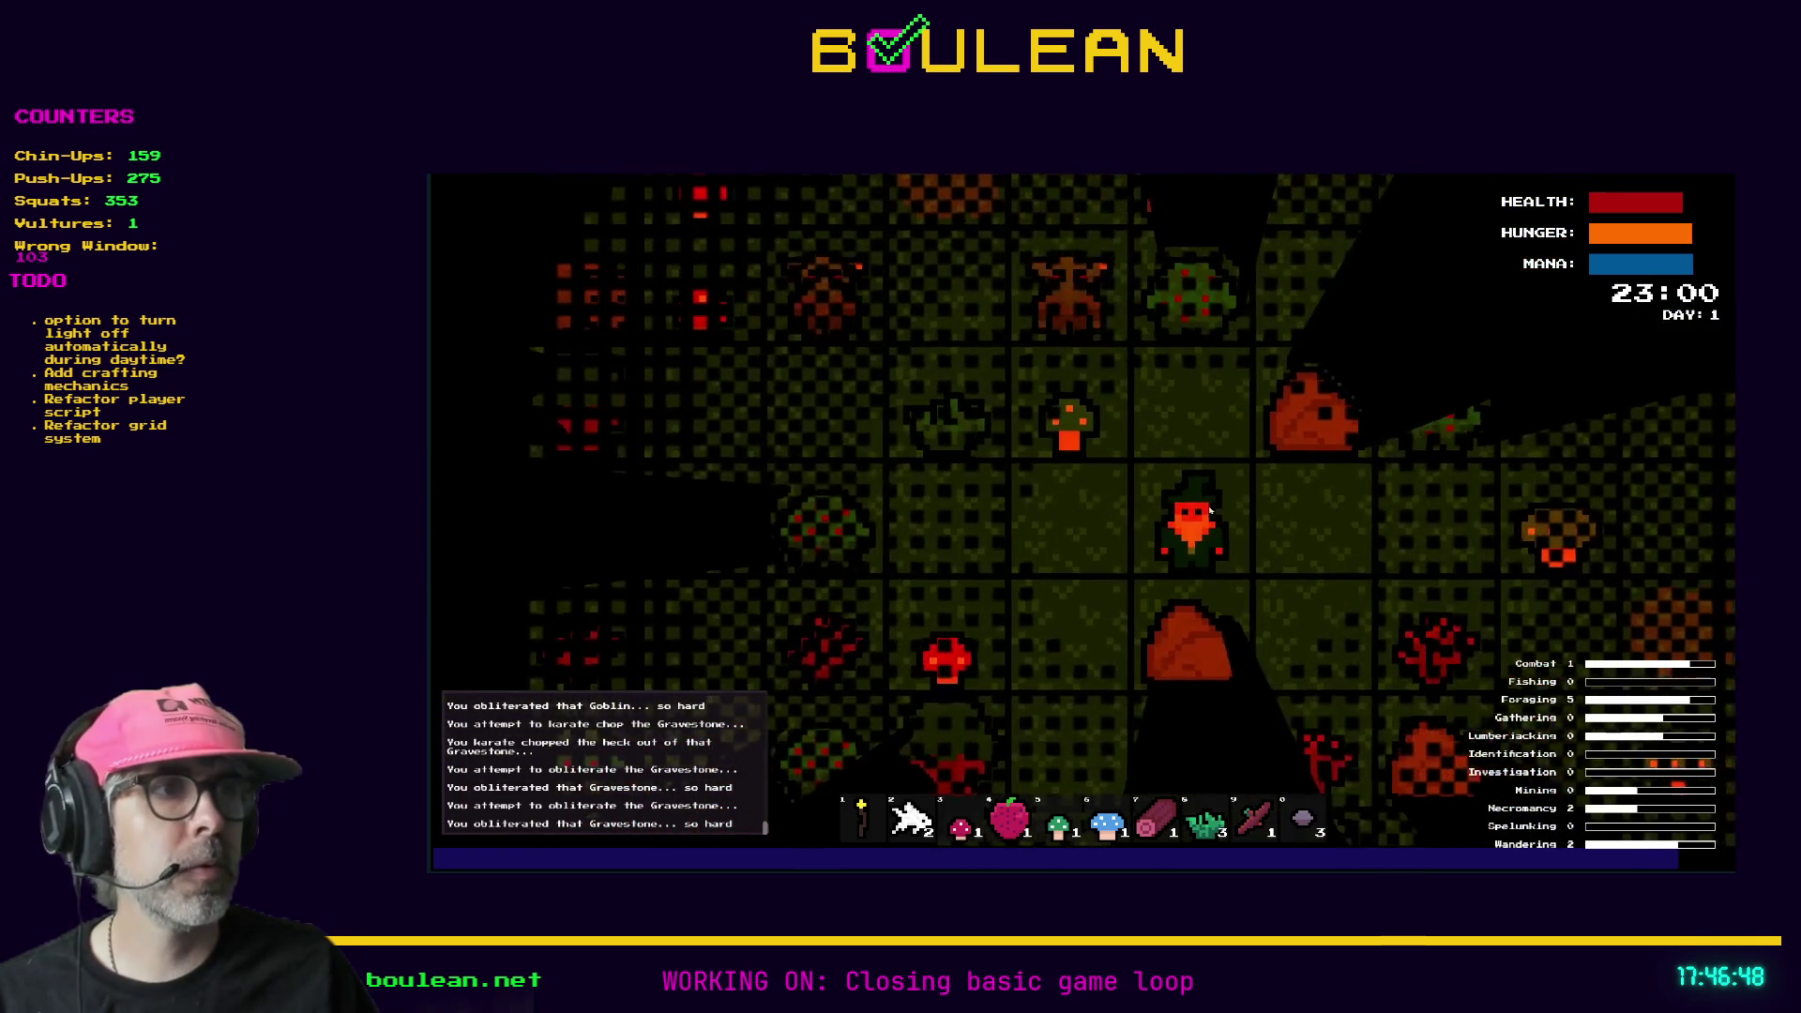
pyautogui.press('Down')
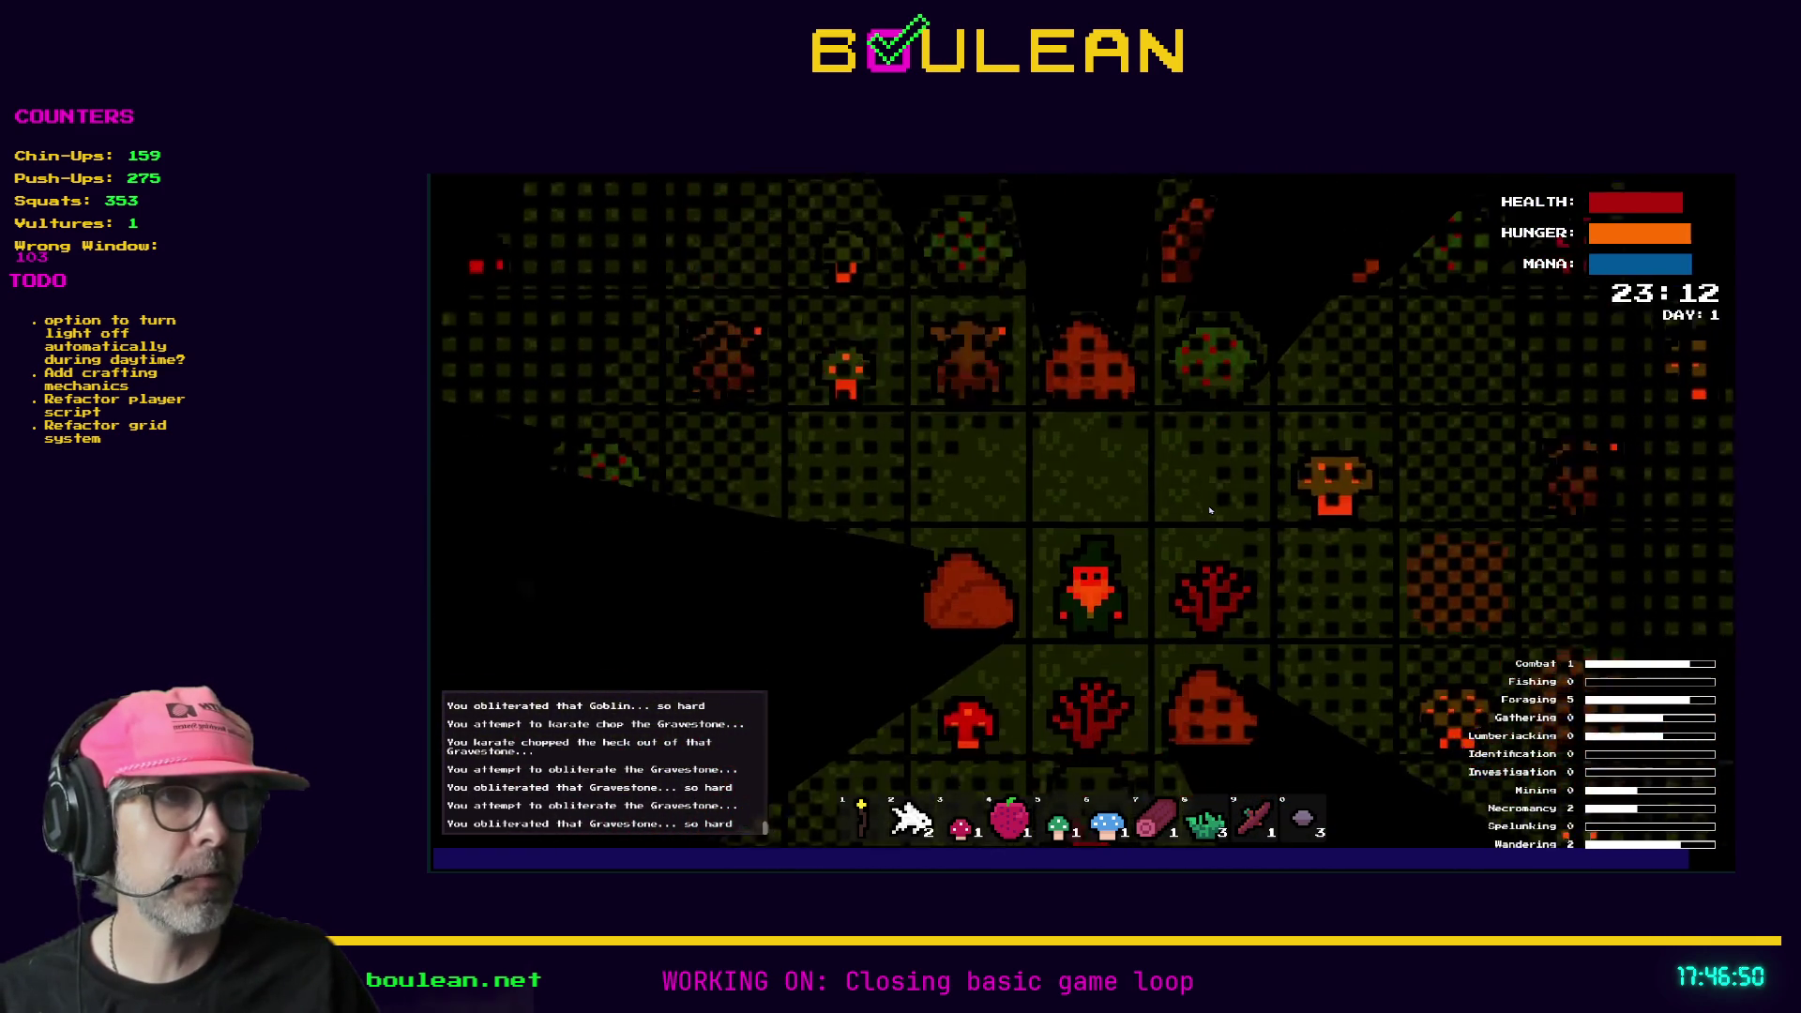
pyautogui.press('Right')
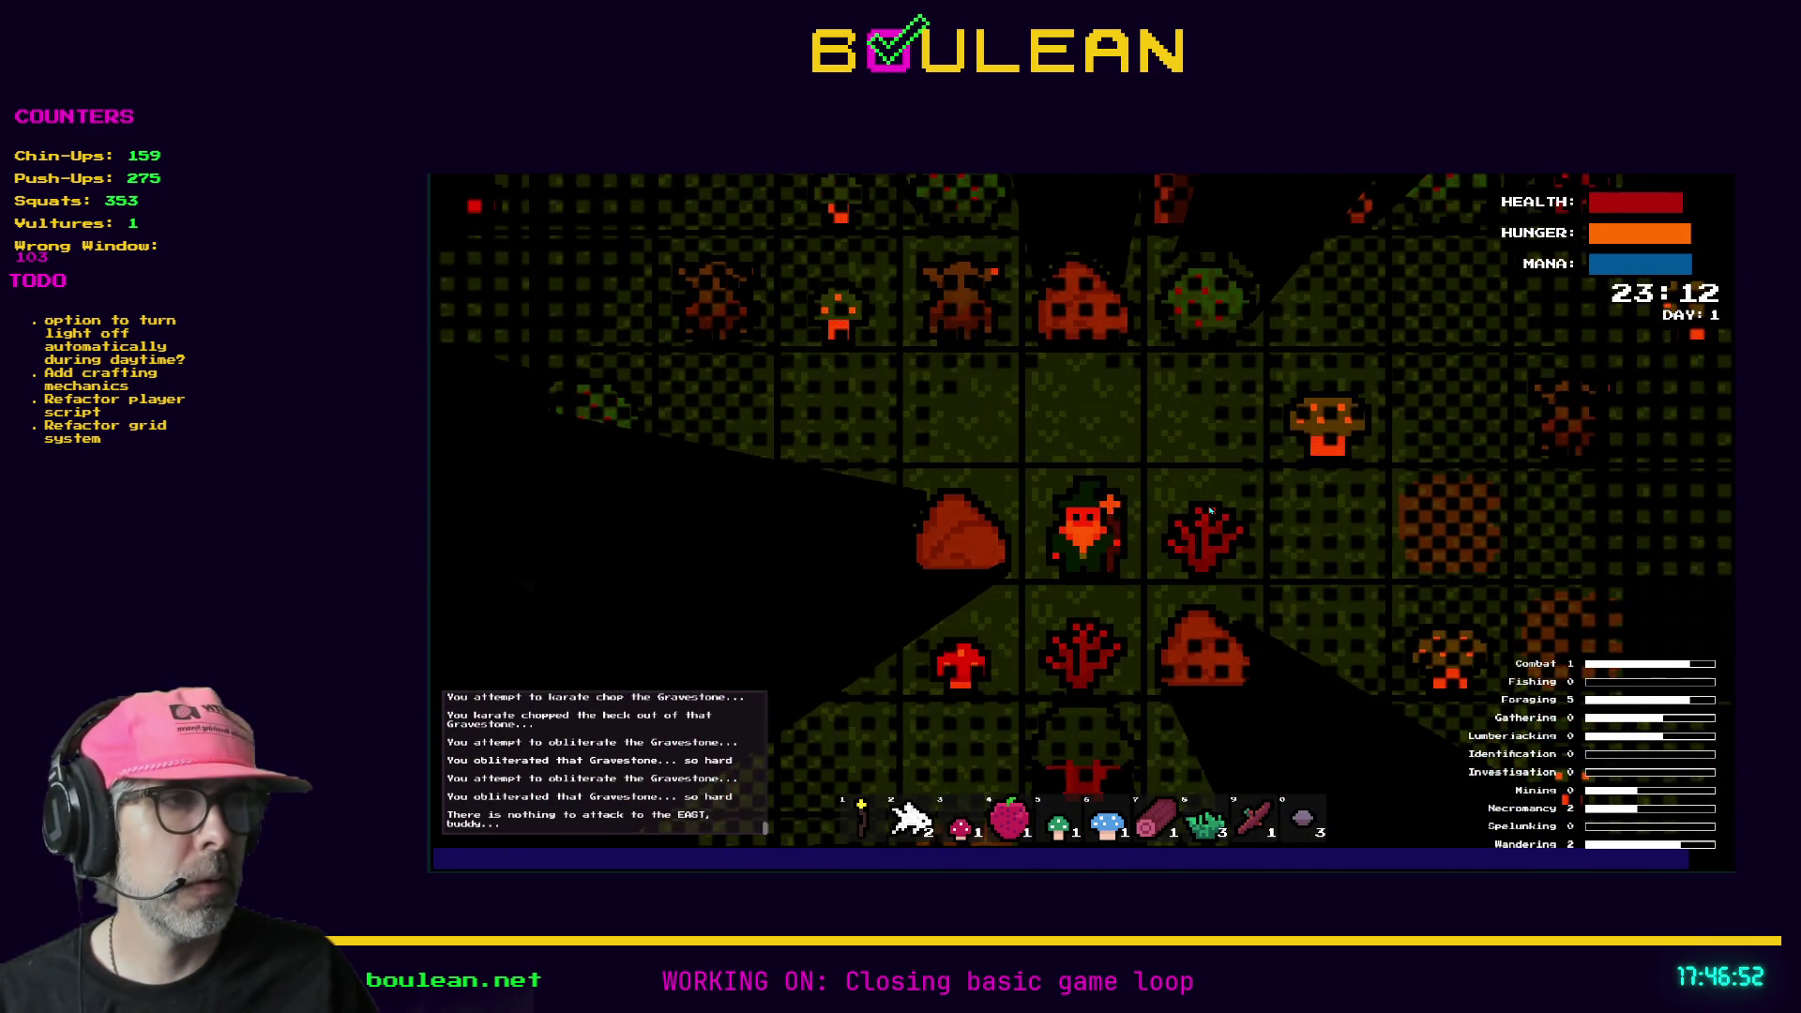
pyautogui.press('Right')
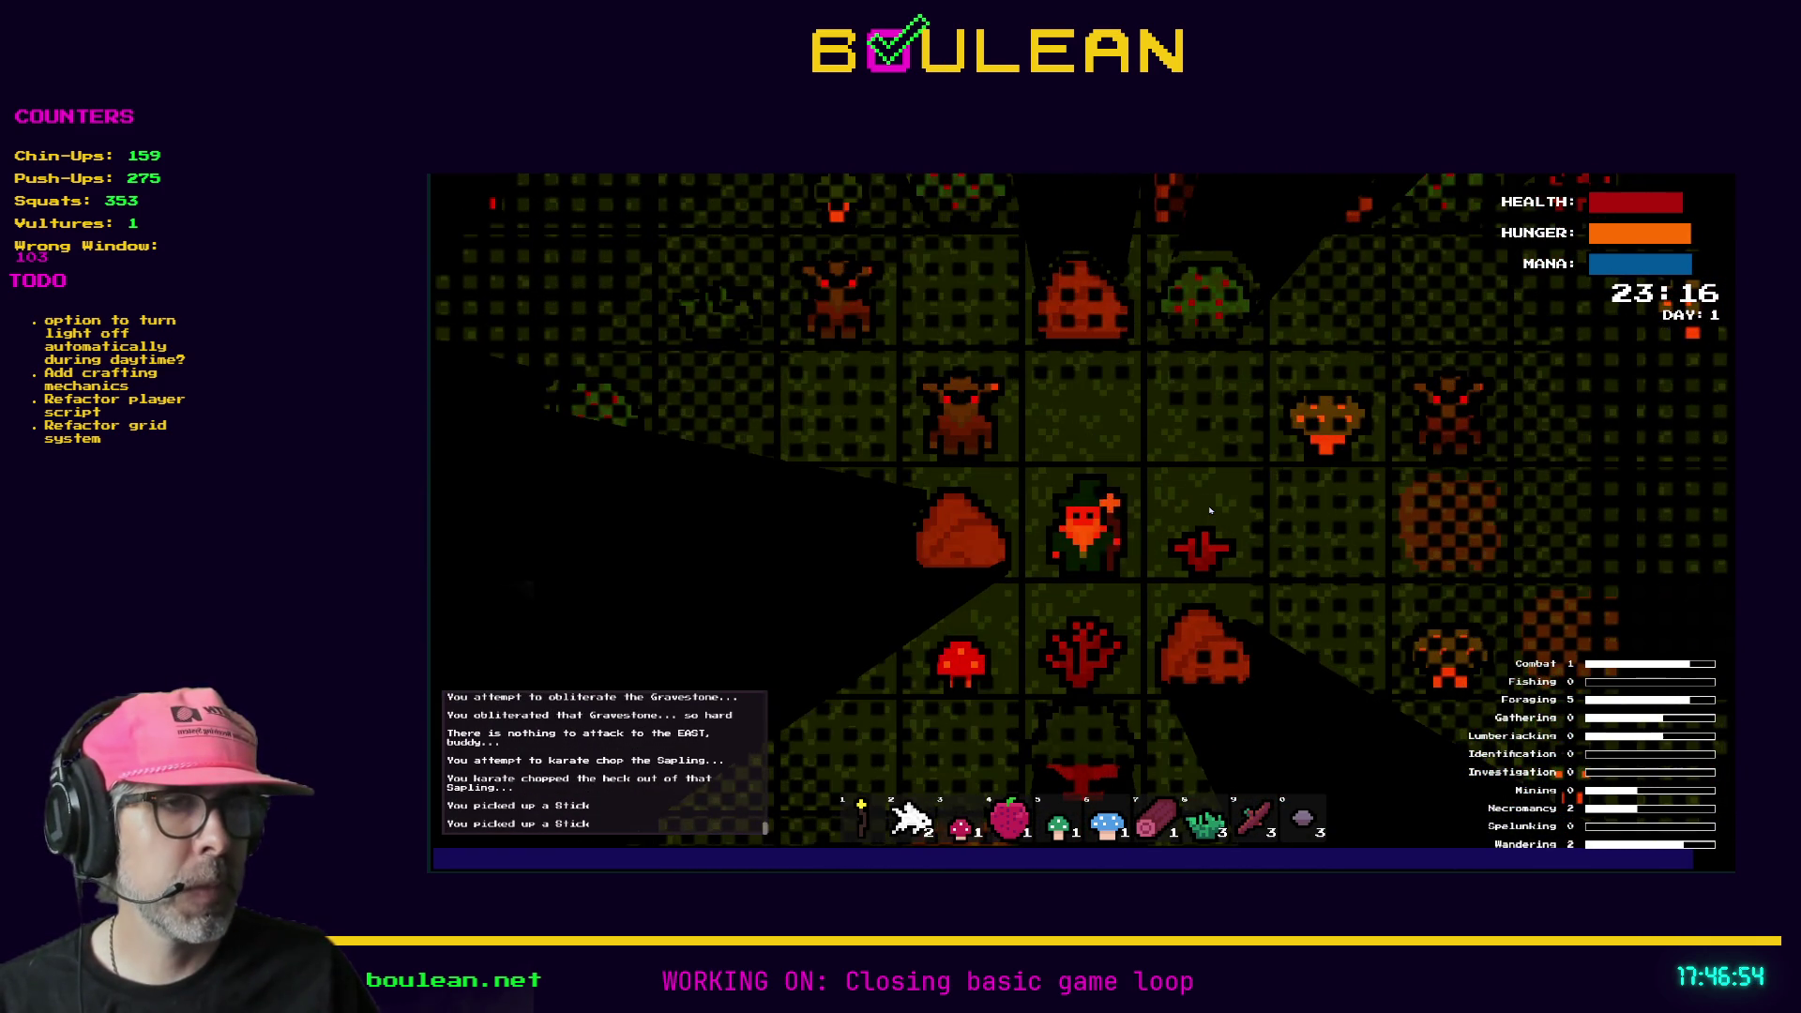
pyautogui.press('Right')
pyautogui.press('Right')
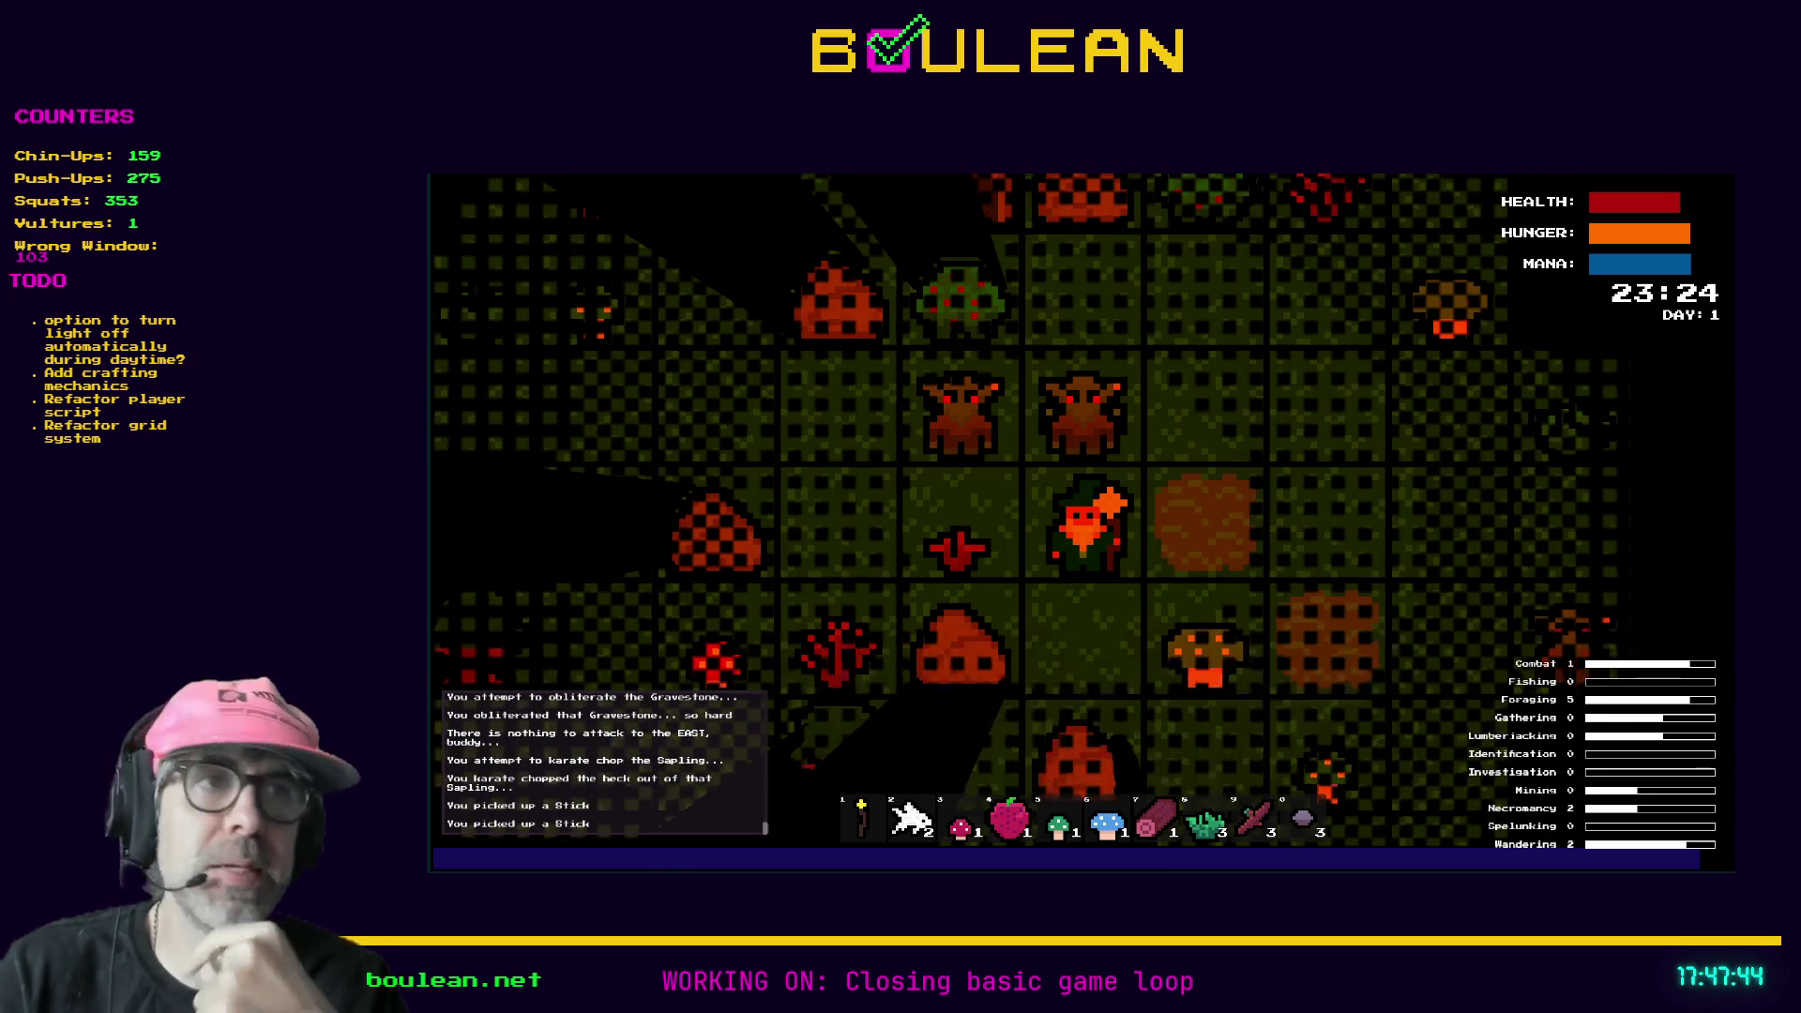
# - Step west, then attack the goblin and gravestone to the east as the clock reaches 23:52
pyautogui.press('Left')
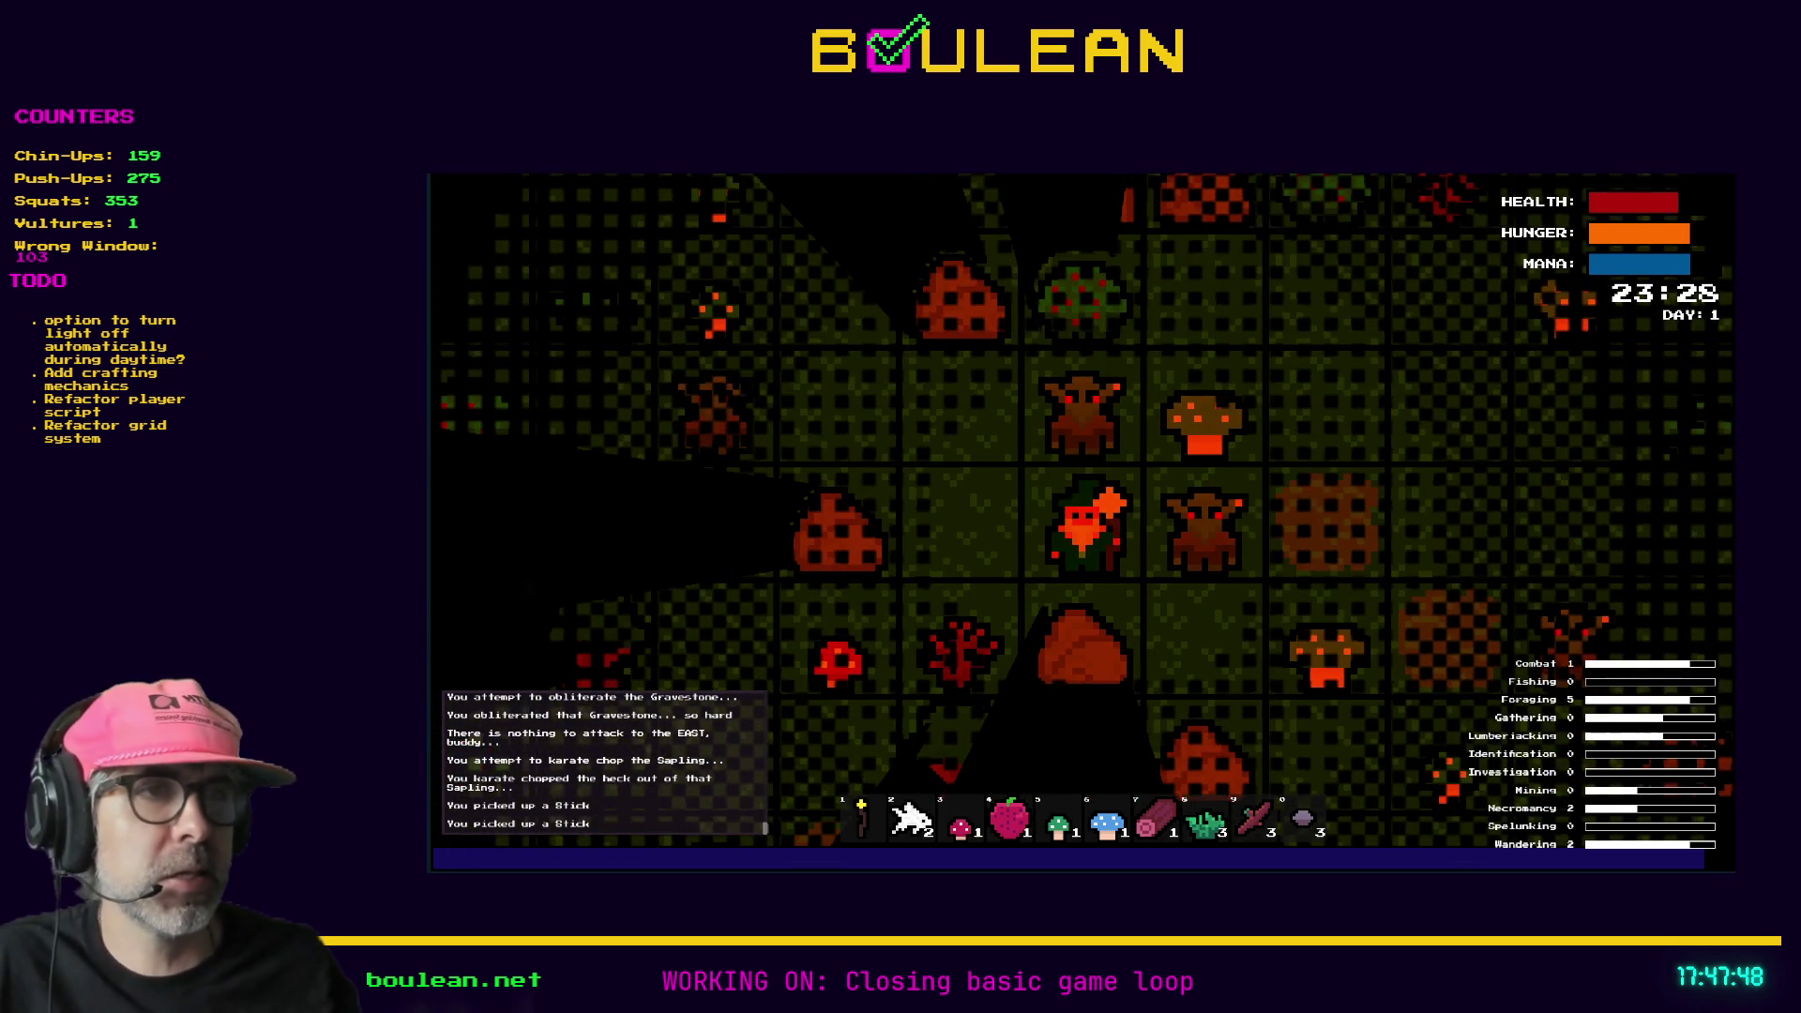
pyautogui.press('Right')
pyautogui.press('Right')
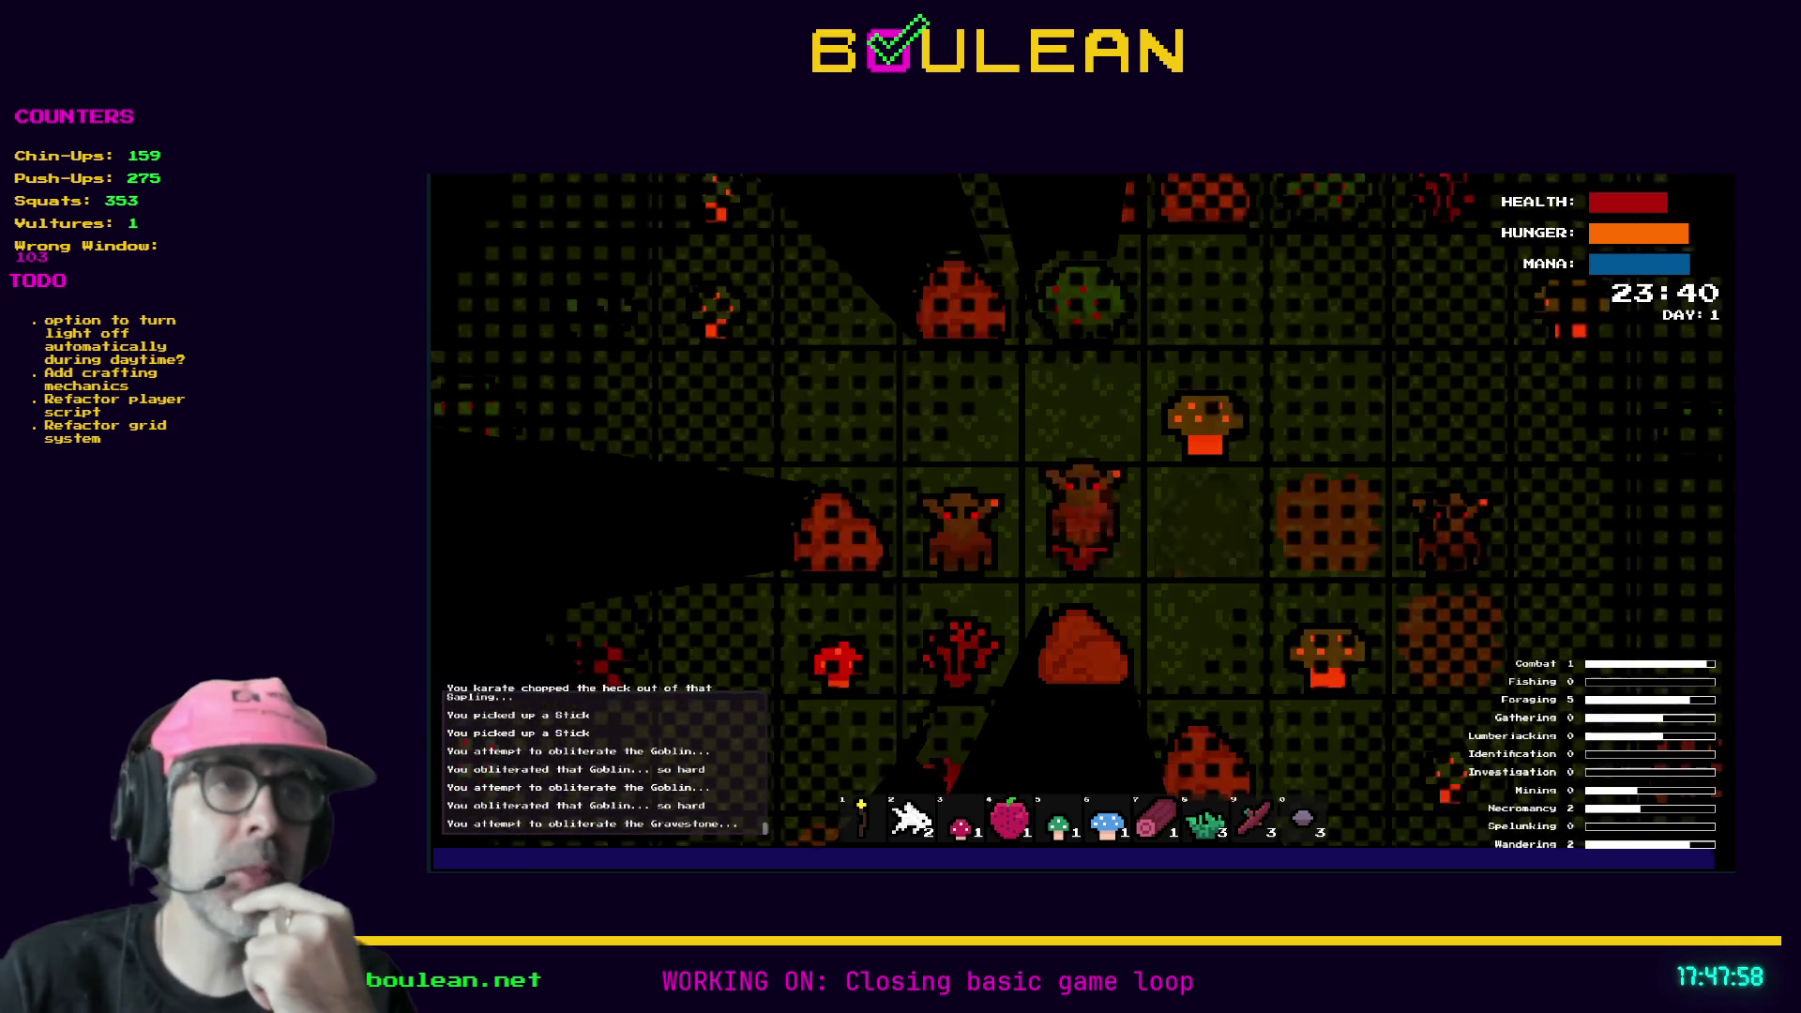
pyautogui.press('Right')
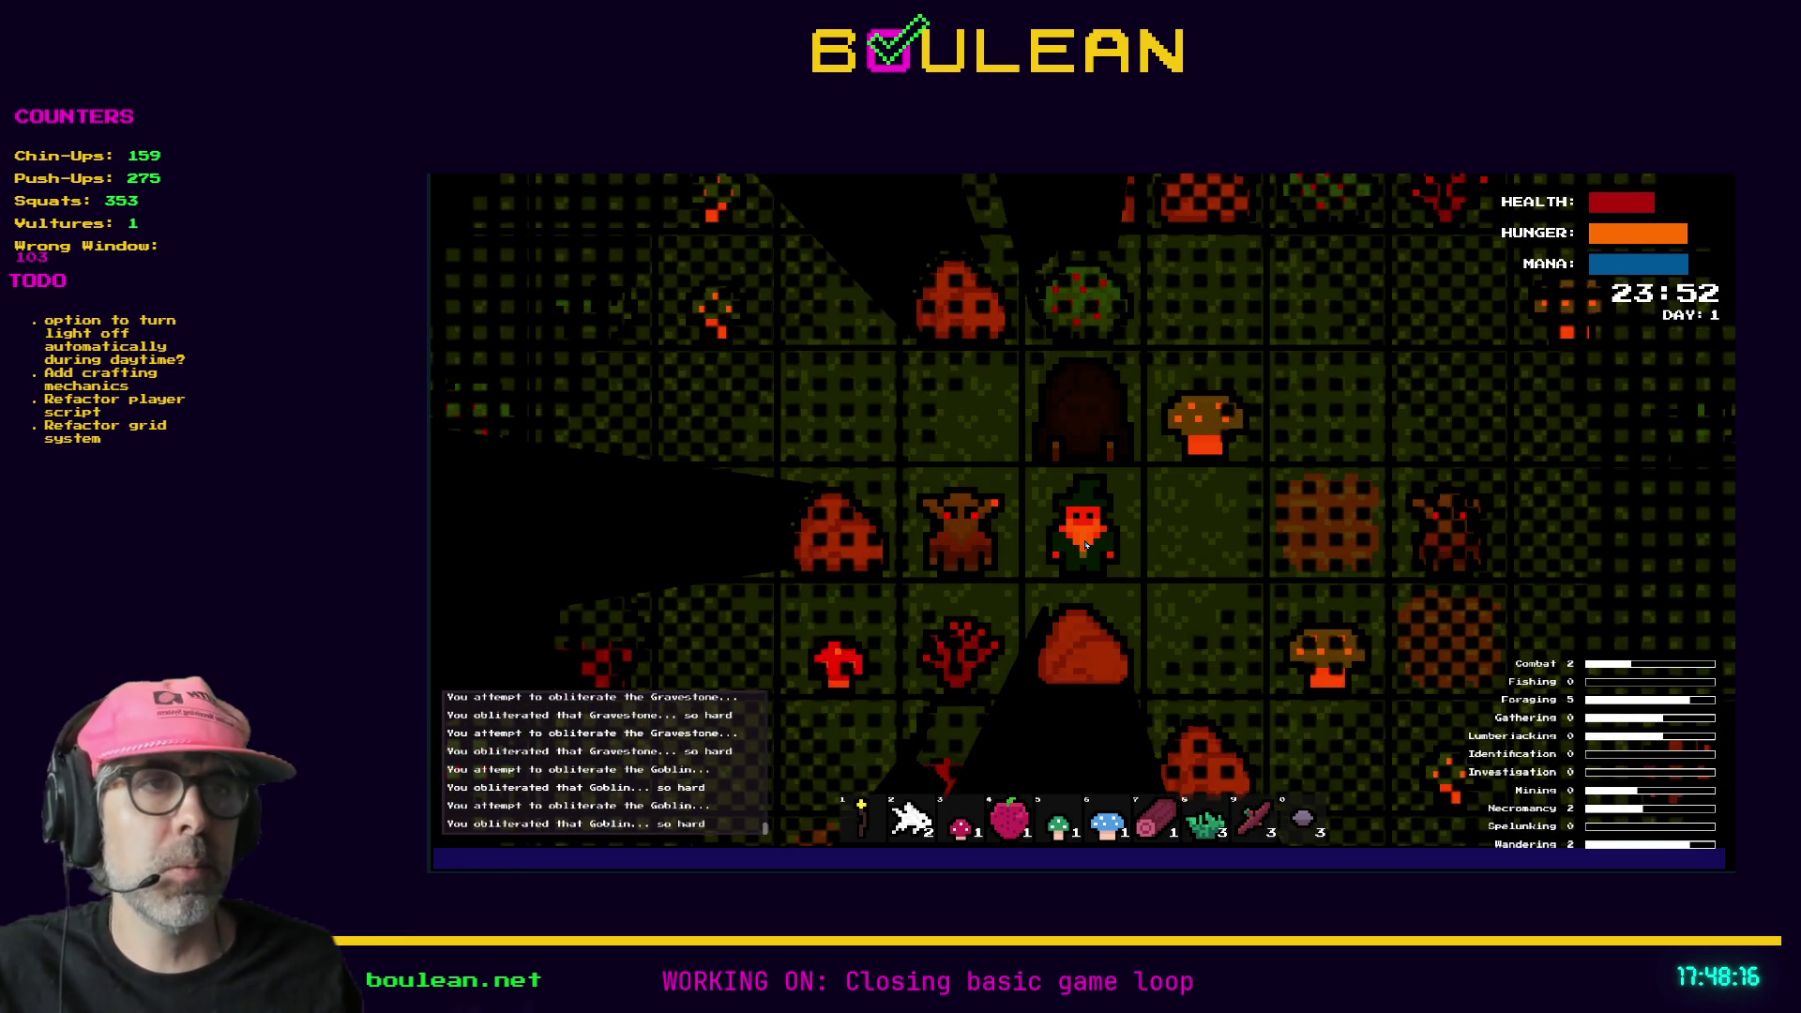
# - Attack the adjacent goblin and destroy the gravestones west of and above the wizard
pyautogui.press('Left')
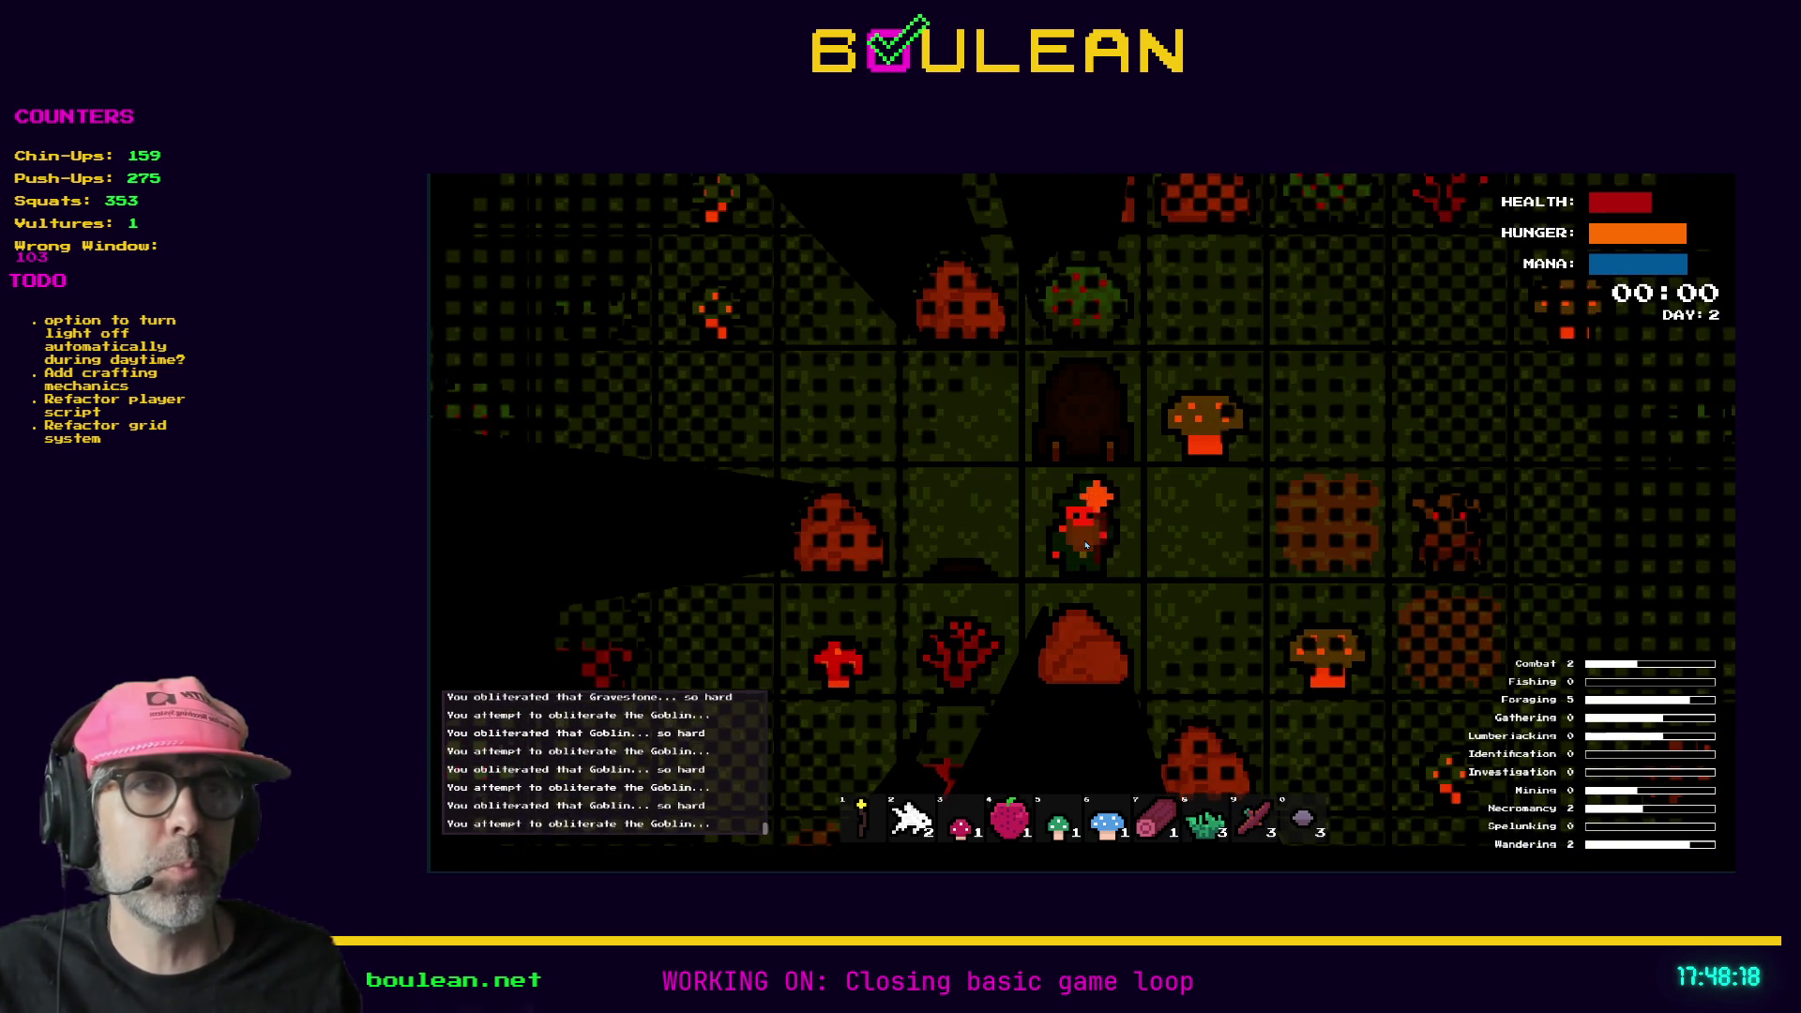
pyautogui.press('Left')
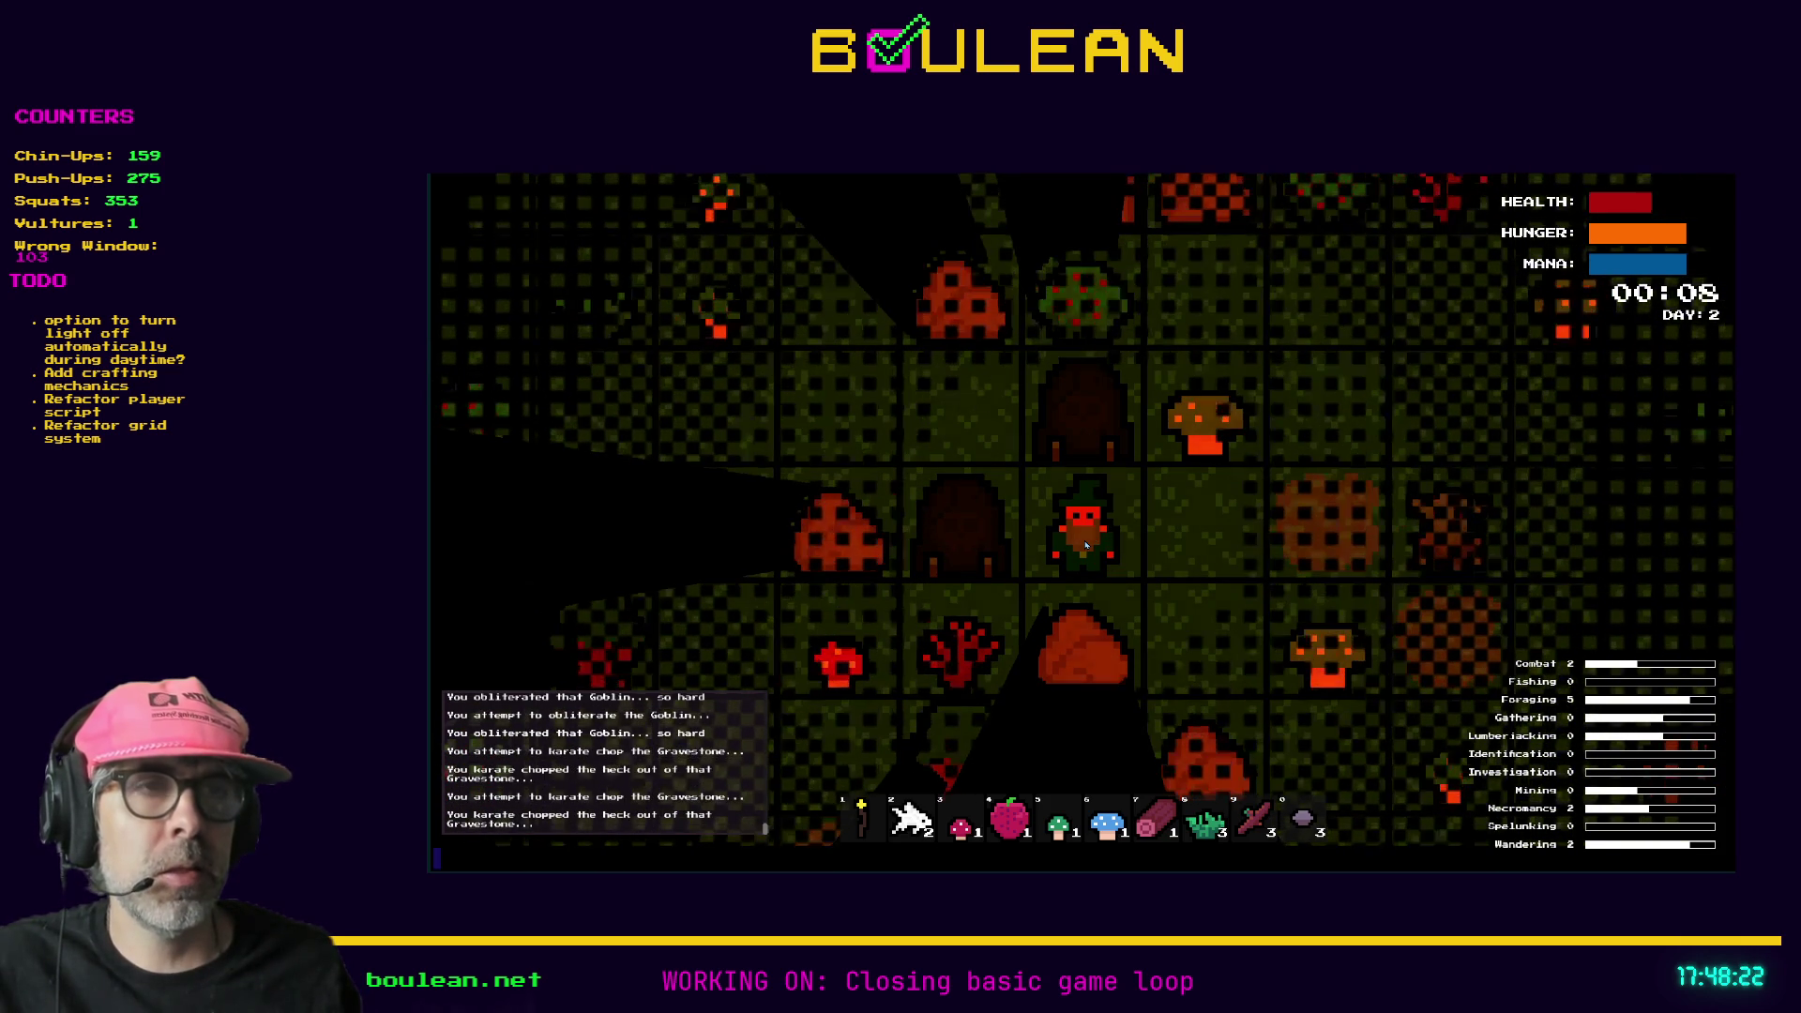
pyautogui.press('Left')
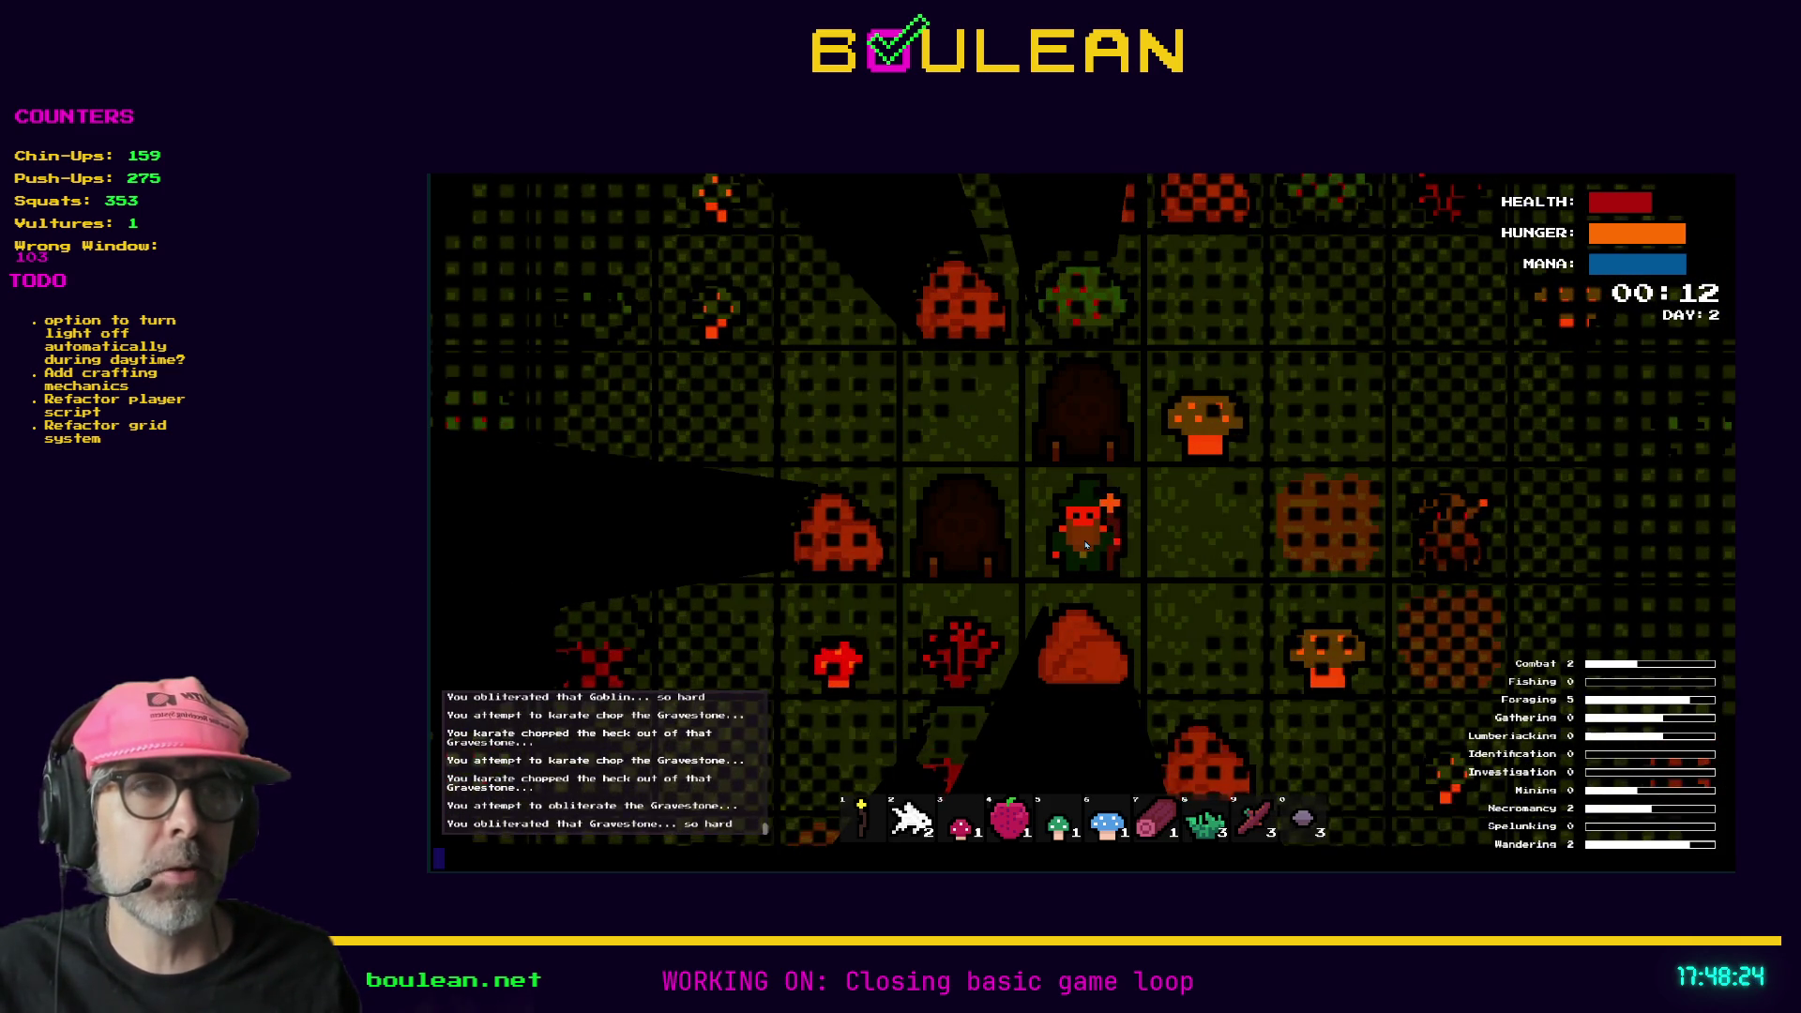
pyautogui.press('Left')
pyautogui.press('Left')
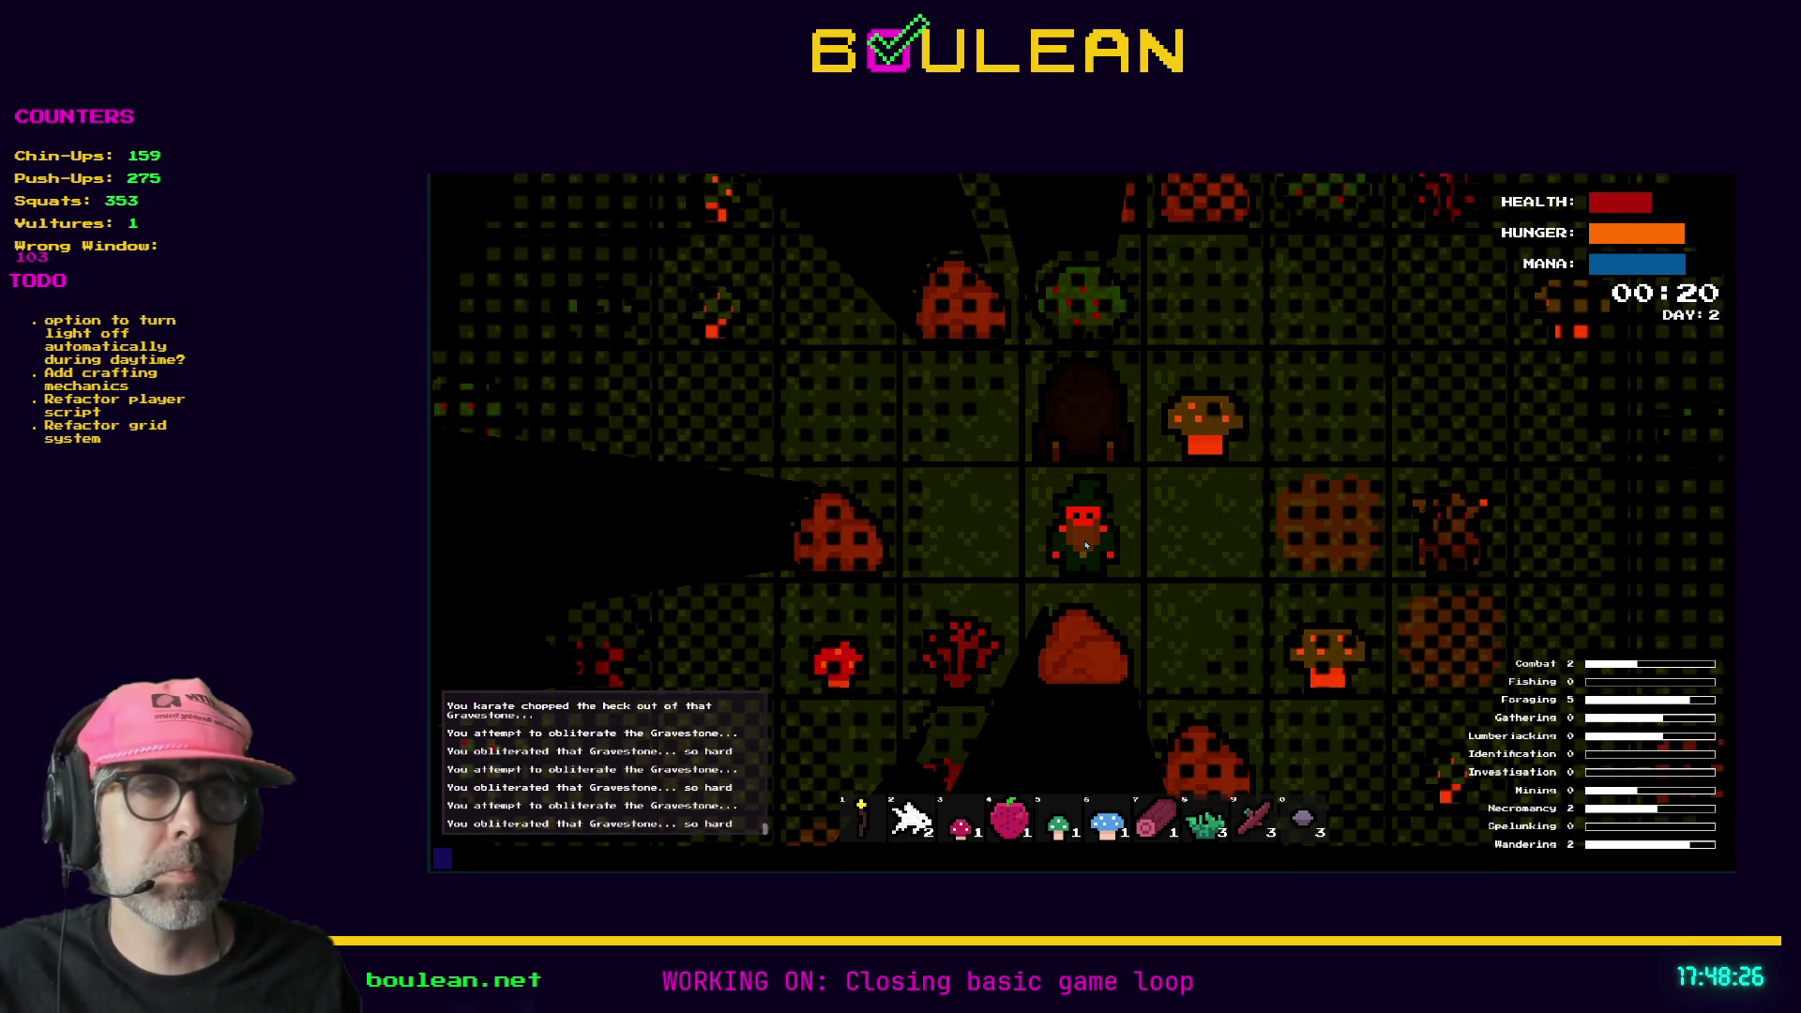
pyautogui.press('Up')
pyautogui.press('Up')
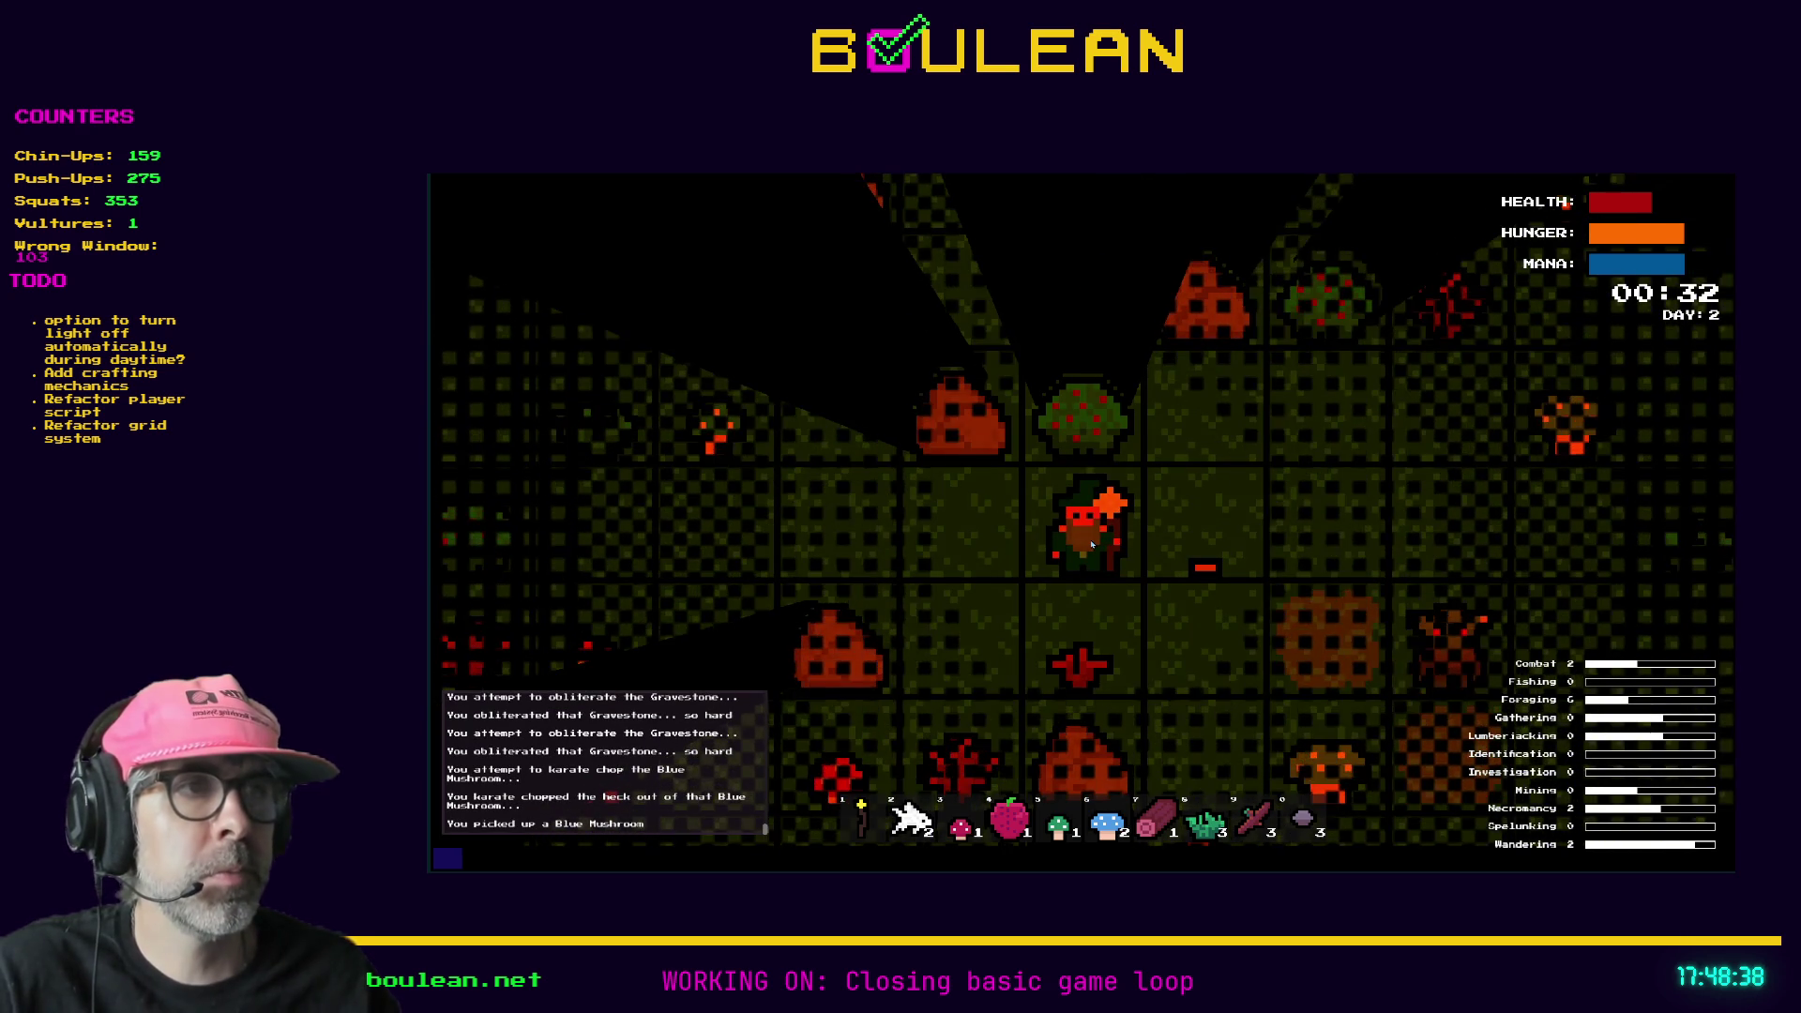
# - Move east, attack the goblin and smash the gravestone east of the wizard
pyautogui.press('Right')
pyautogui.press('Right')
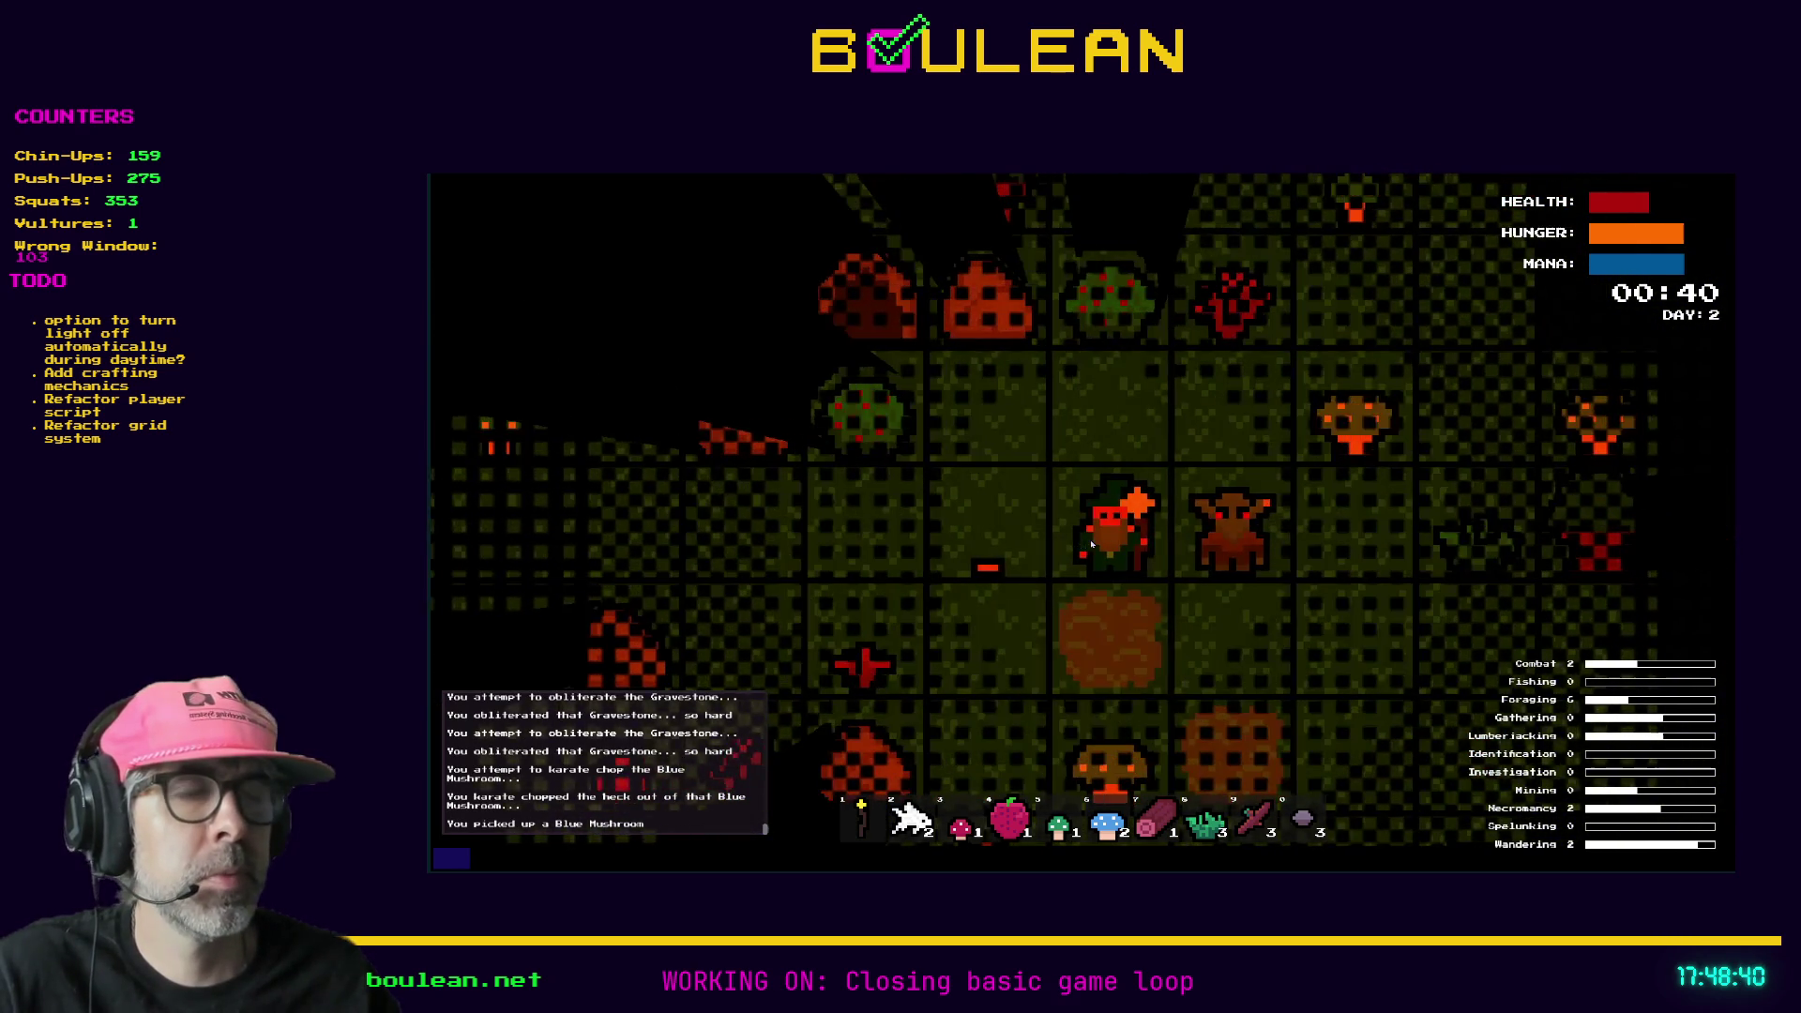
pyautogui.press('Right')
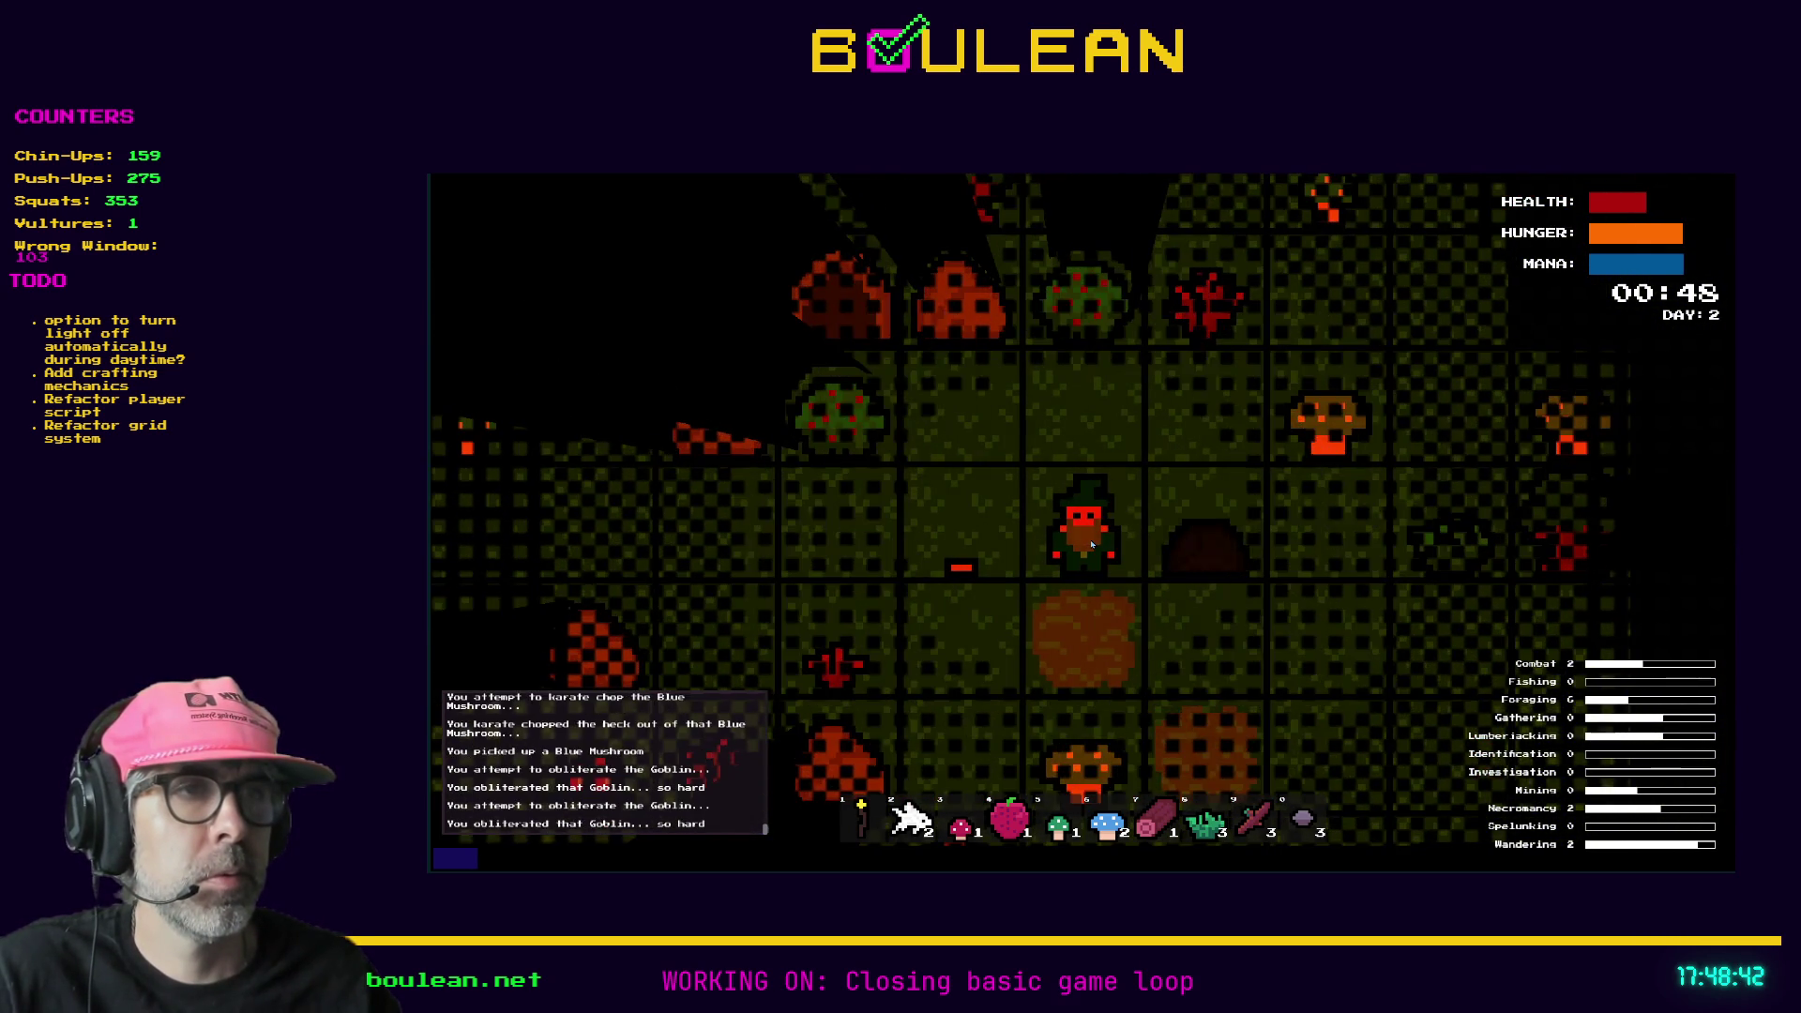
pyautogui.press('Right')
pyautogui.press('Right')
pyautogui.press('Right')
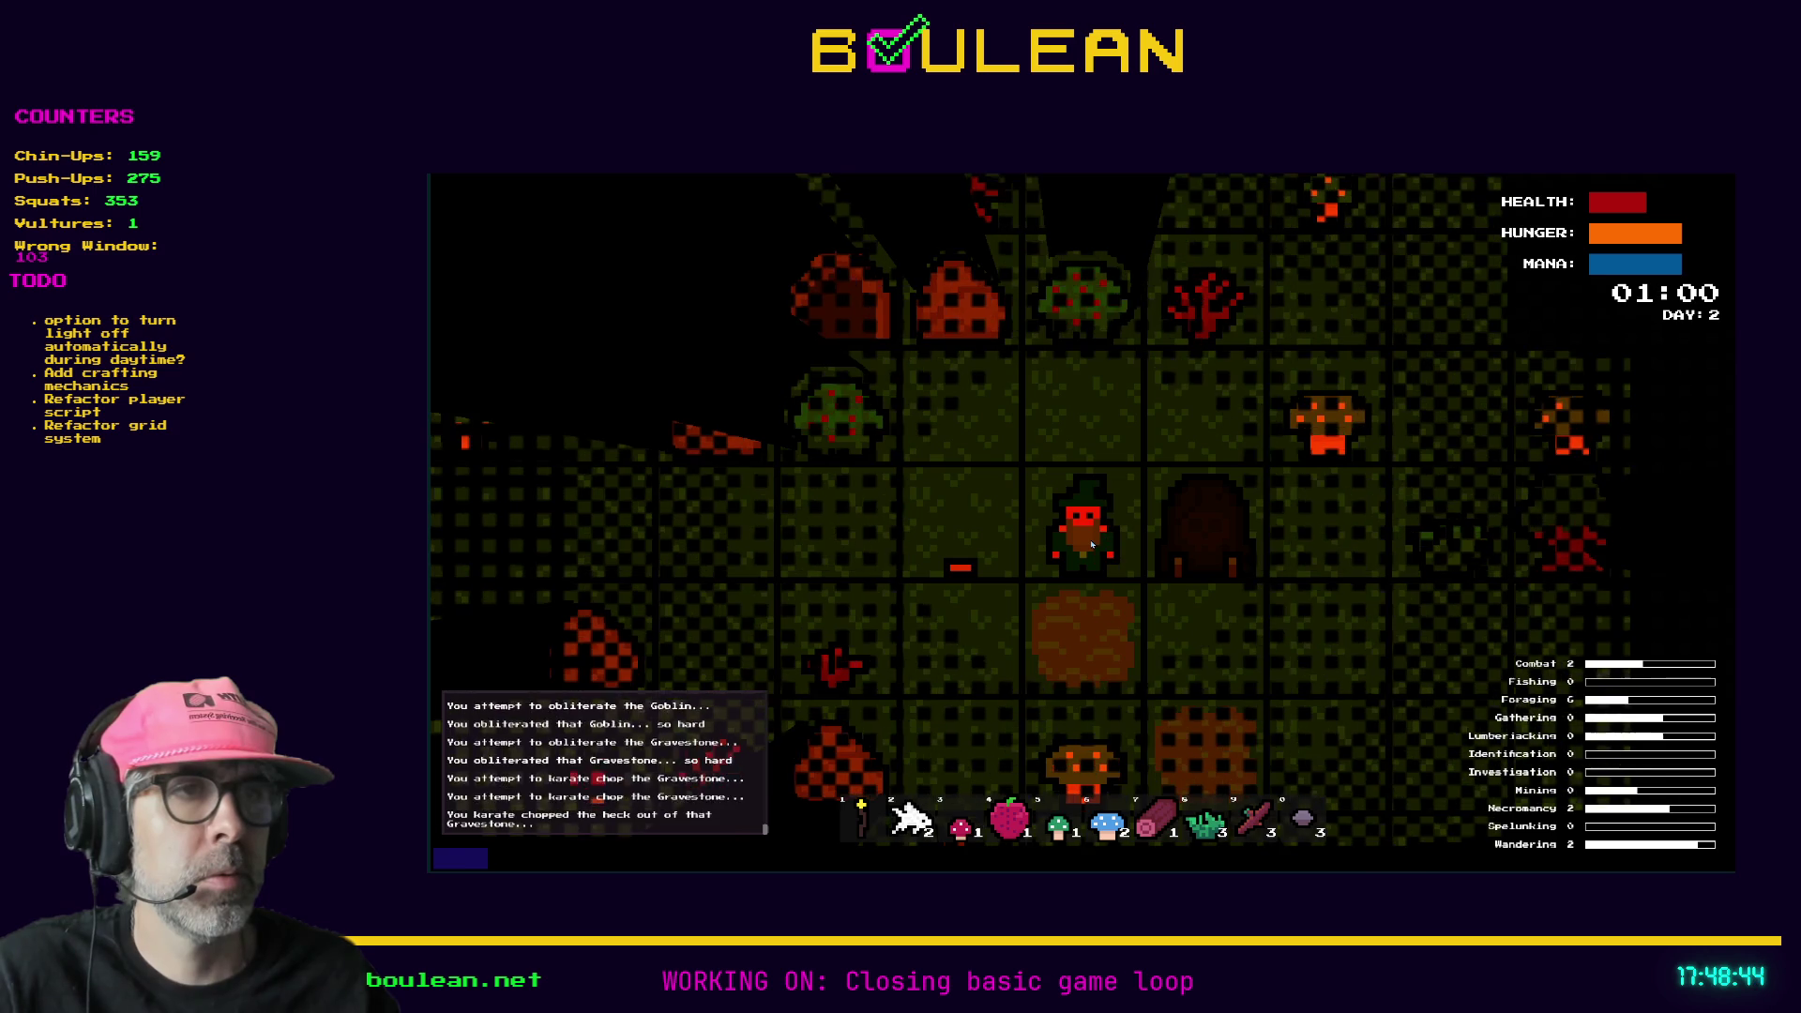
pyautogui.press('Right')
# - Step east and harvest the Blue Mushroom and Grass Tuft, raising Grass to 4
pyautogui.press('Right')
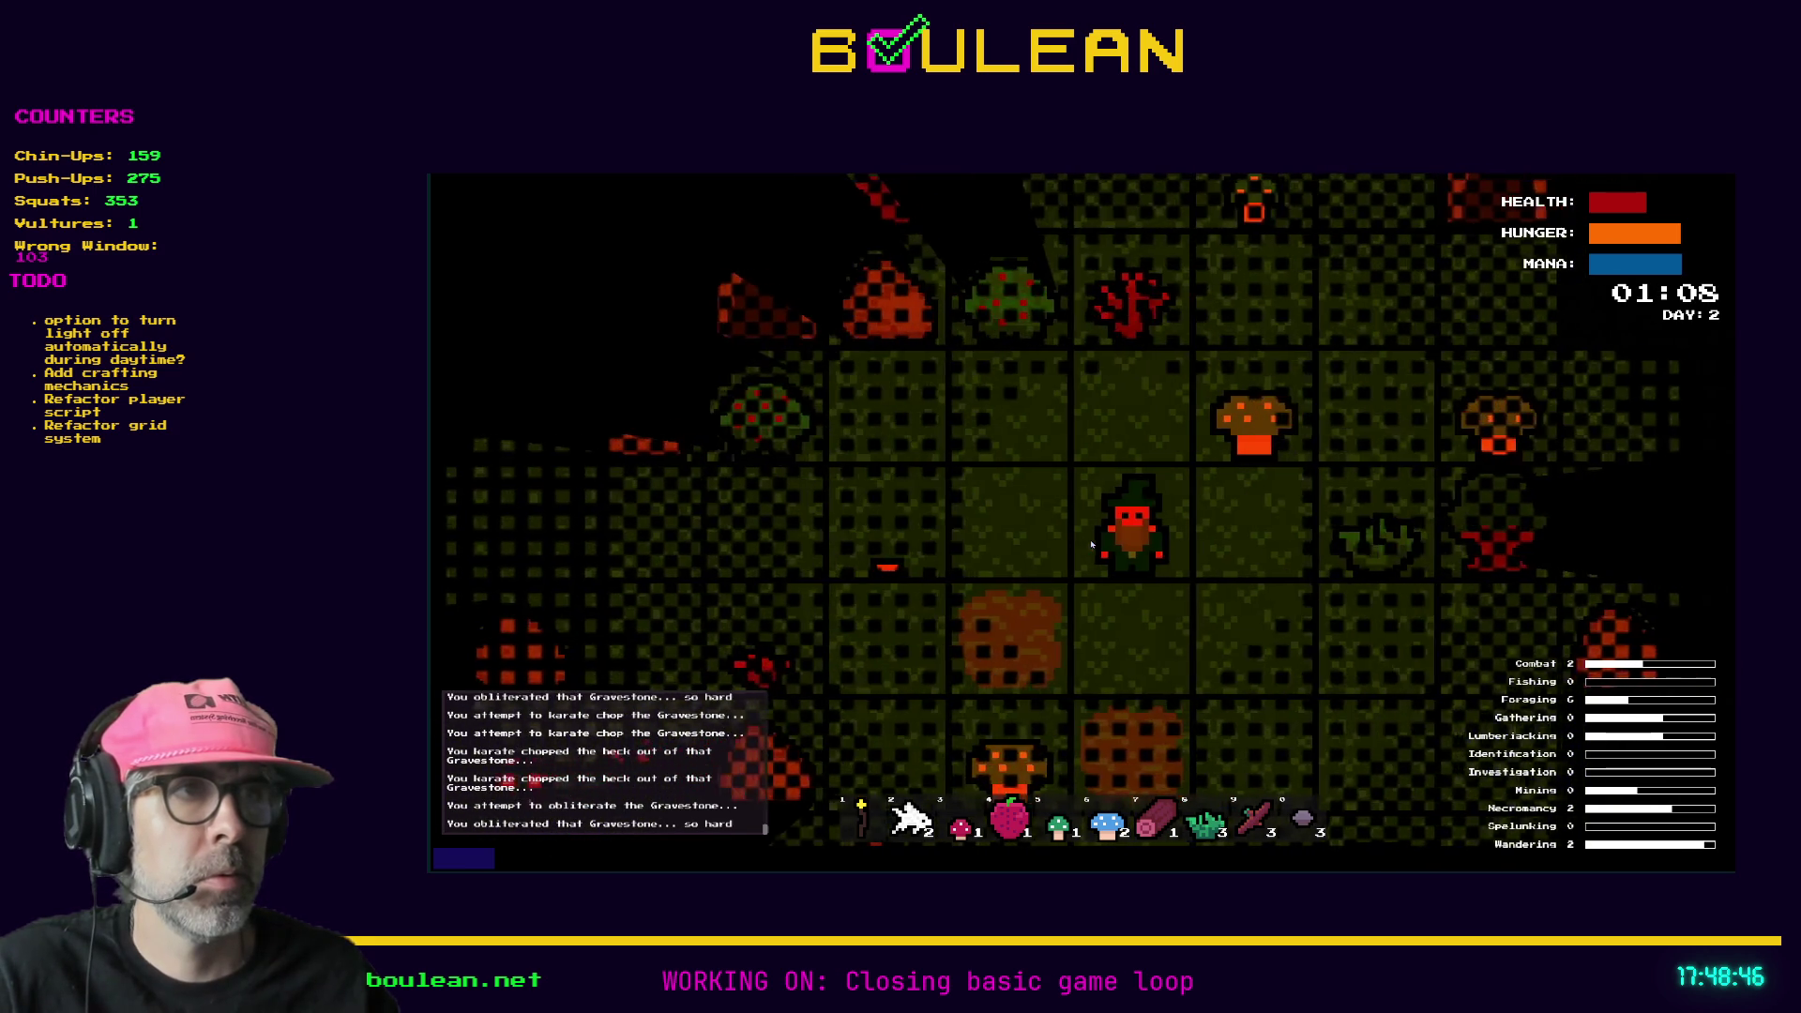
pyautogui.press('Right')
pyautogui.press('Up')
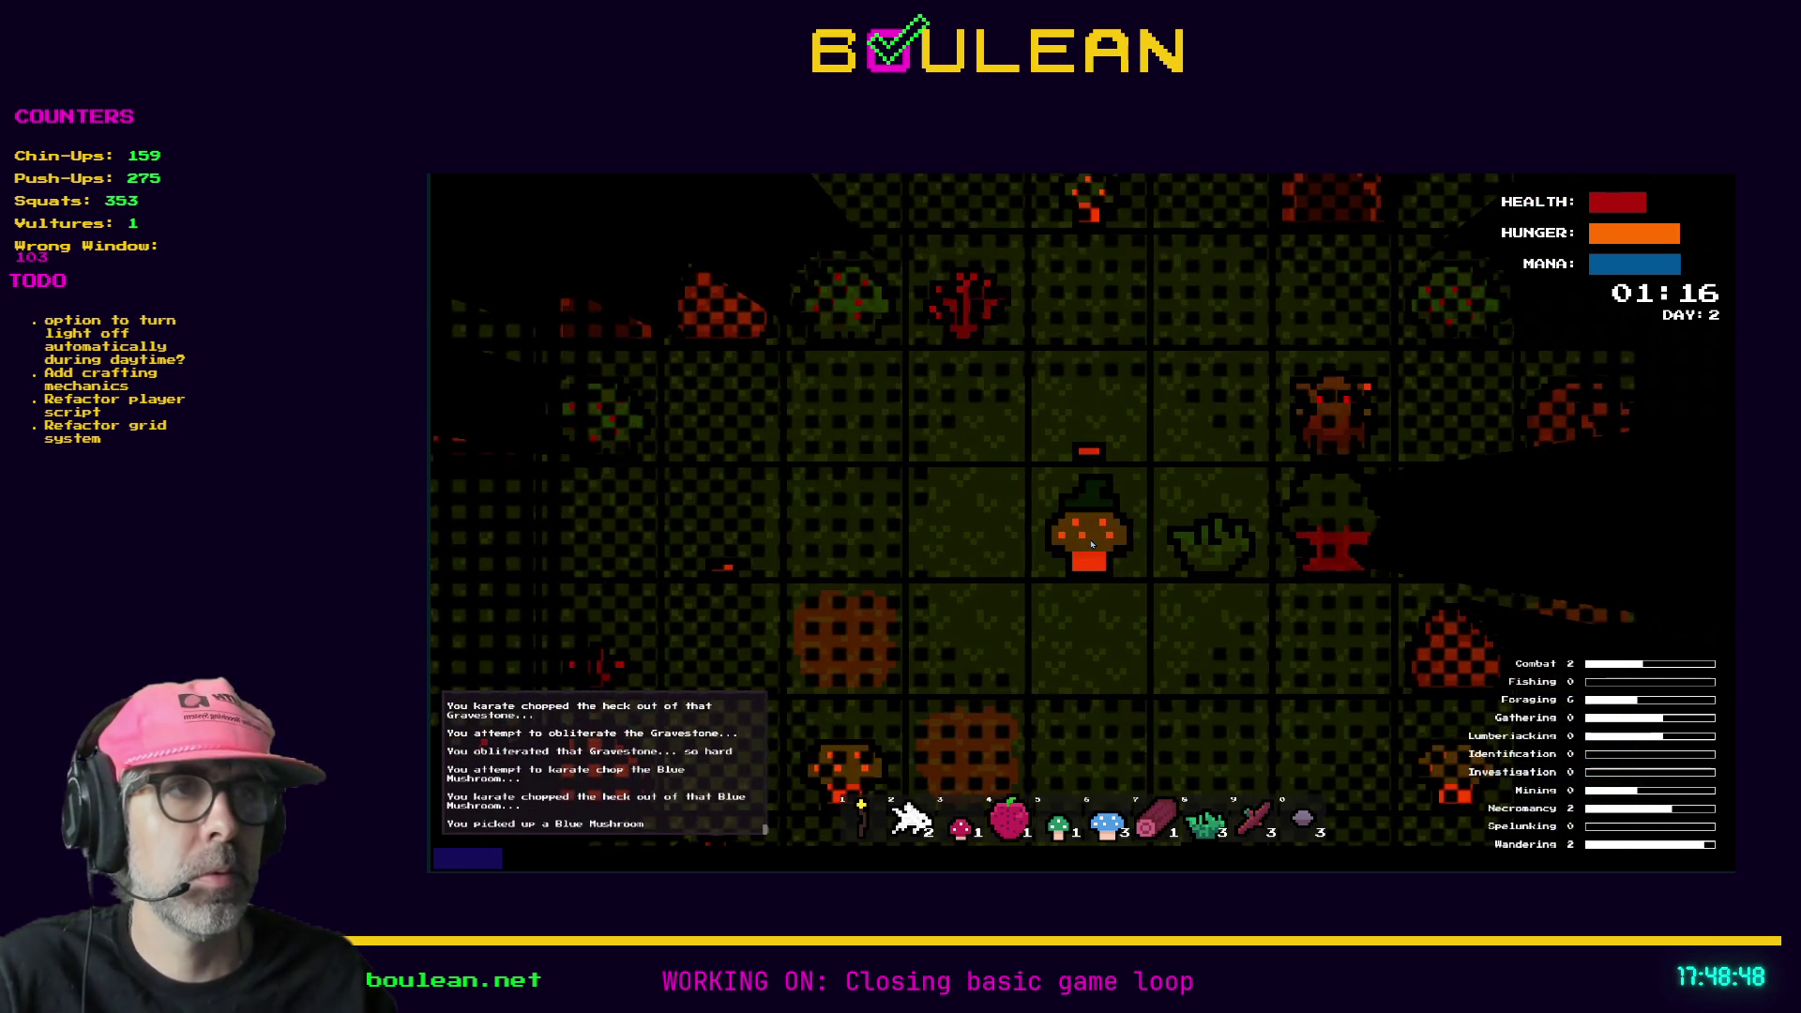
pyautogui.press('Right')
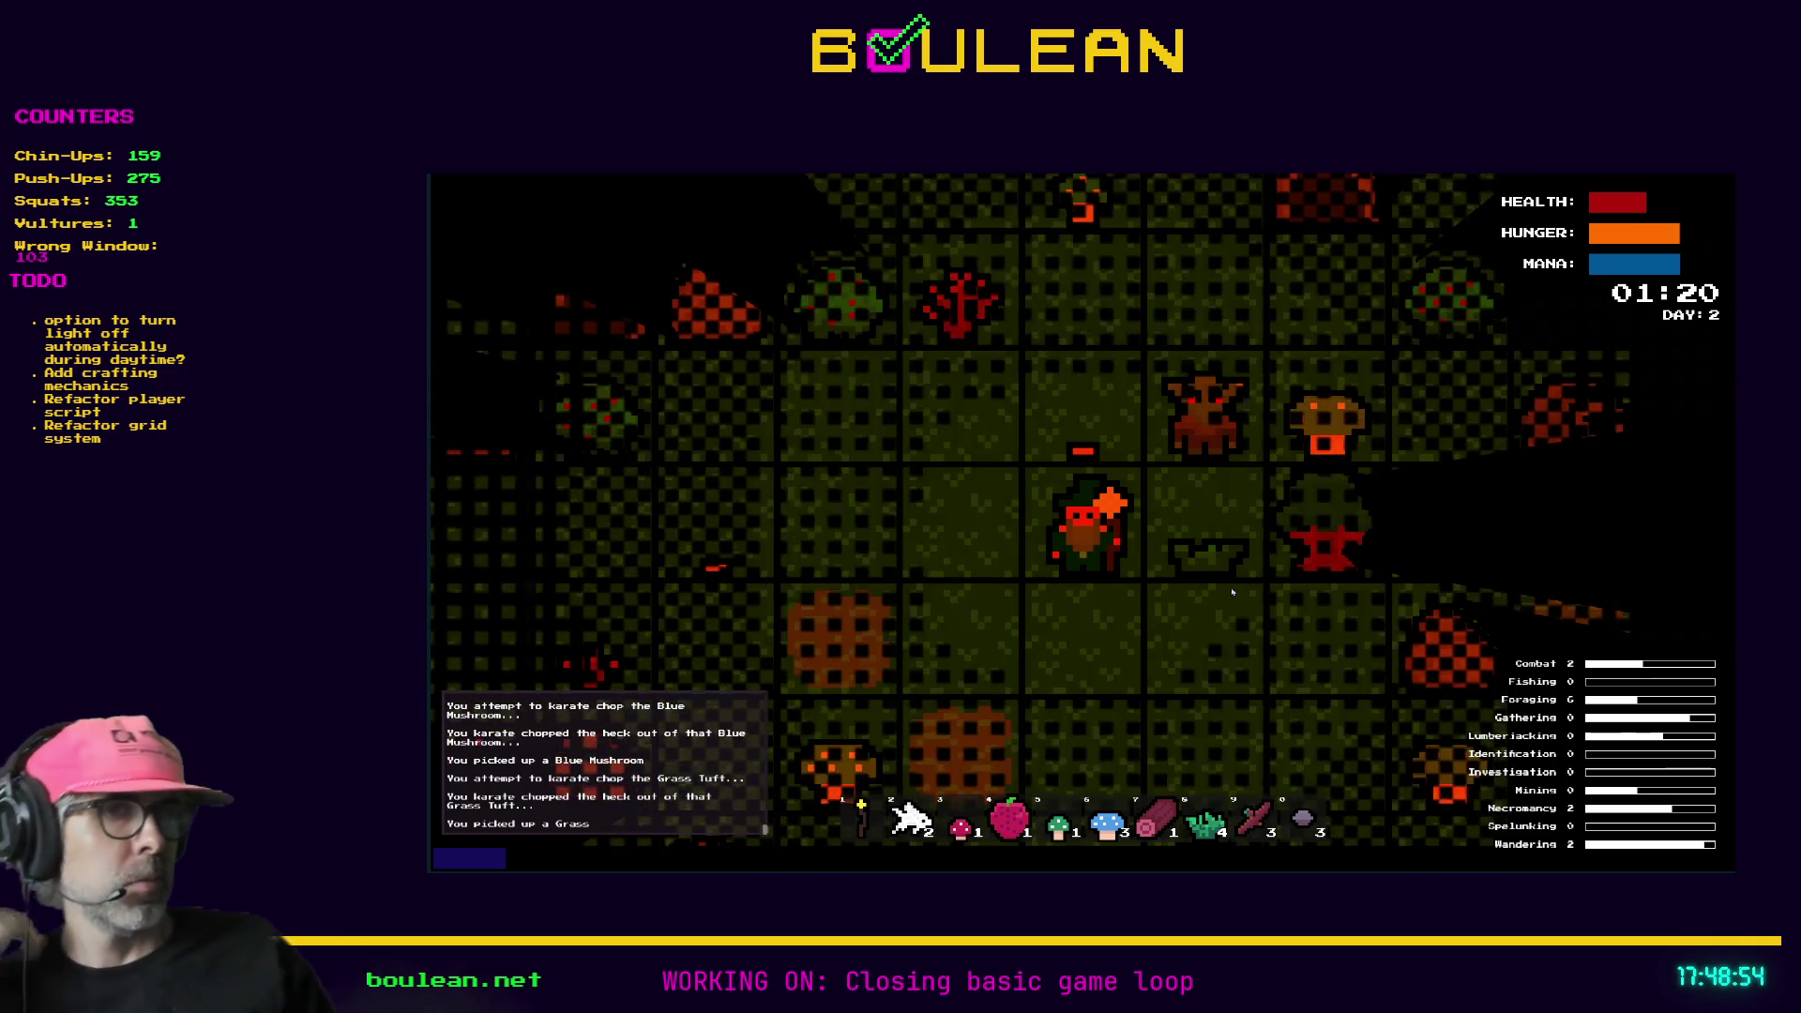
pyautogui.scroll(-2, 1150, 668)
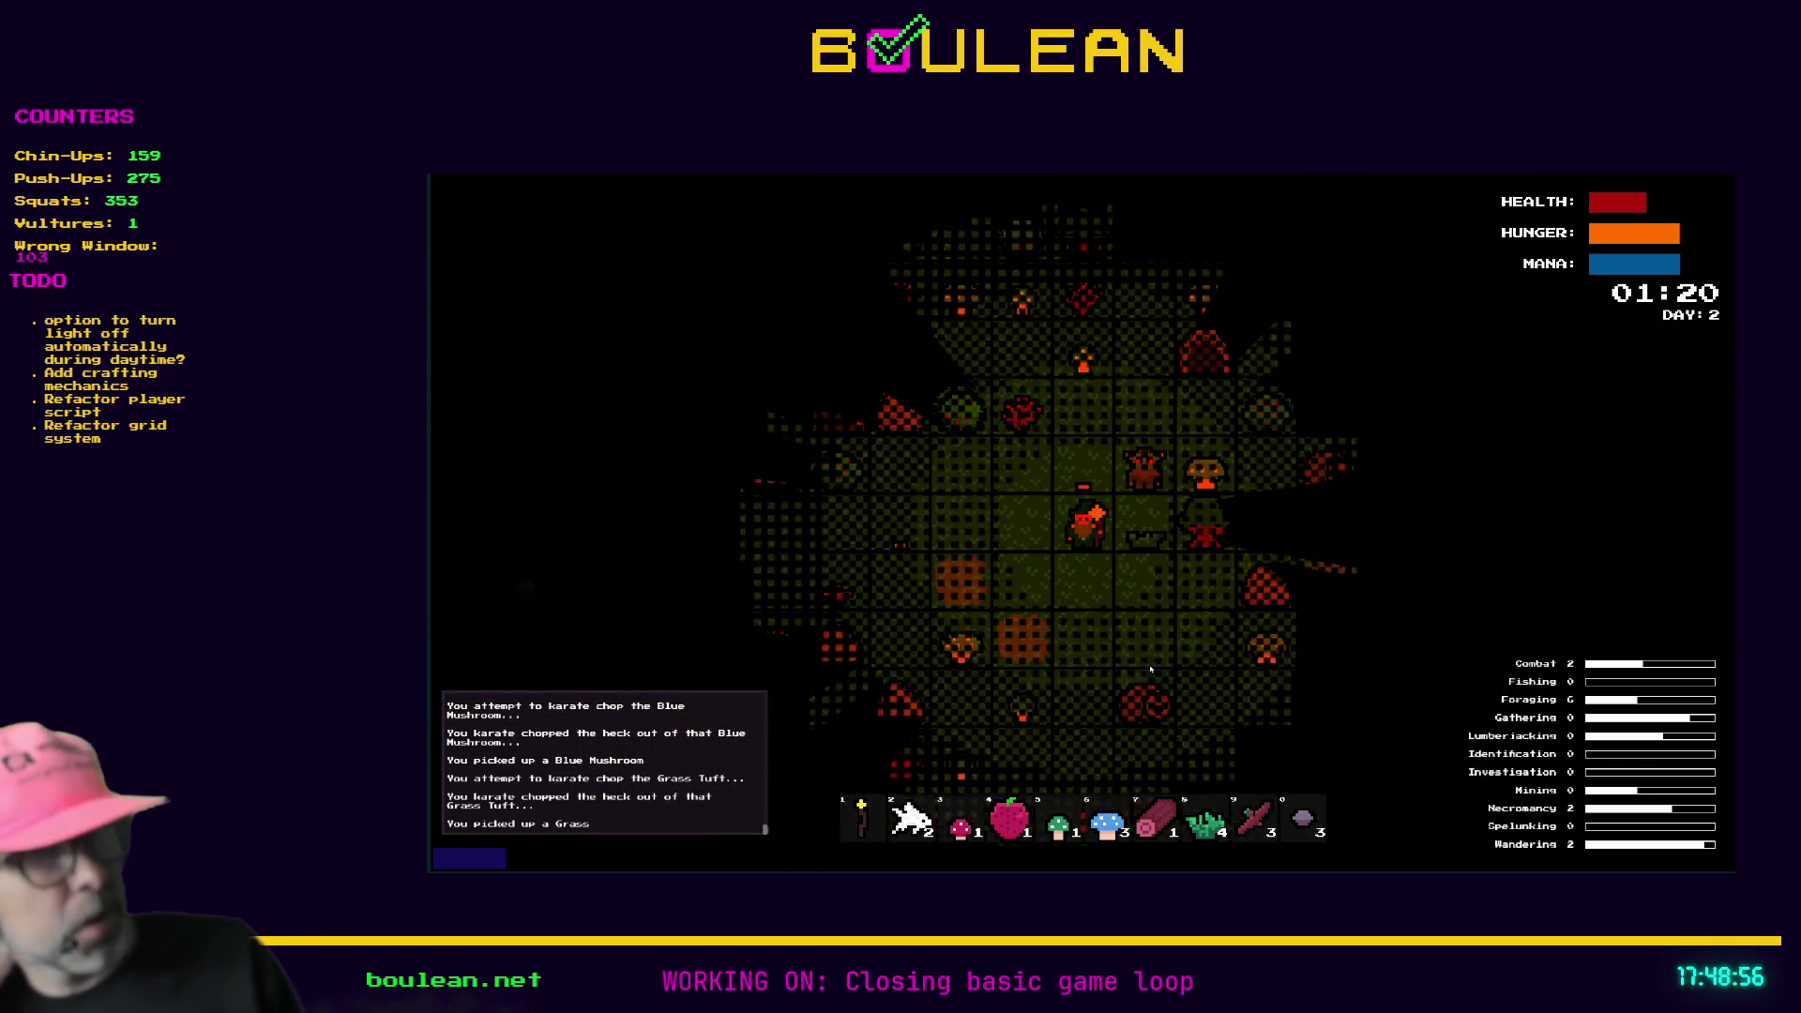
# - Bring up the debug options and advance the clock 2 hours three times into daylight
pyautogui.press('F1')
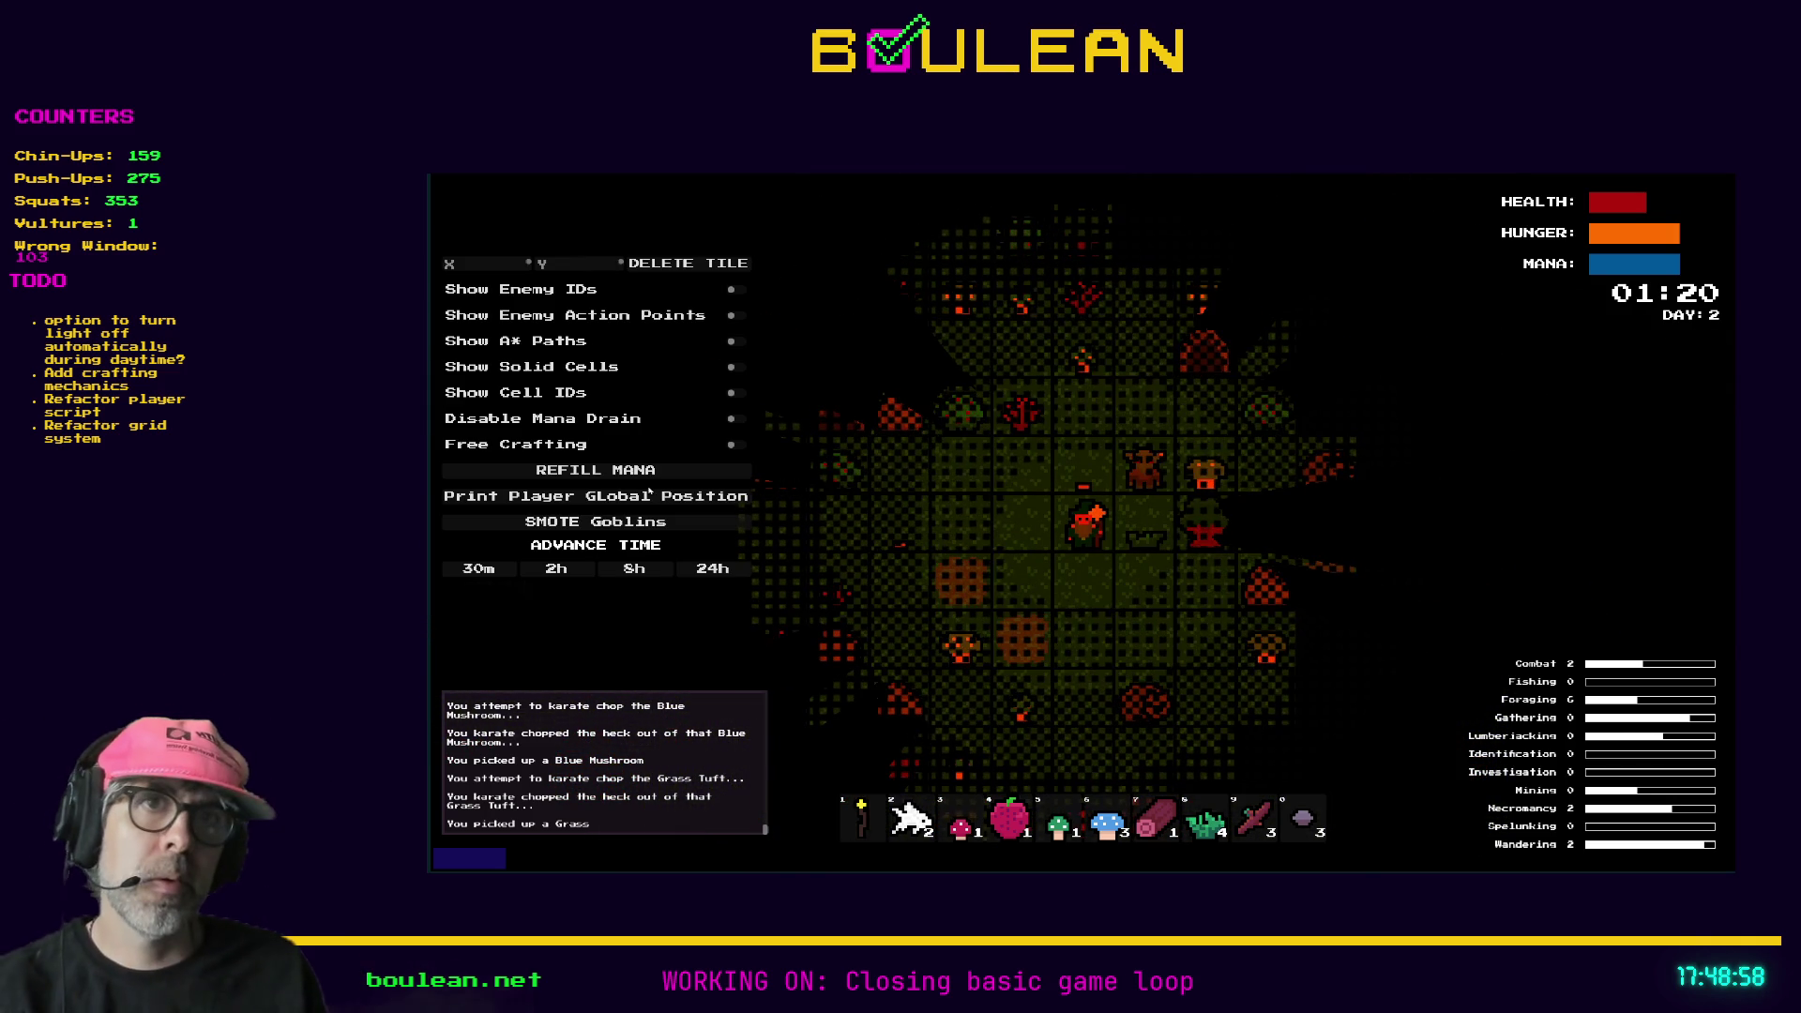
pyautogui.click(581, 571)
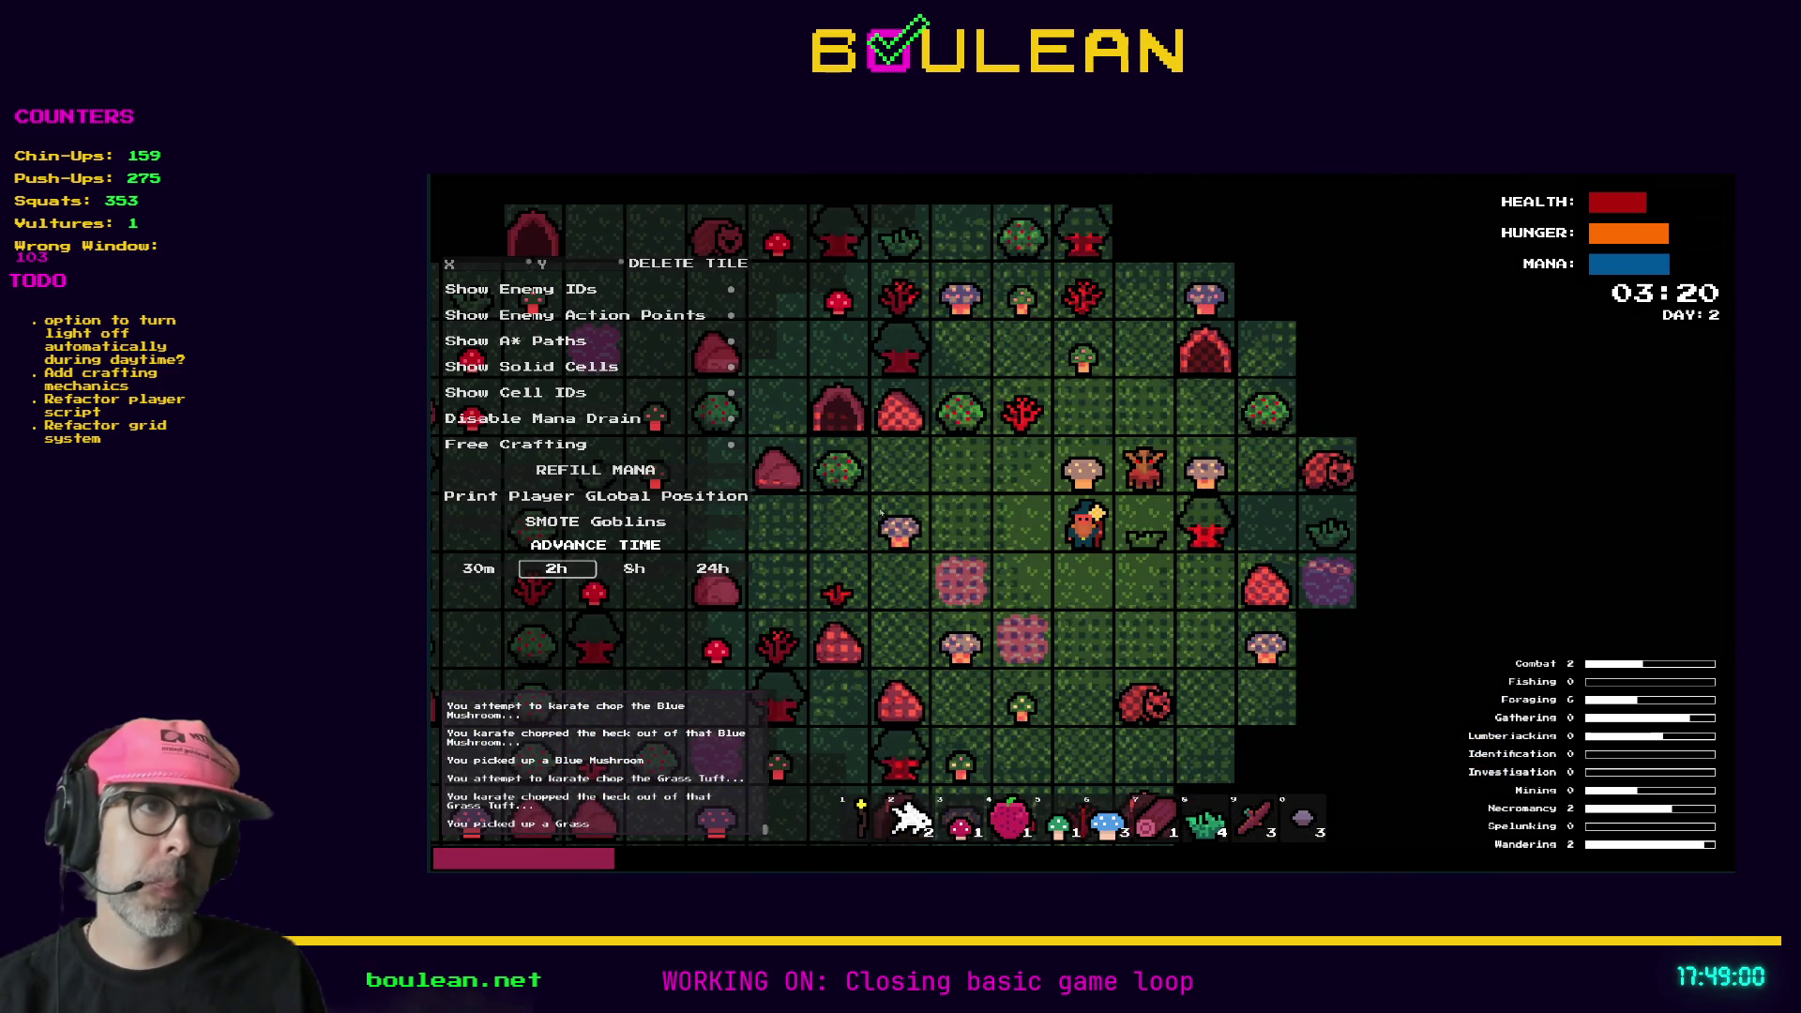
pyautogui.scroll(2, 569, 577)
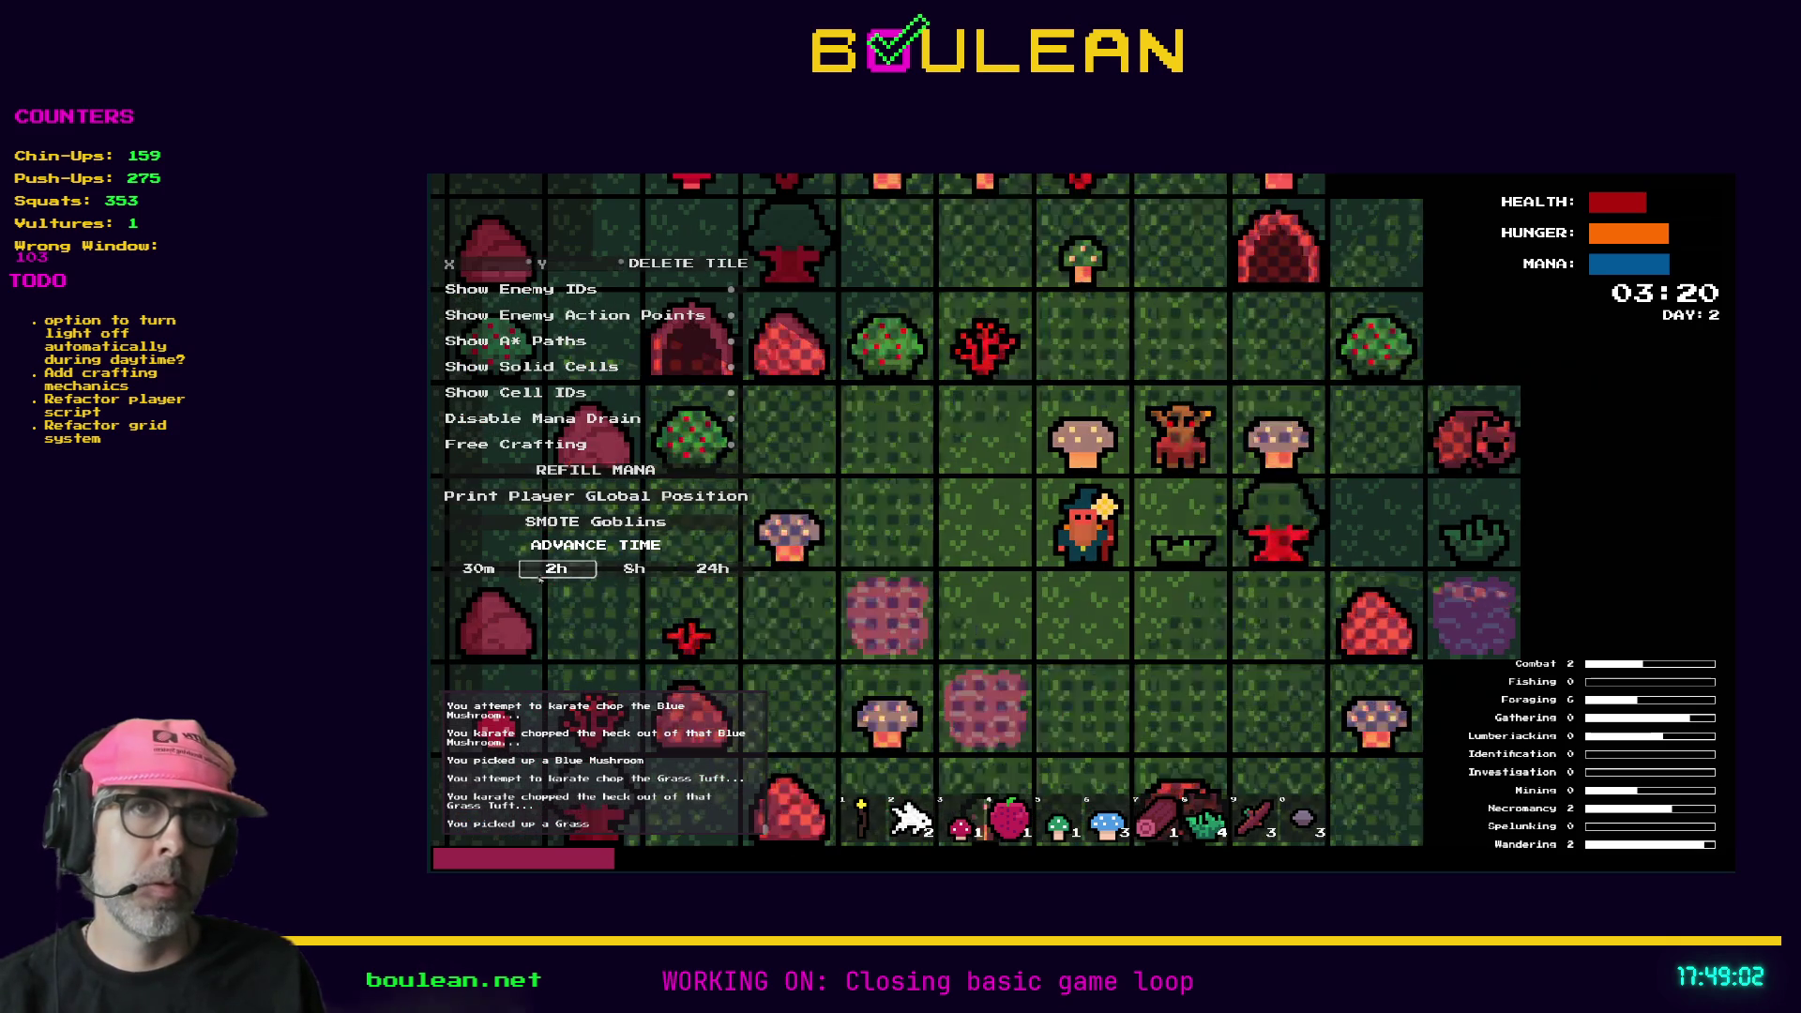
pyautogui.click(556, 569)
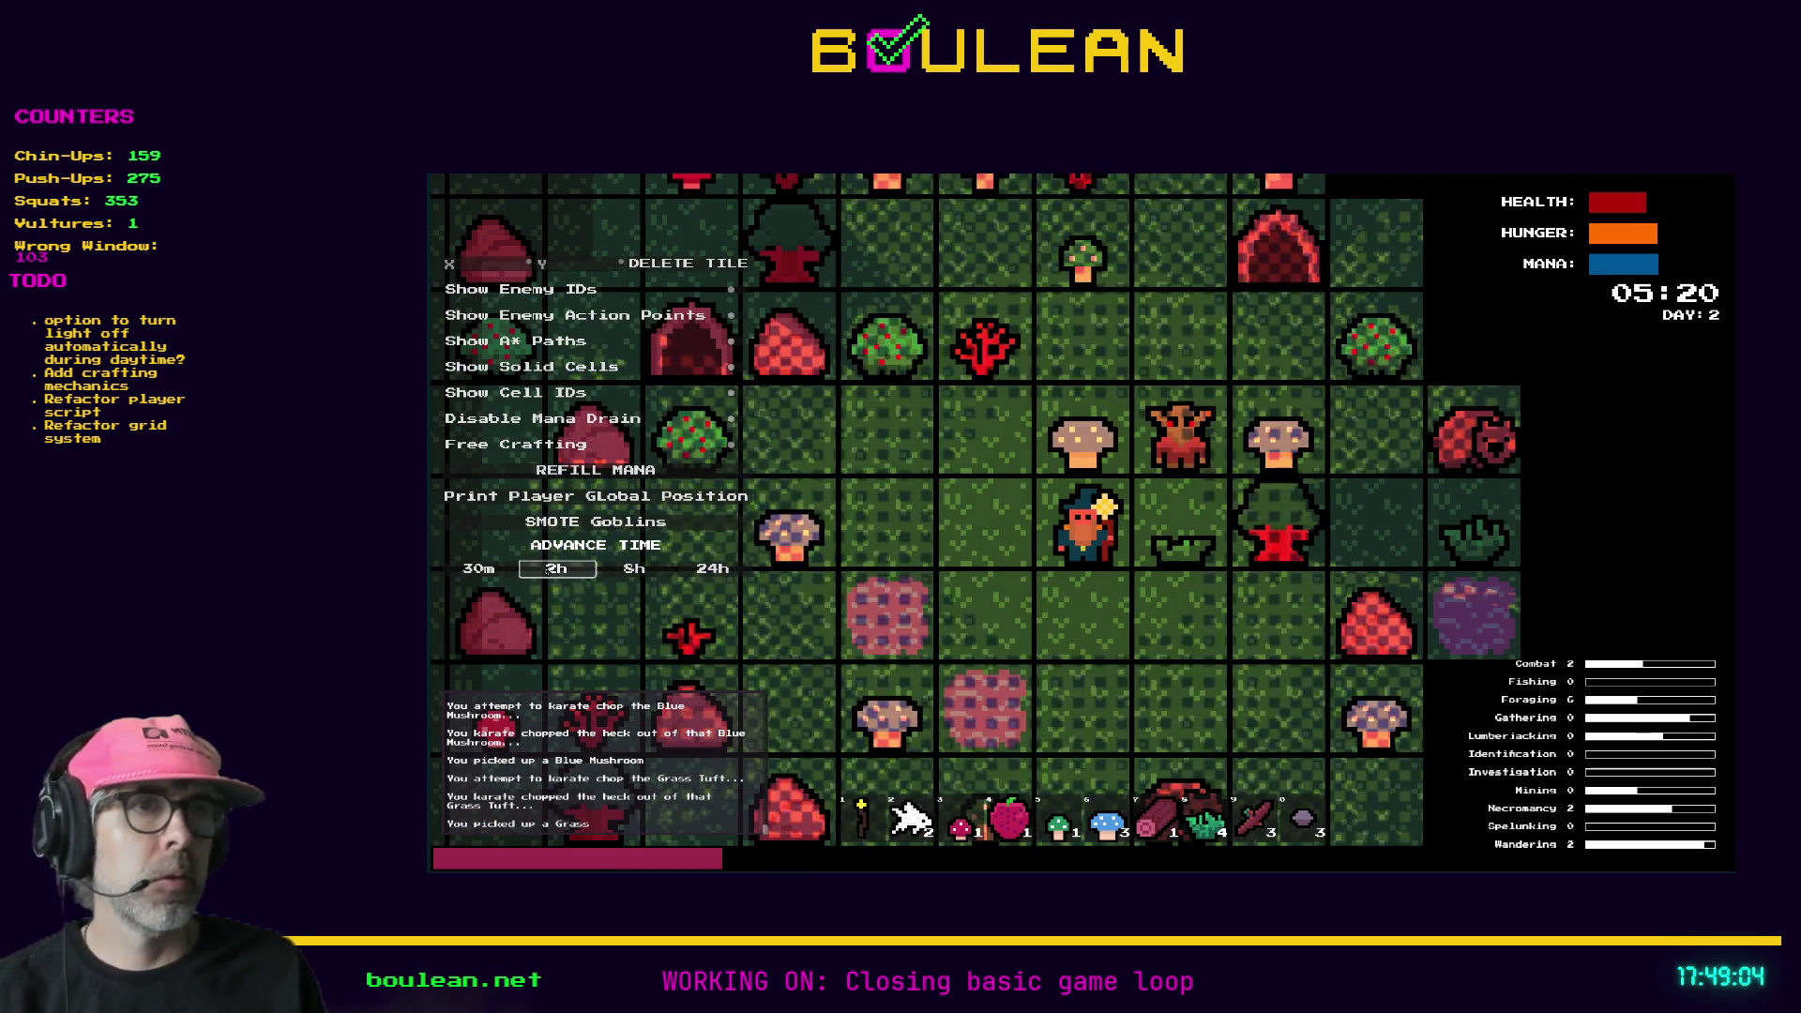
pyautogui.click(556, 568)
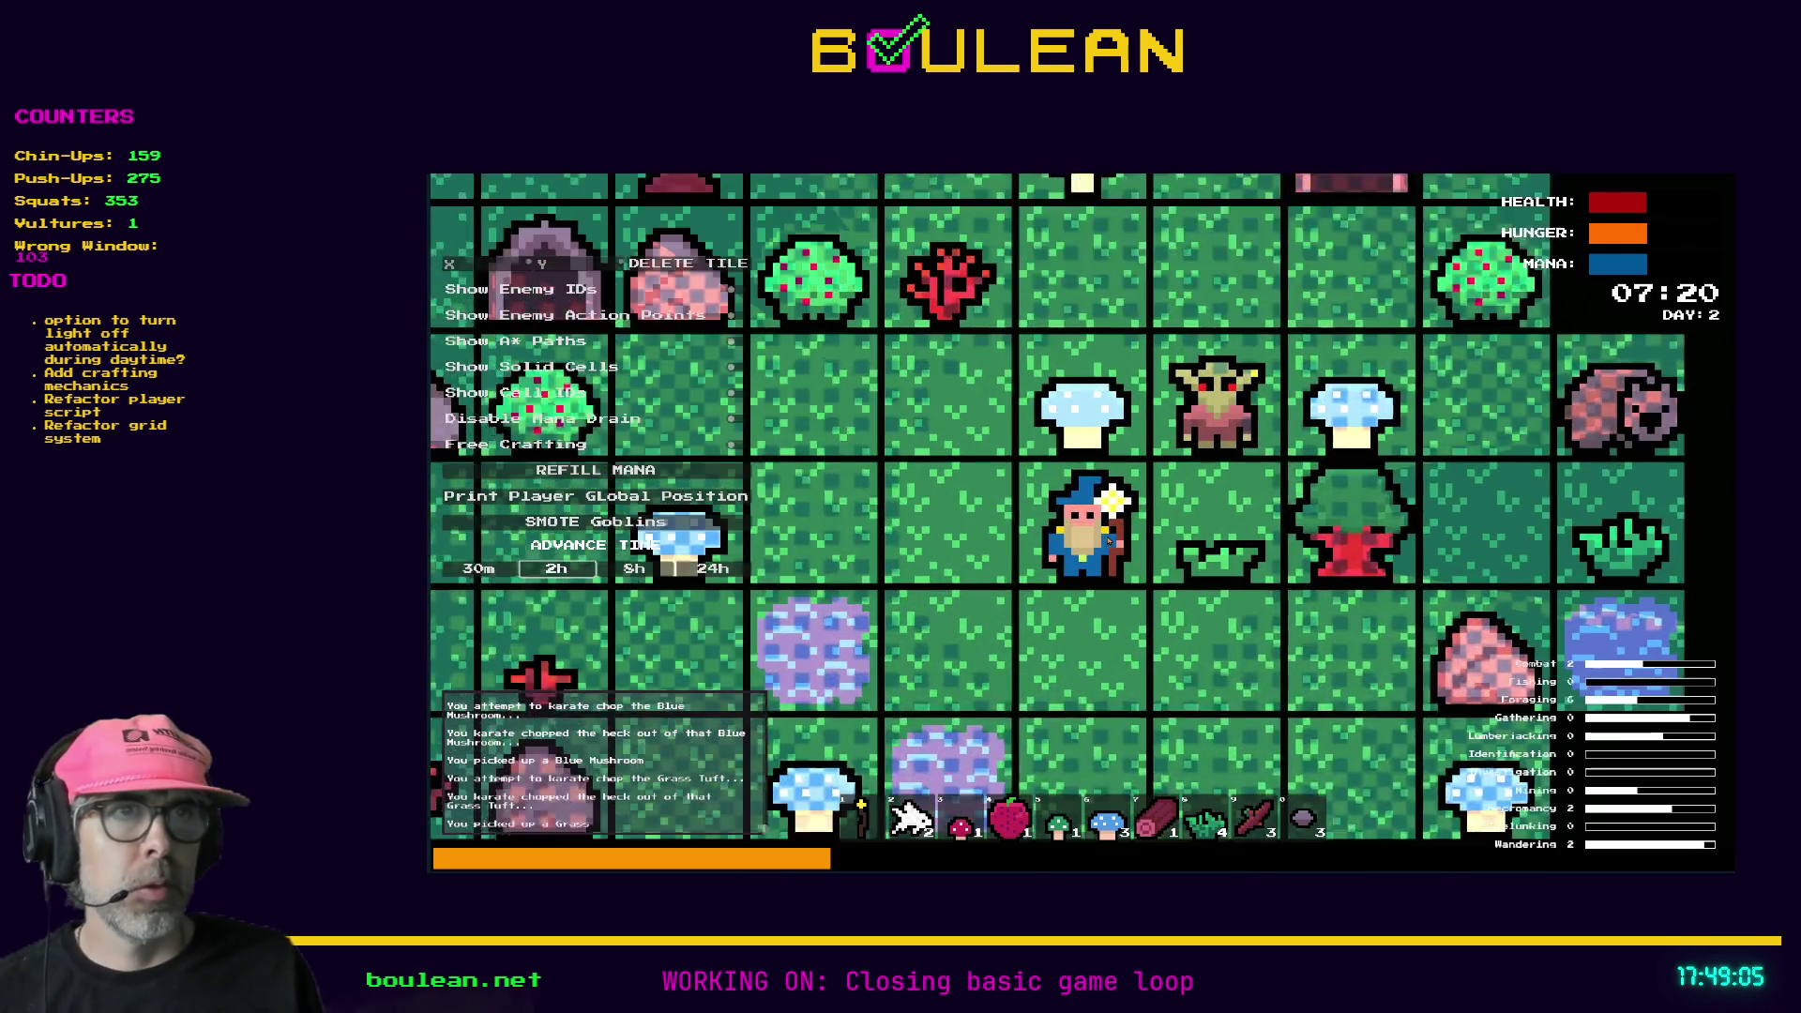
pyautogui.scroll(1, 1023, 532)
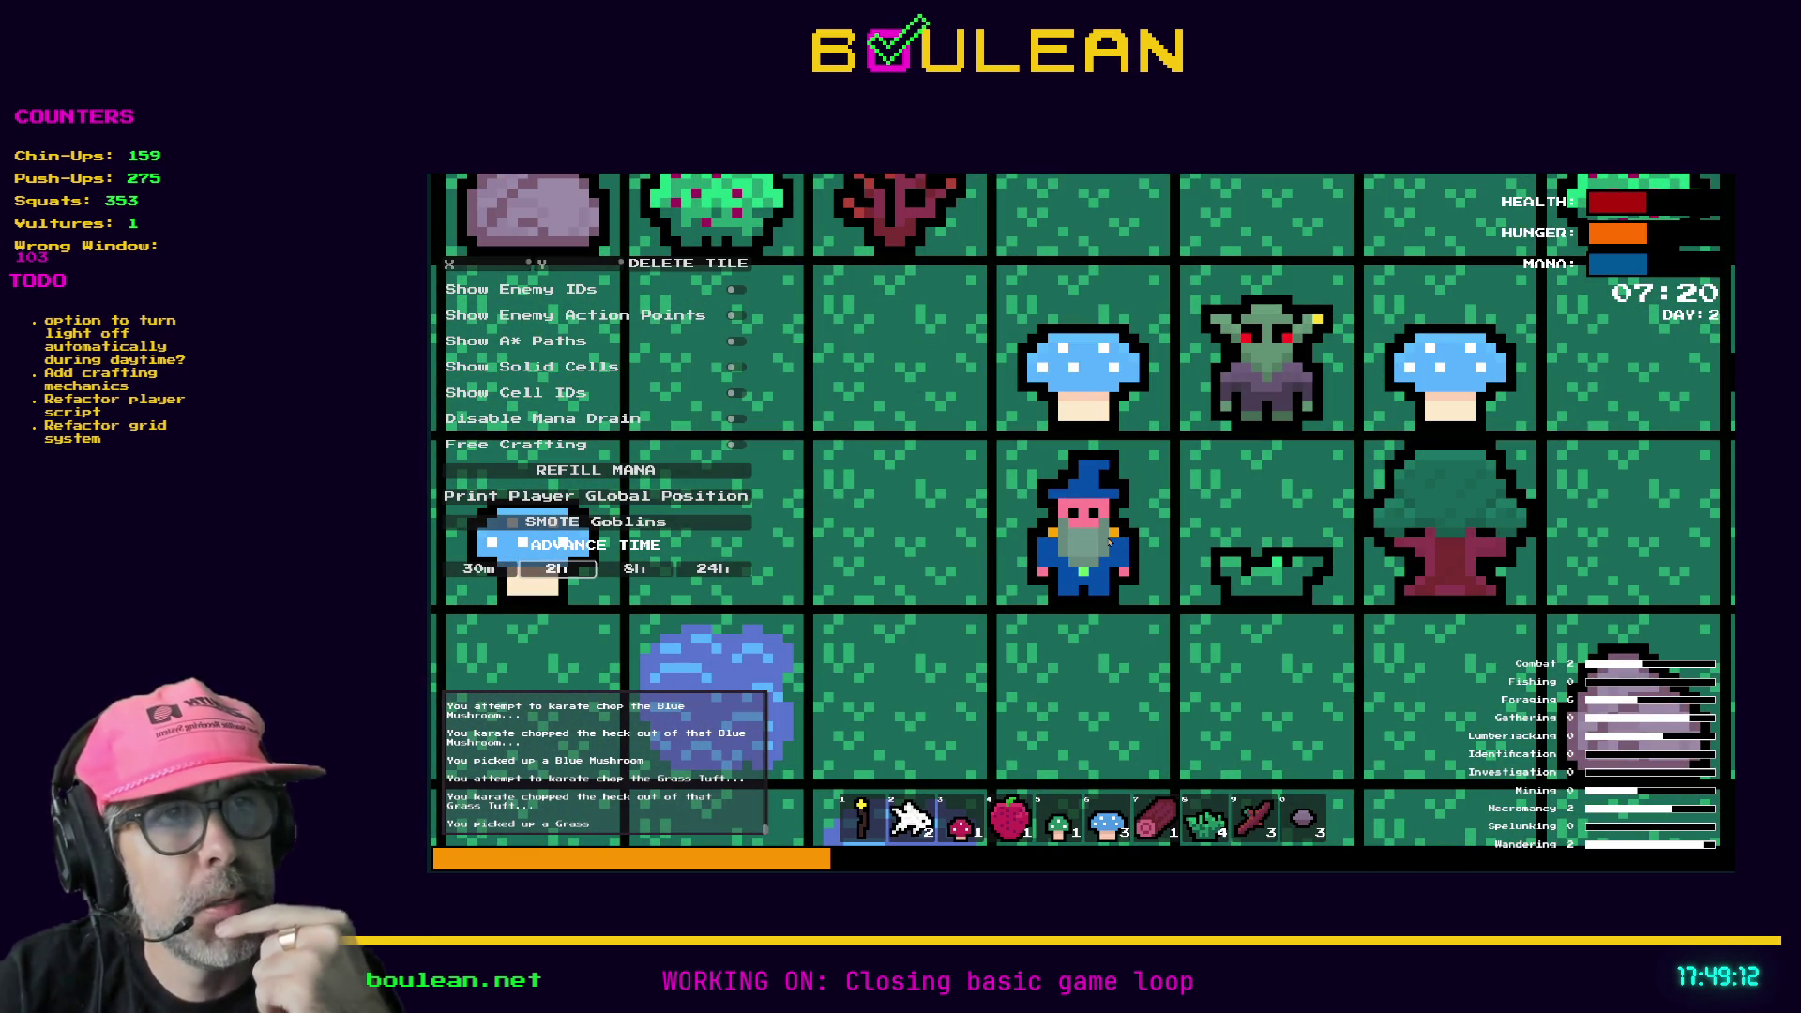
pyautogui.scroll(2, 1109, 542)
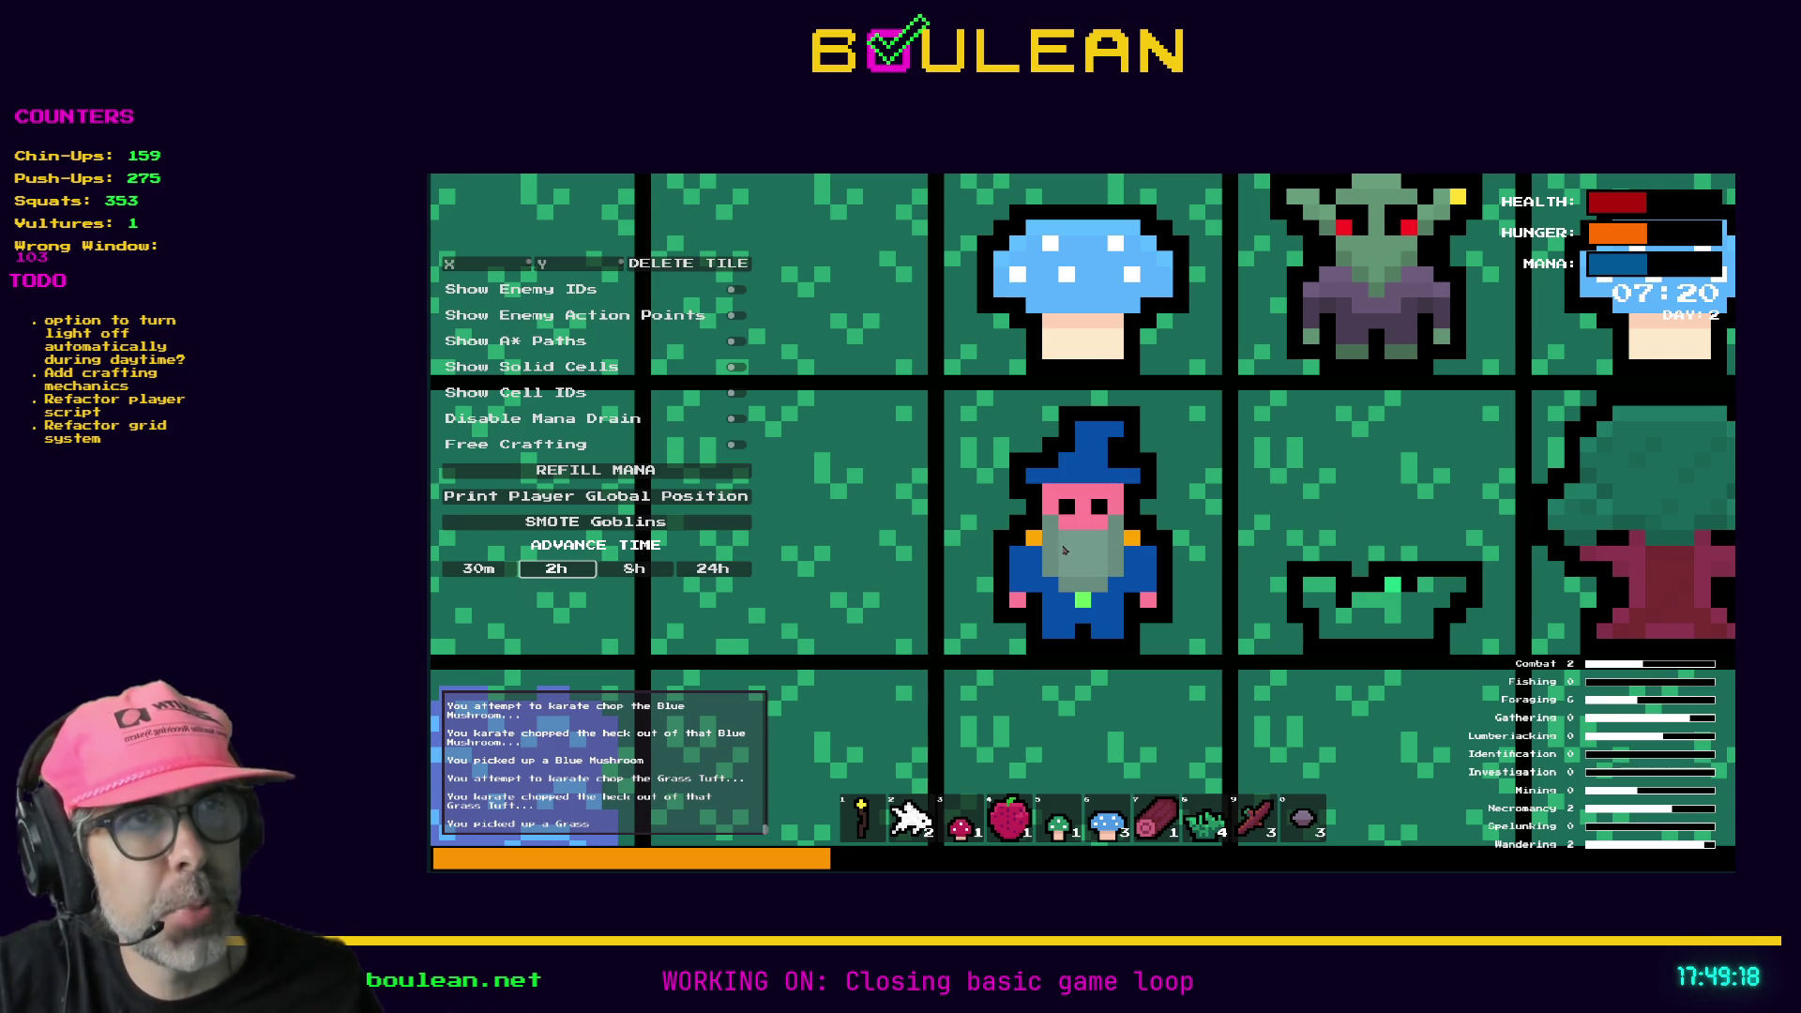
pyautogui.scroll(-1, 1074, 551)
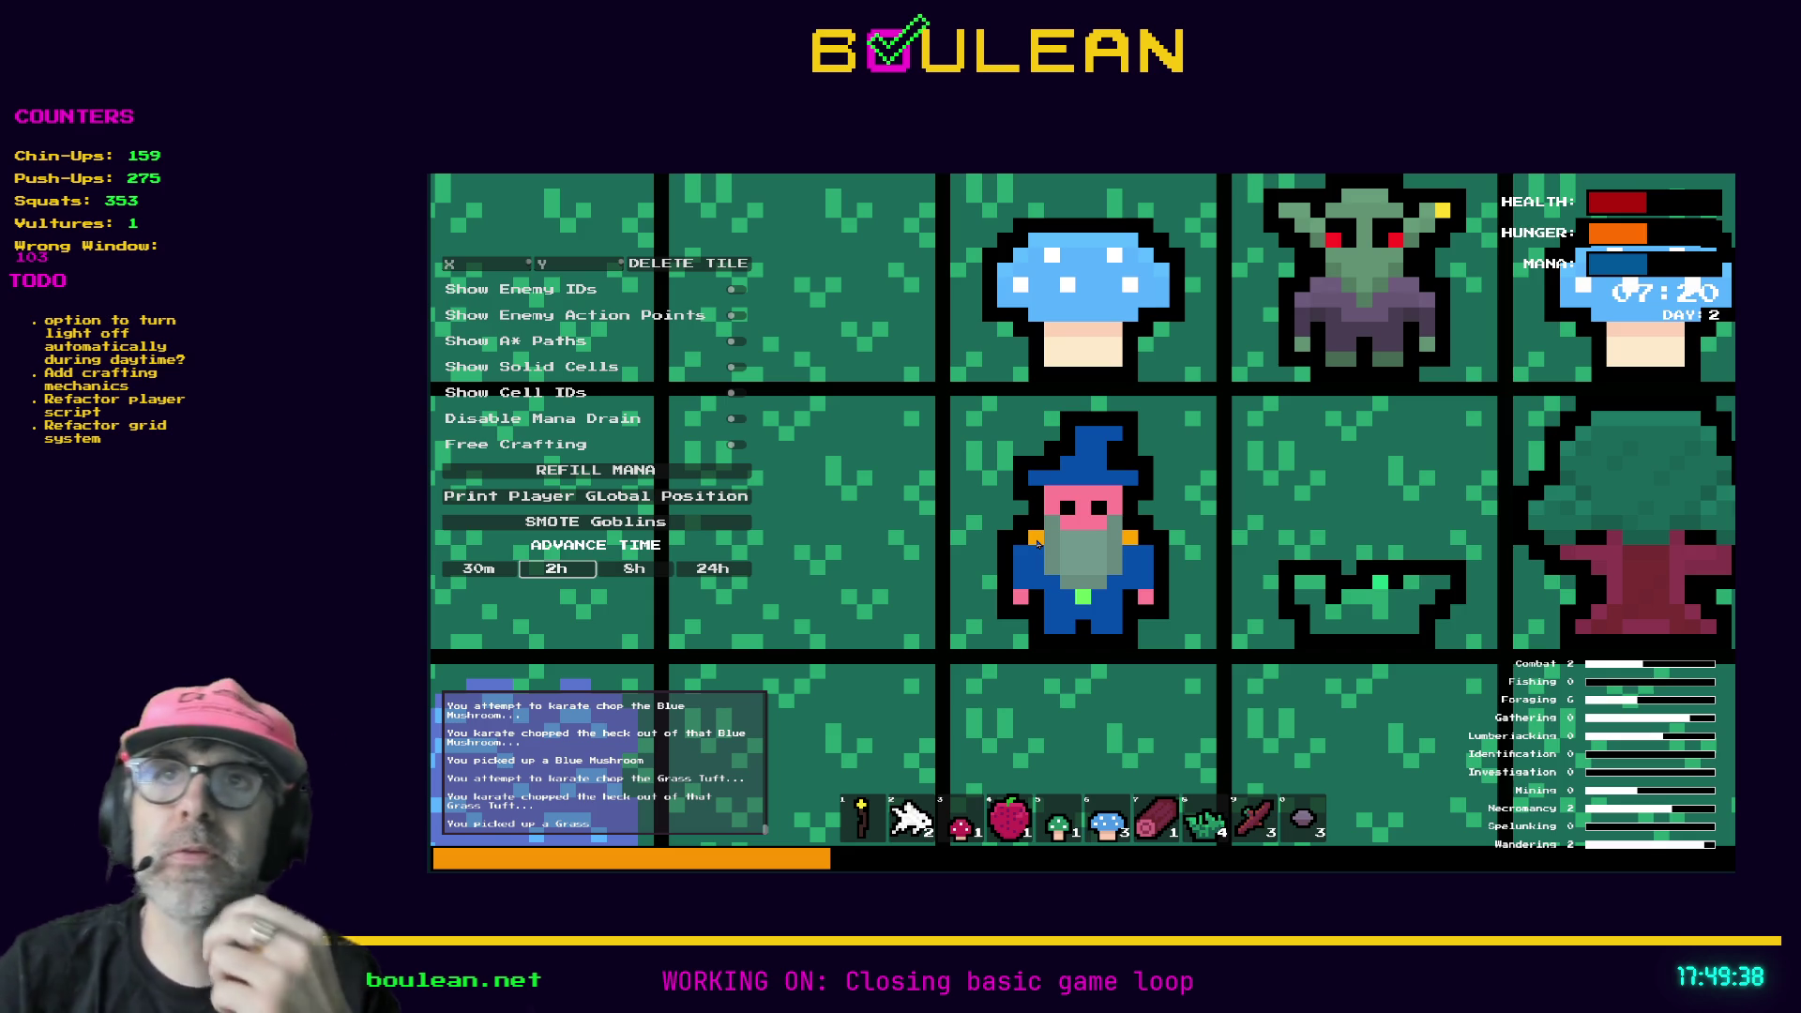
pyautogui.scroll(1, 1049, 587)
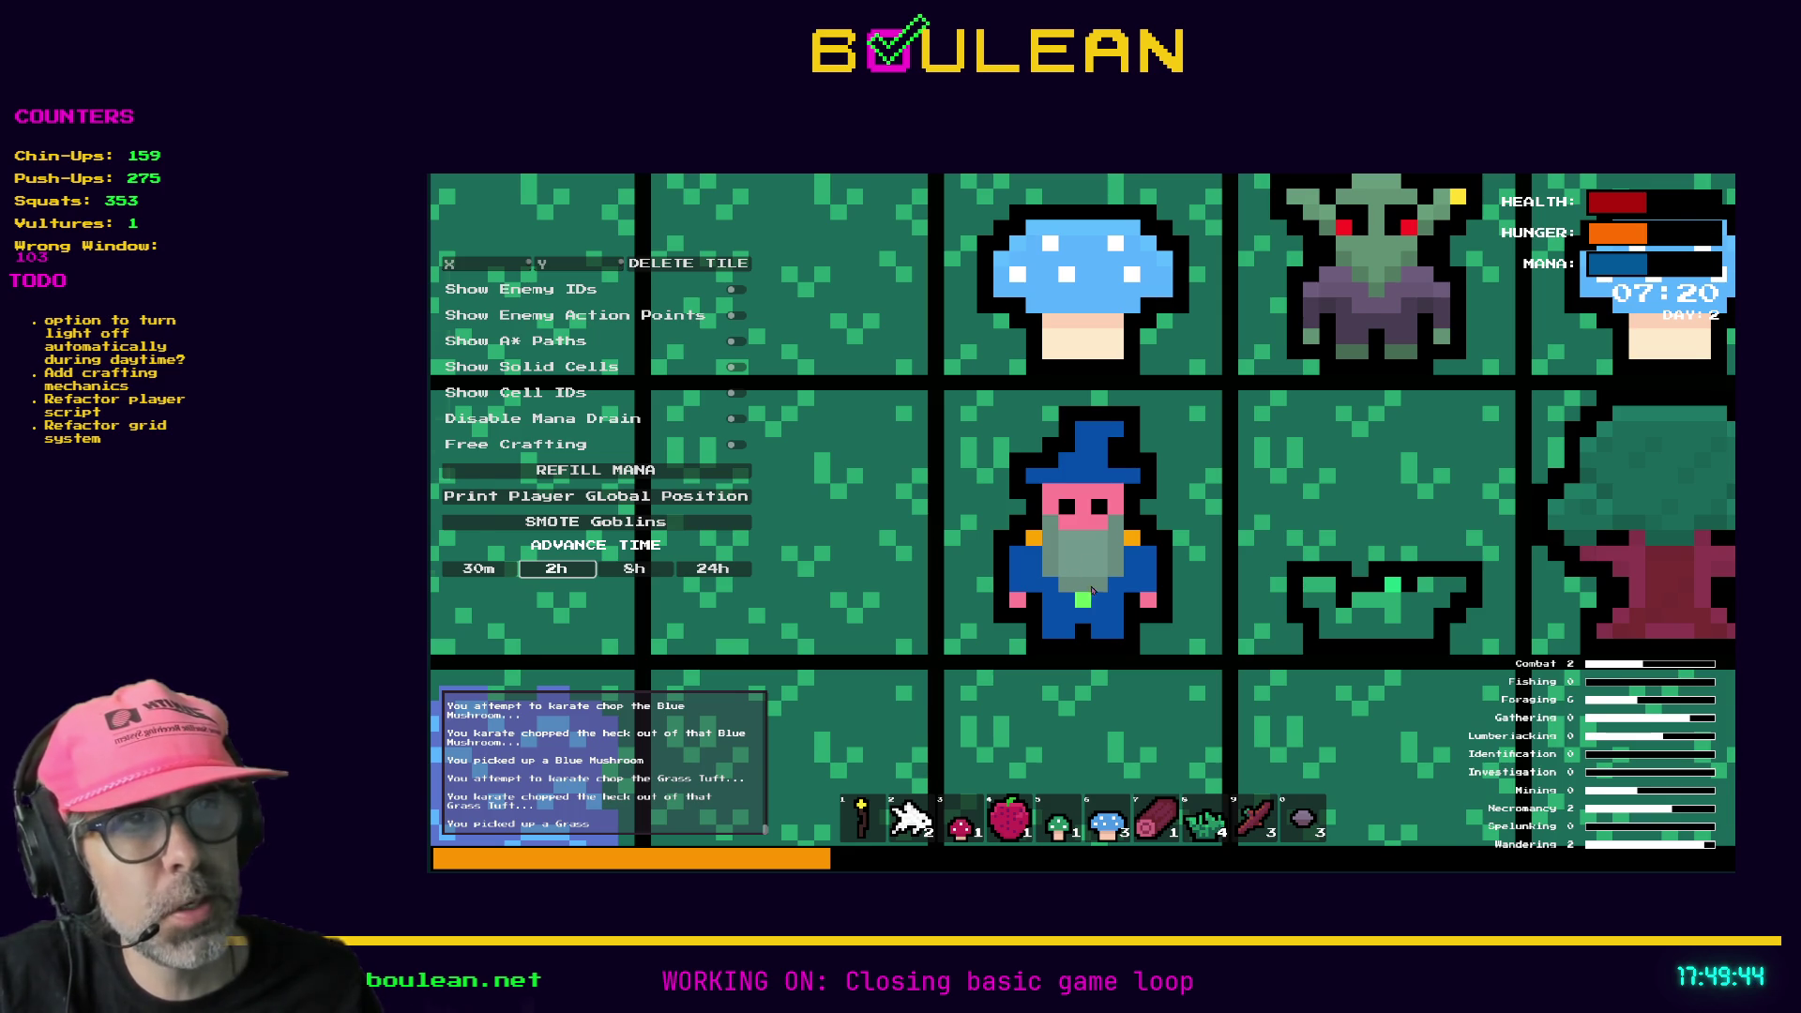
# - Light and then stow the wizard's torch, and select the 8-hour time advance
pyautogui.press('1')
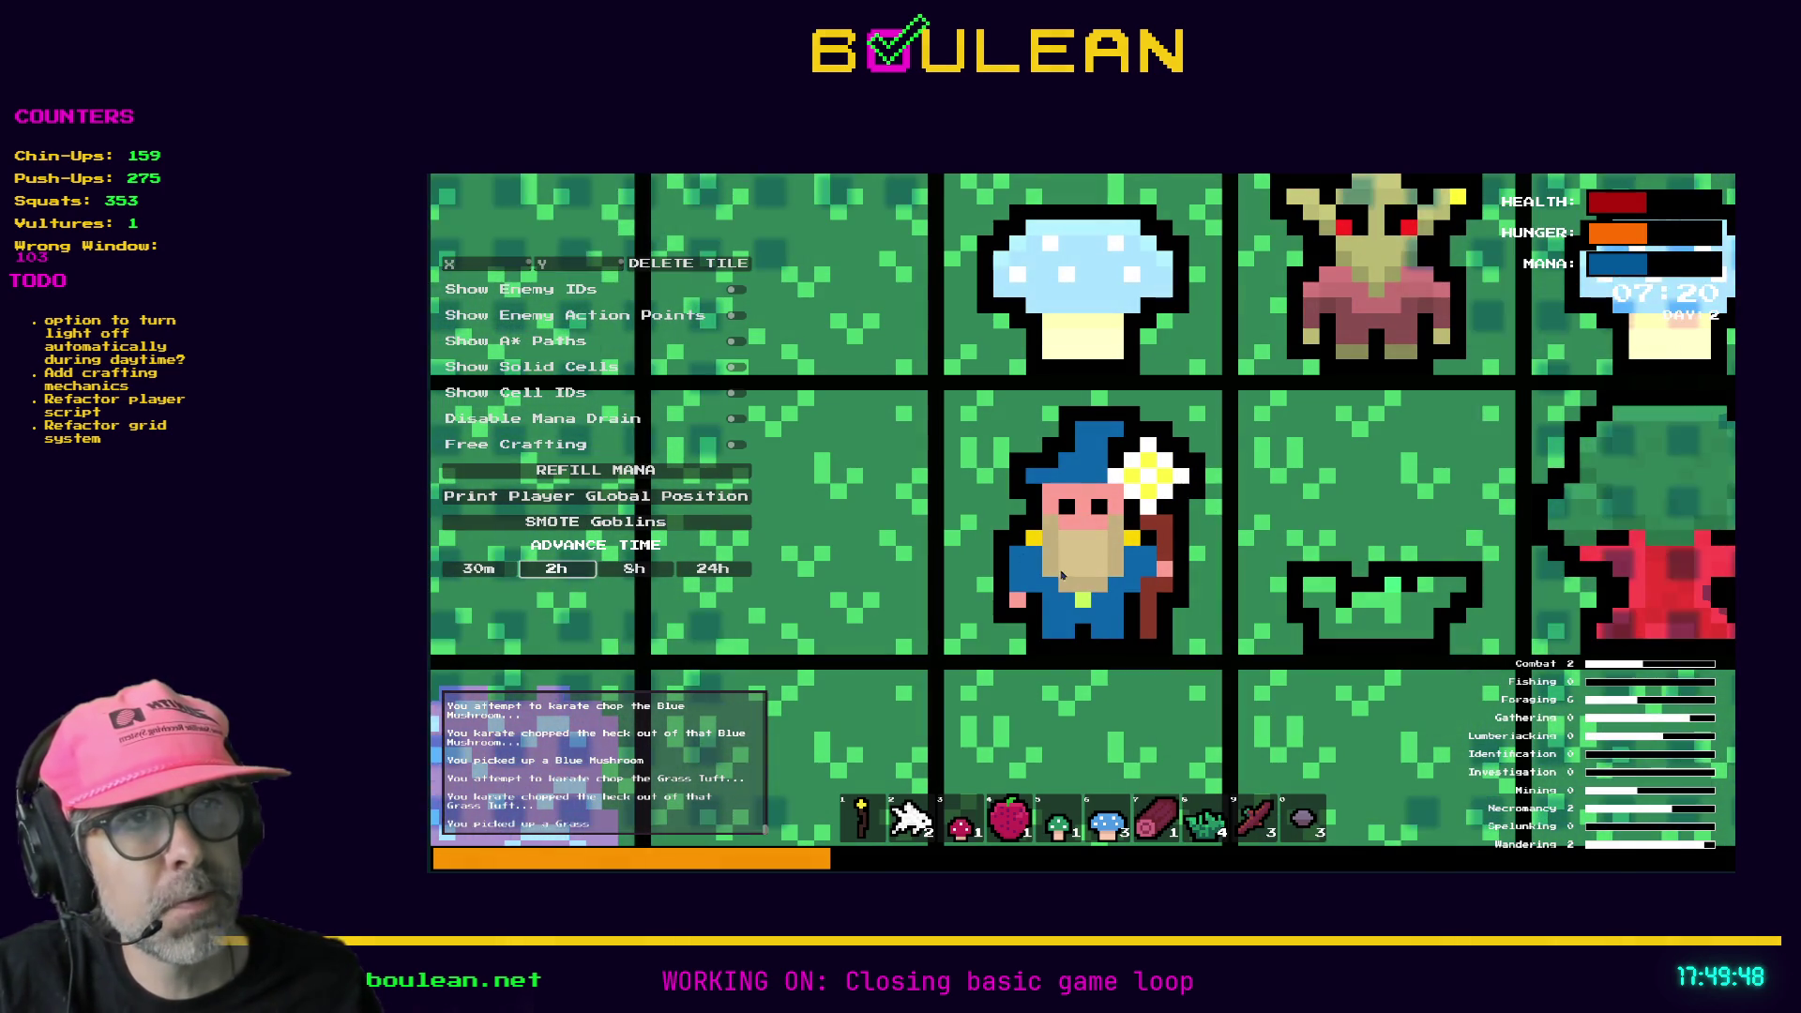
pyautogui.press('1')
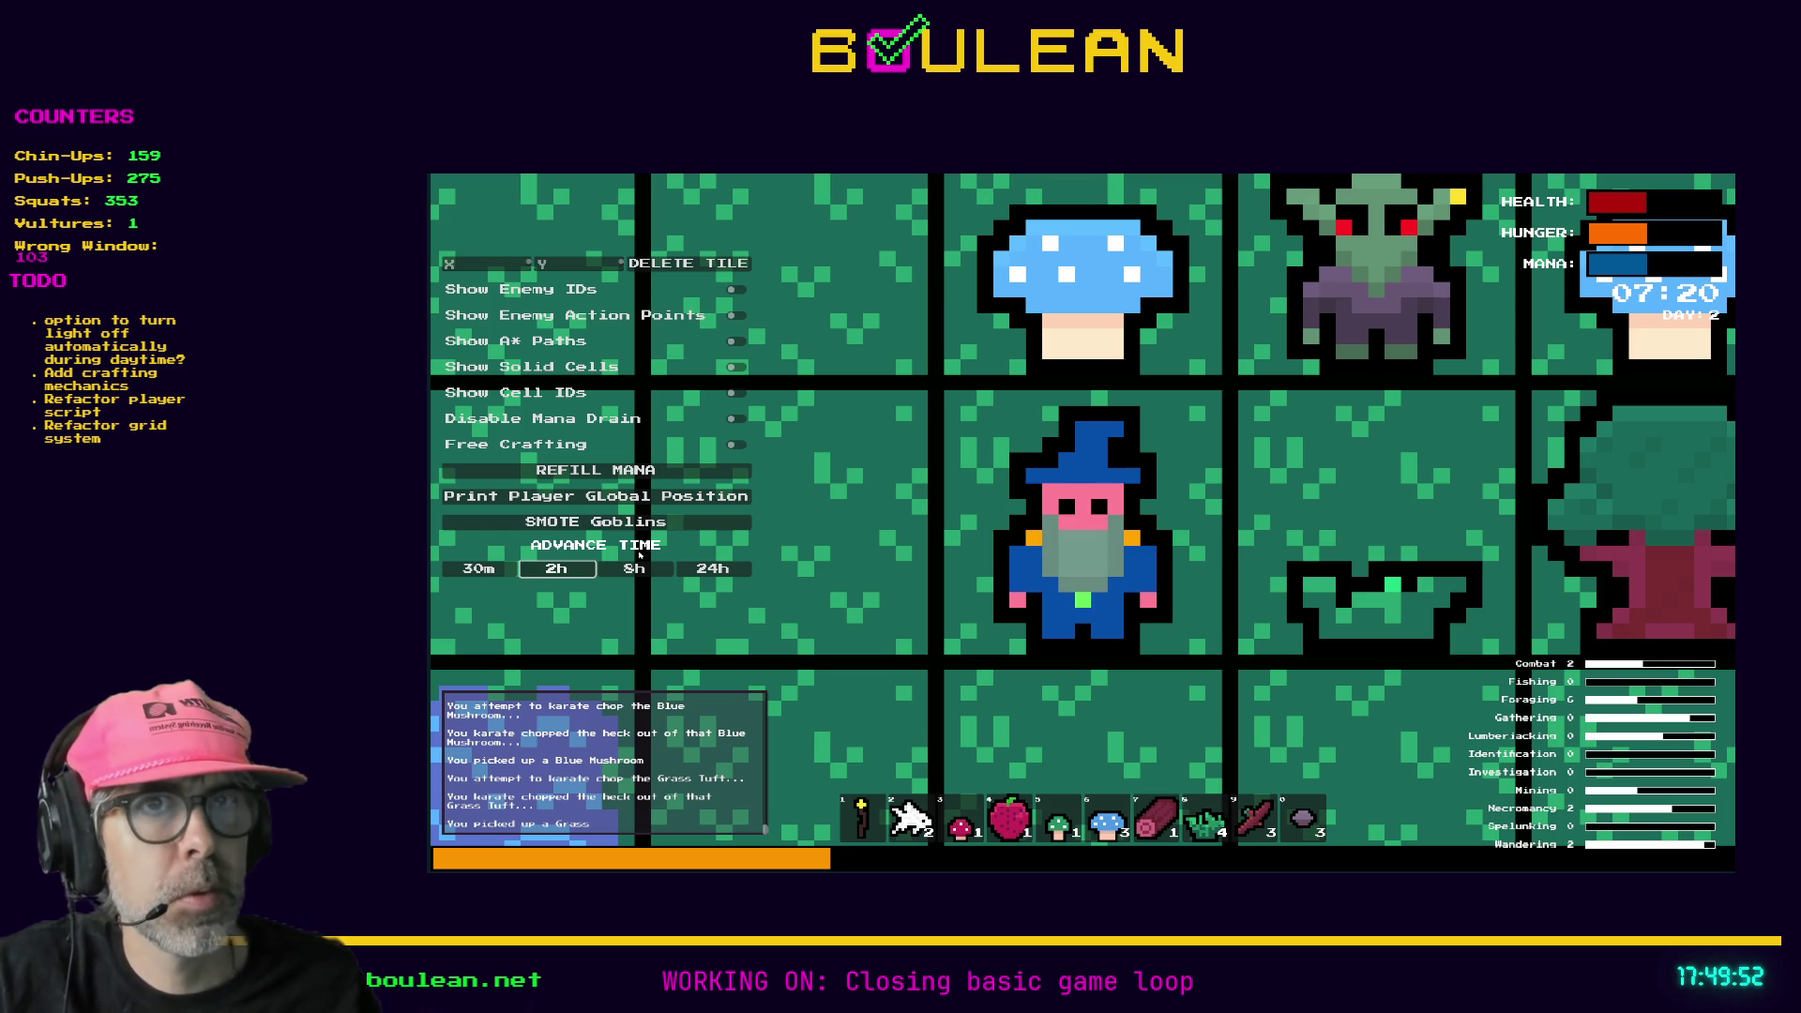
pyautogui.click(634, 570)
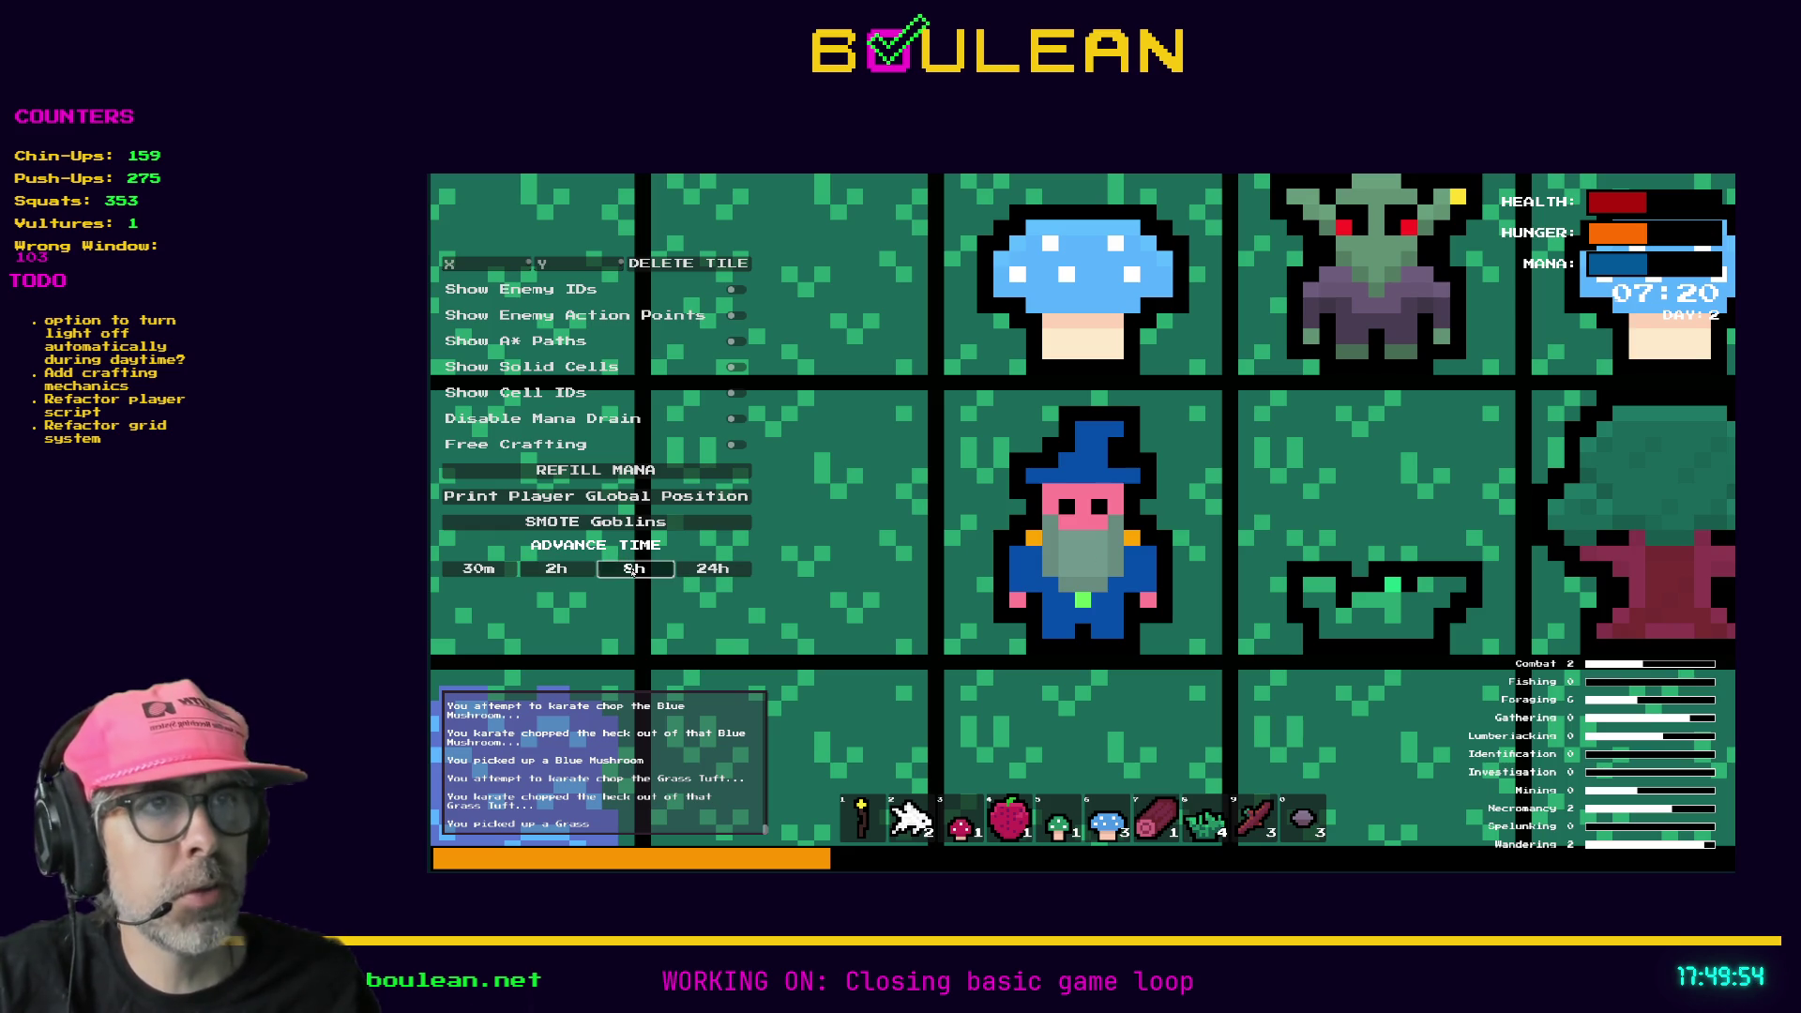
# - Advance the clock 8 hours three times until GAME OVER on day 3, then stop the game
pyautogui.click(634, 569)
pyautogui.click(634, 569)
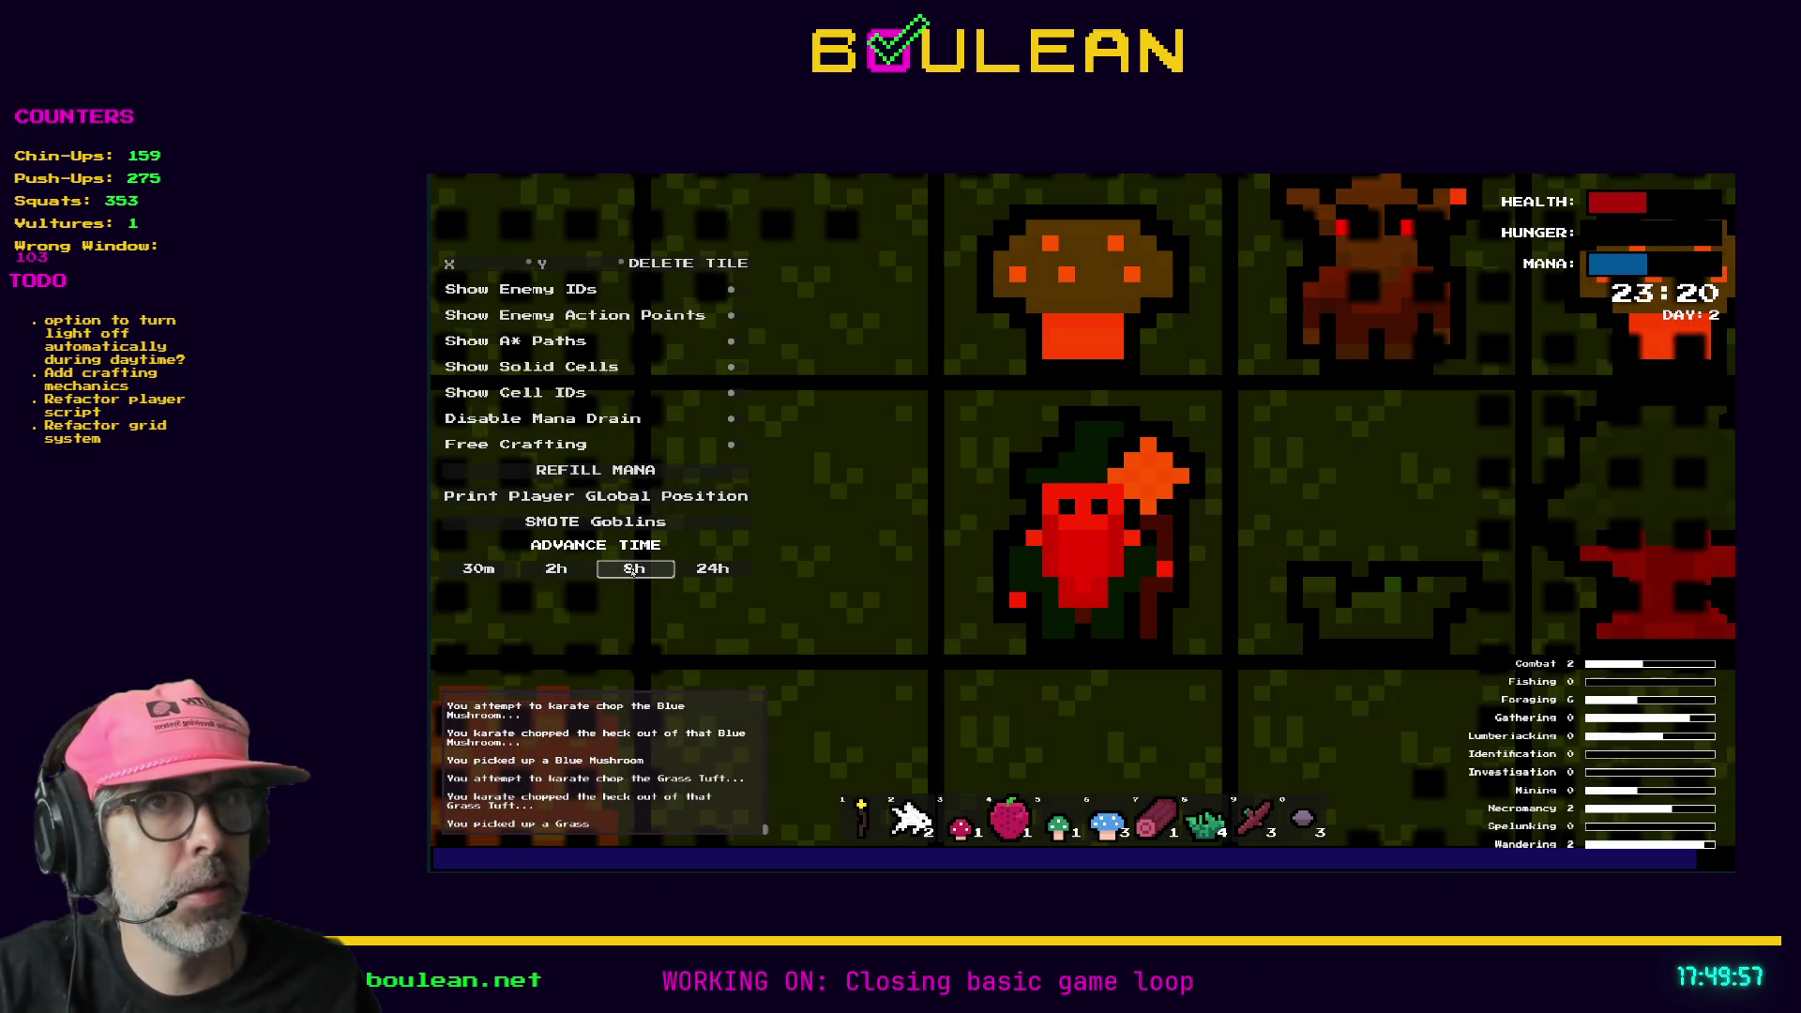
pyautogui.click(634, 569)
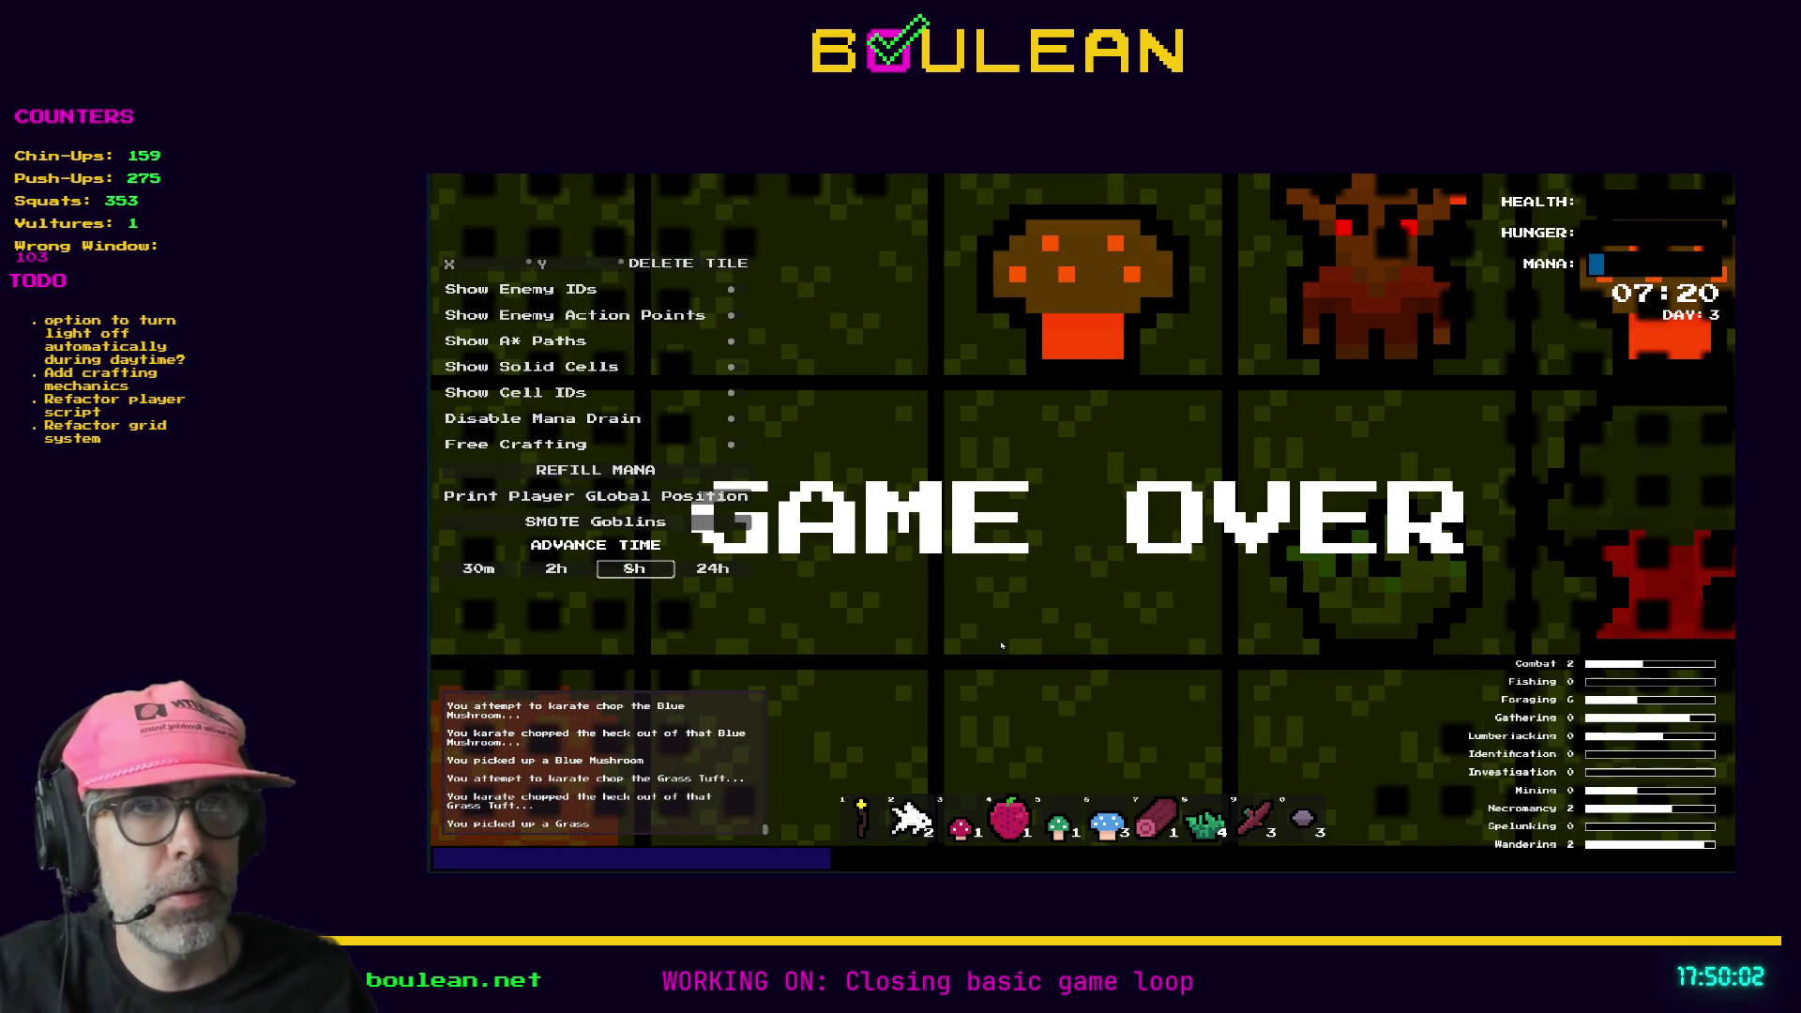
pyautogui.press('Escape')
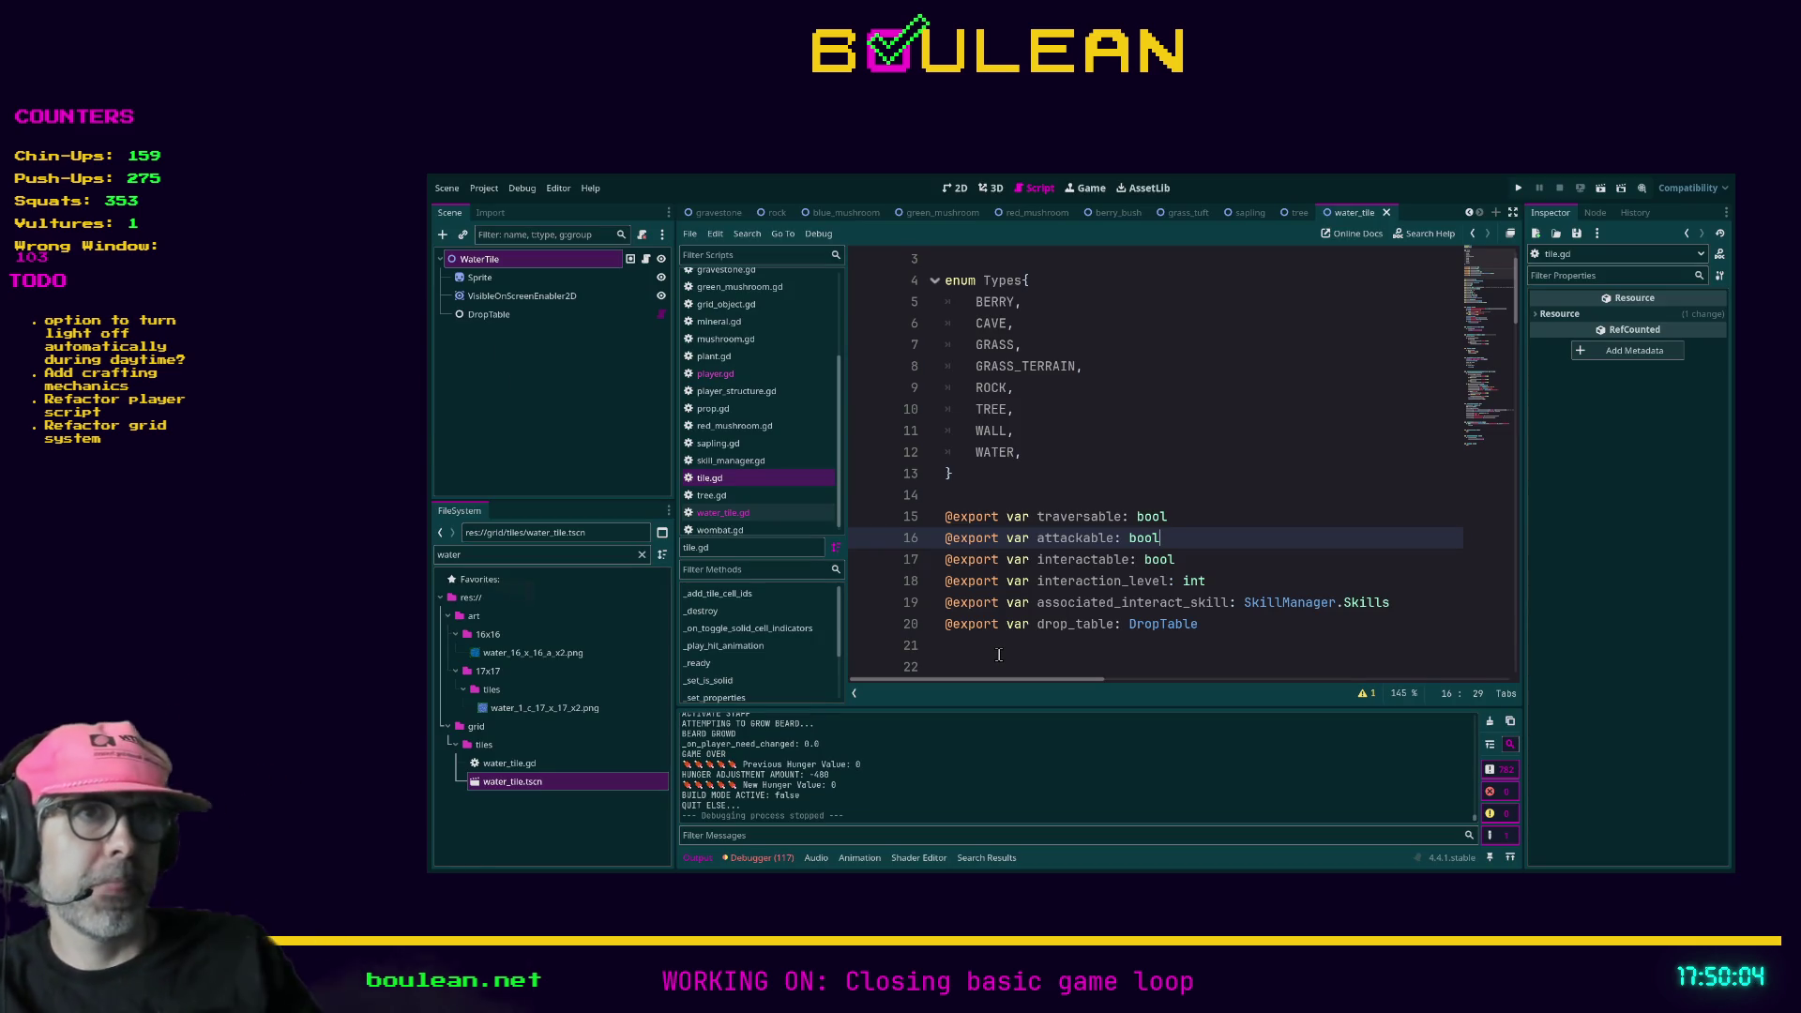
# - Open skill_manager.gd at the SKILL CHECKS line, then run the project onto a fresh Day 1 map
pyautogui.click(999, 654)
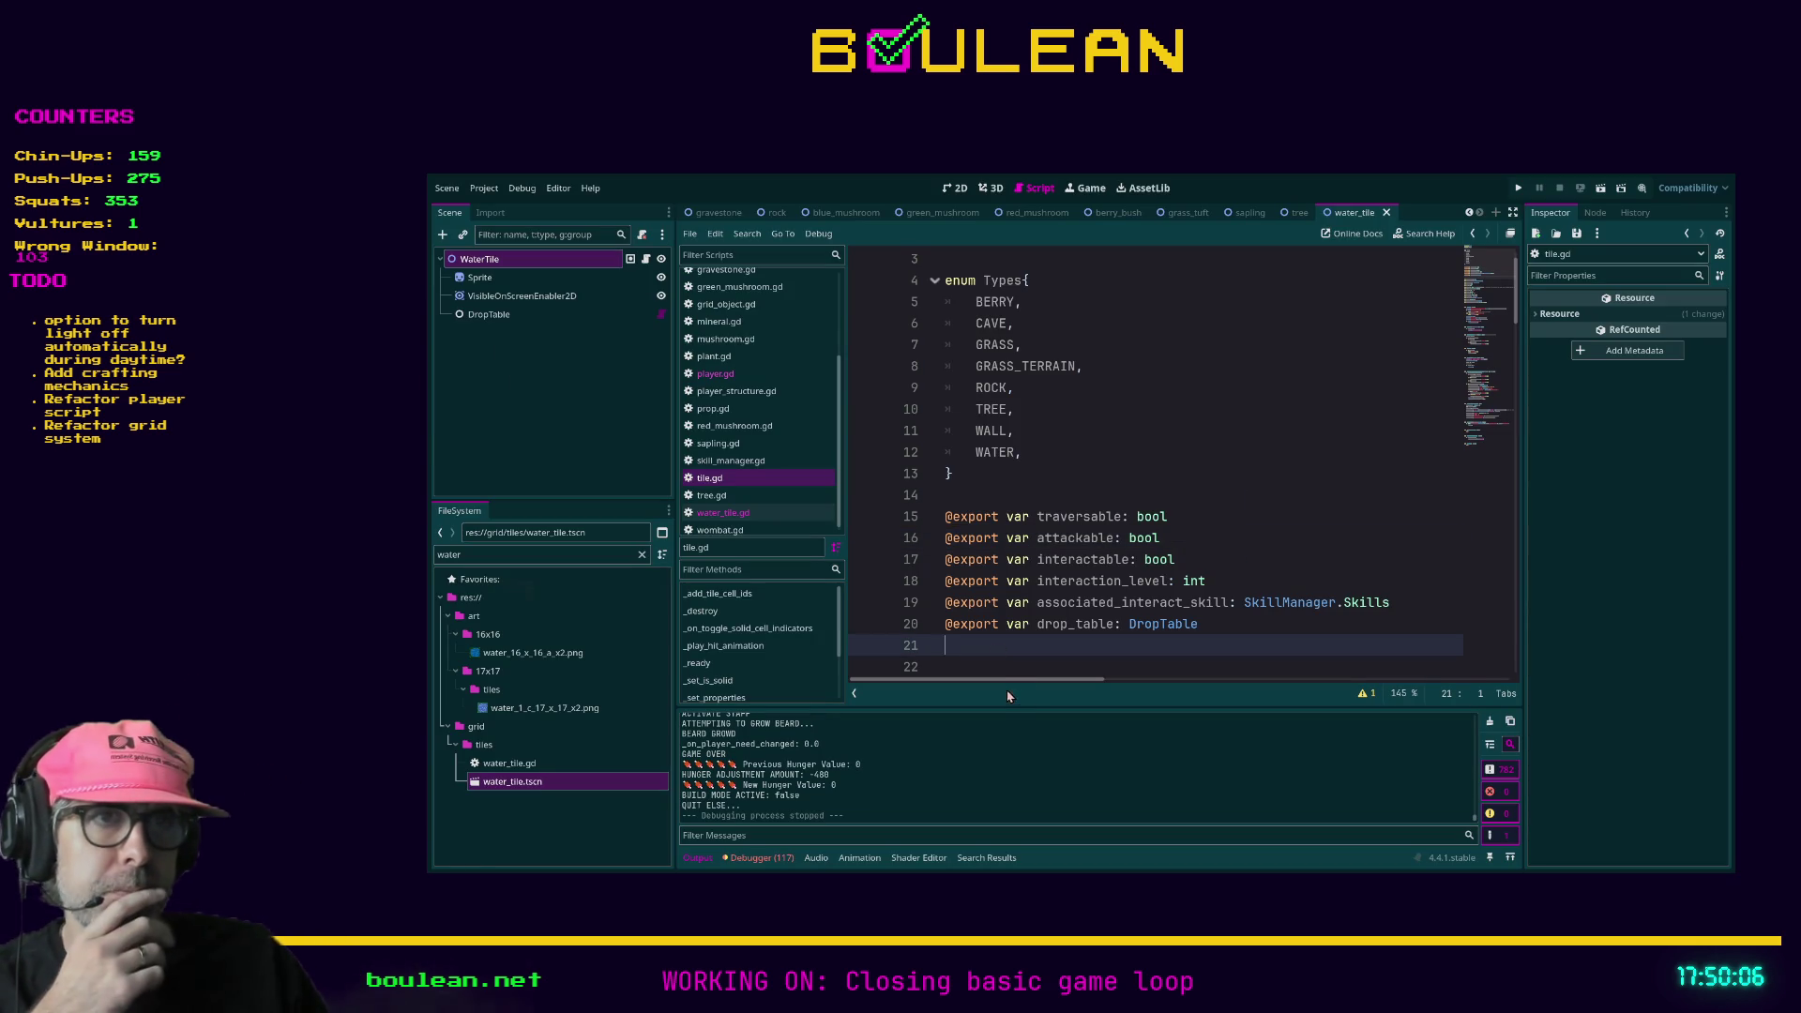
pyautogui.click(750, 462)
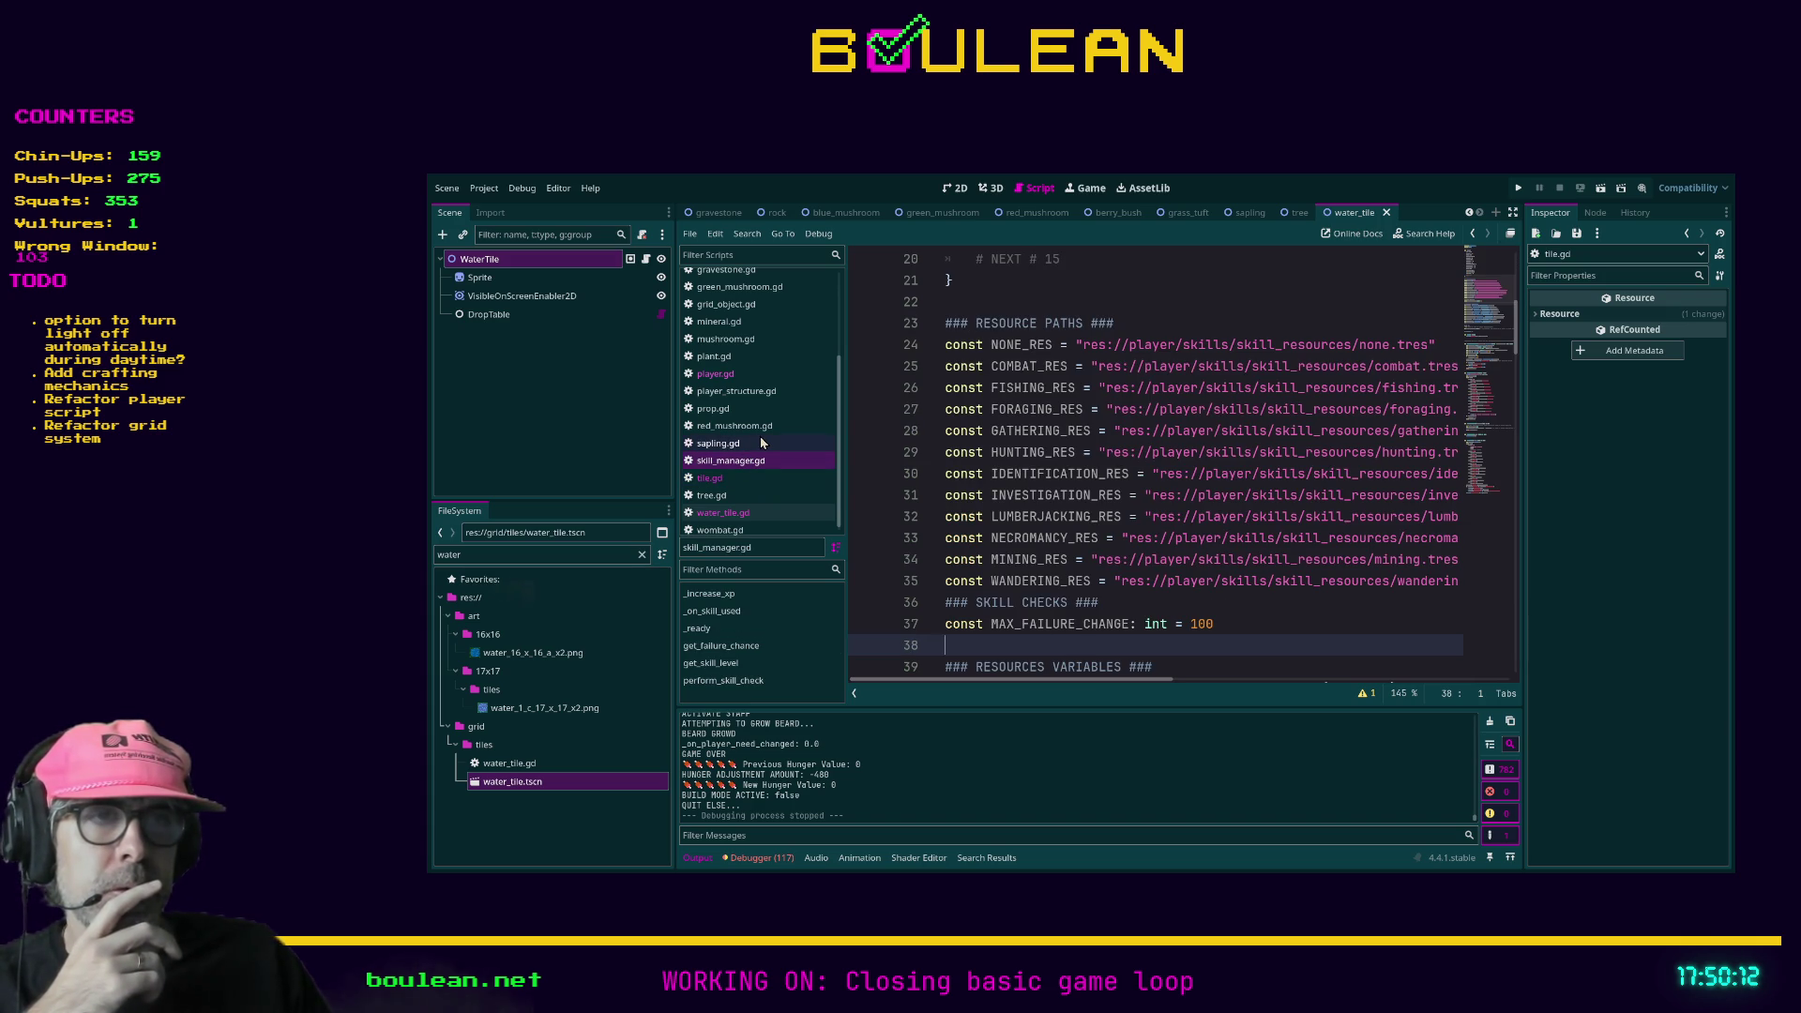
pyautogui.click(1258, 600)
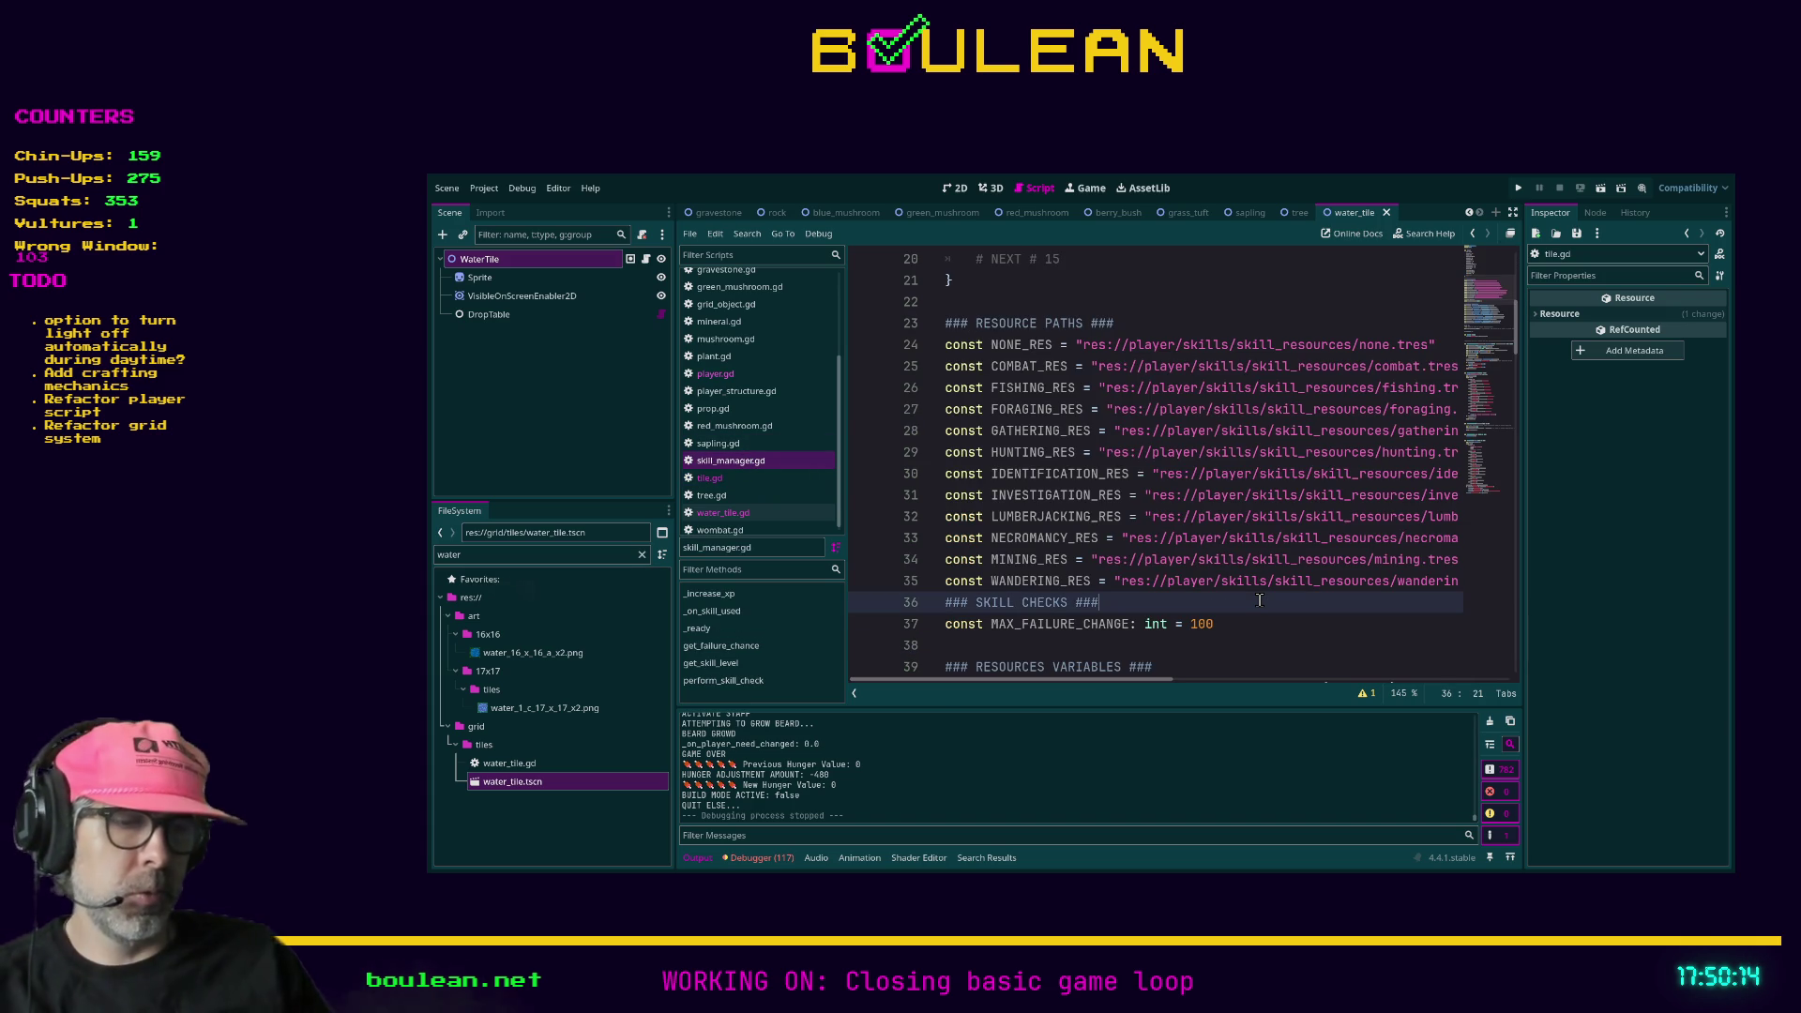
pyautogui.press('F5')
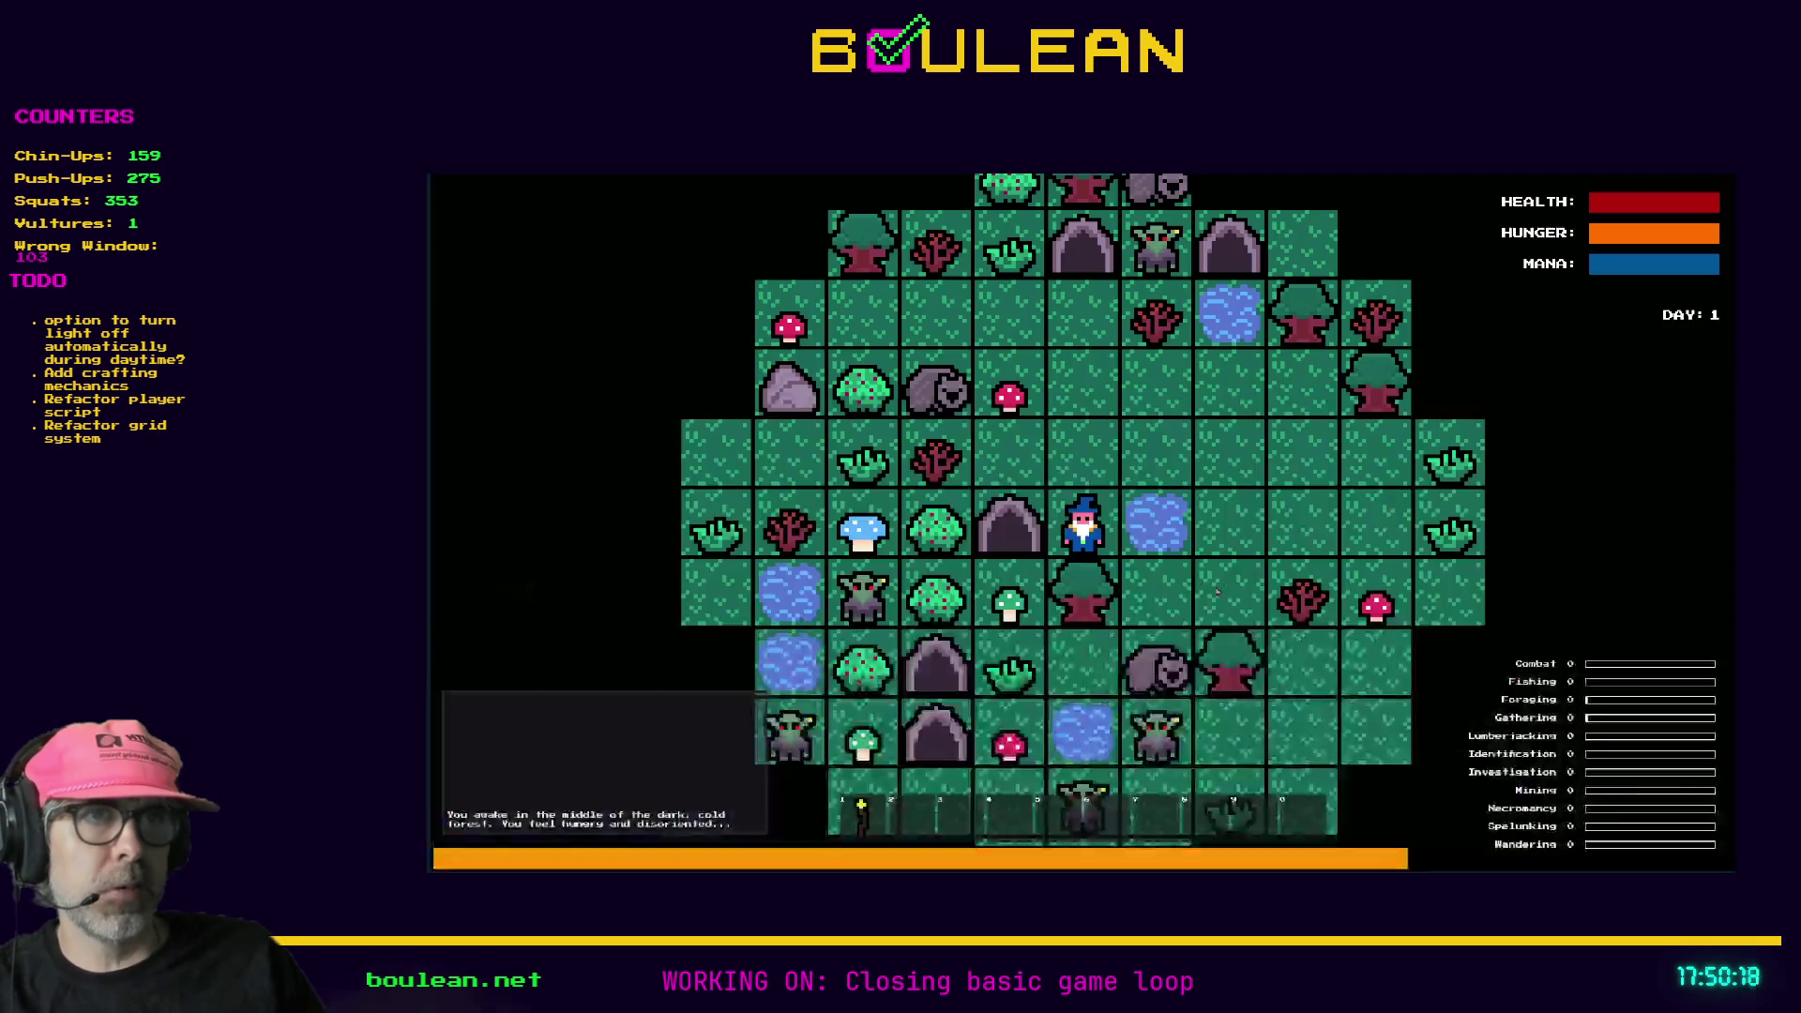
# - Craft a Drying Rack, place it on the tile above the wizard, and step beside it
pyautogui.press('c')
pyautogui.click(1135, 589)
pyautogui.press('c')
pyautogui.press('2')
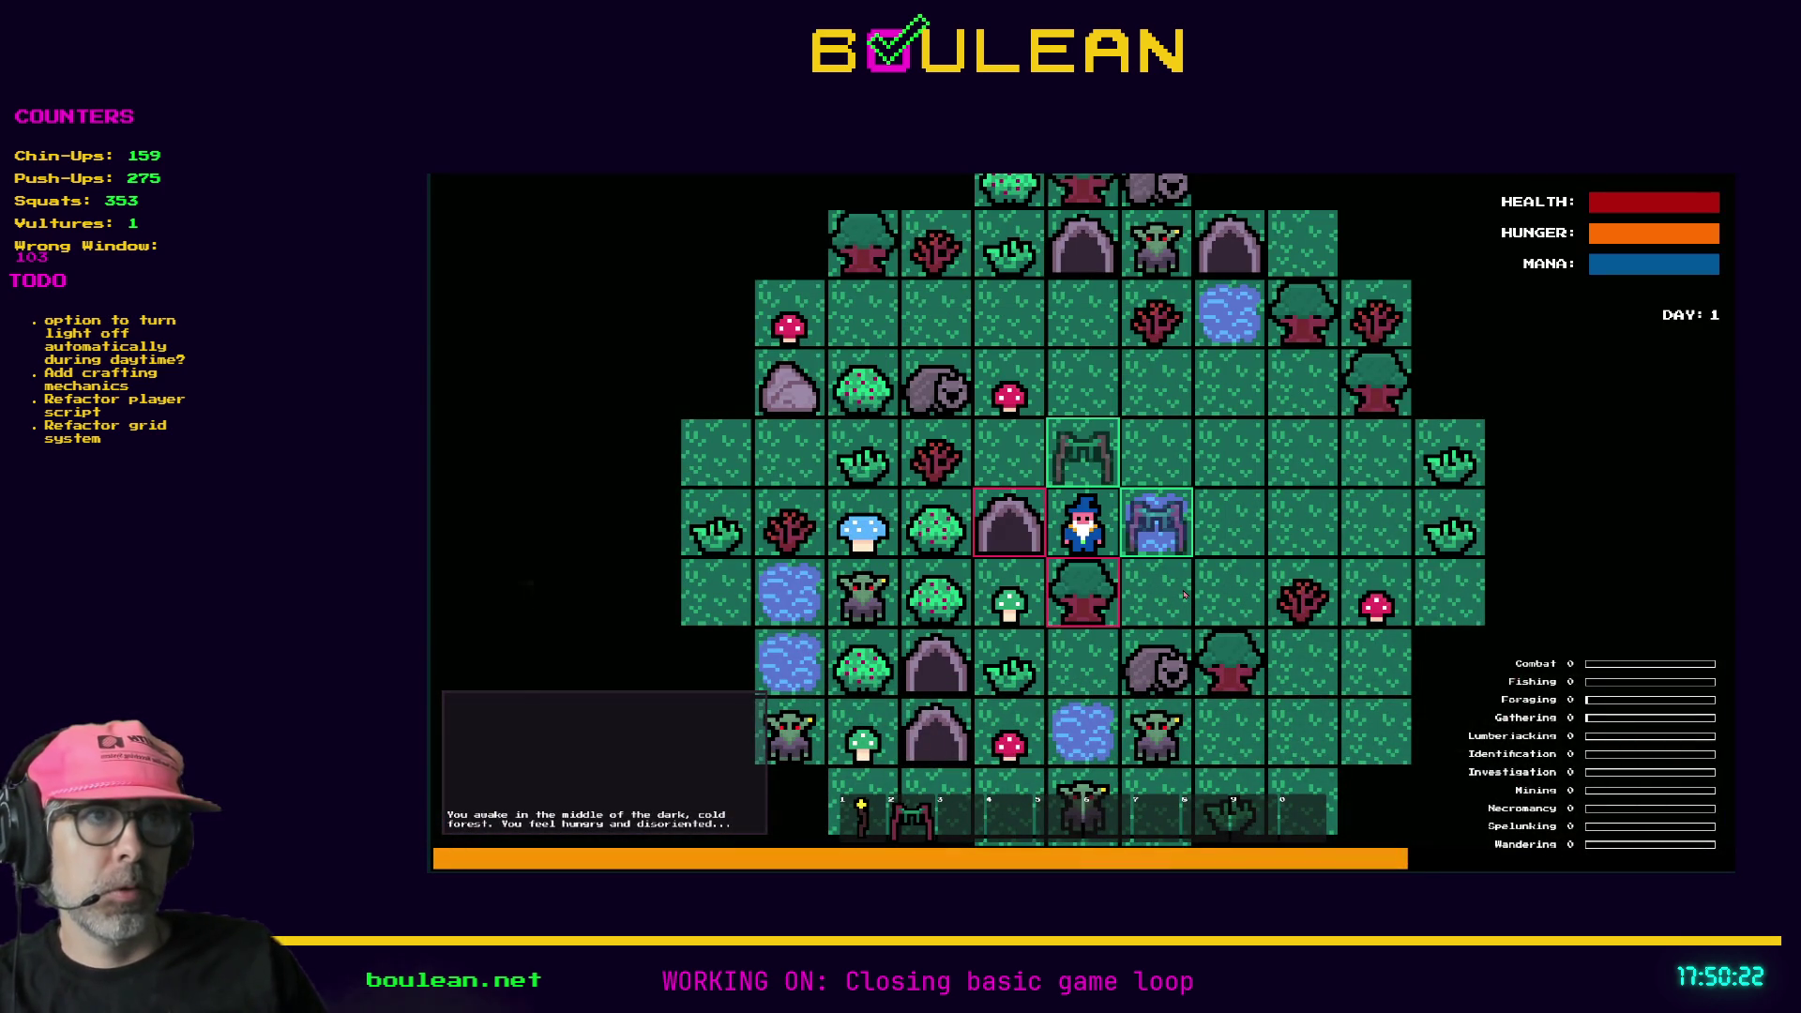
pyautogui.press('Up')
pyautogui.press('Up')
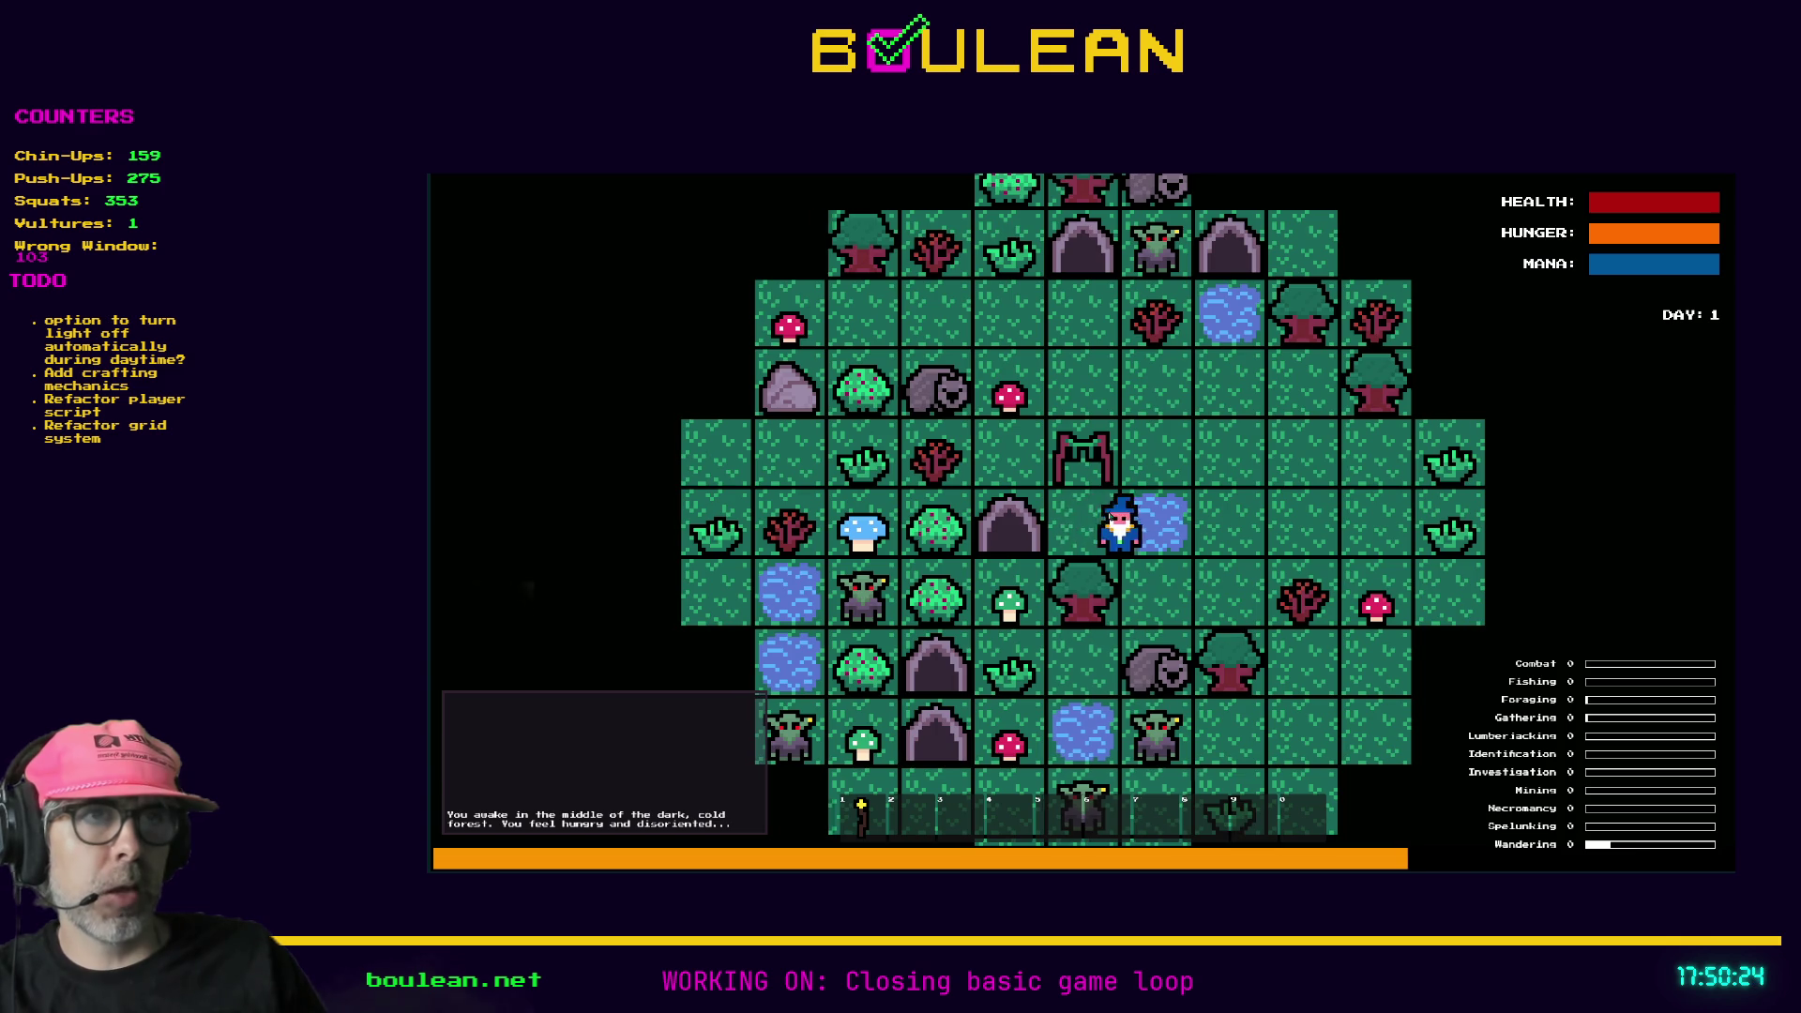
pyautogui.press('Right')
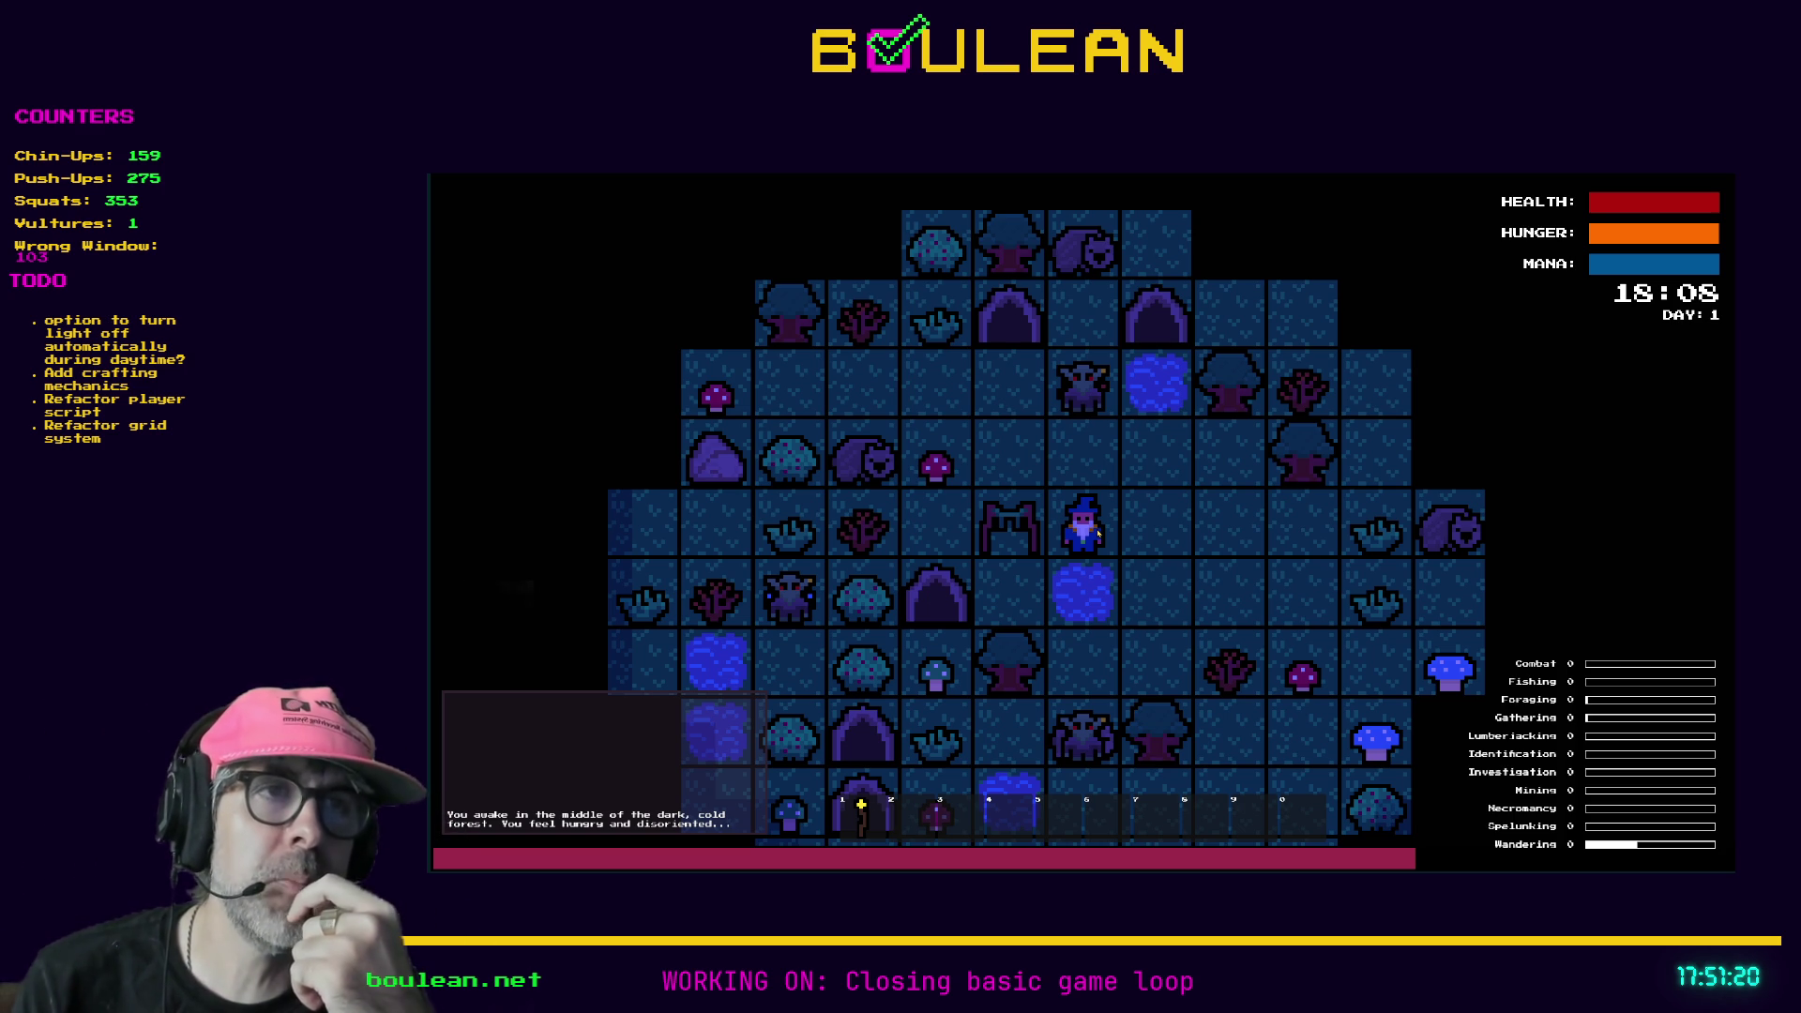
# - Move the wizard up and left through the night forest and light his torch
pyautogui.press('Up')
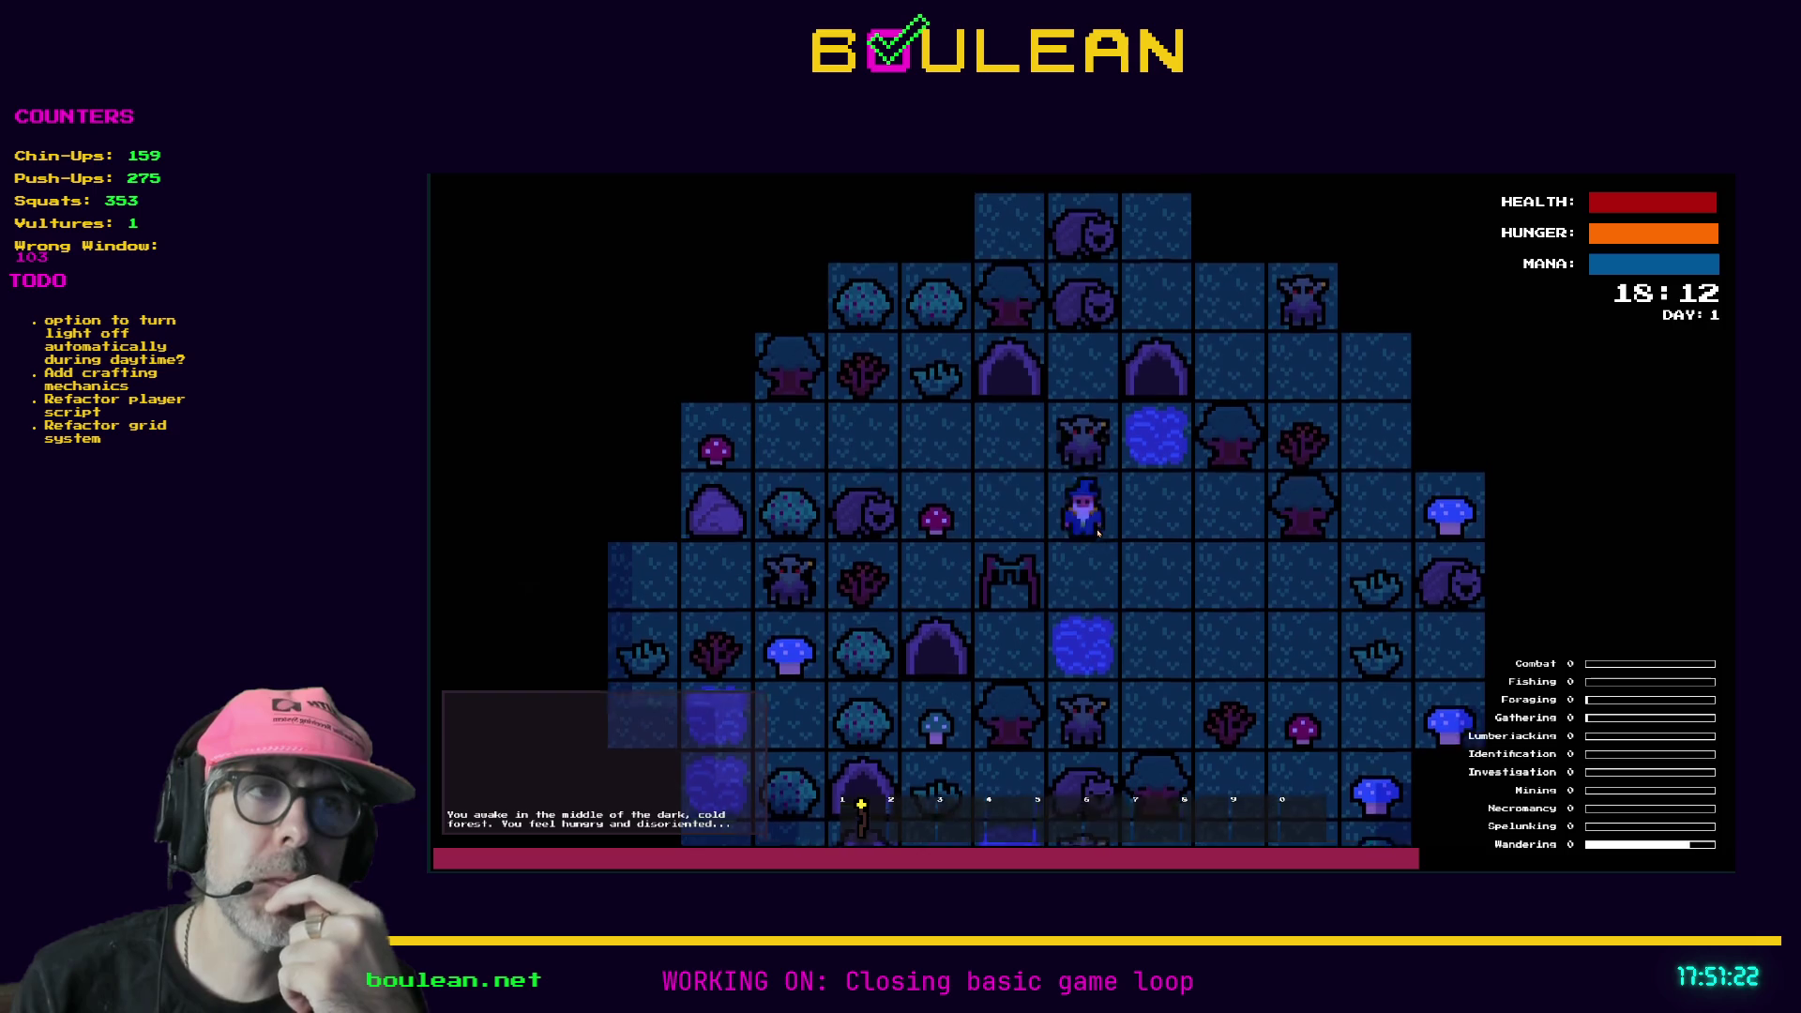
pyautogui.press('Left')
pyautogui.press('Left')
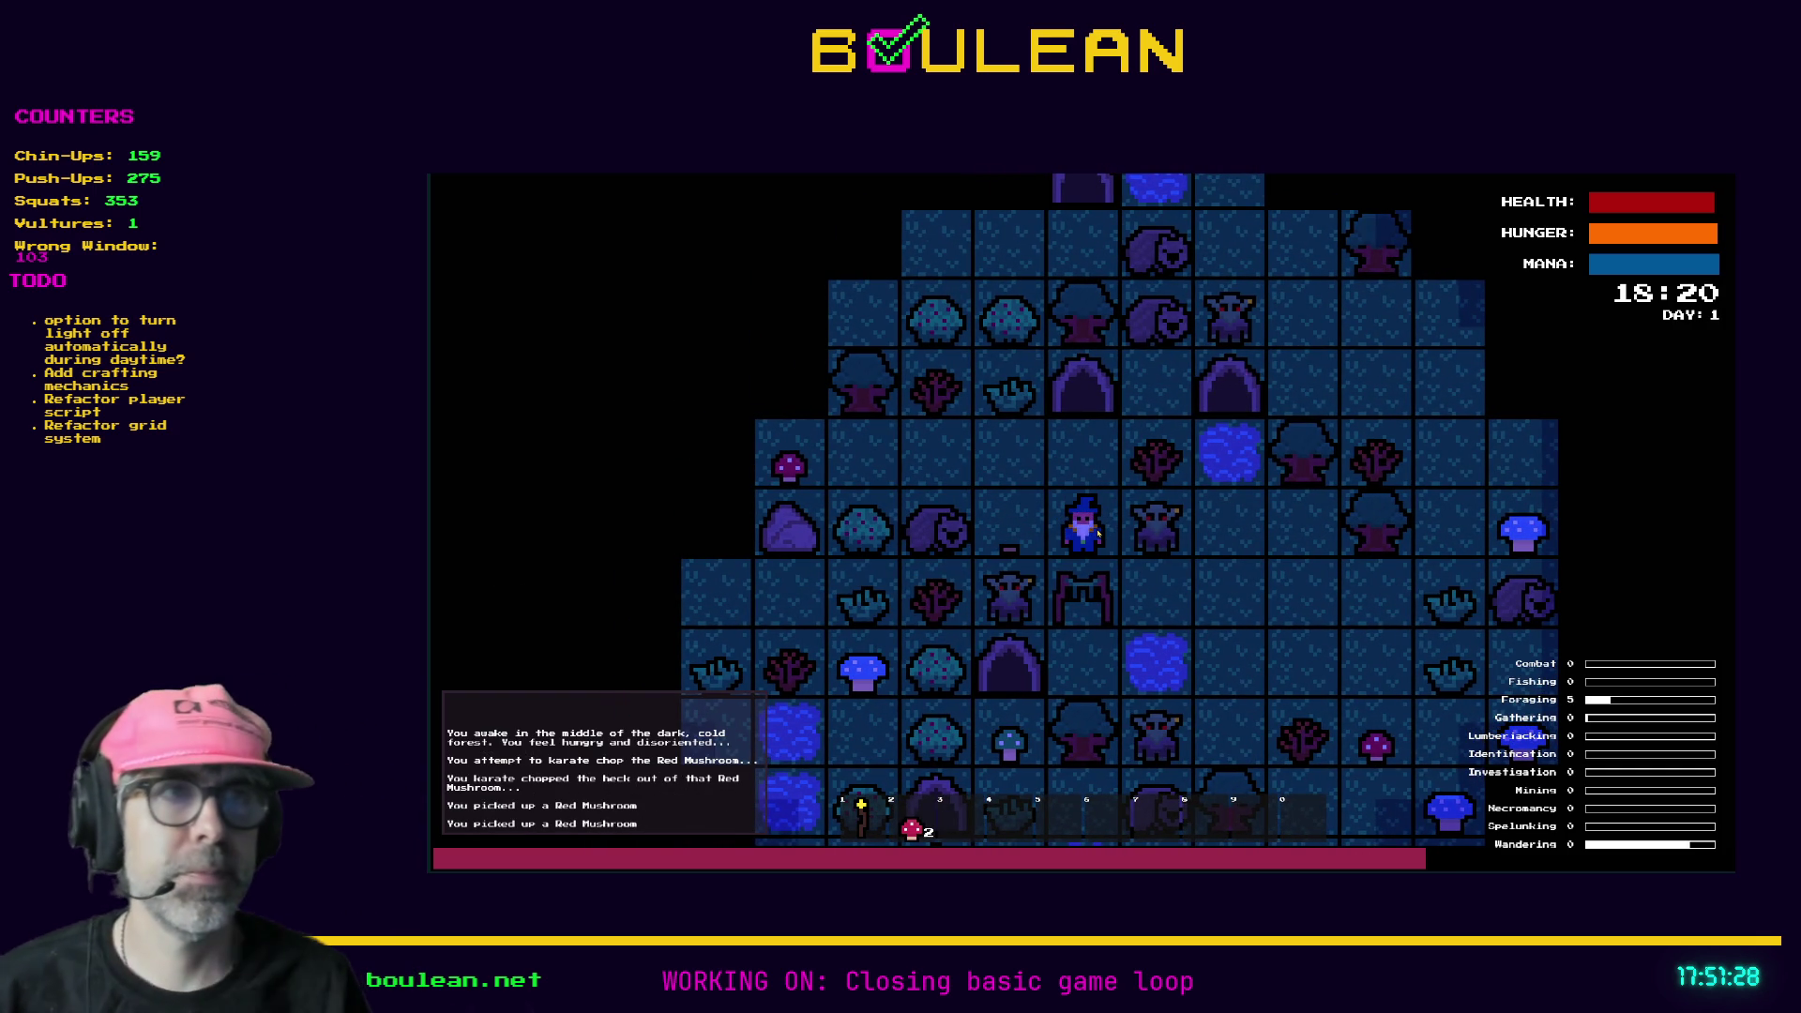
pyautogui.press('1')
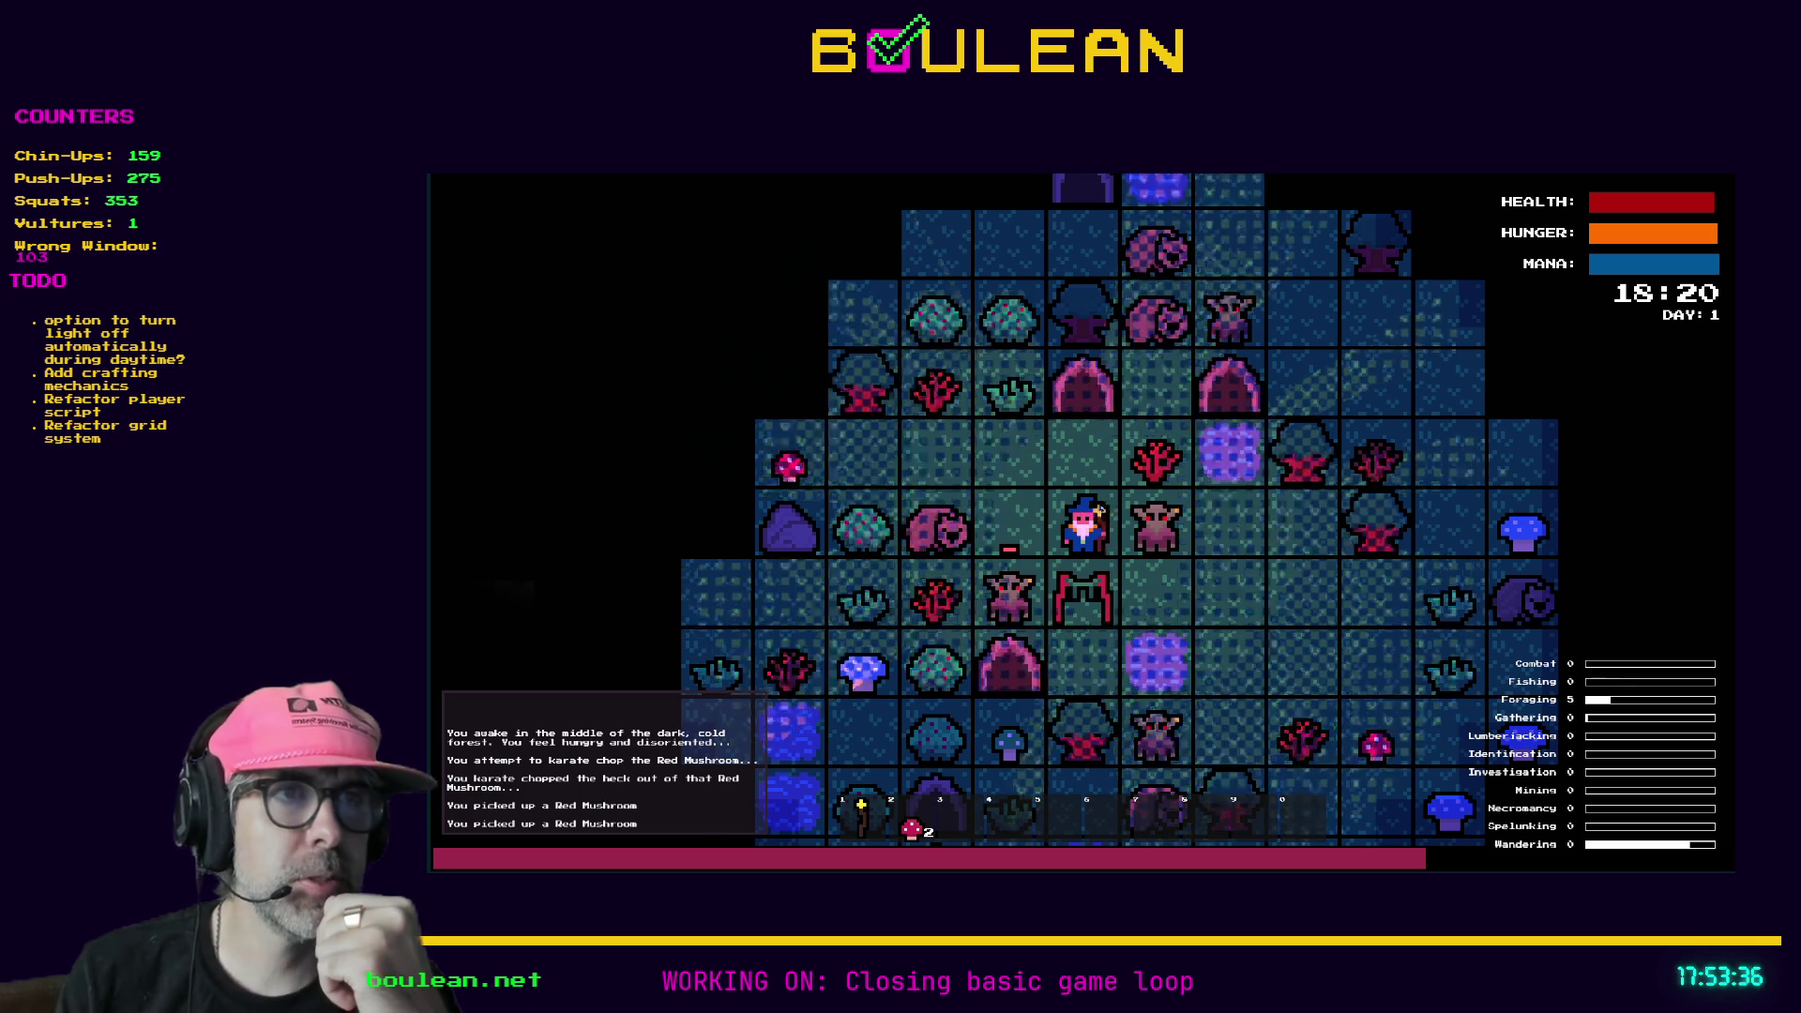
# - Defeat the adjacent goblin, toggle the torch off and on, and eat a Red Mushroom
pyautogui.press('Right')
pyautogui.press('Right')
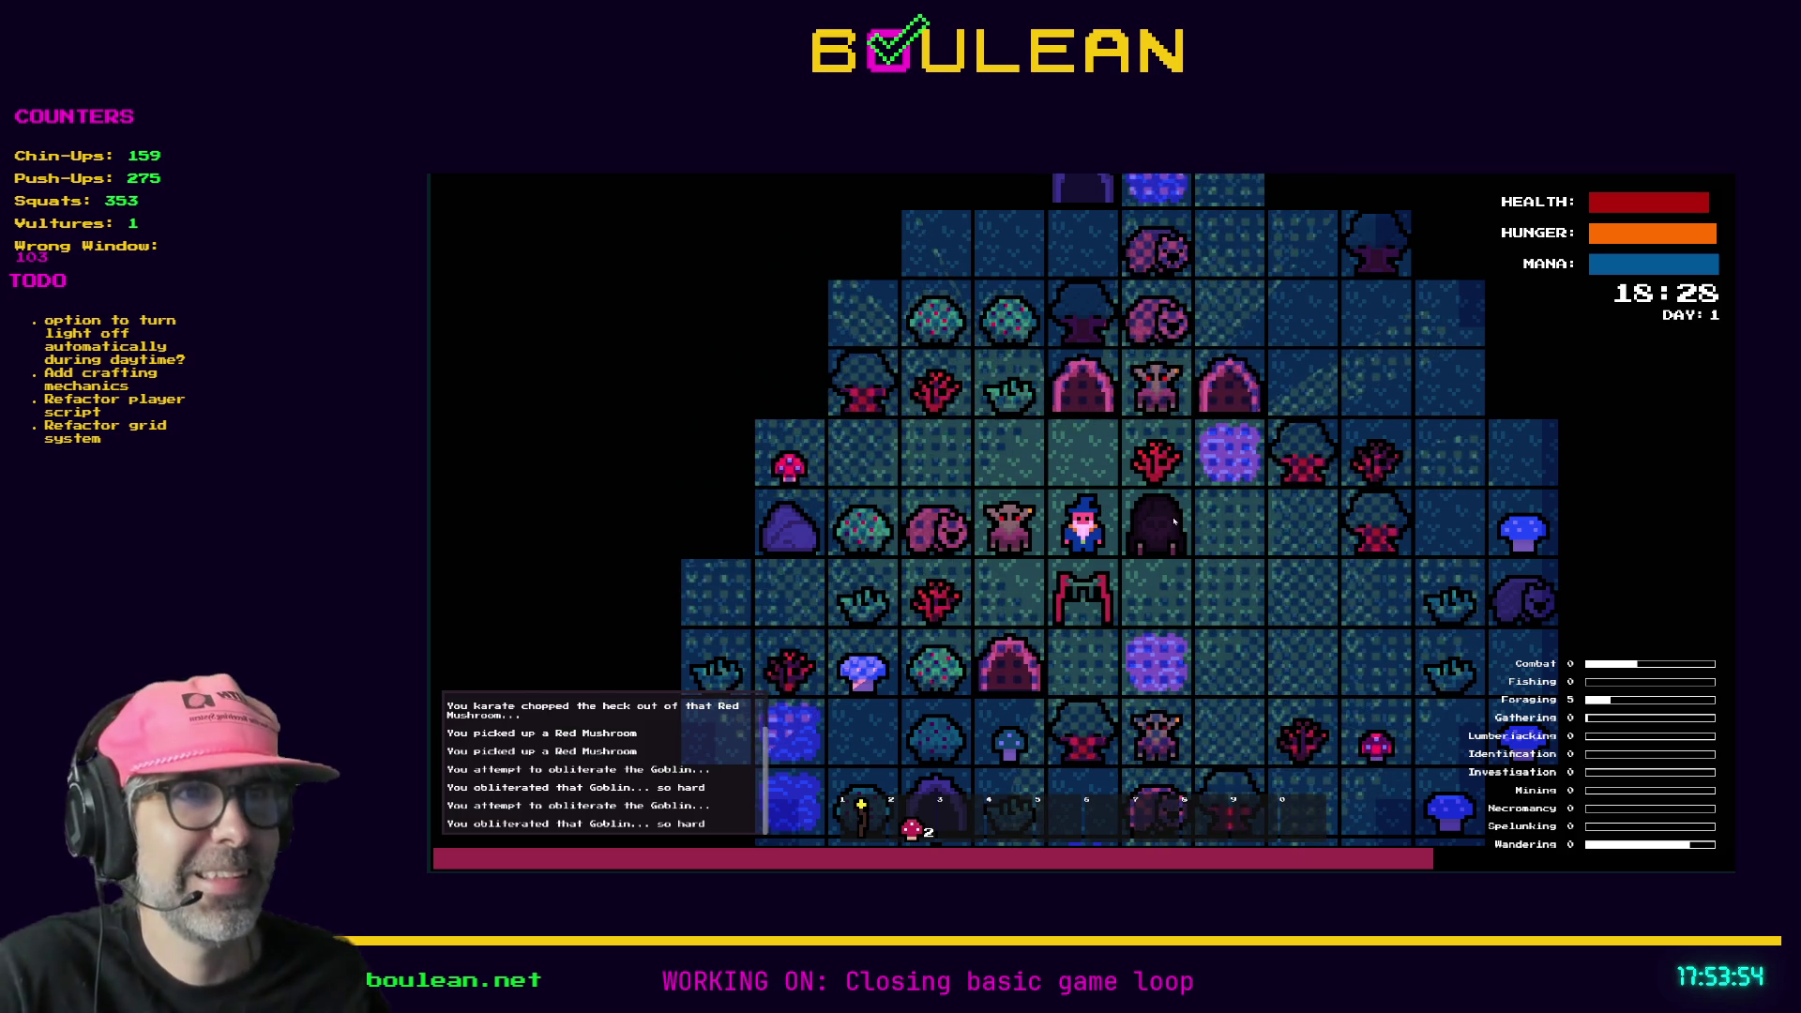
pyautogui.press('l')
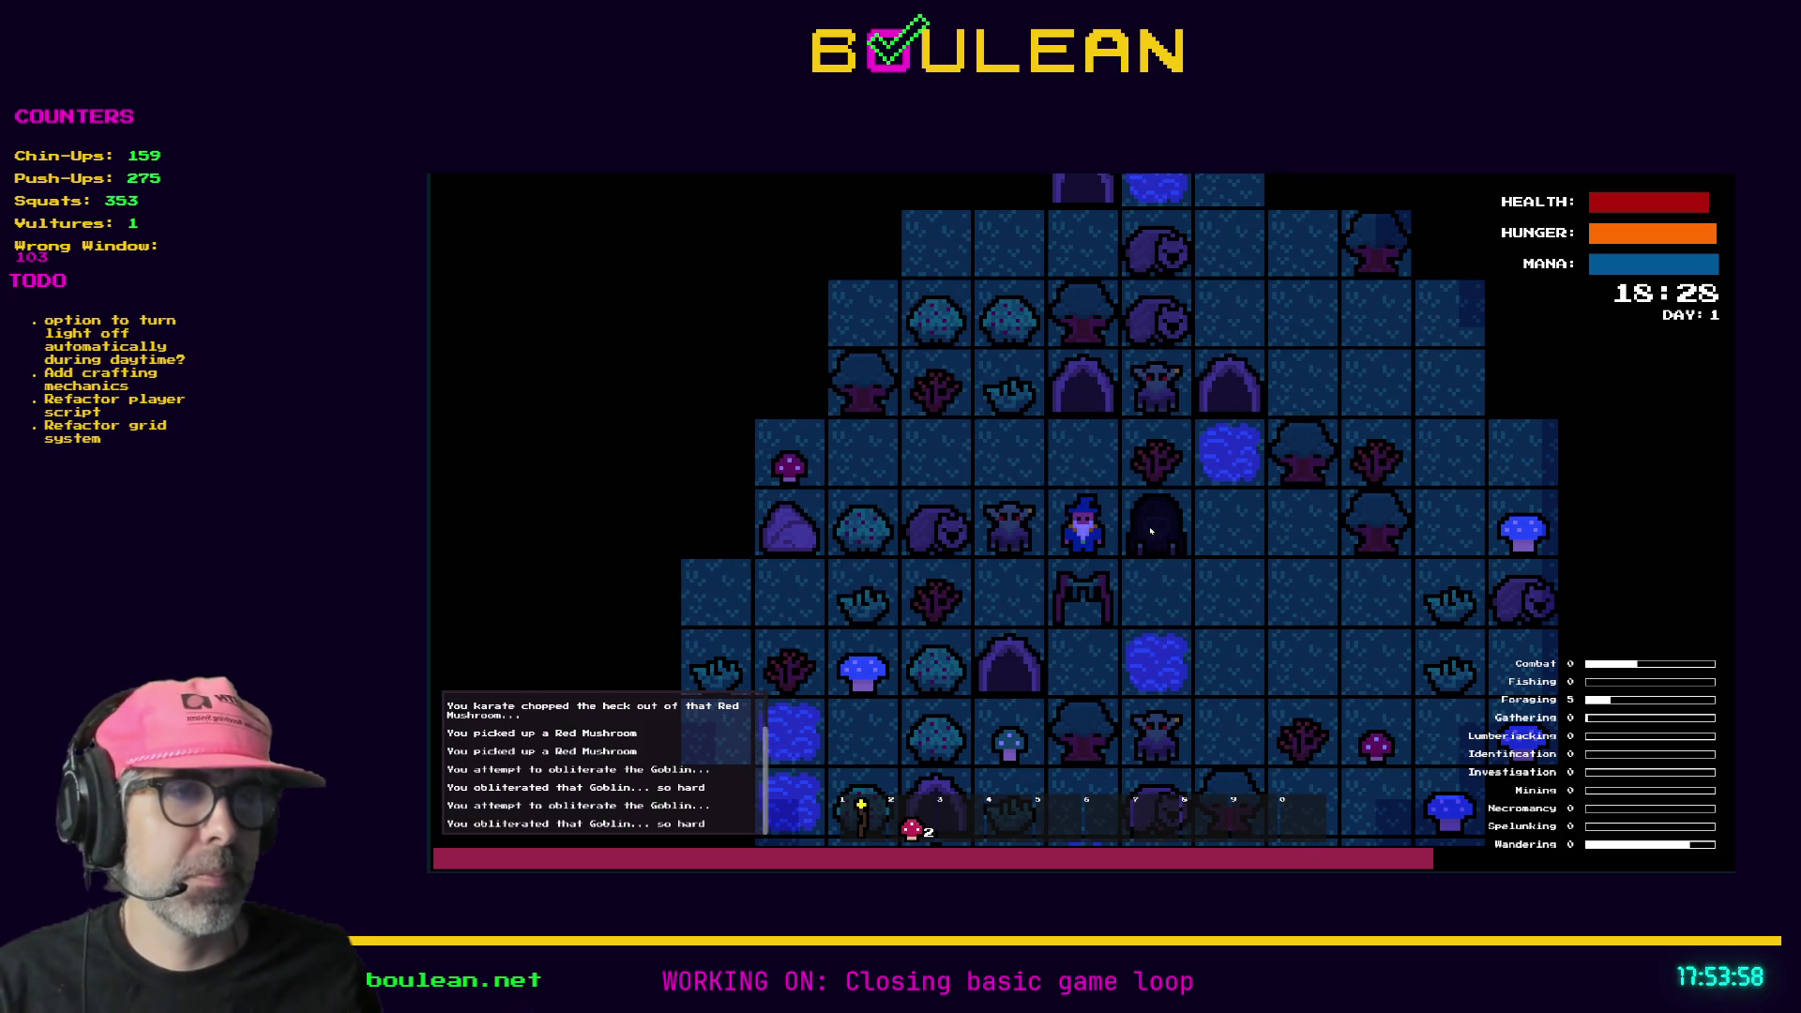
pyautogui.press('l')
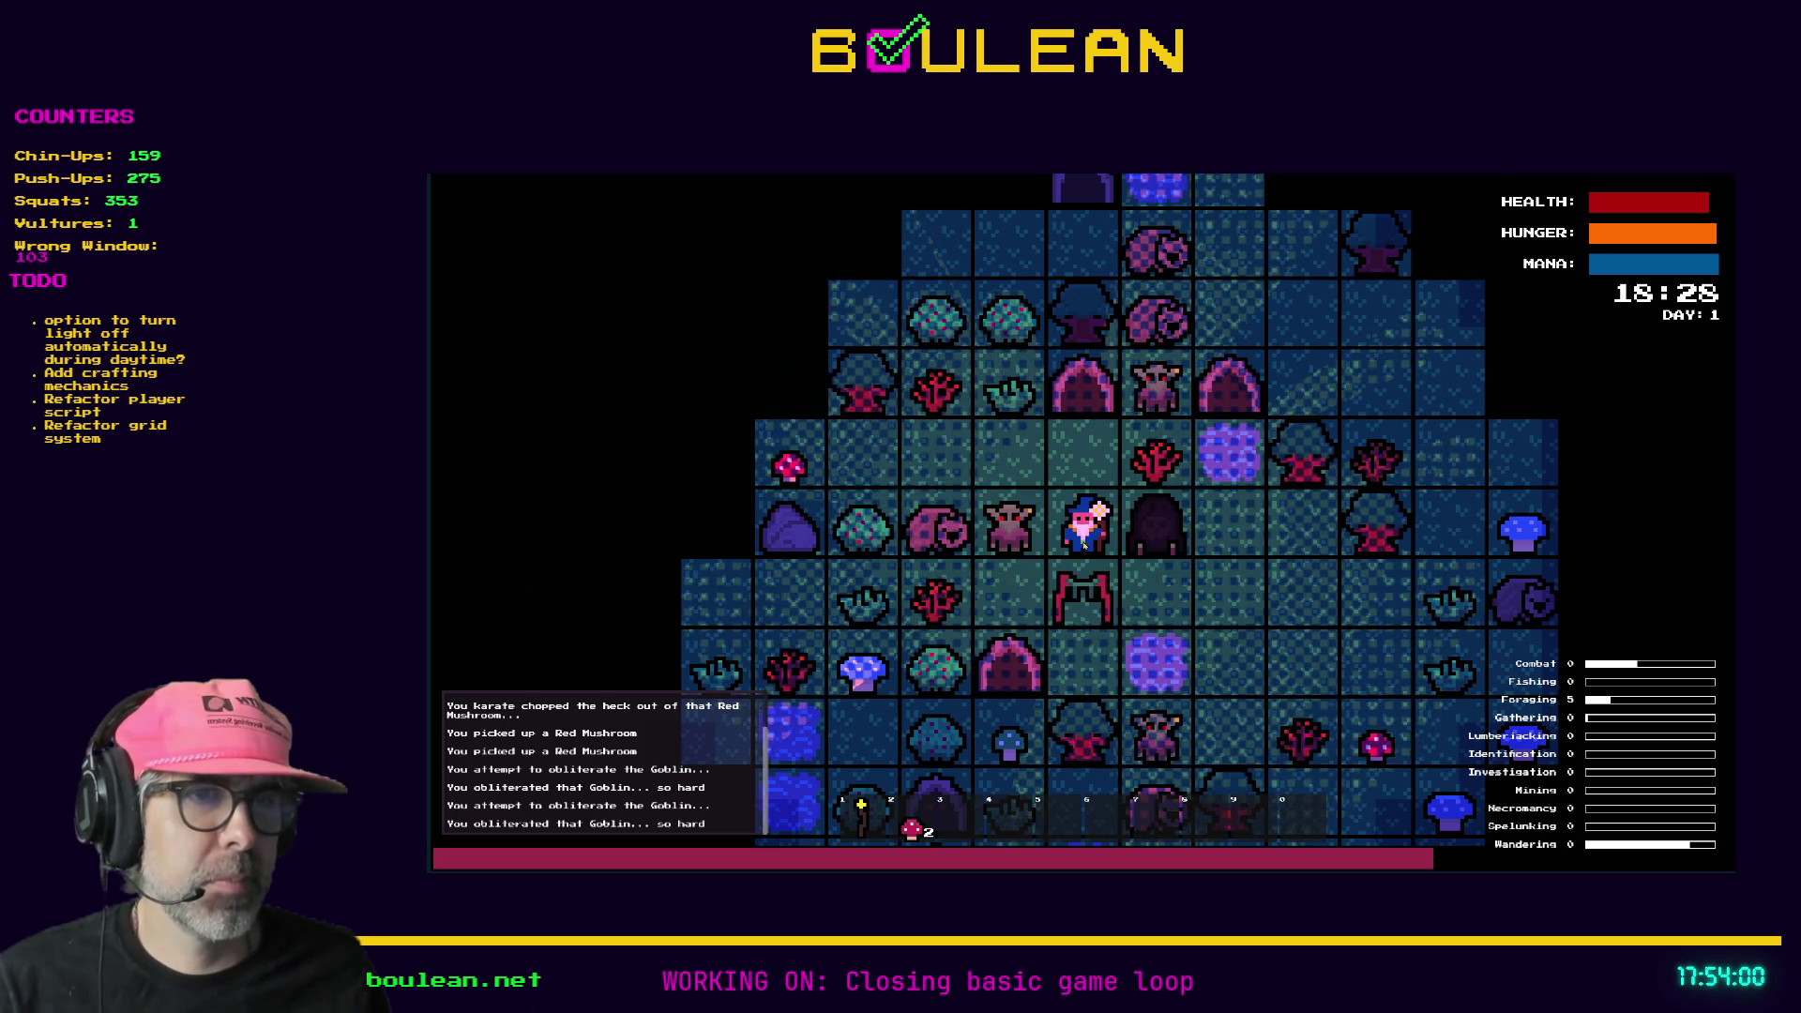
pyautogui.press('2')
pyautogui.press('2')
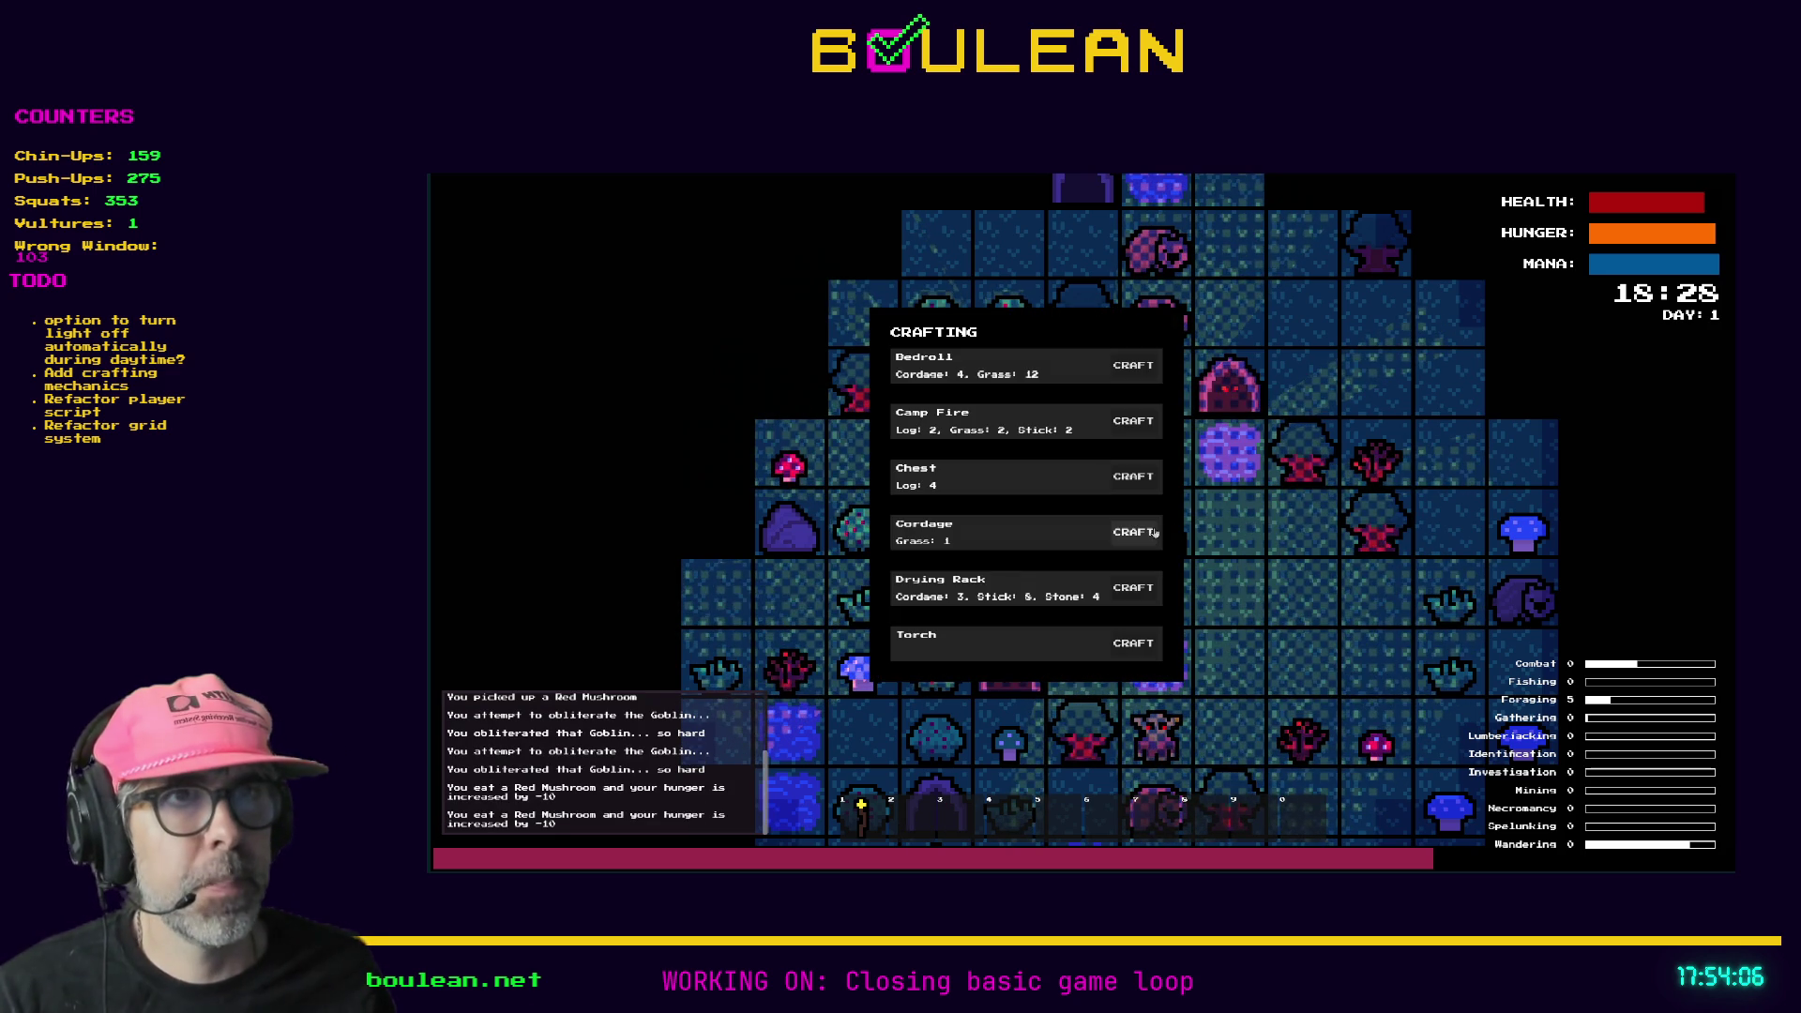
# - Craft a Camp Fire from hotbar slot 3 and place it above the wizard
pyautogui.click(1133, 420)
pyautogui.press('3')
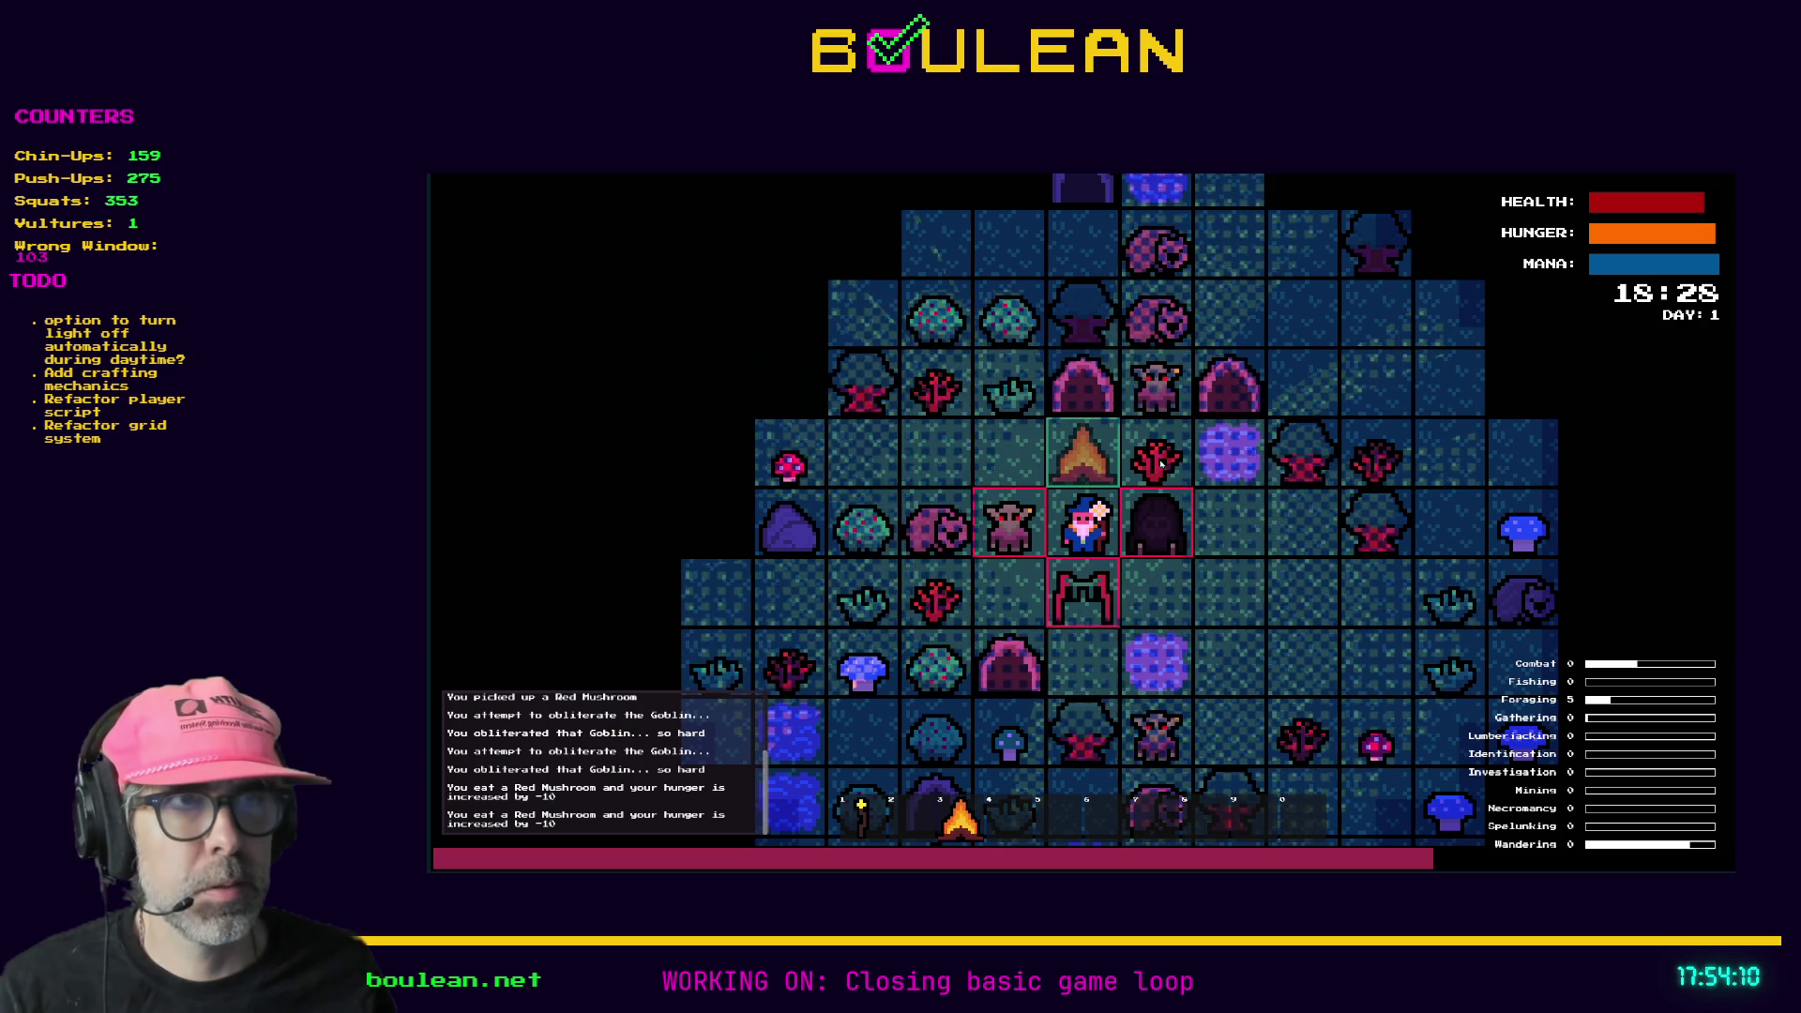
pyautogui.press('Return')
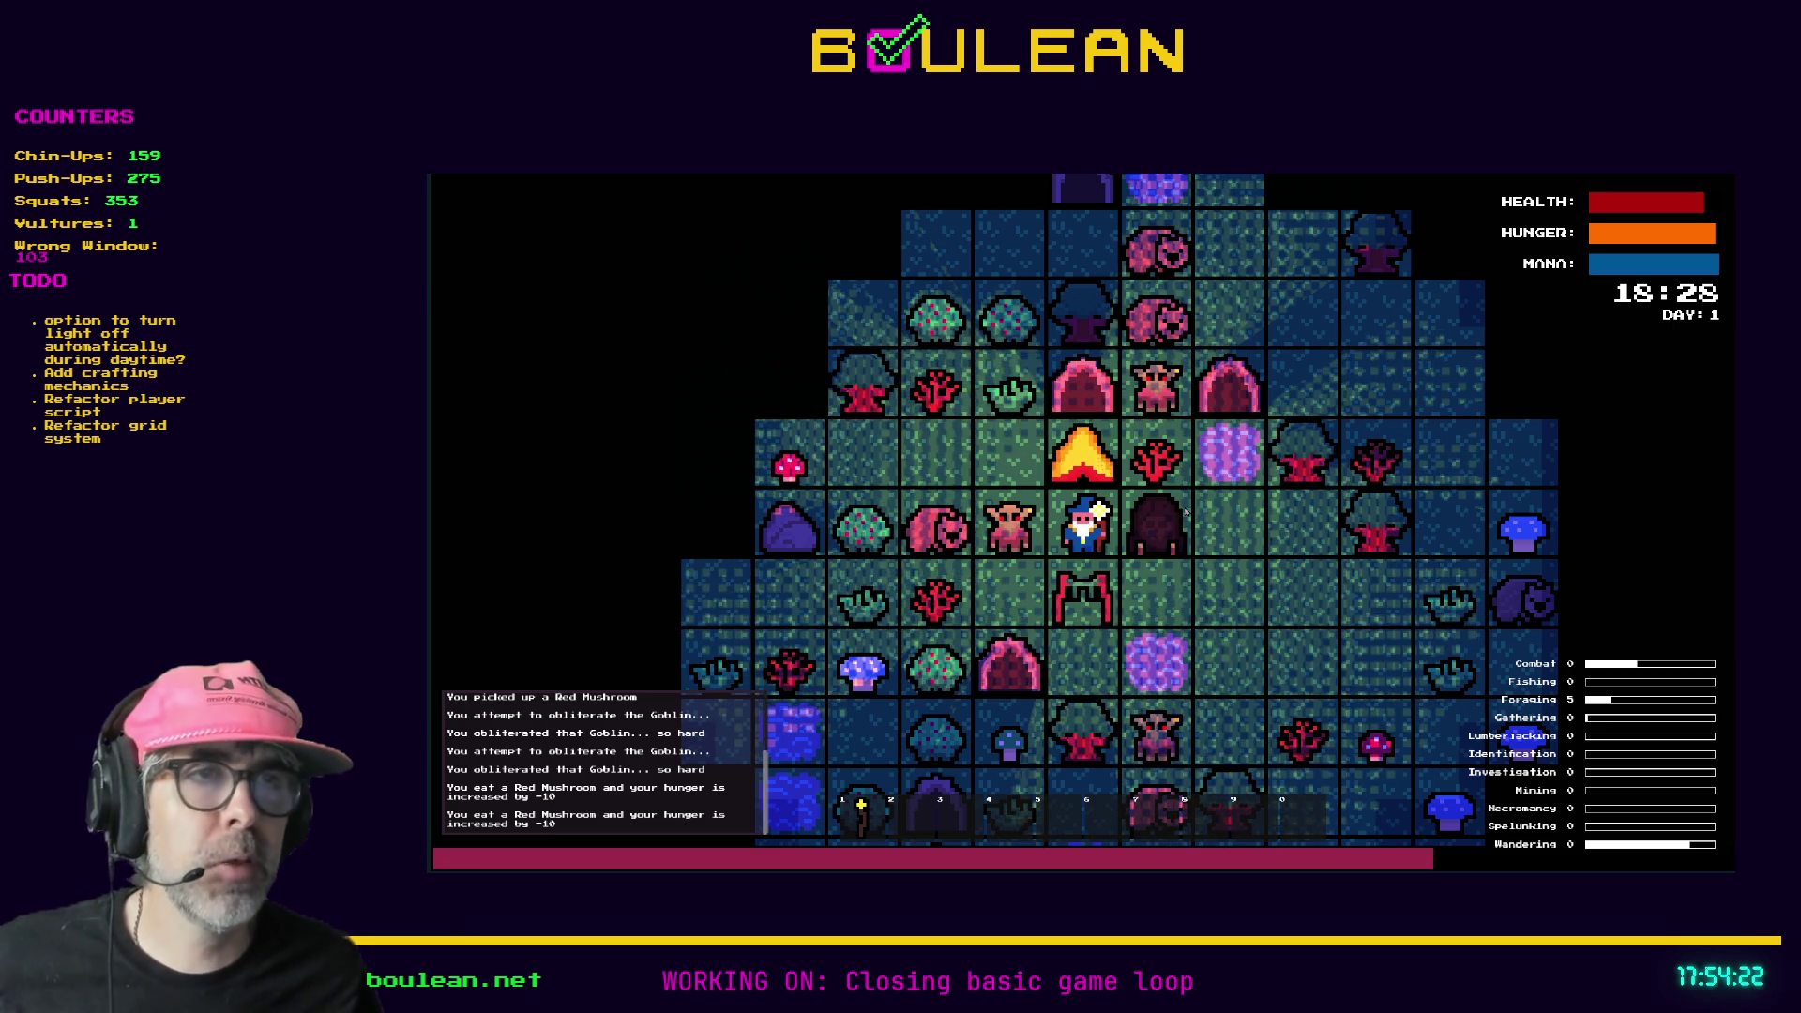
pyautogui.scroll(3, 875, 514)
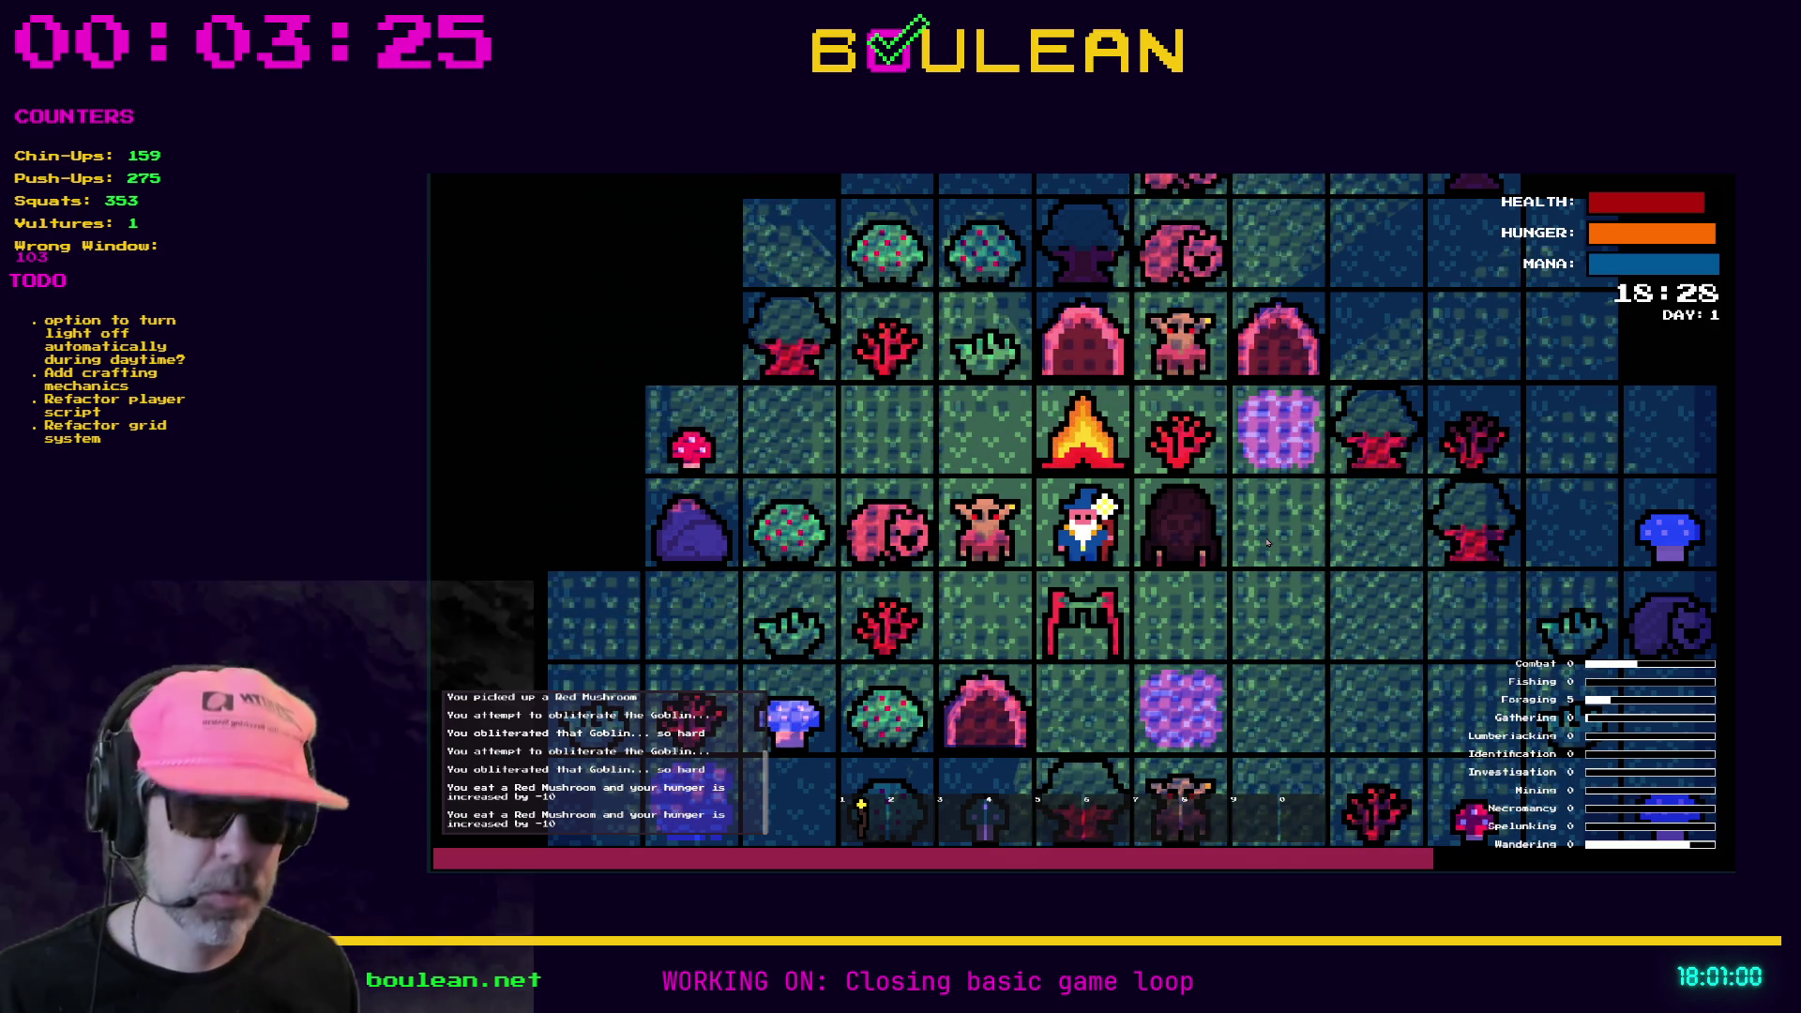
# - Smash the Gravestone to train Necromancy, quit the game, and put the caret at line 37's end
pyautogui.press('Right')
pyautogui.press('Right')
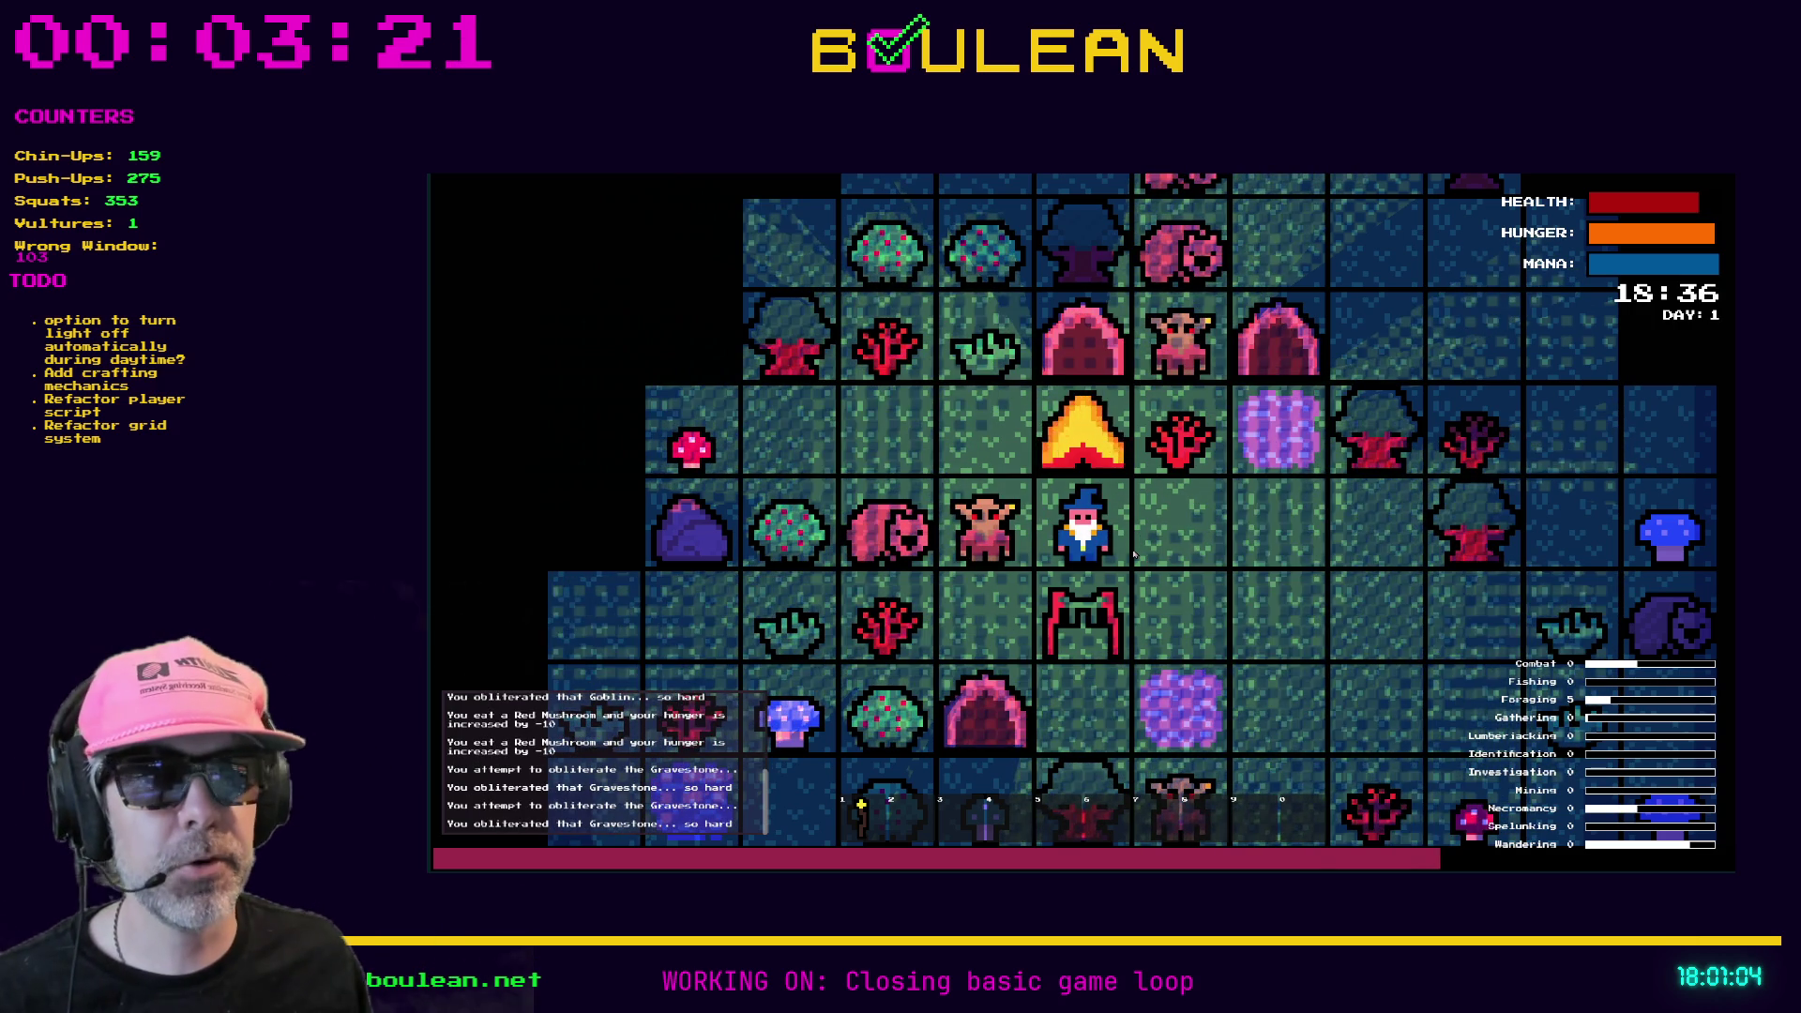
pyautogui.press('Escape')
pyautogui.click(1214, 624)
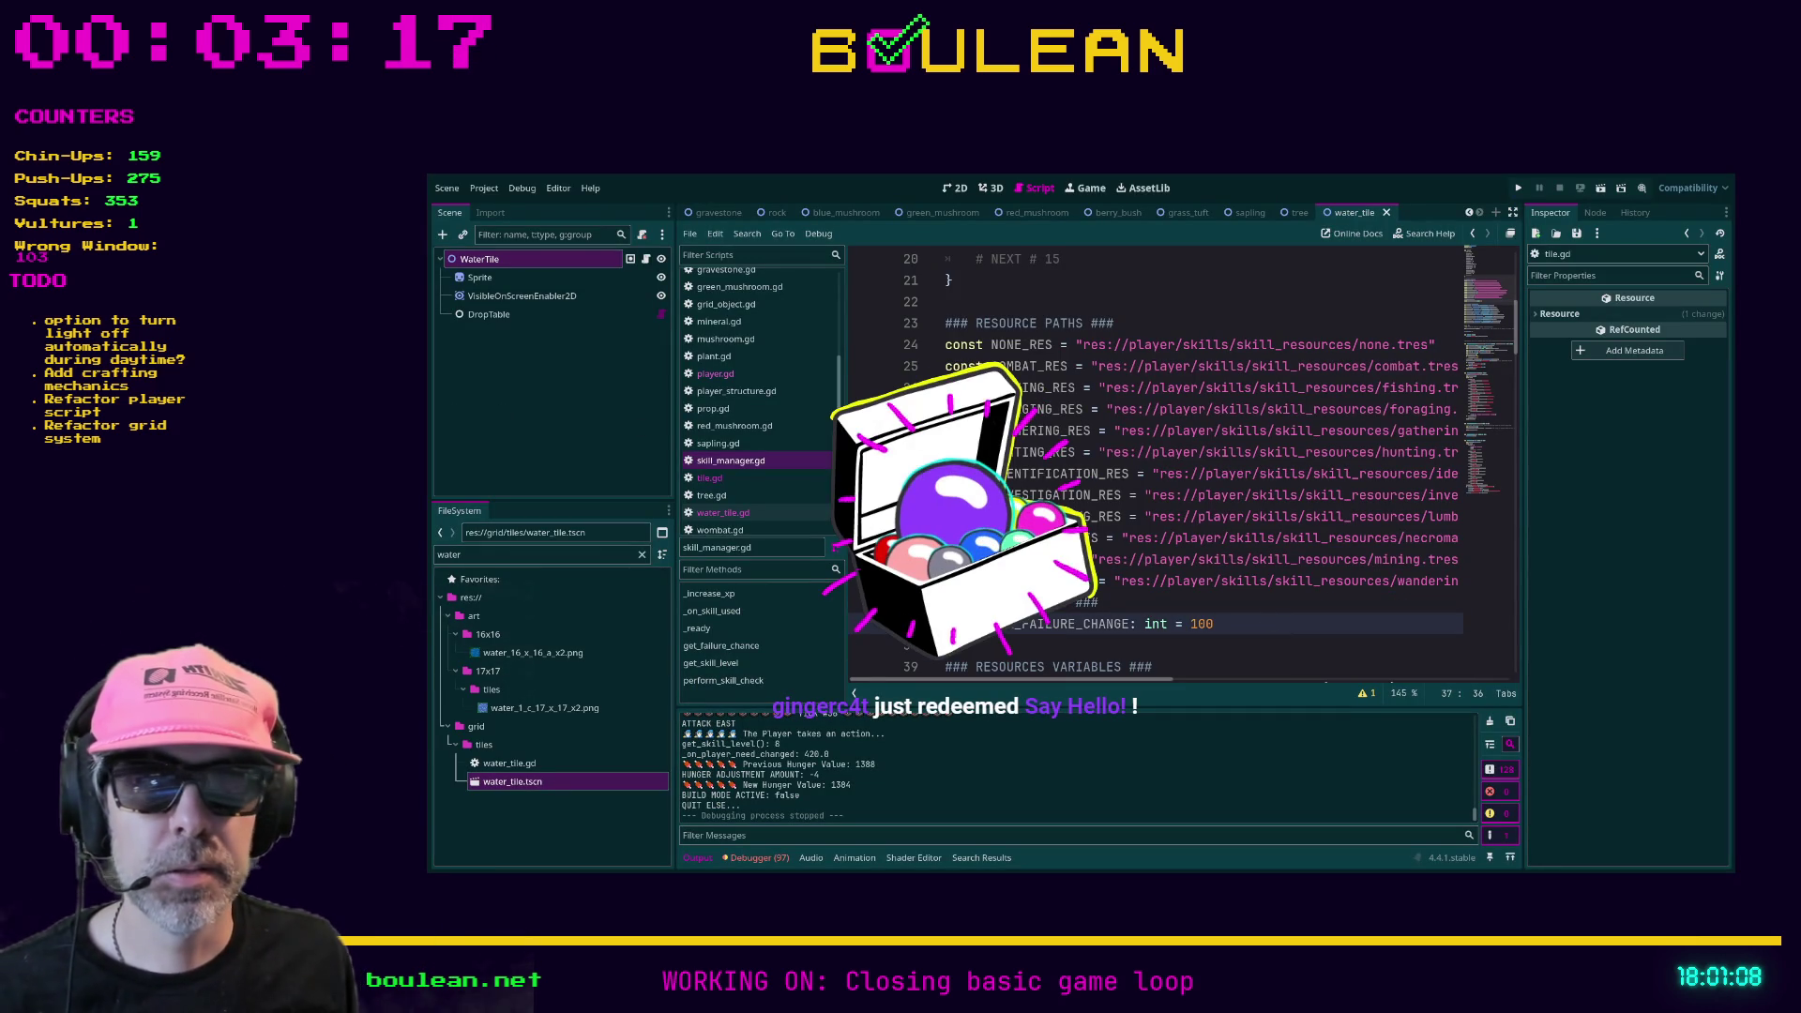
pyautogui.hotkey('alt', 'Tab')
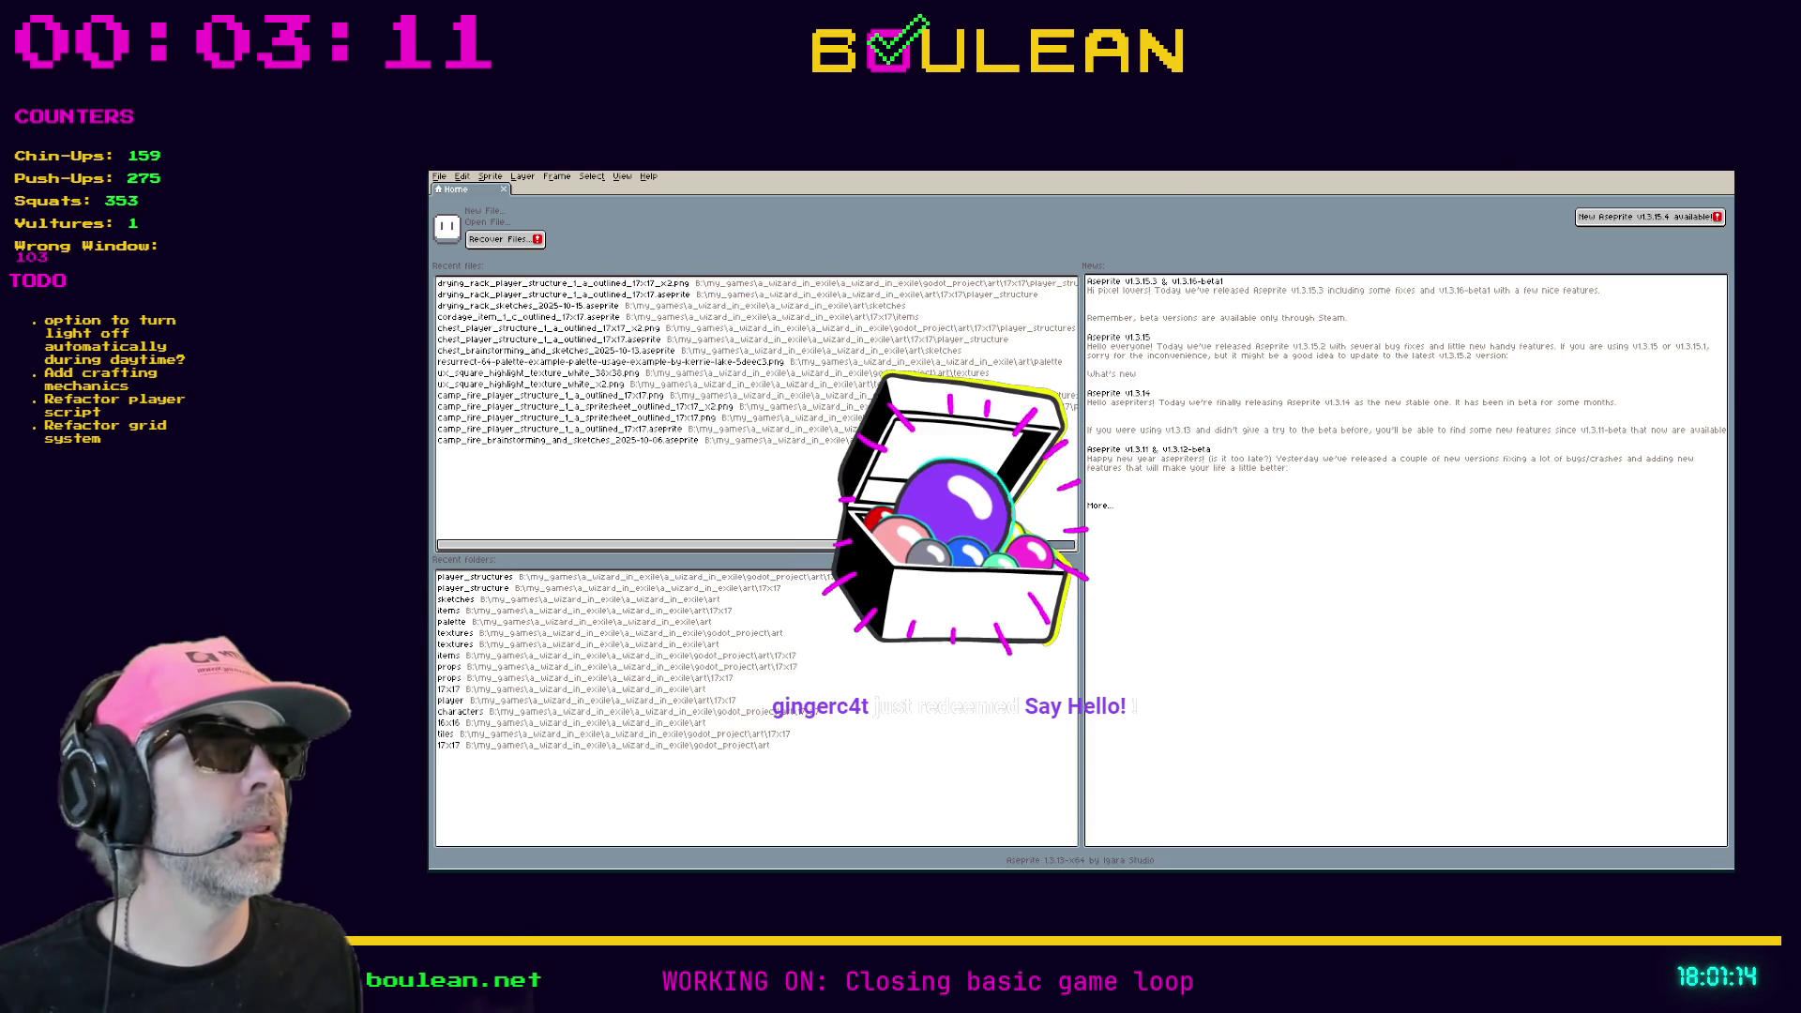
pyautogui.hotkey('alt', 'Tab')
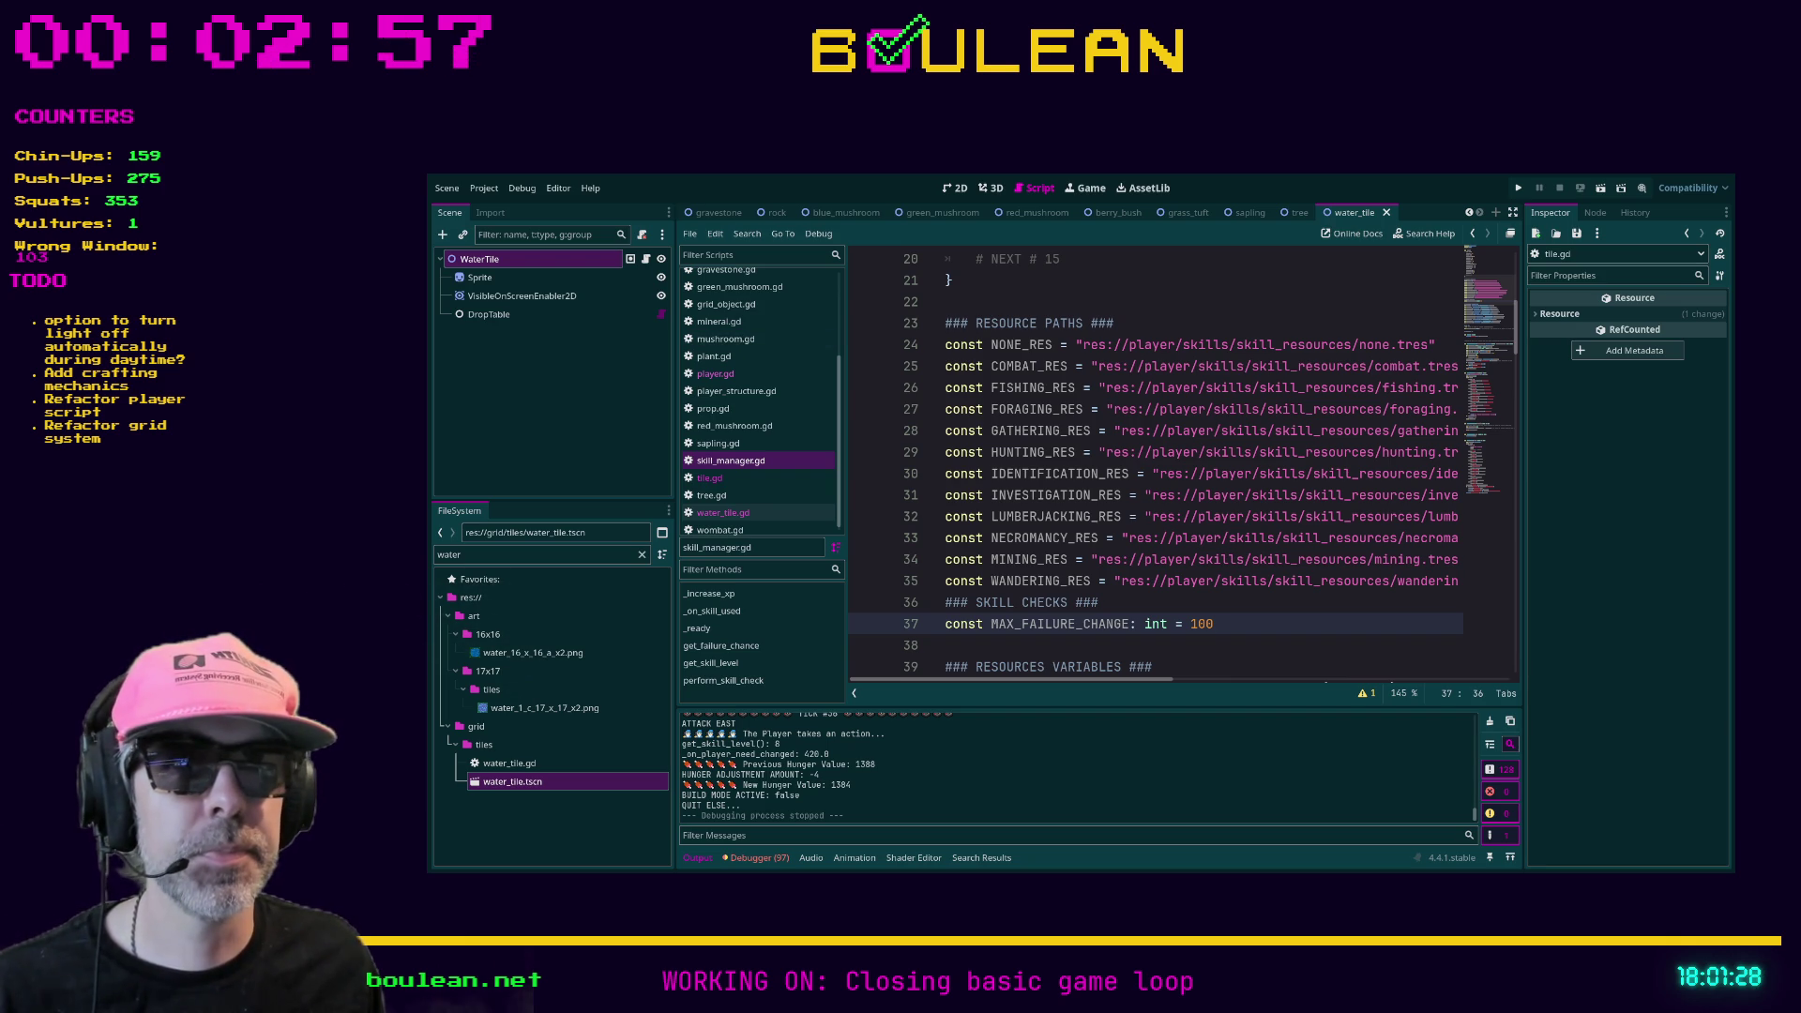
# - Look over the RESOURCE PATHS and SKILL CHECKS sections, ending in the FORAGING_RES line
pyautogui.click(1157, 327)
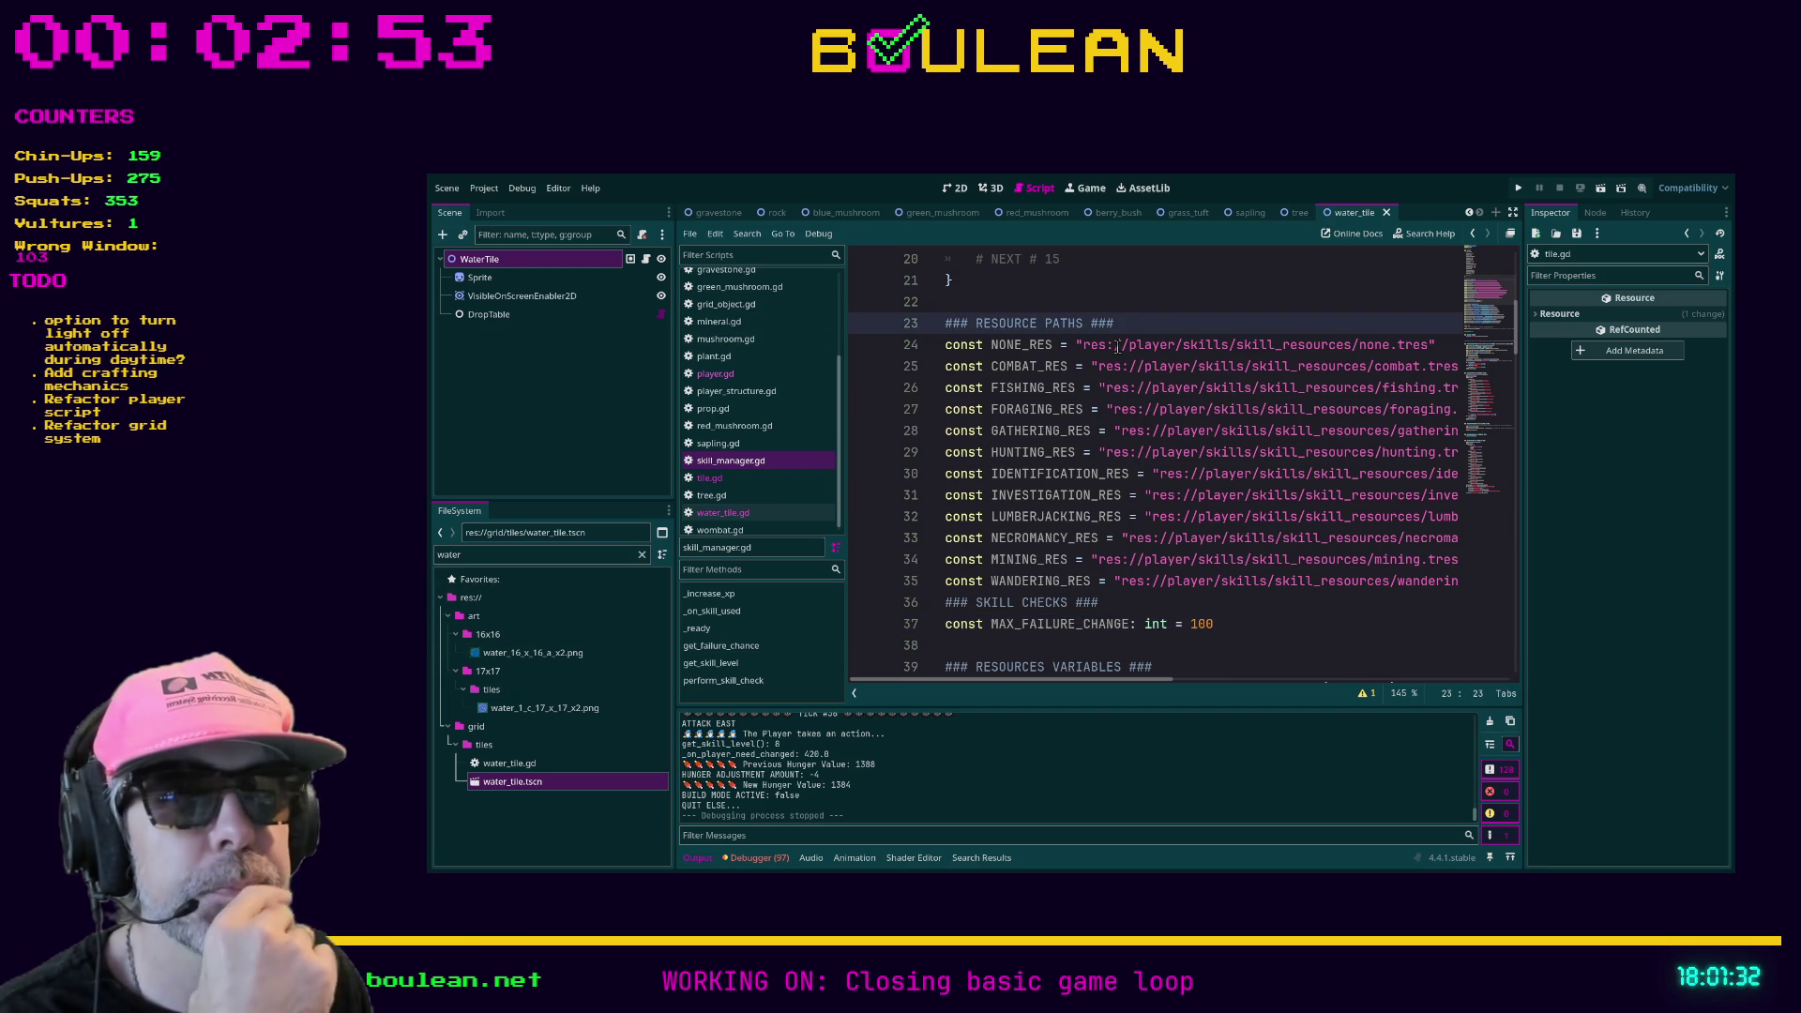
pyautogui.click(1189, 595)
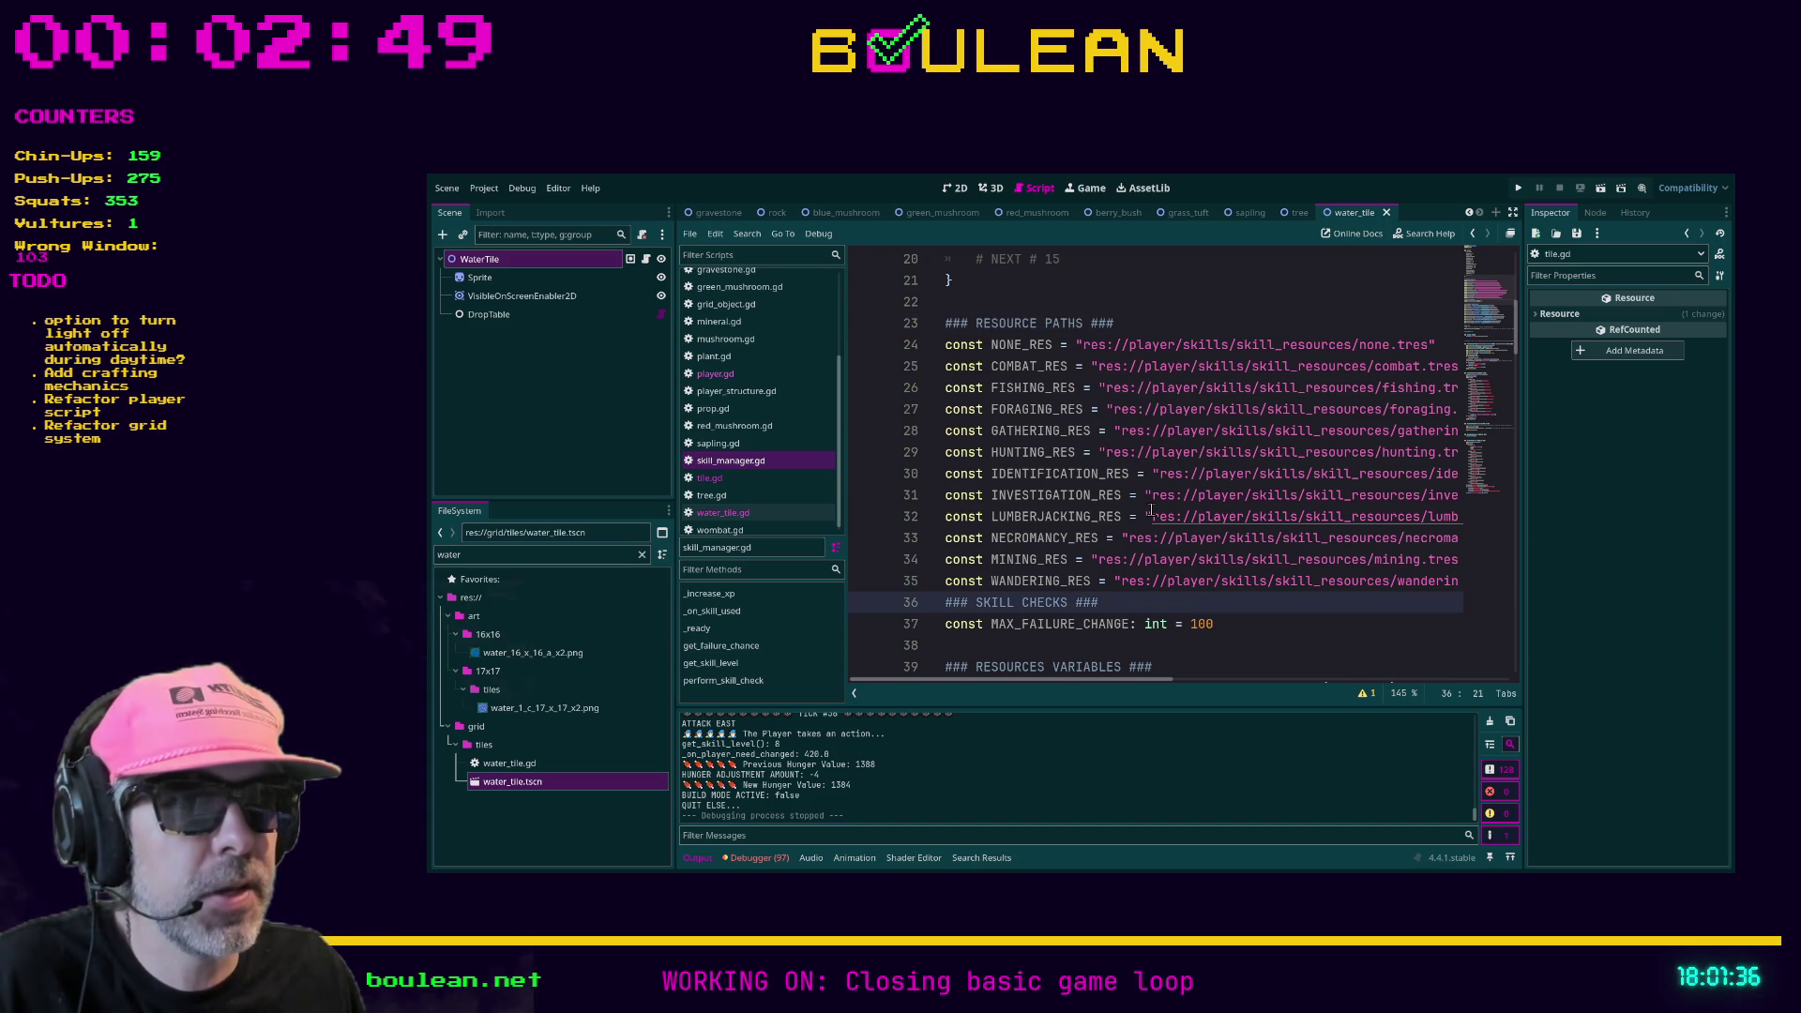
pyautogui.keyDown('ctrl'); pyautogui.scroll(-1, 1151, 509); pyautogui.keyUp('ctrl')
pyautogui.keyDown('ctrl'); pyautogui.scroll(6, 1151, 509); pyautogui.keyUp('ctrl')
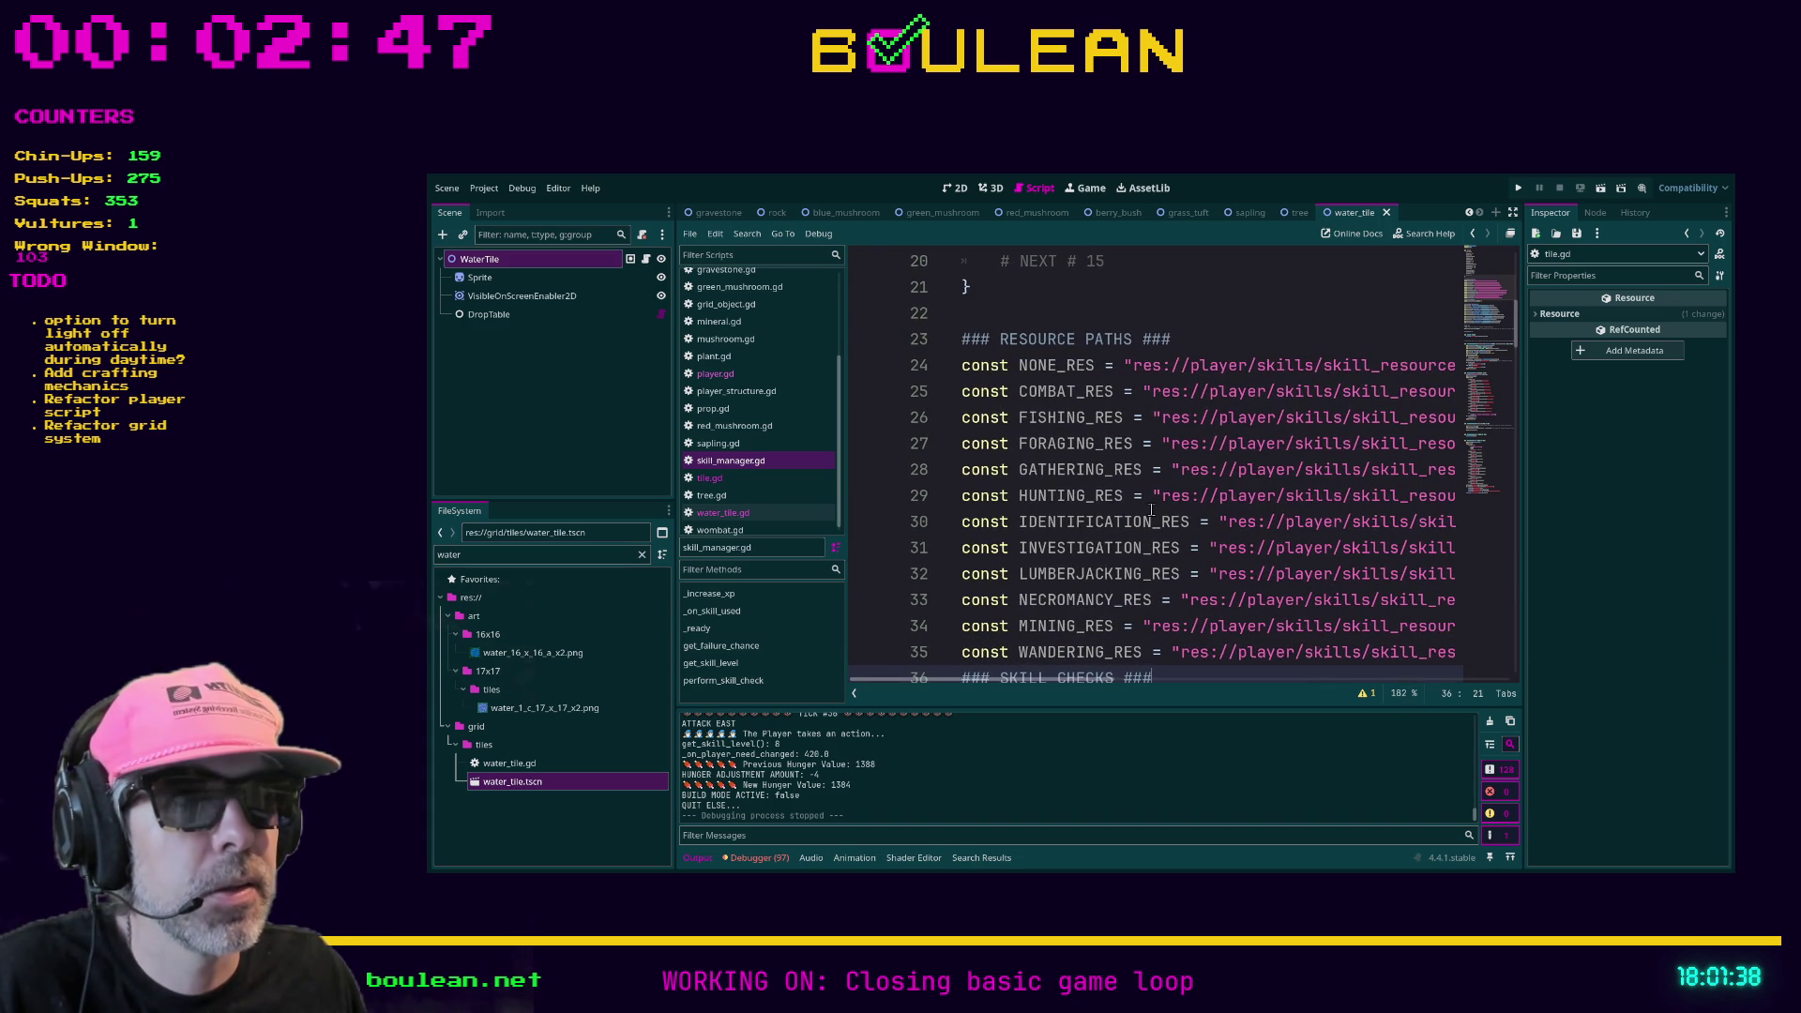
pyautogui.keyDown('ctrl'); pyautogui.scroll(1, 1166, 497); pyautogui.keyUp('ctrl')
pyautogui.keyDown('ctrl'); pyautogui.scroll(2, 1166, 497); pyautogui.keyUp('ctrl')
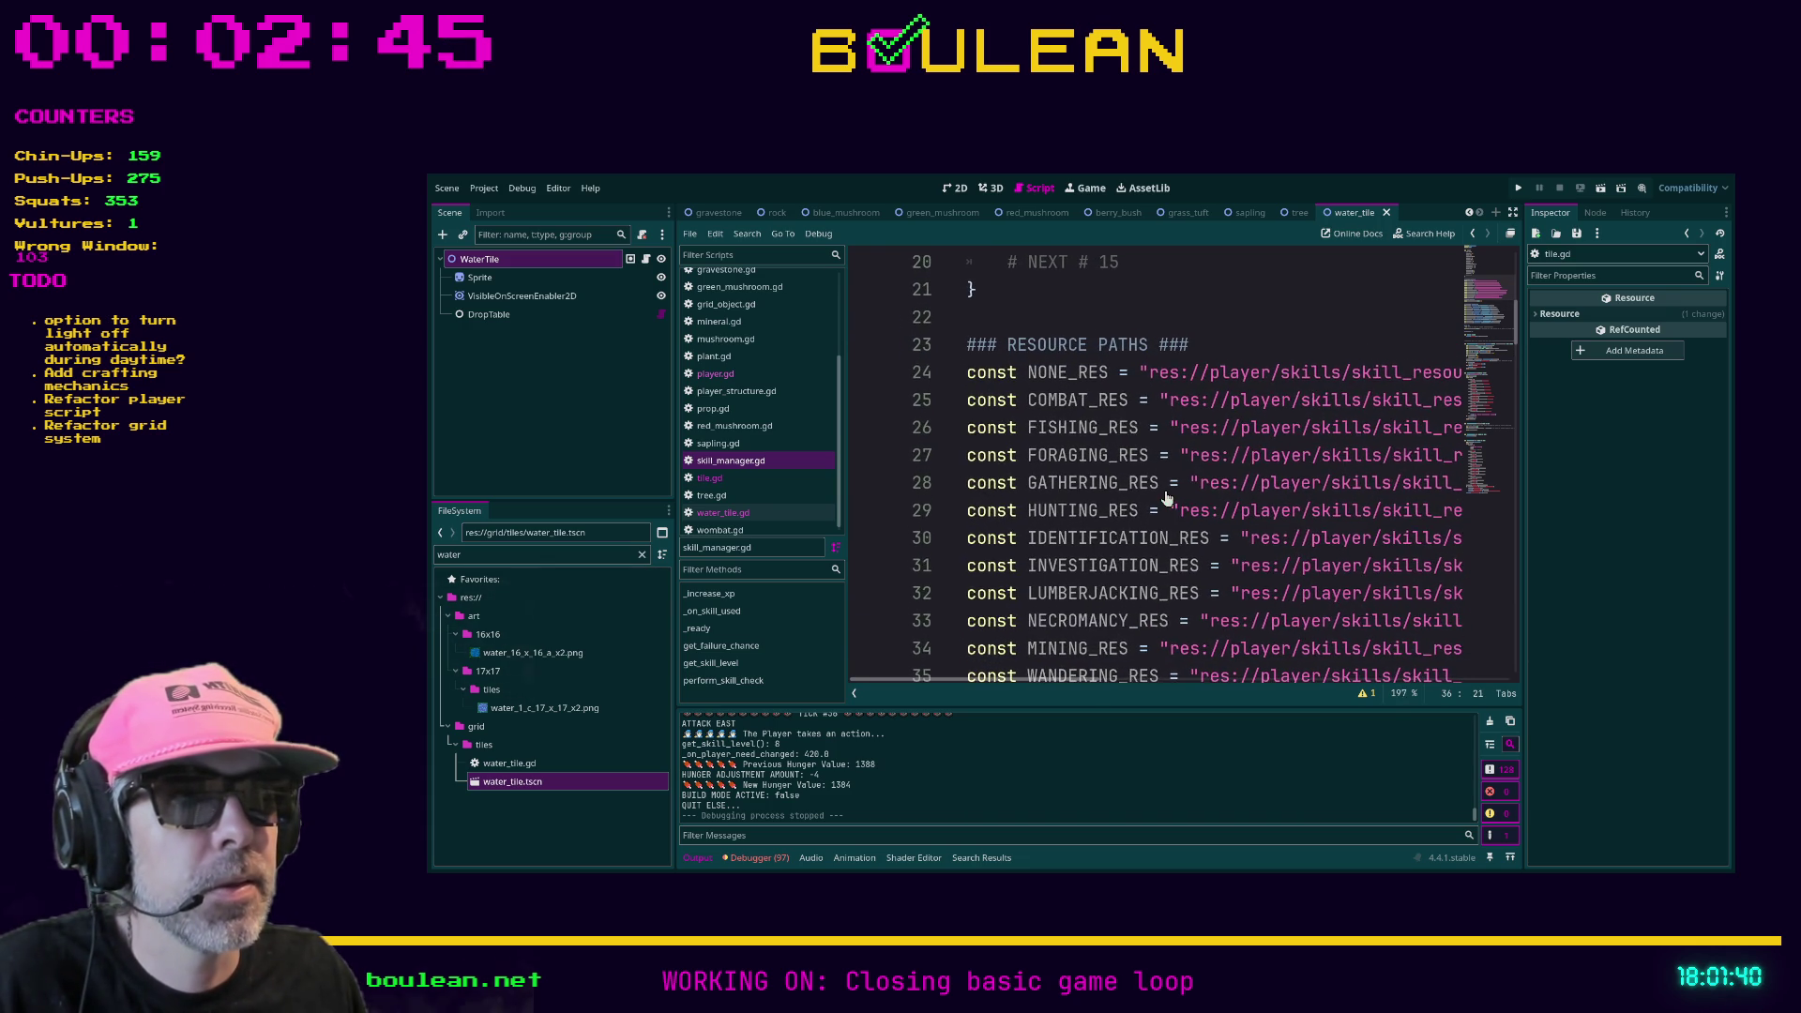
pyautogui.keyDown('ctrl'); pyautogui.scroll(1, 1168, 494); pyautogui.keyUp('ctrl')
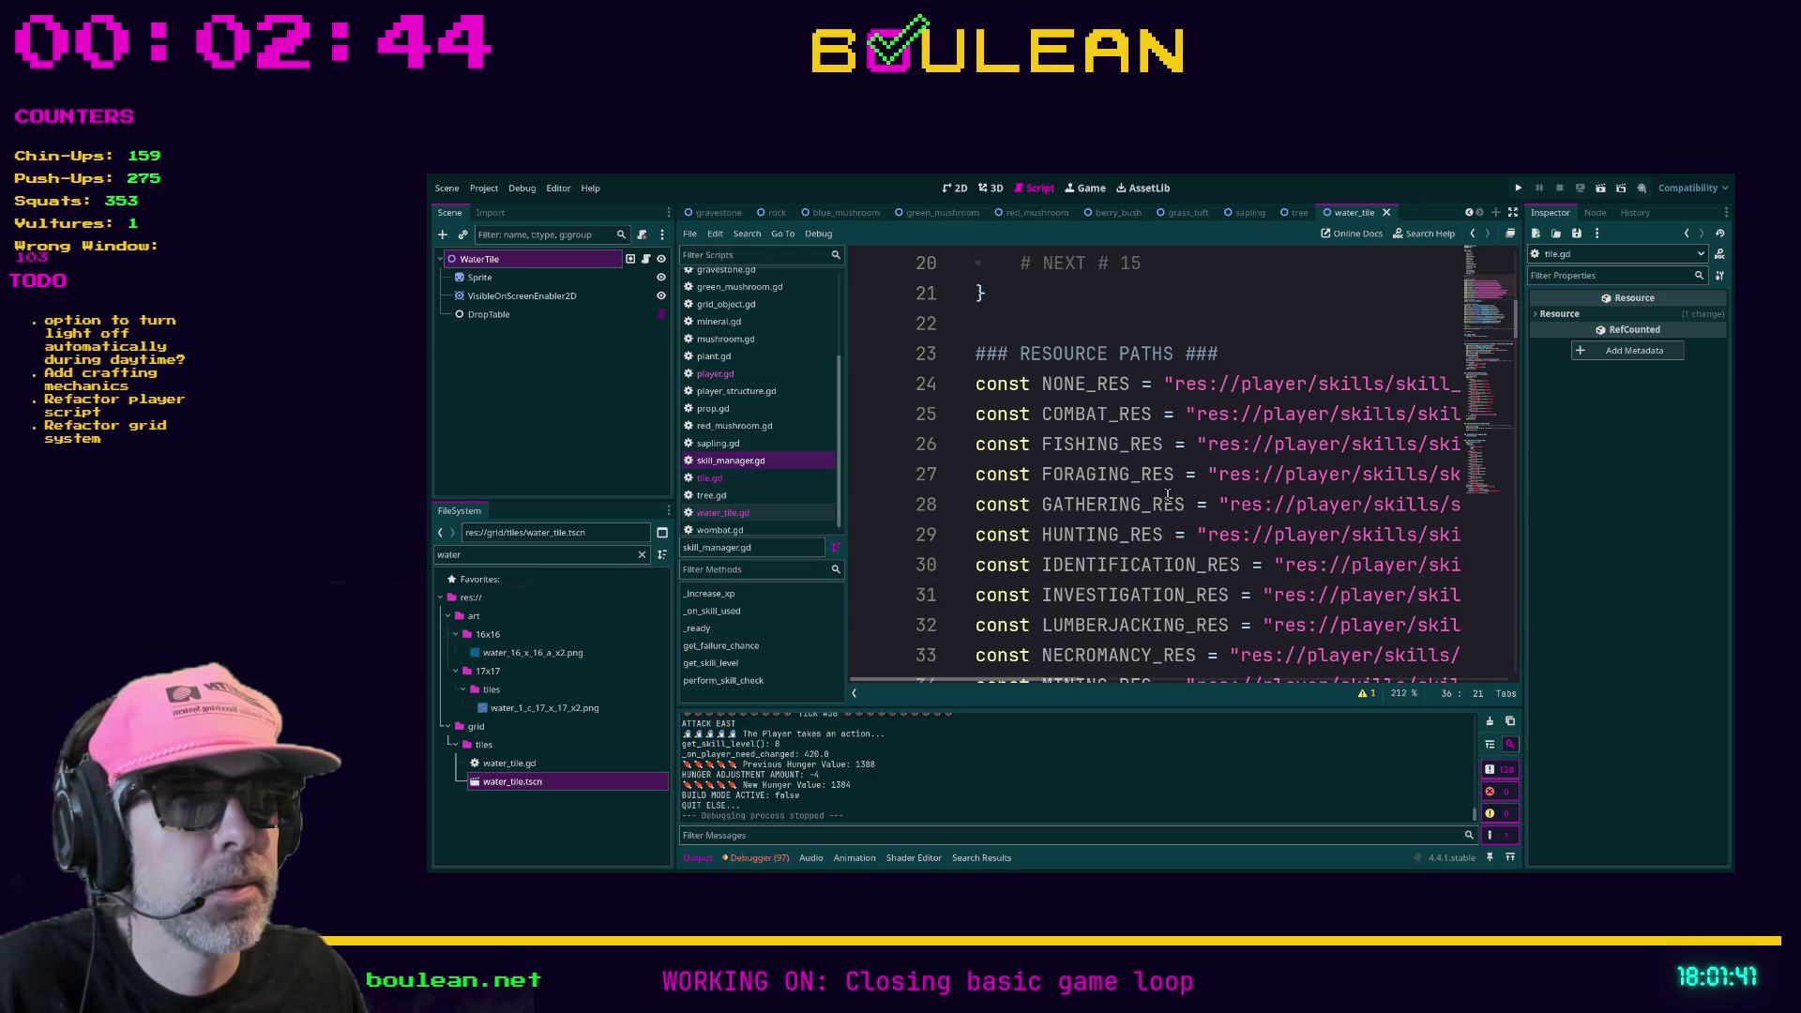
pyautogui.click(1112, 477)
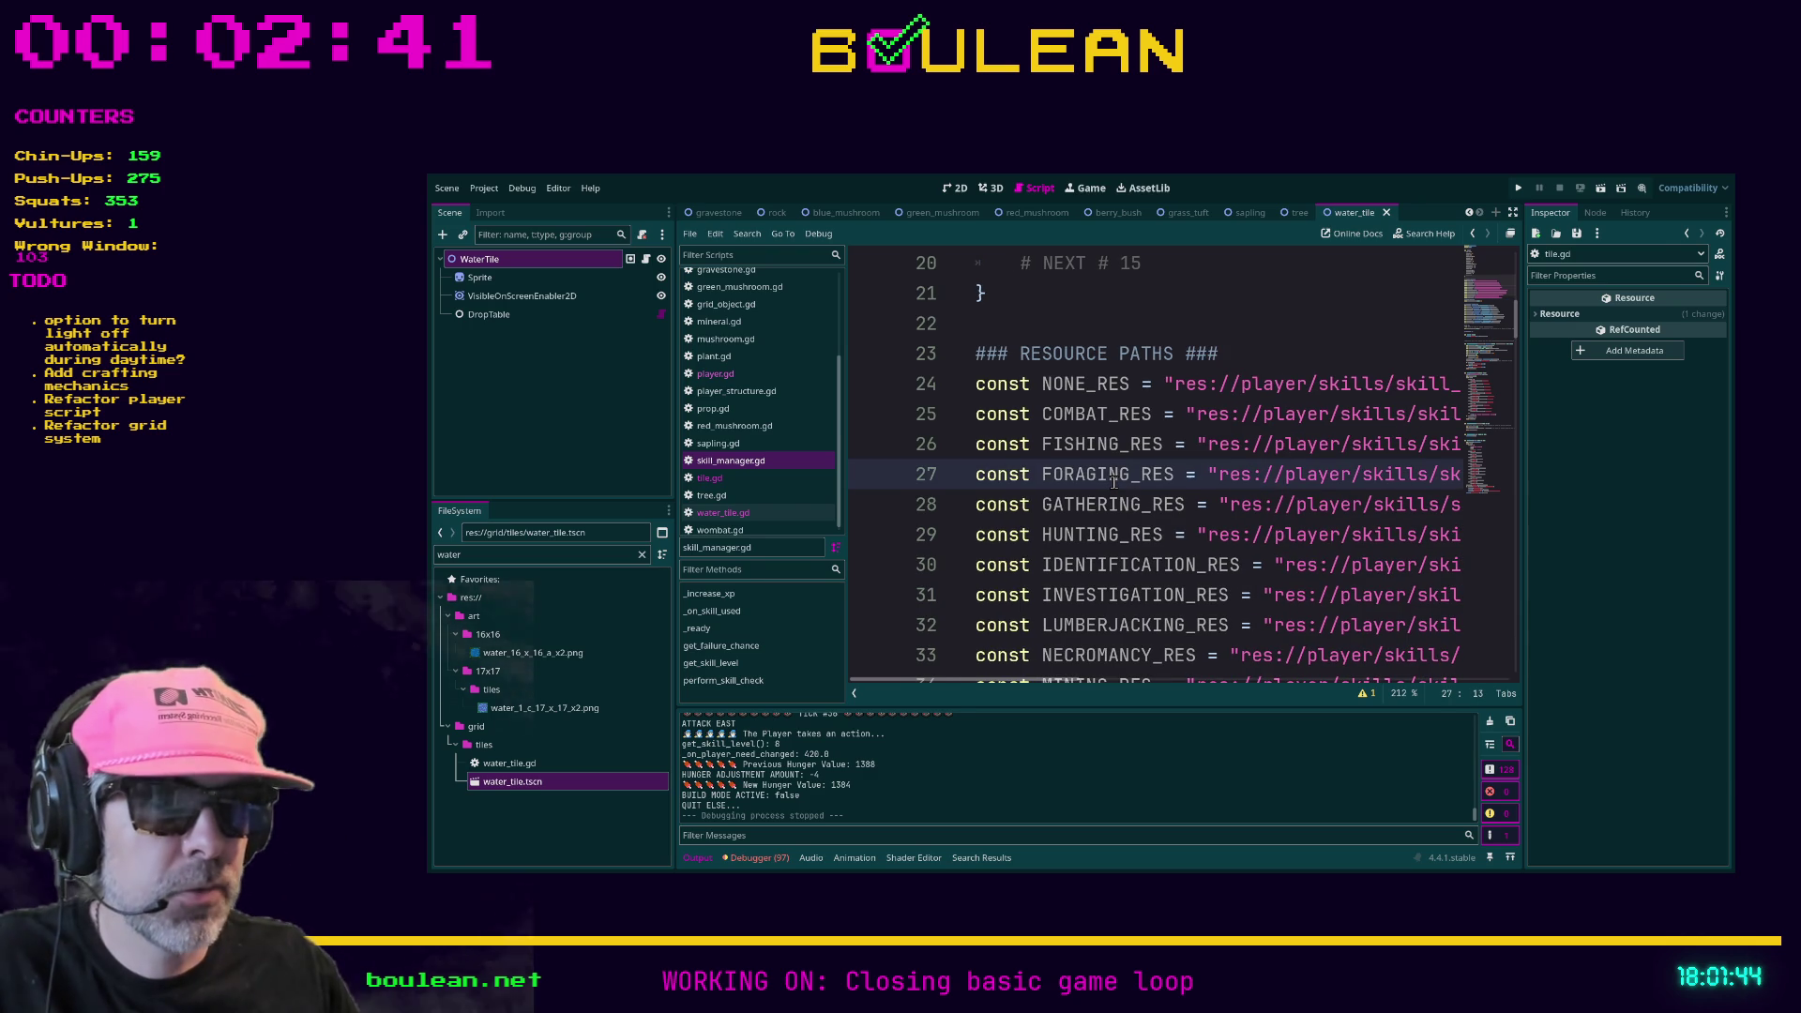
# - Toggle Distraction Free Mode (Ctrl+Shift+F11) so skill_manager.gd fills the window
pyautogui.hotkey('ctrl', 'shift', 'F11')
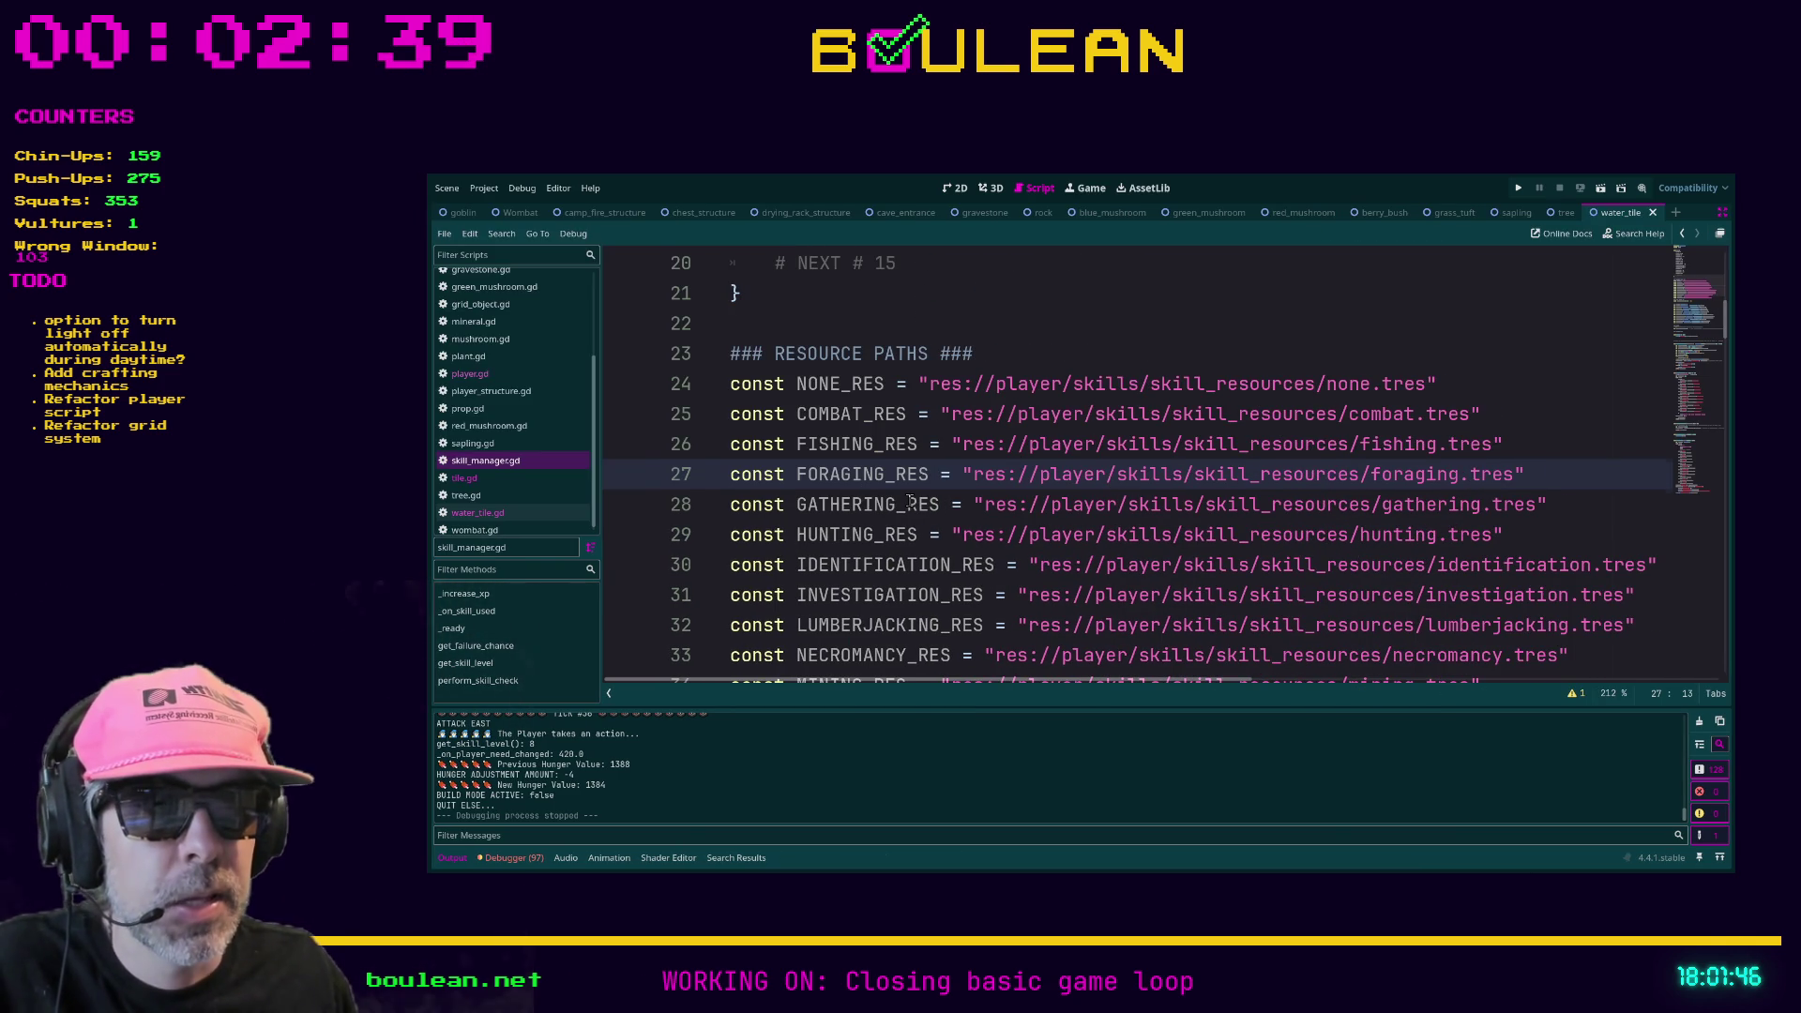
pyautogui.keyDown('ctrl'); pyautogui.scroll(3, 950, 502); pyautogui.keyUp('ctrl')
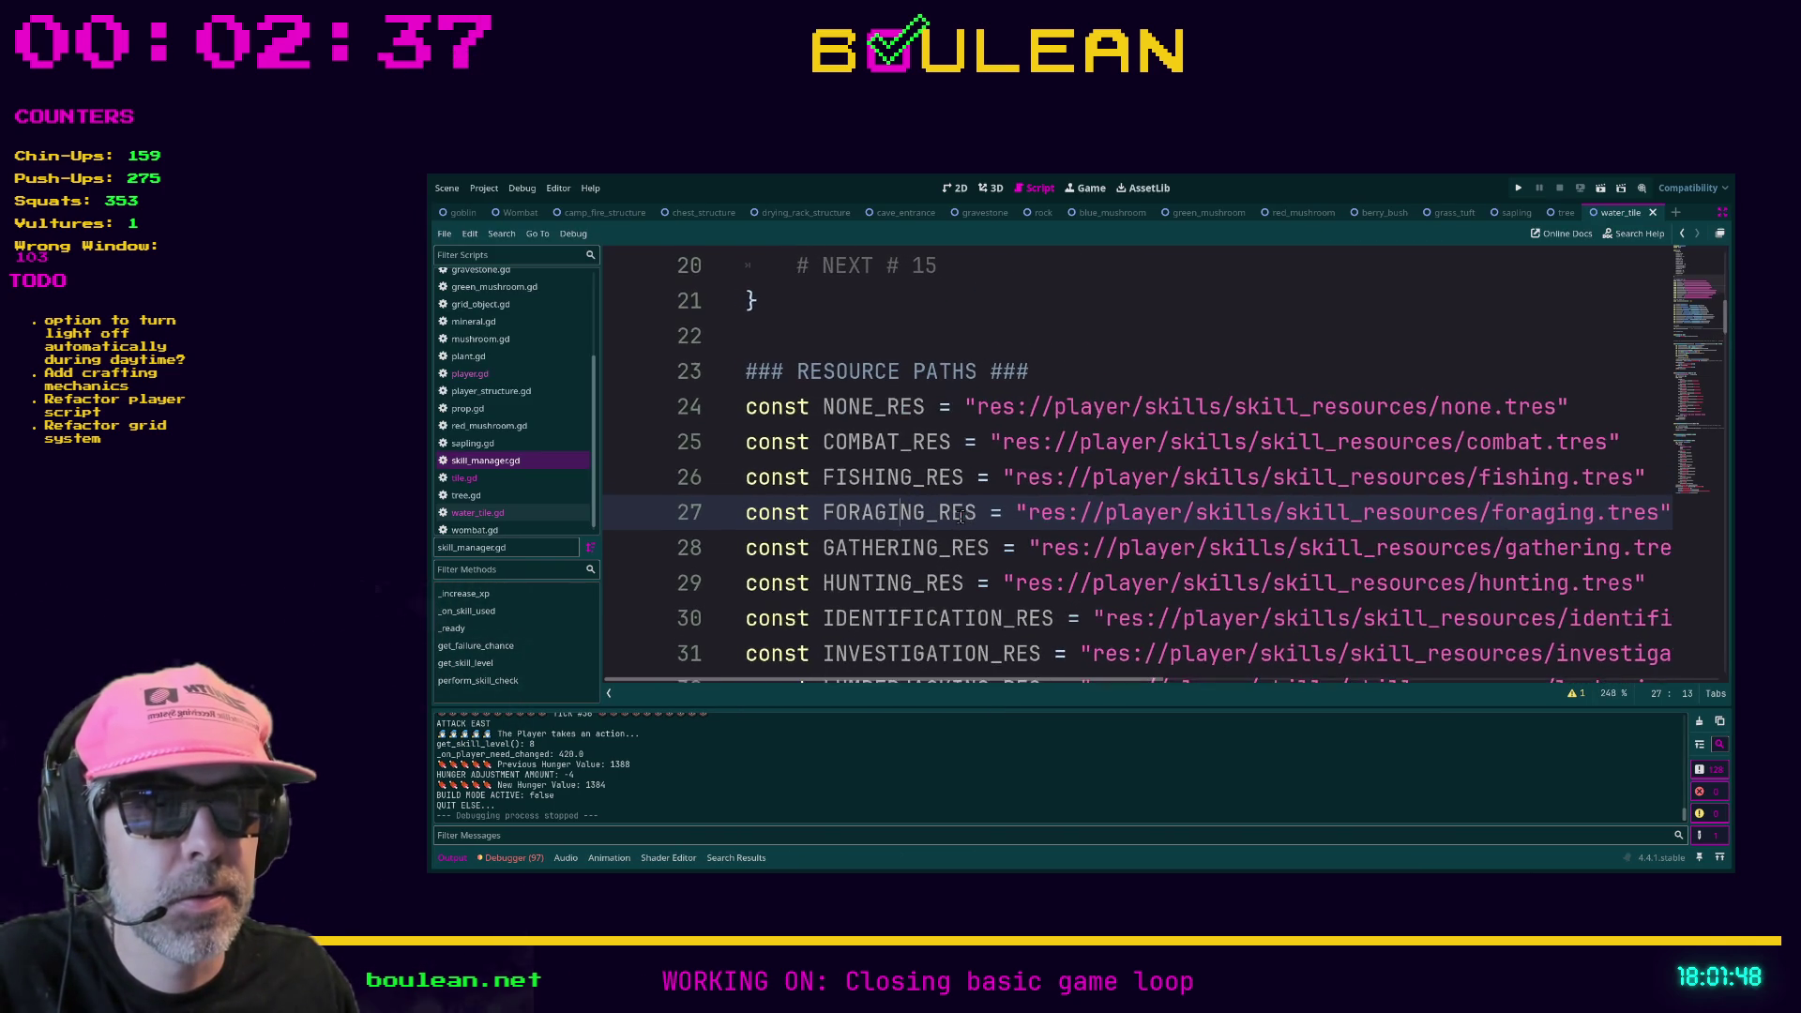
pyautogui.keyDown('ctrl'); pyautogui.scroll(-2, 960, 514); pyautogui.keyUp('ctrl')
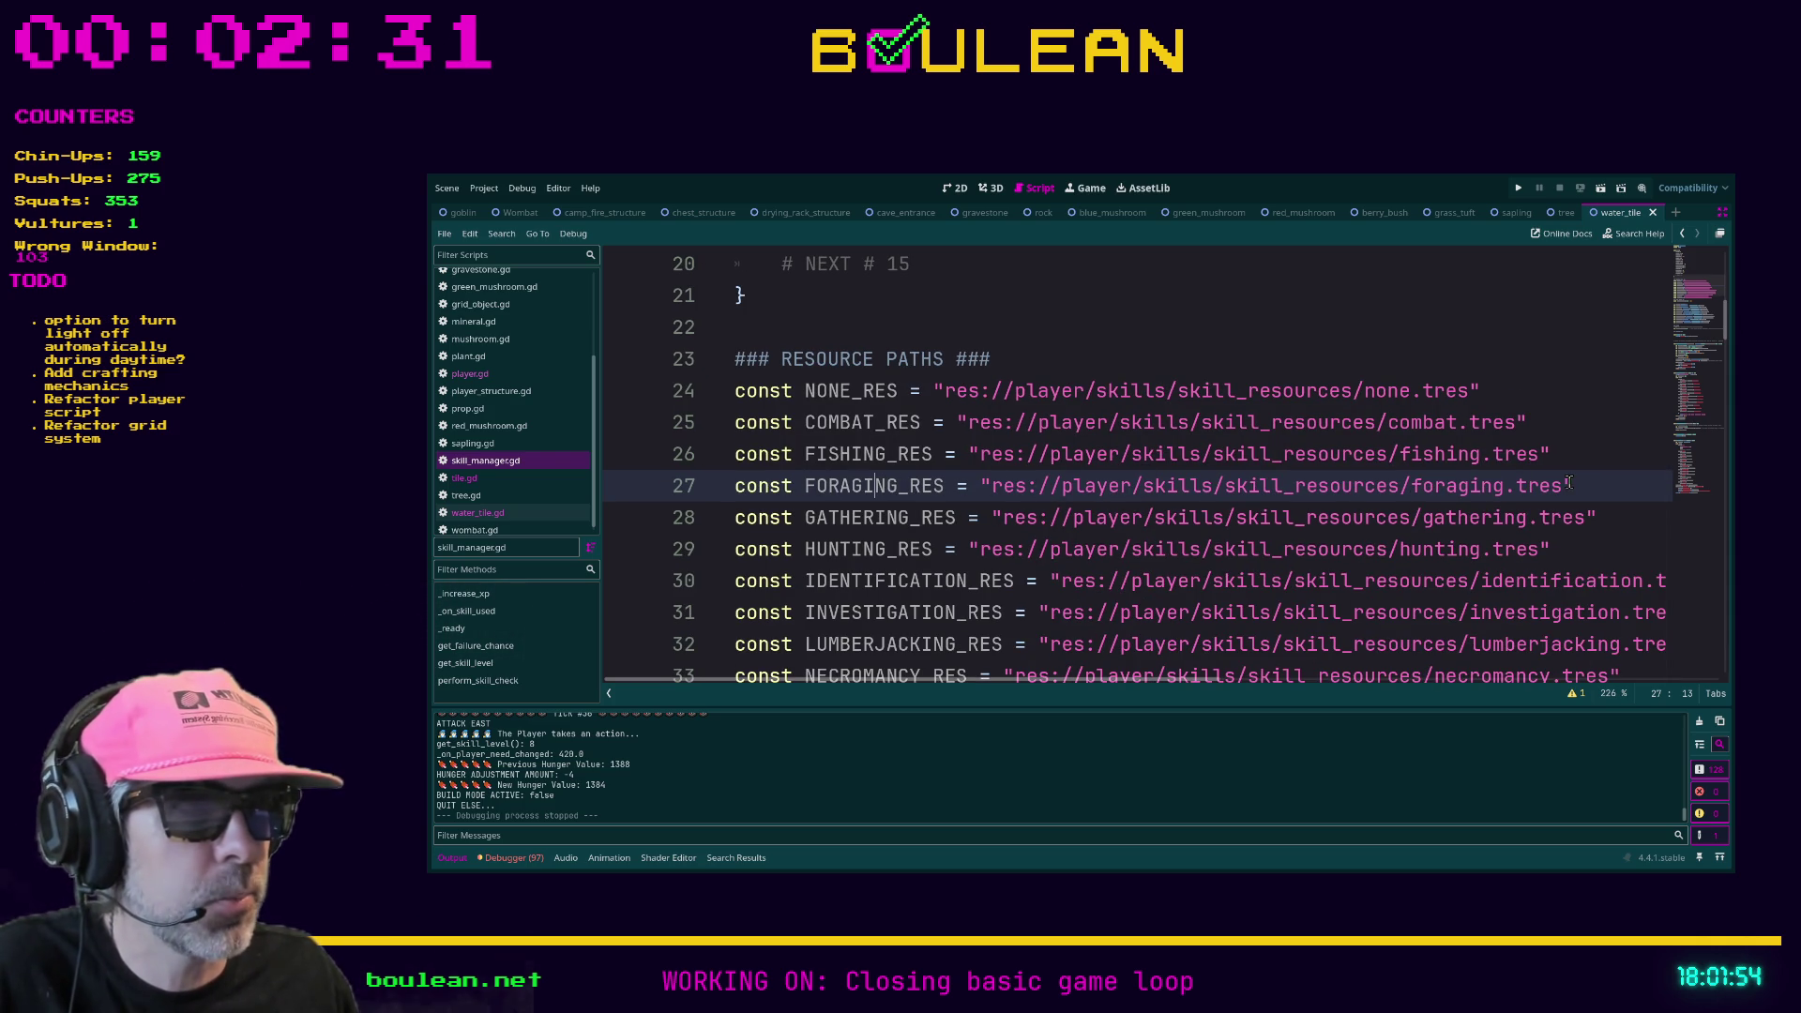
pyautogui.scroll(-2, 943, 473)
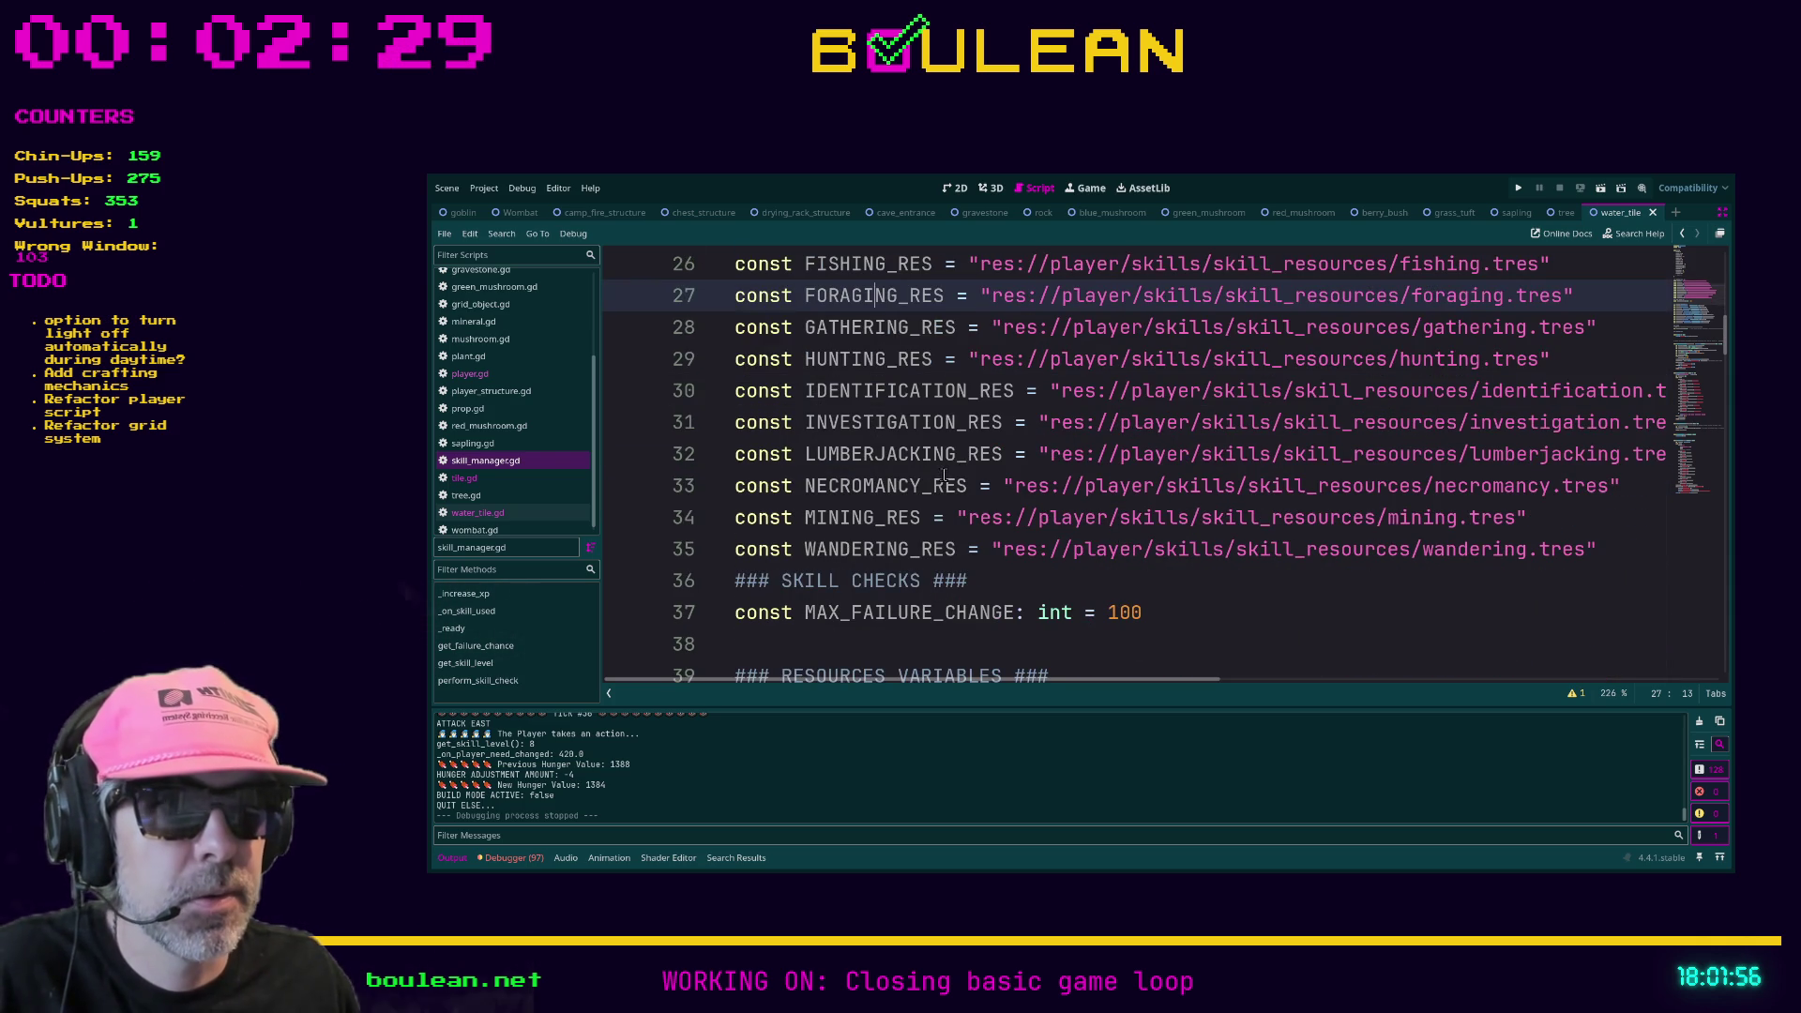
pyautogui.scroll(2, 947, 476)
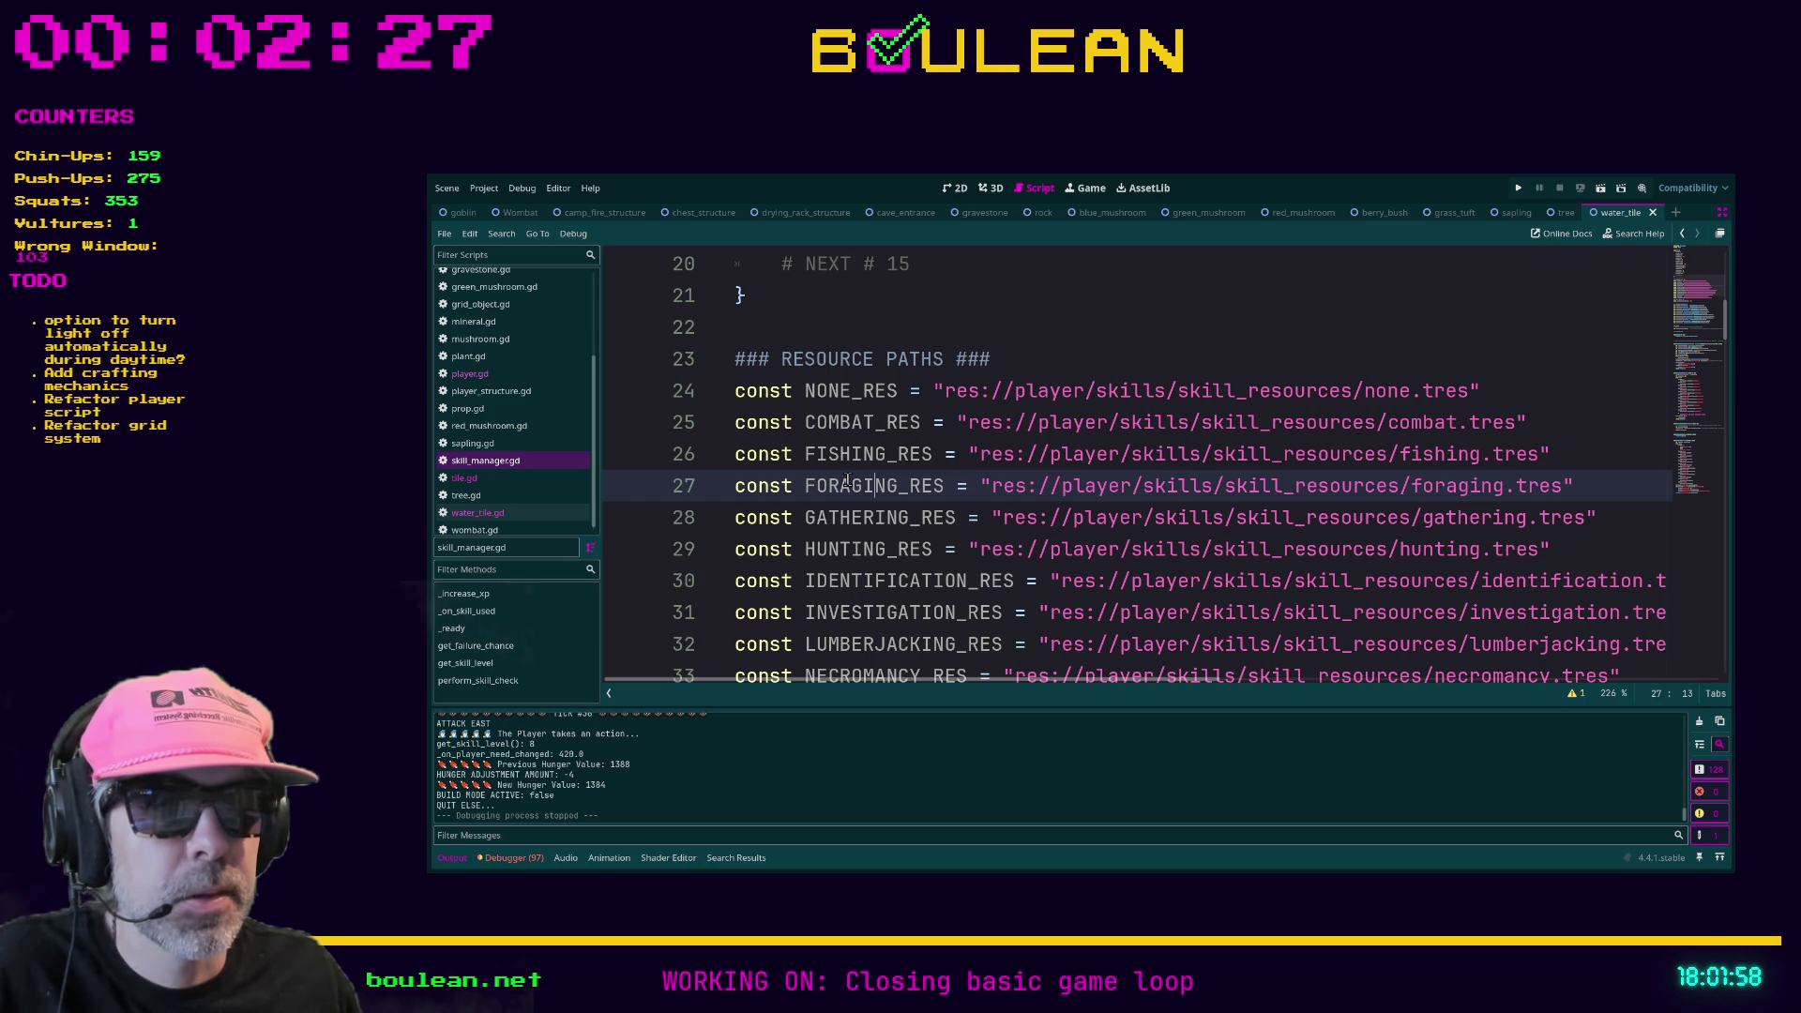
pyautogui.keyDown('ctrl'); pyautogui.scroll(4, 859, 485); pyautogui.keyUp('ctrl')
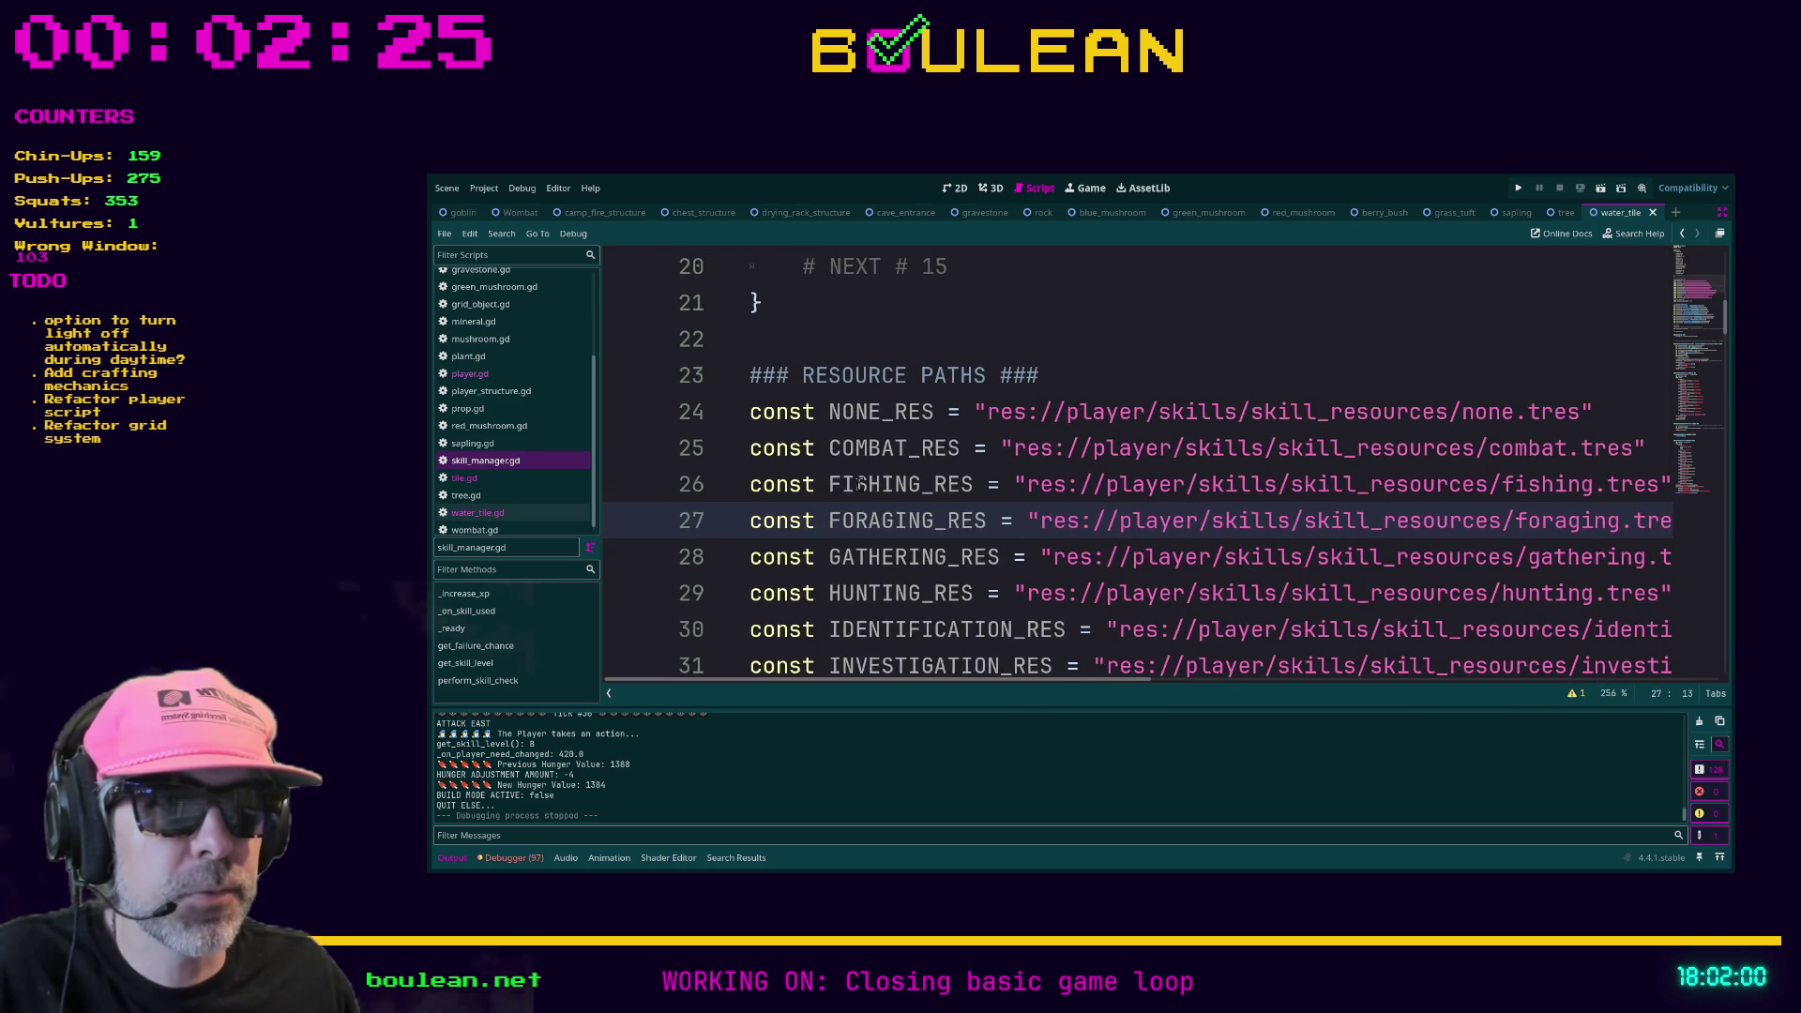
pyautogui.keyDown('ctrl'); pyautogui.scroll(2, 858, 485); pyautogui.keyUp('ctrl')
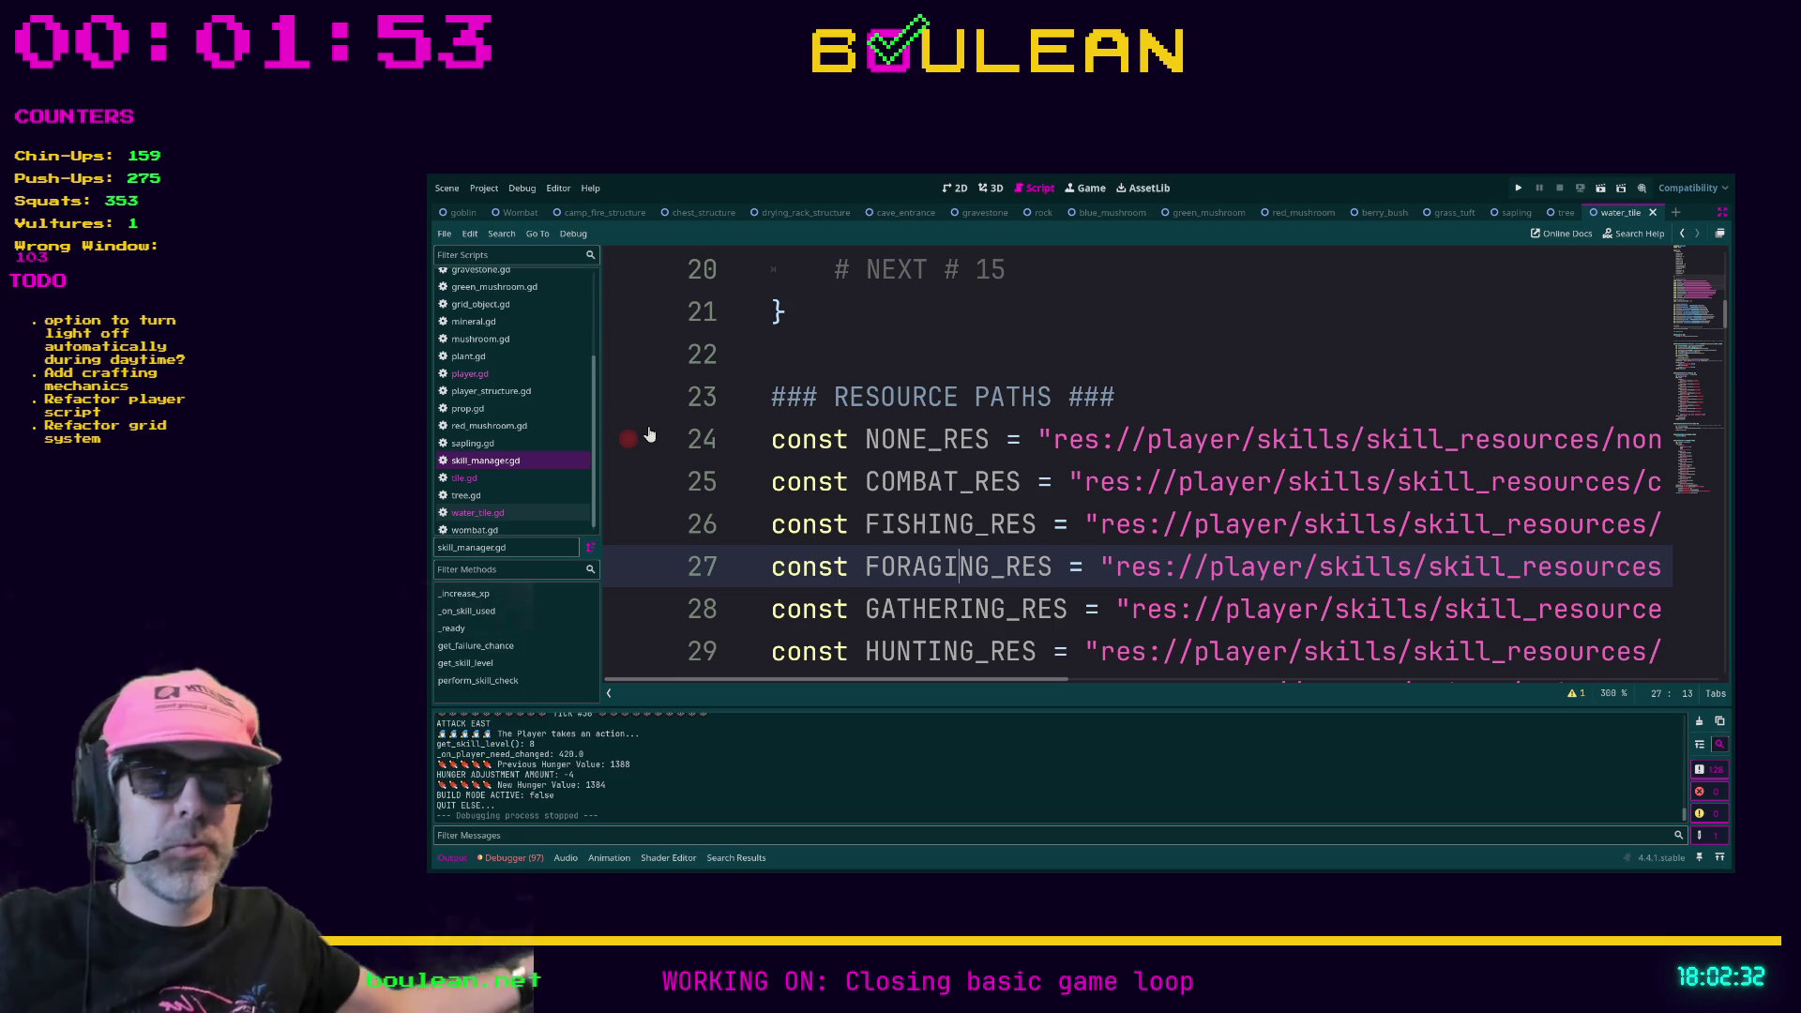
# - Toggle a breakpoint on the resource path lines and move the caret to the # NEXT # 15 comment
pyautogui.click(629, 482)
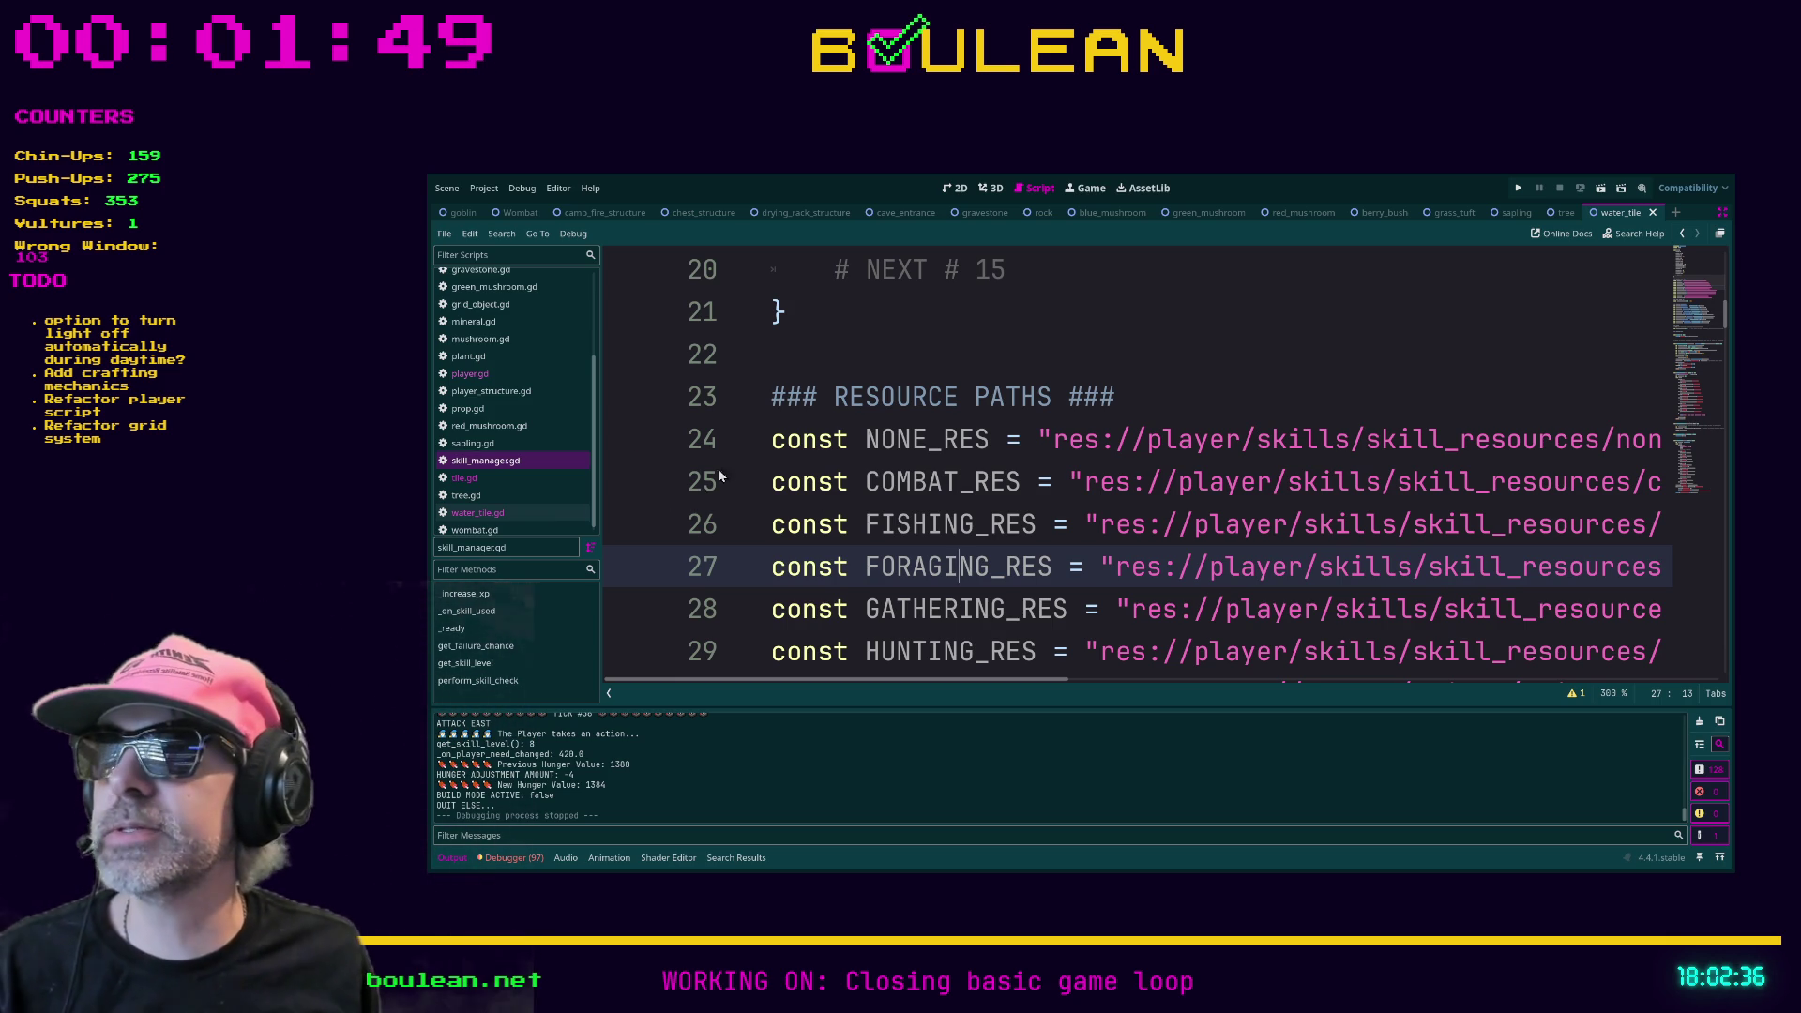
pyautogui.click(1200, 406)
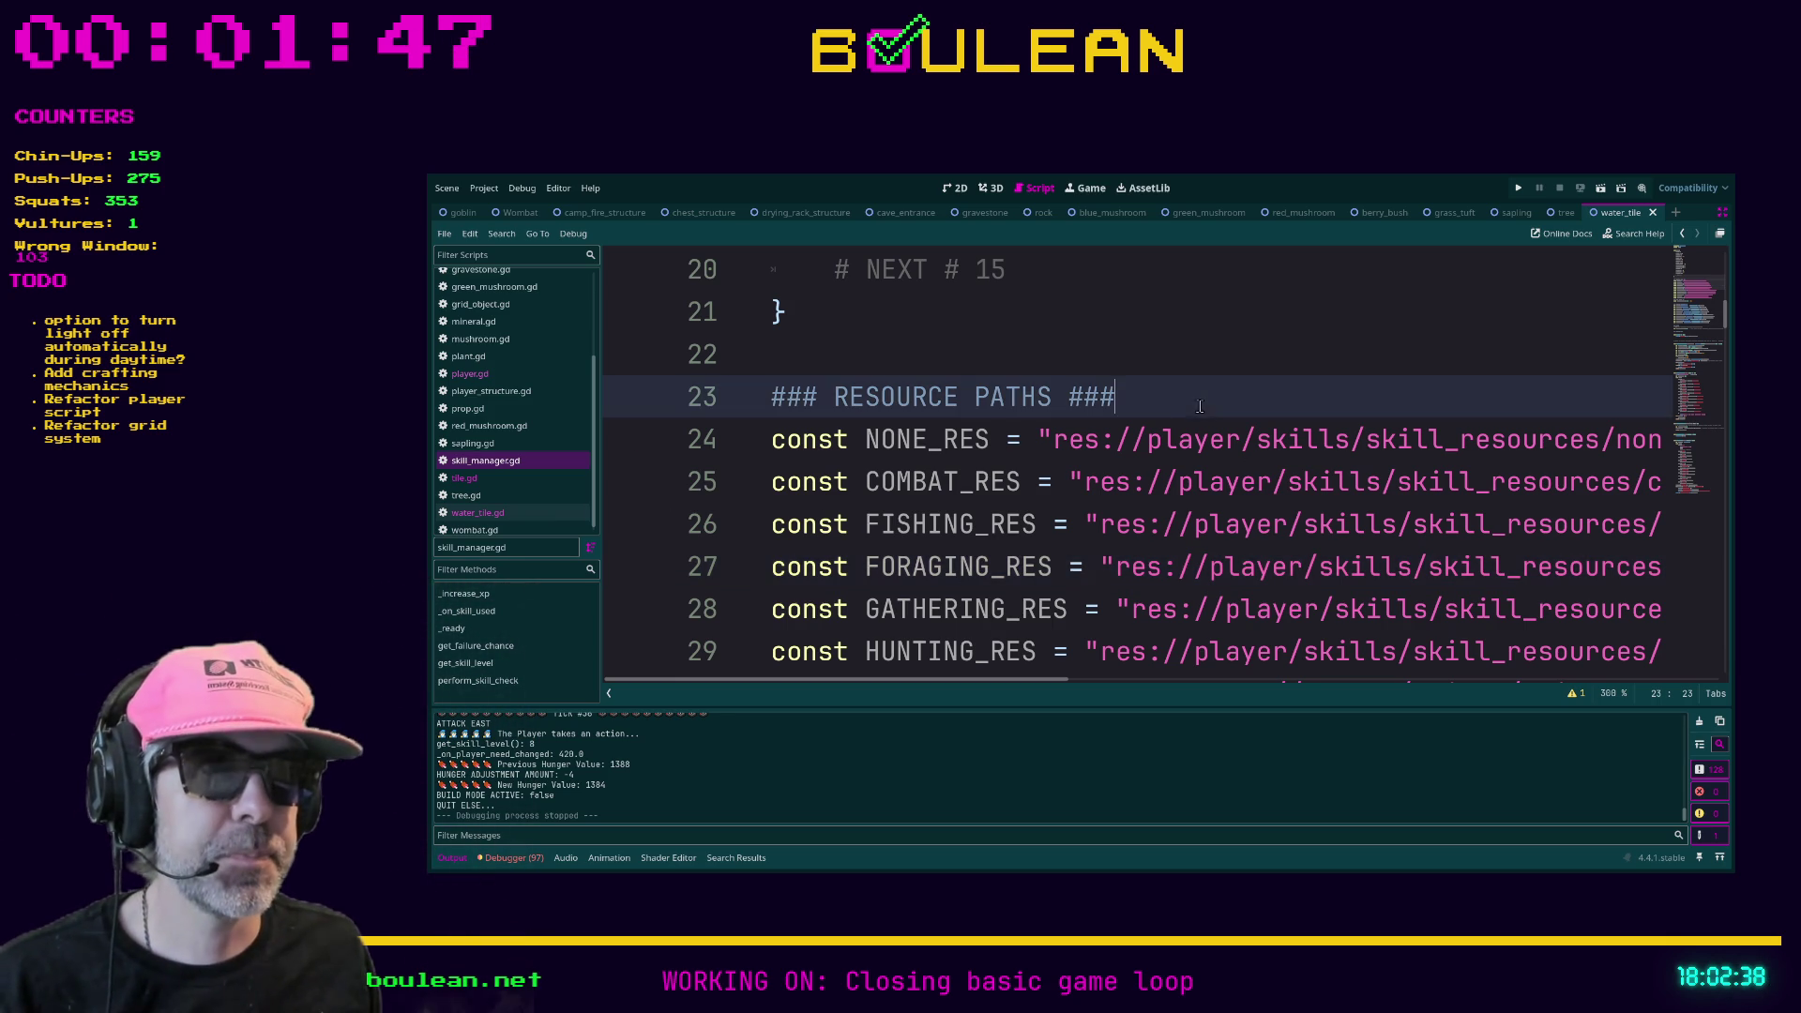
pyautogui.scroll(2, 1180, 402)
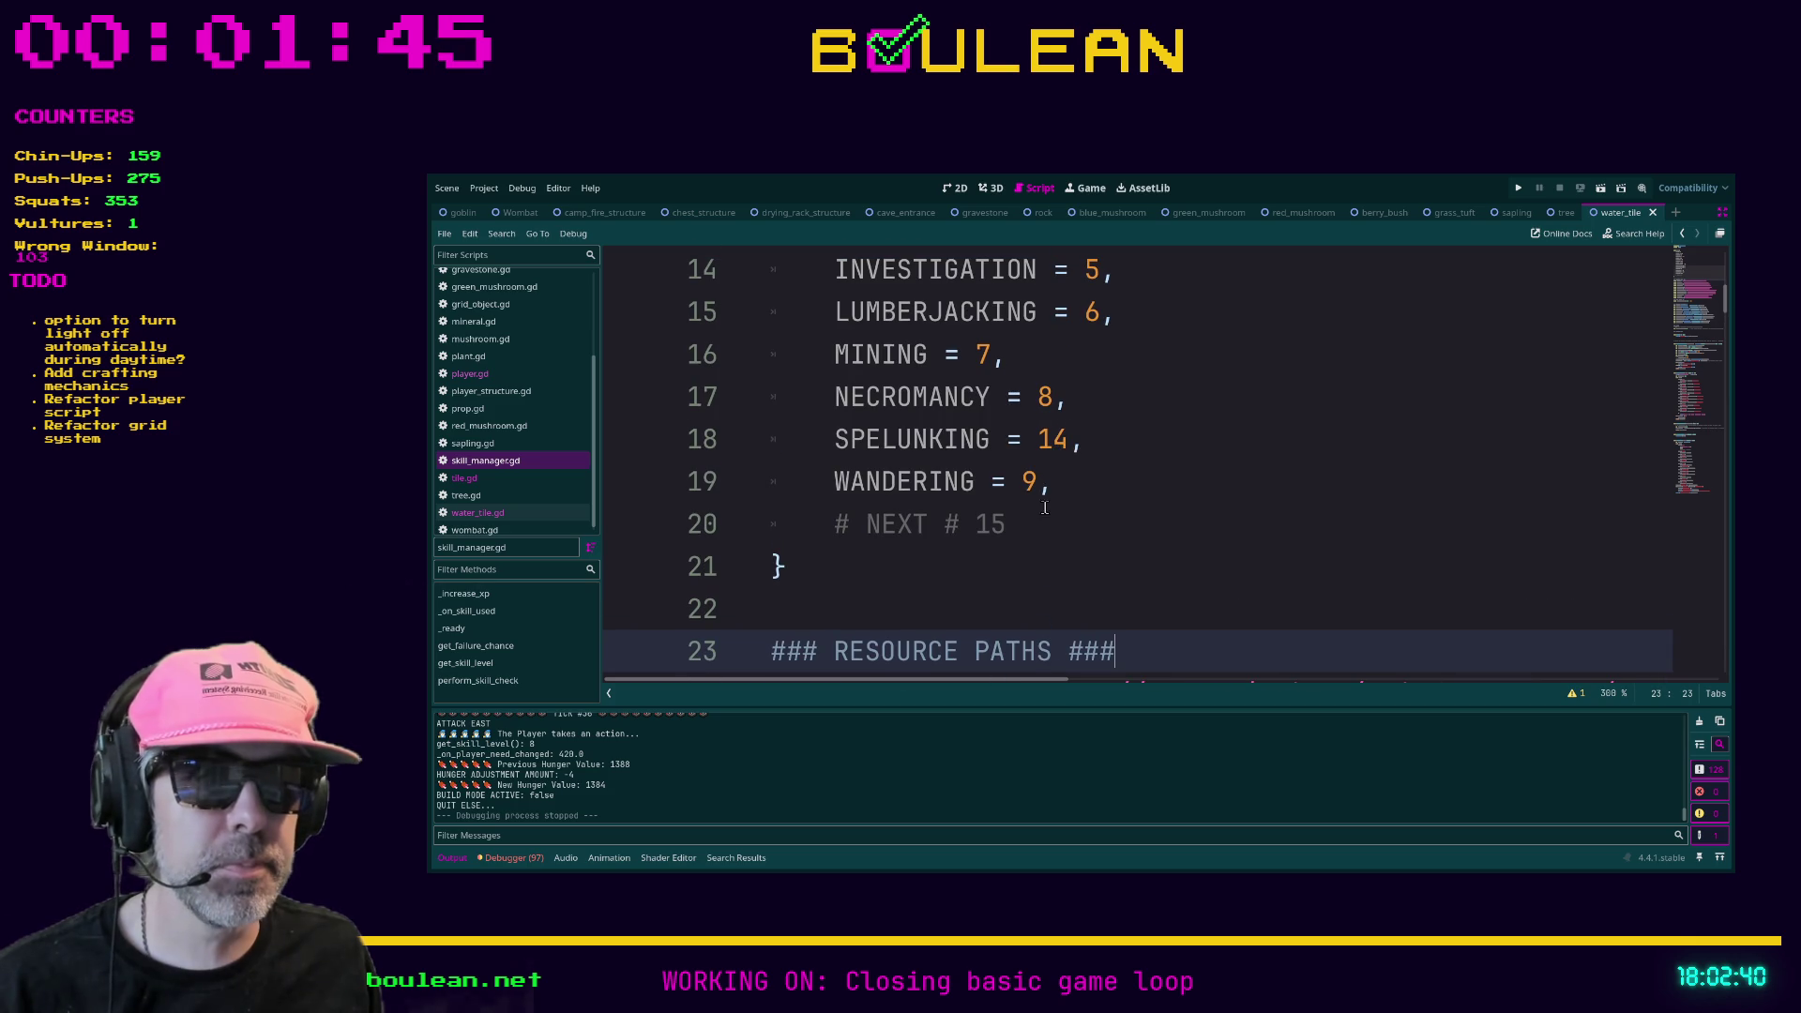
pyautogui.click(1043, 522)
pyautogui.scroll(3, 1112, 514)
pyautogui.scroll(1, 1064, 469)
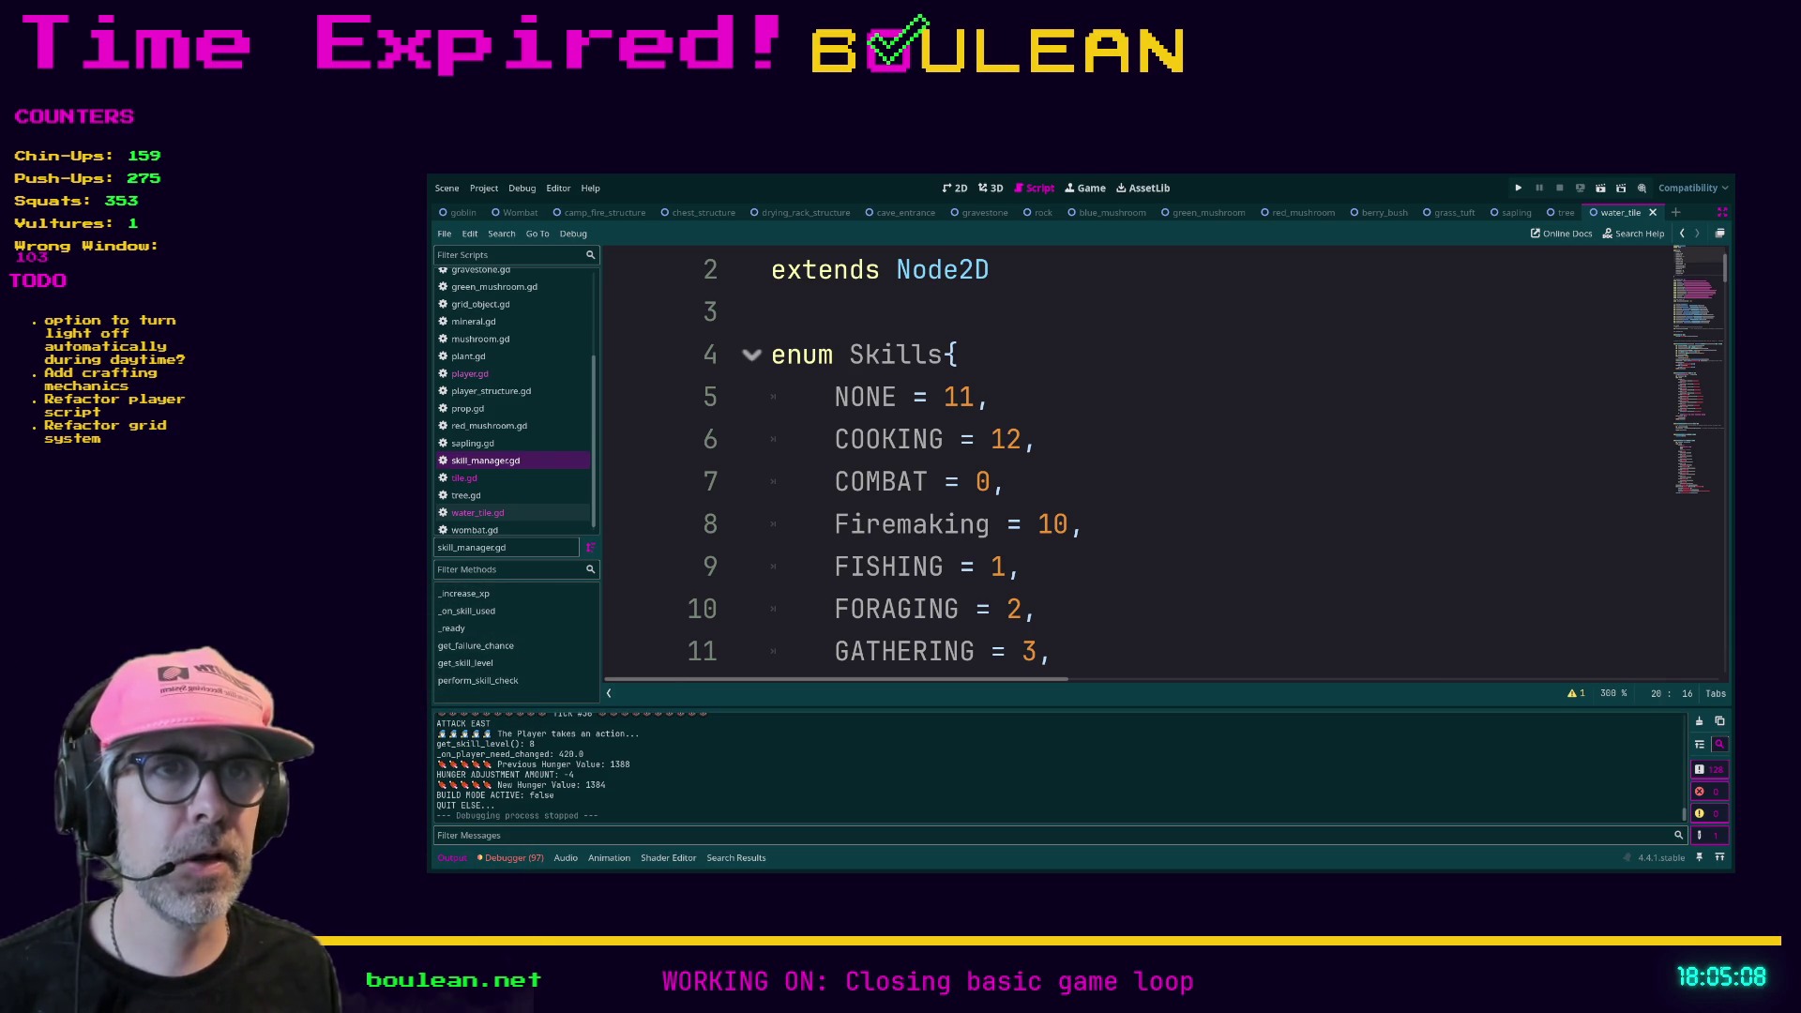
# - Rename the Firemaking entry in the Skills enum to FIREMAKING
pyautogui.click(1174, 564)
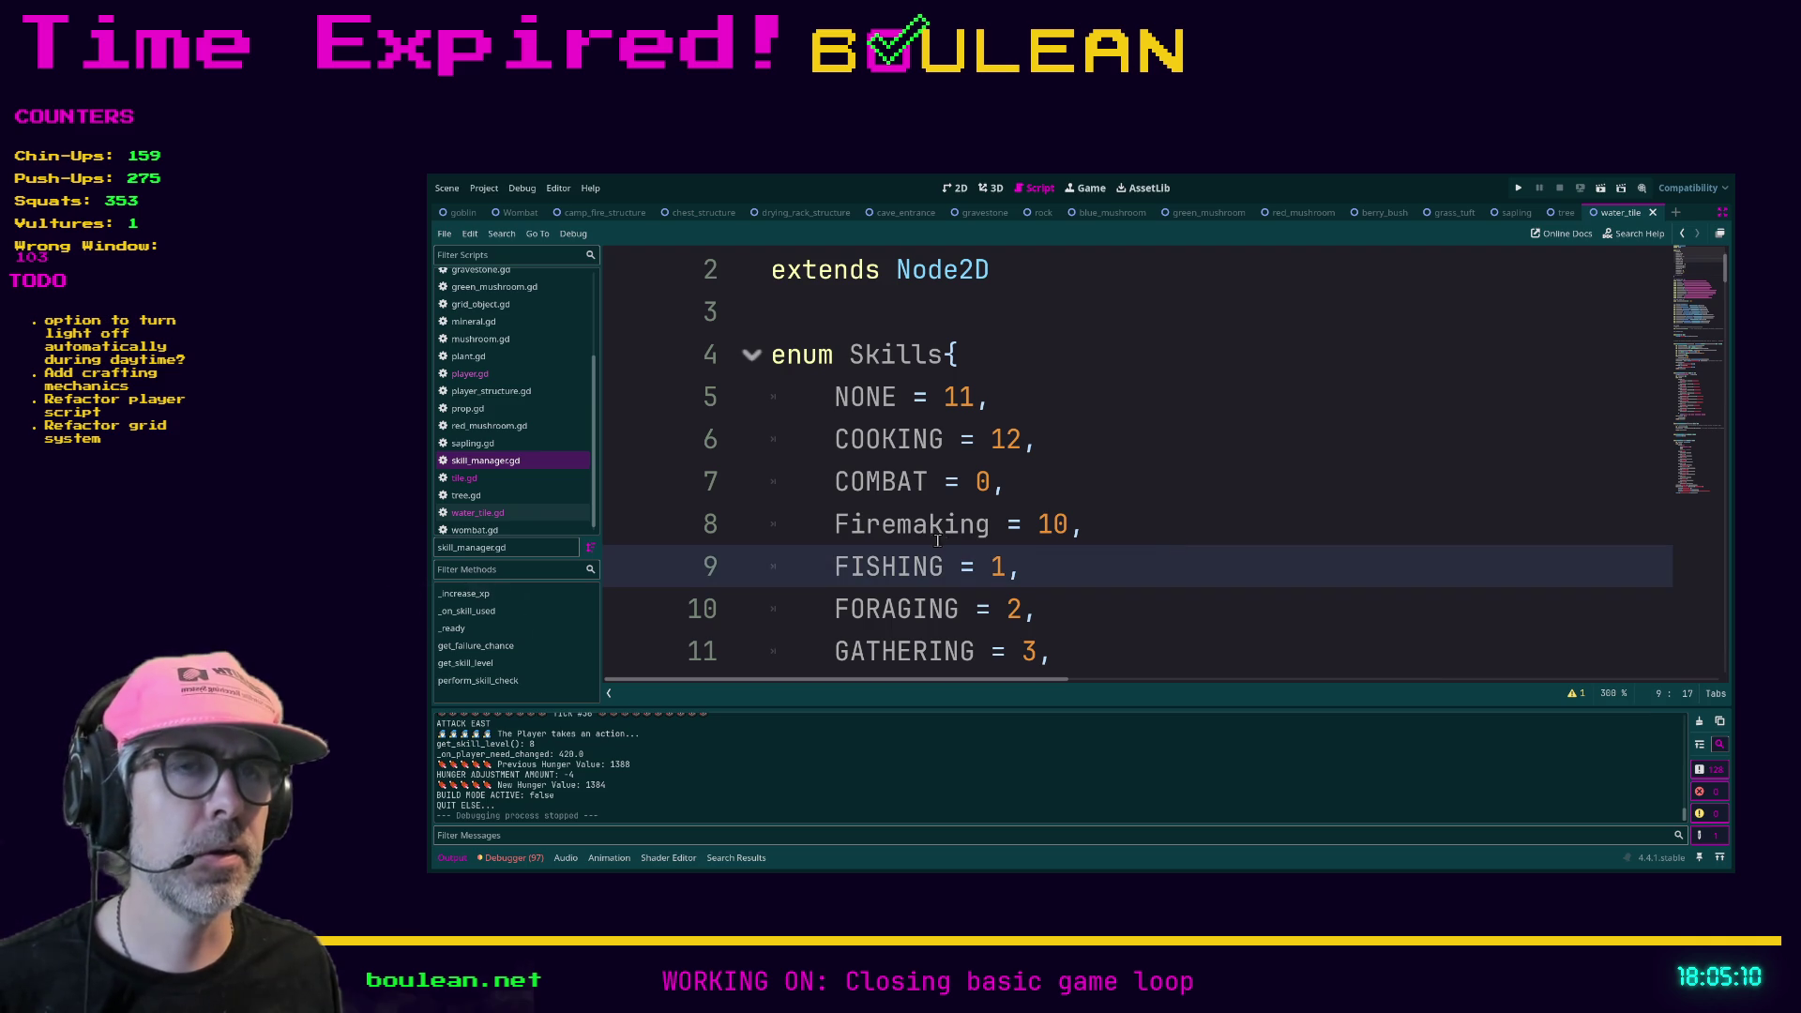
pyautogui.scroll(-2, 924, 516)
pyautogui.scroll(1, 904, 483)
pyautogui.doubleClick(873, 394)
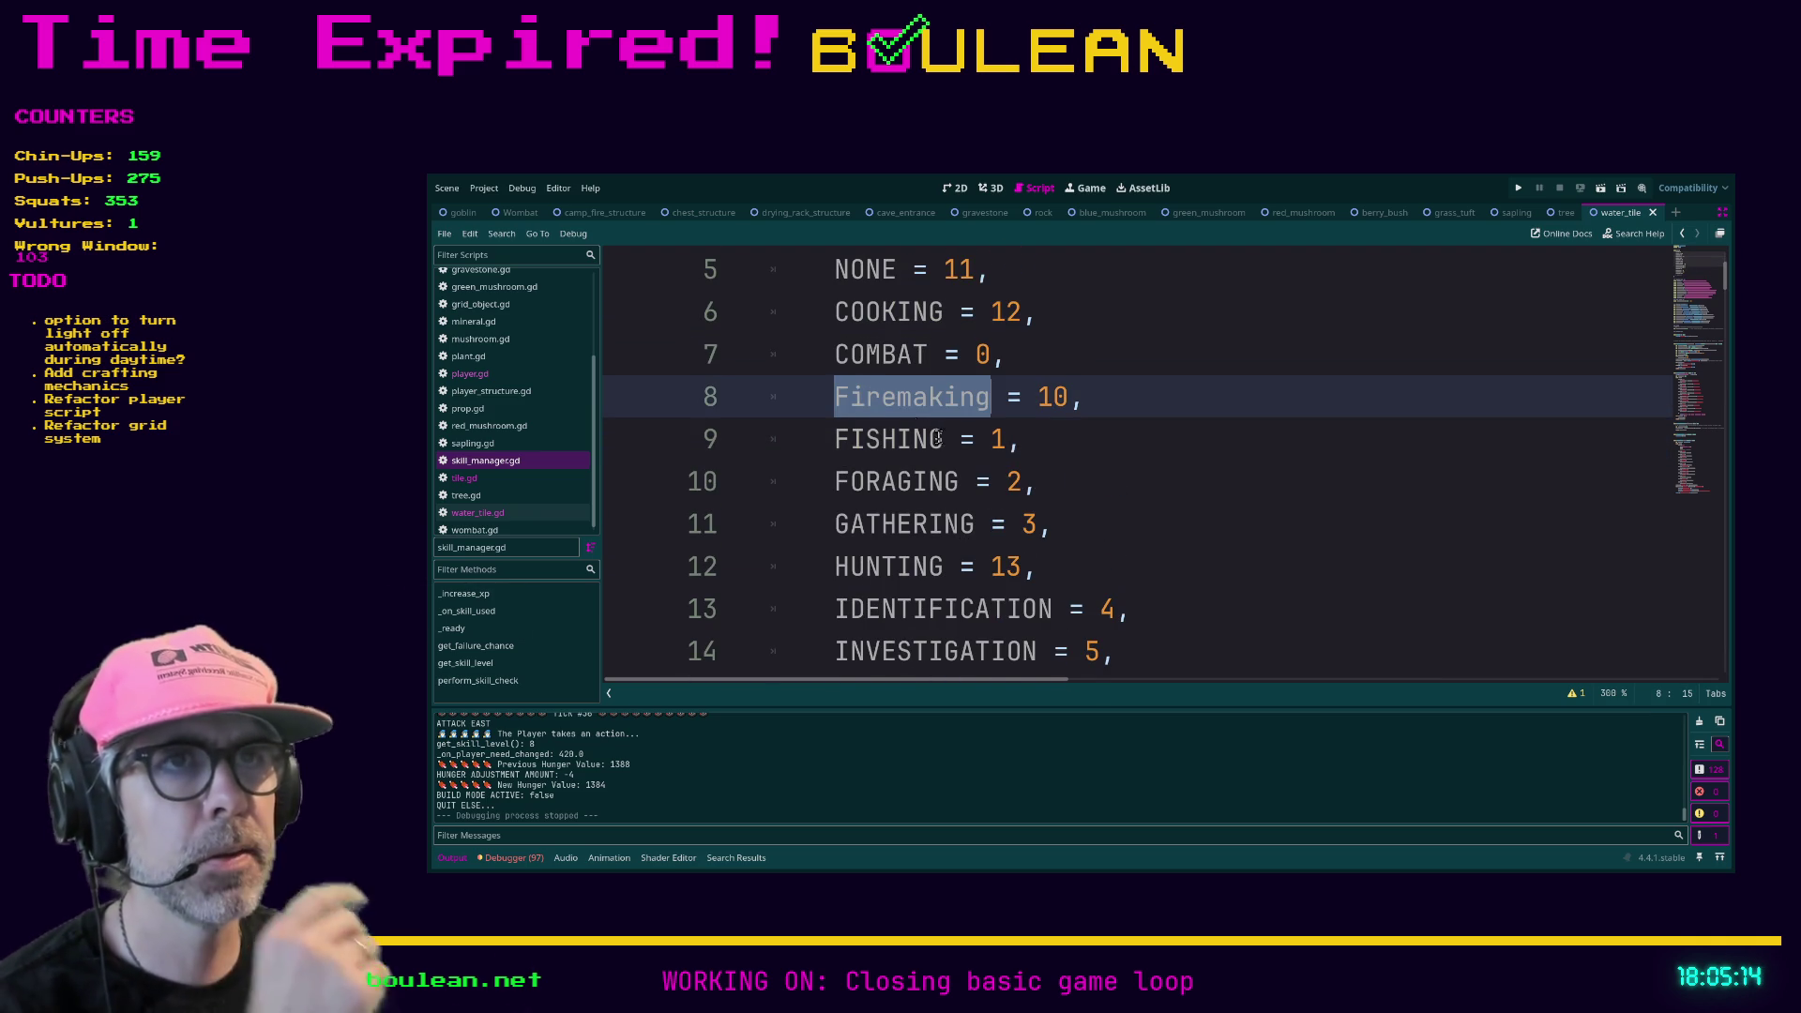
pyautogui.write('FIREMAKING')
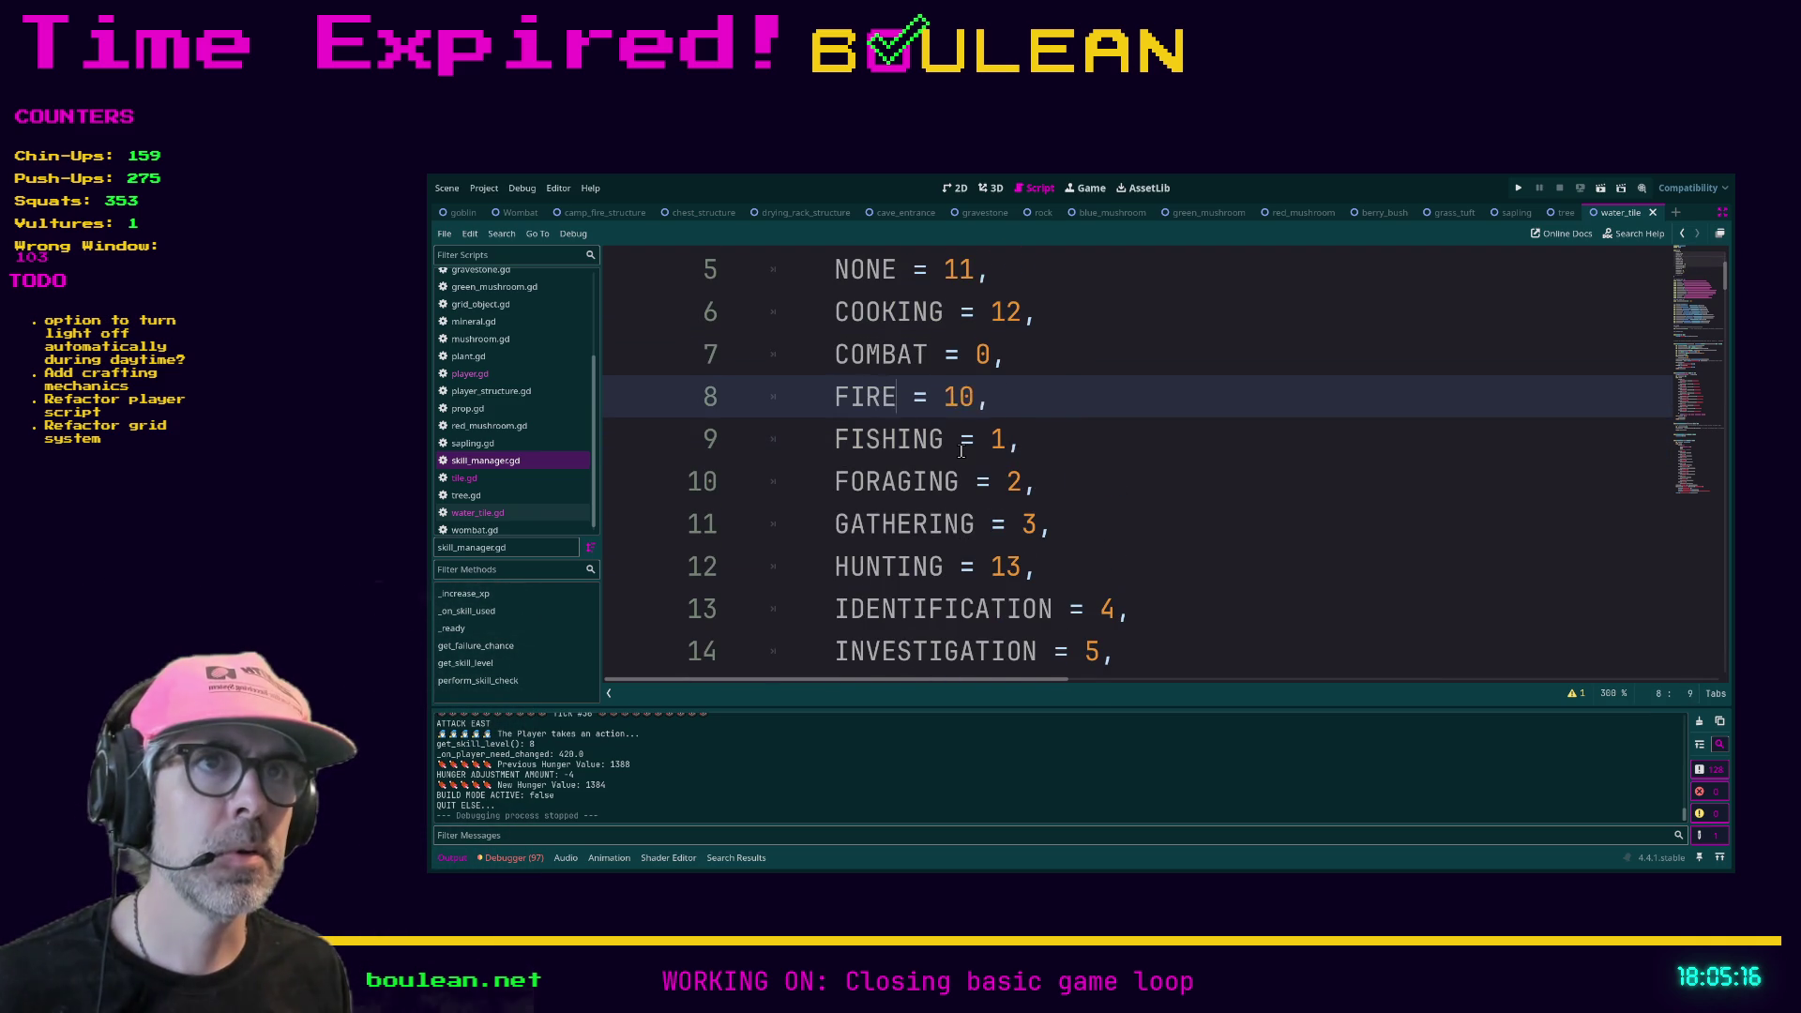
pyautogui.click(1200, 494)
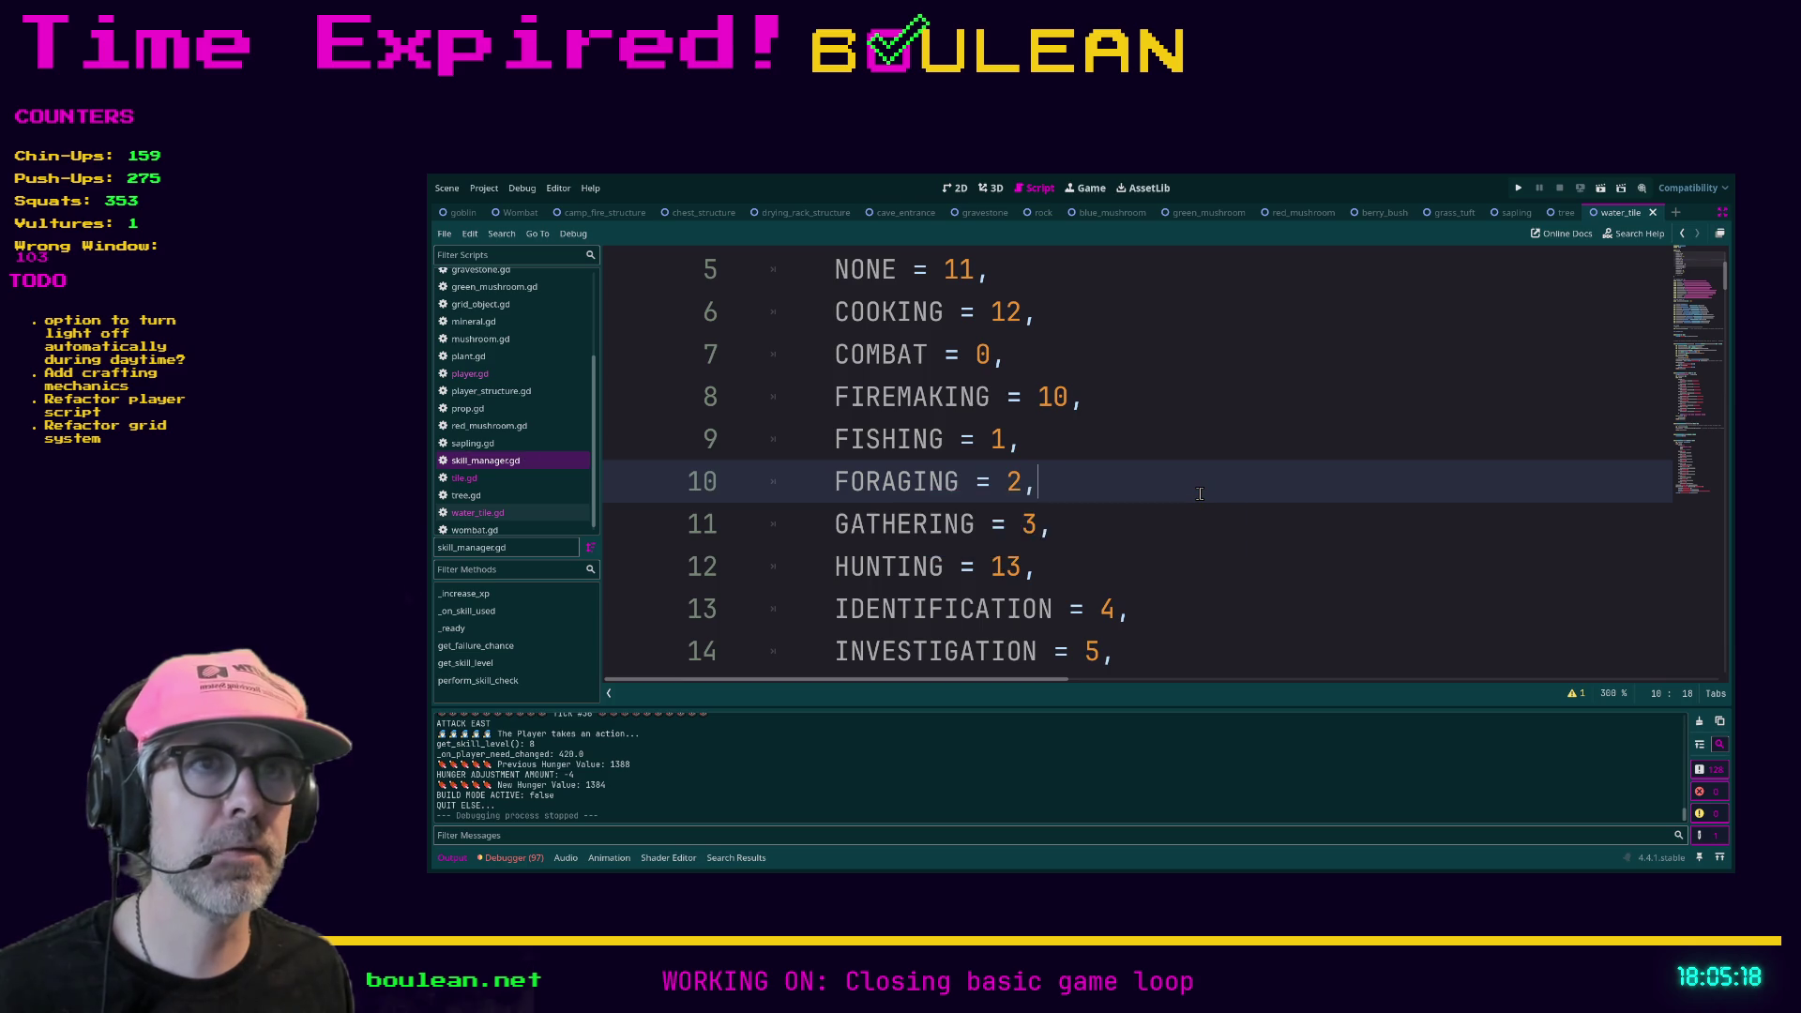
# - Bring the side panels back and search the whole project for Firemaking
pyautogui.hotkey('ctrl', 'shift', 'F11')
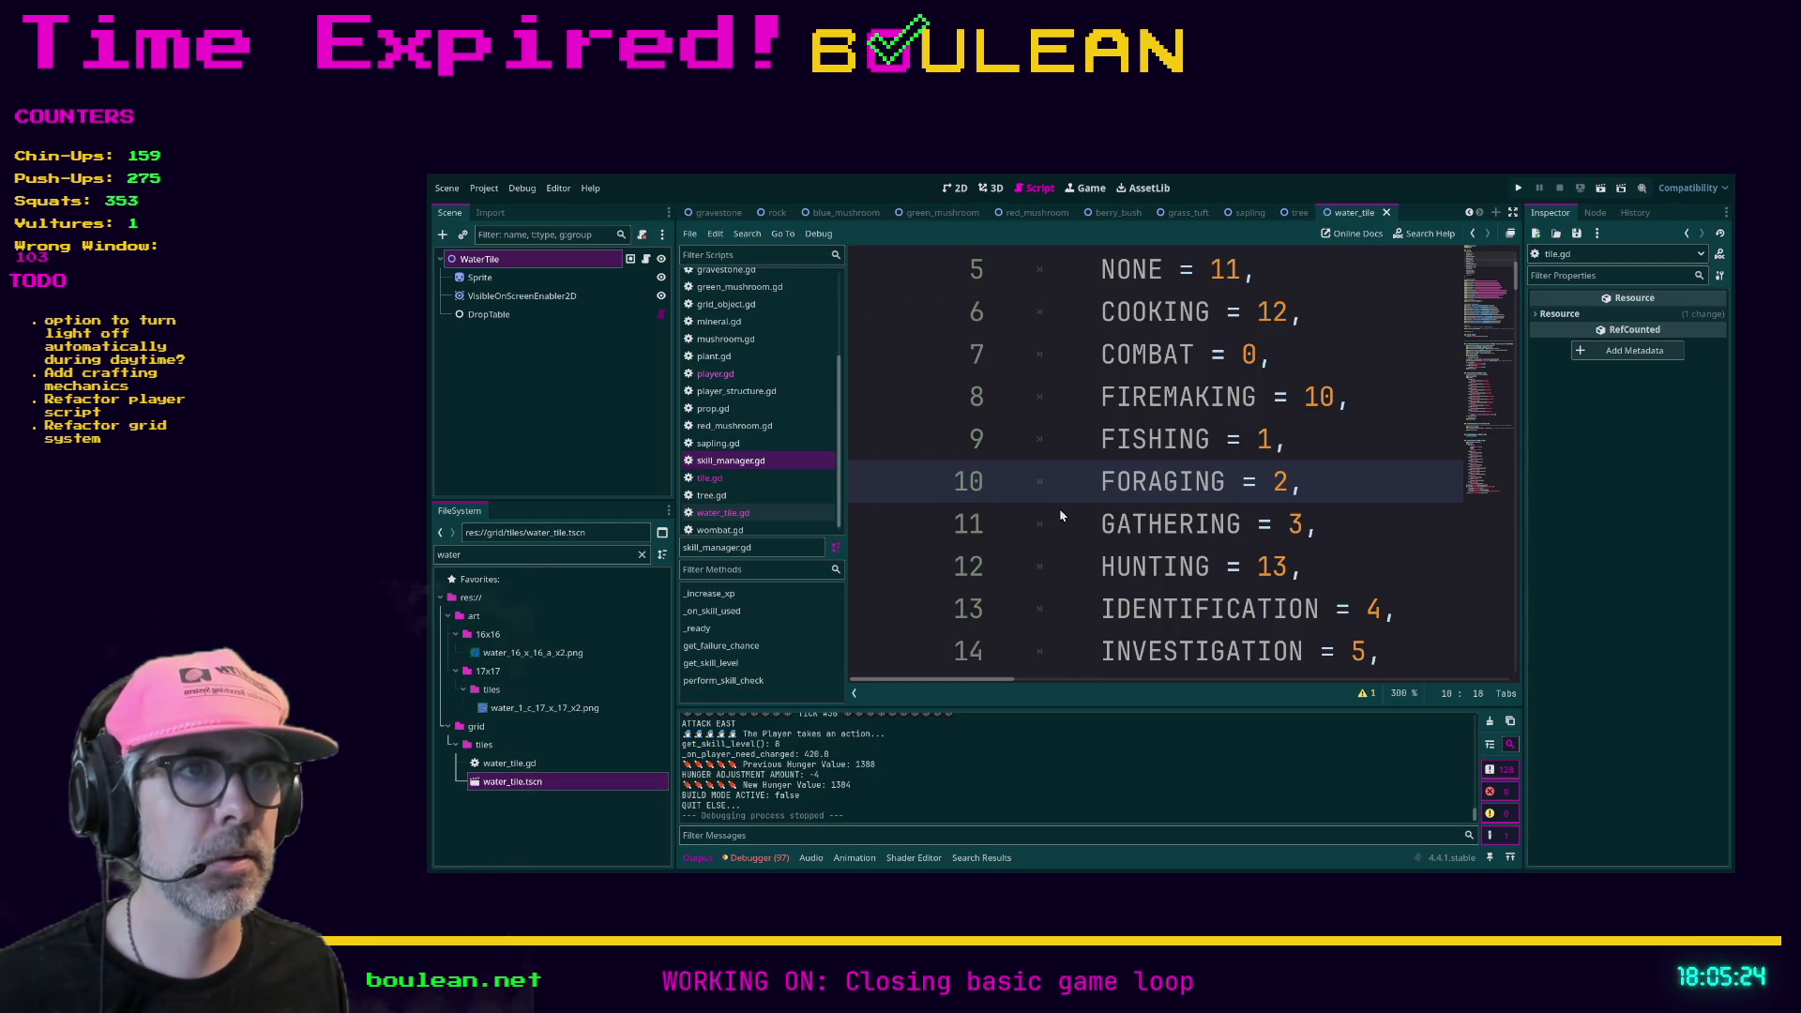
pyautogui.hotkey('ctrl', 'shift', 'f')
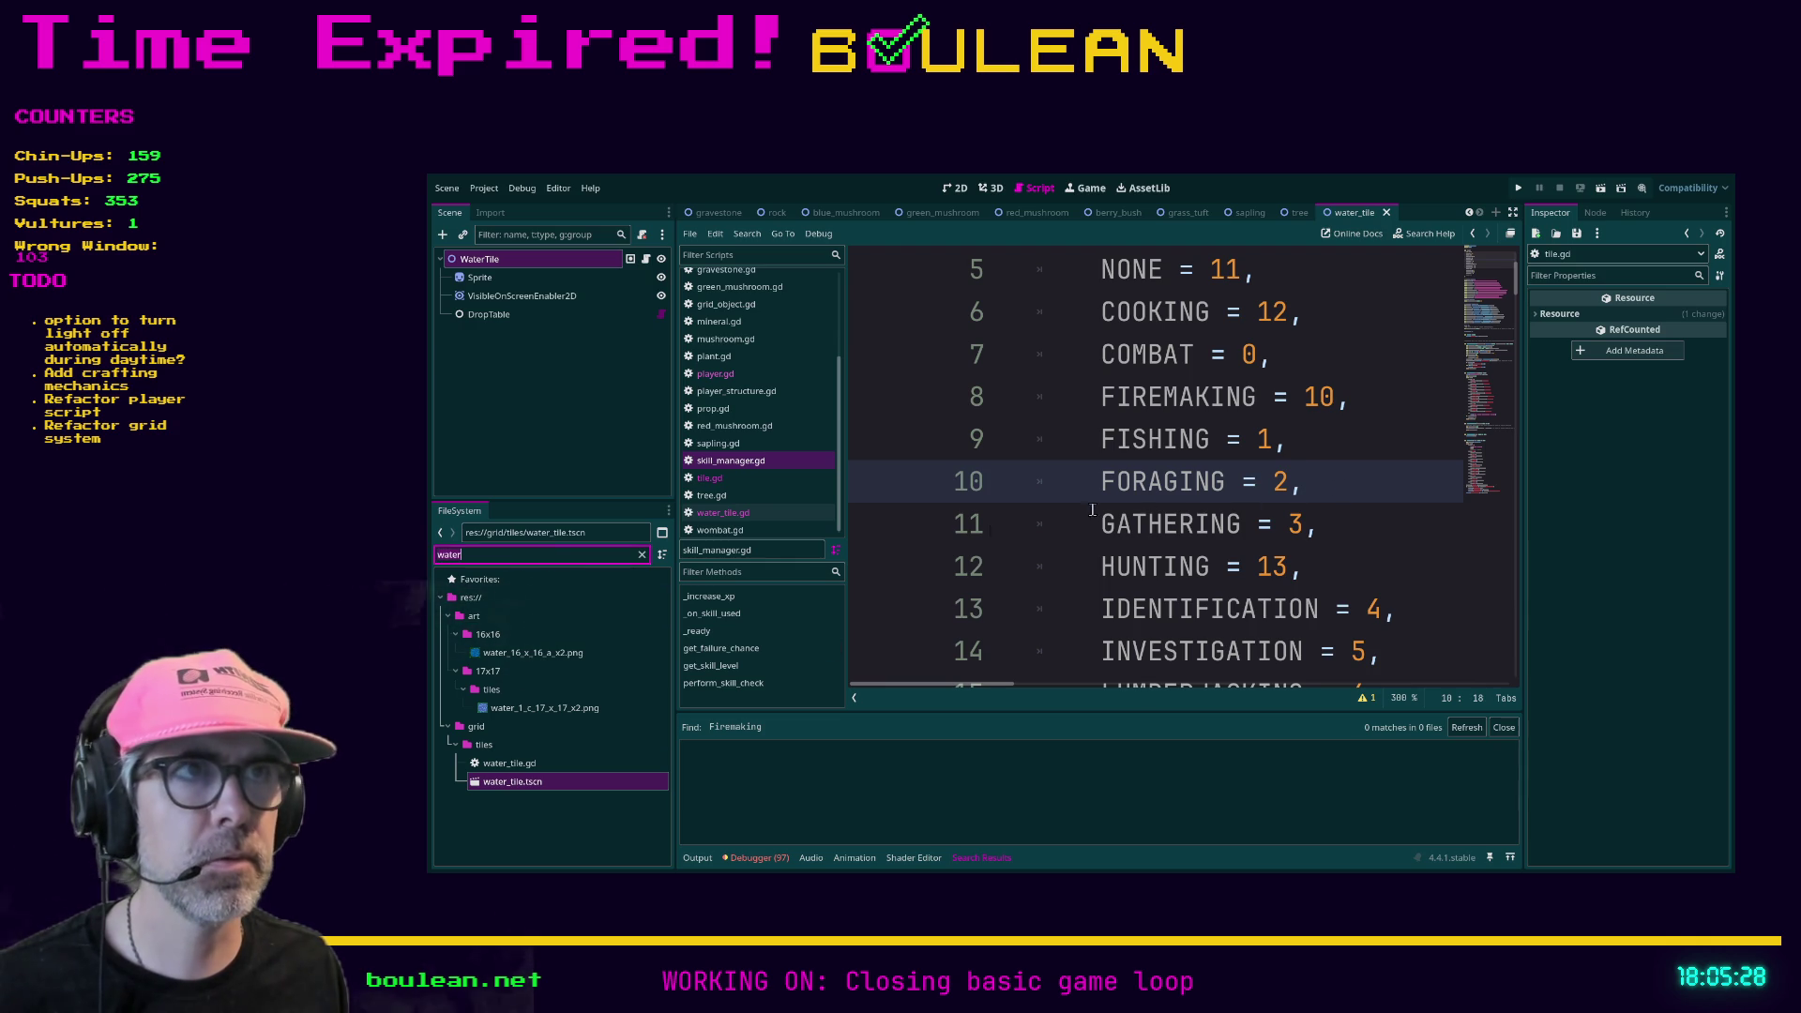
pyautogui.scroll(2, 1158, 514)
pyautogui.scroll(-2, 1157, 498)
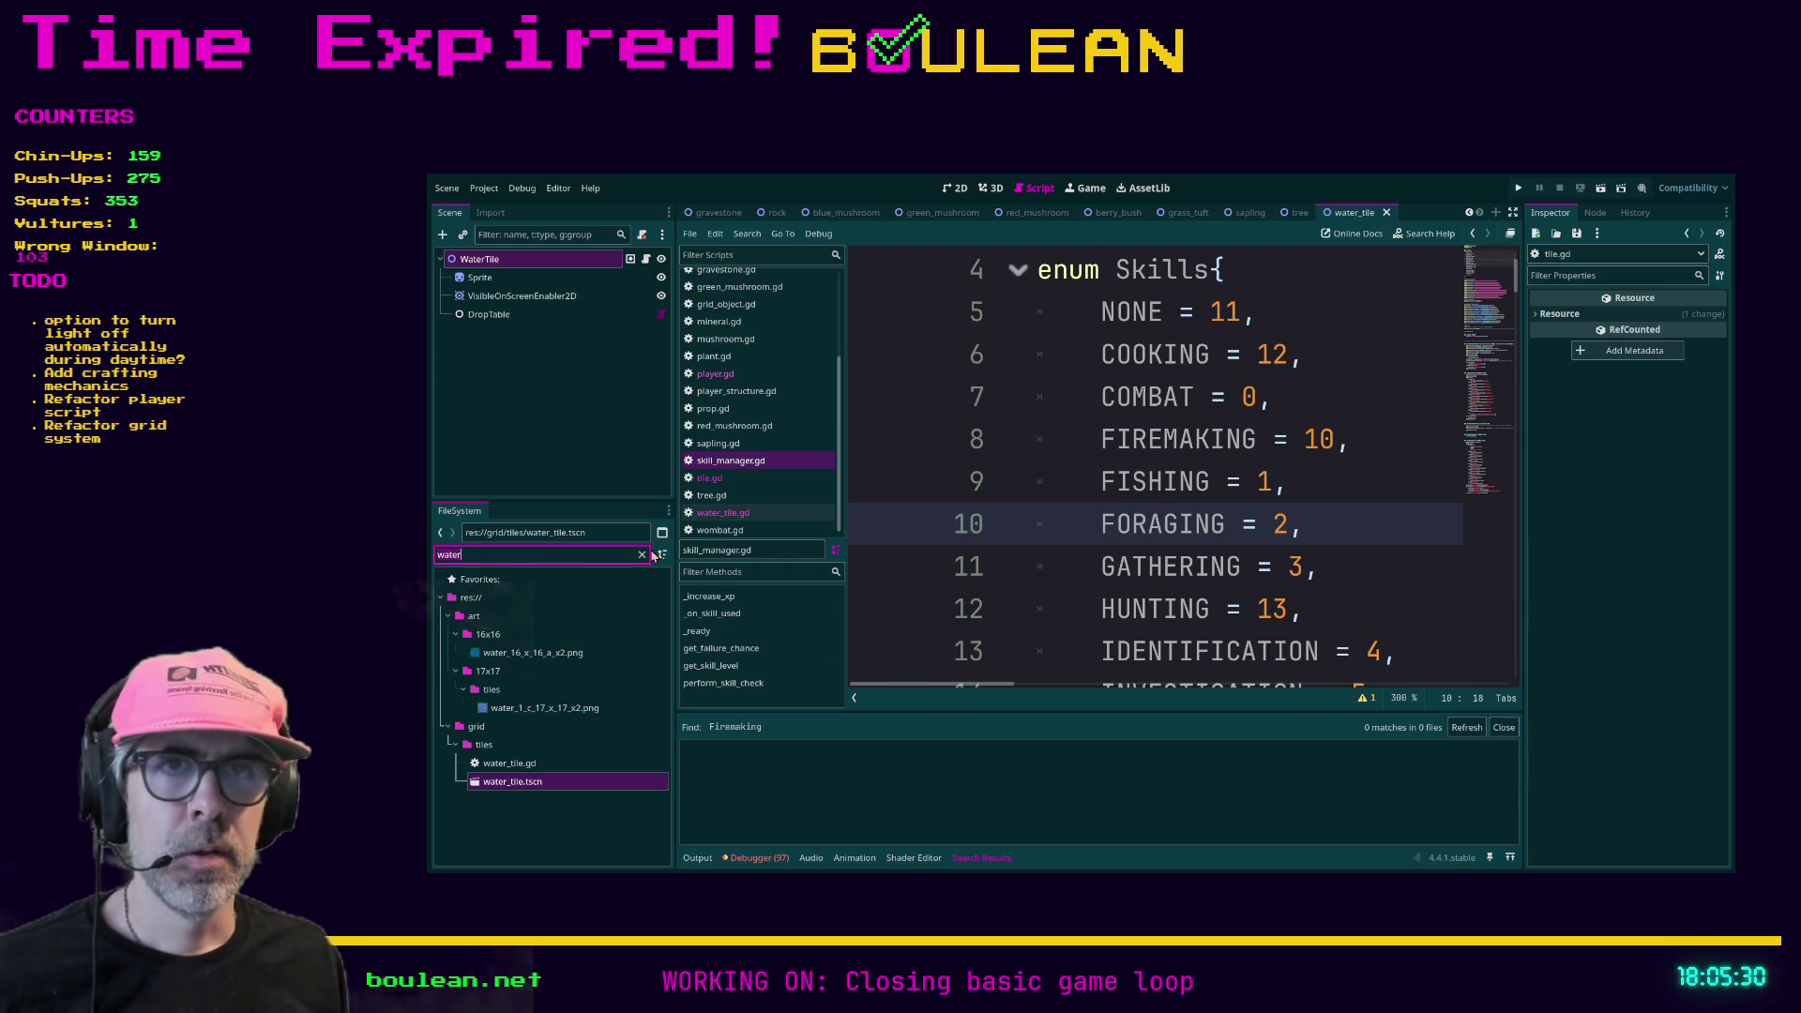
# - Filter the FileSystem dock for 'ski' to list the skill files
pyautogui.hotkey('ctrl', 'a')
pyautogui.write('ski')
pyautogui.press('Down')
pyautogui.press('Down')
pyautogui.press('Down')
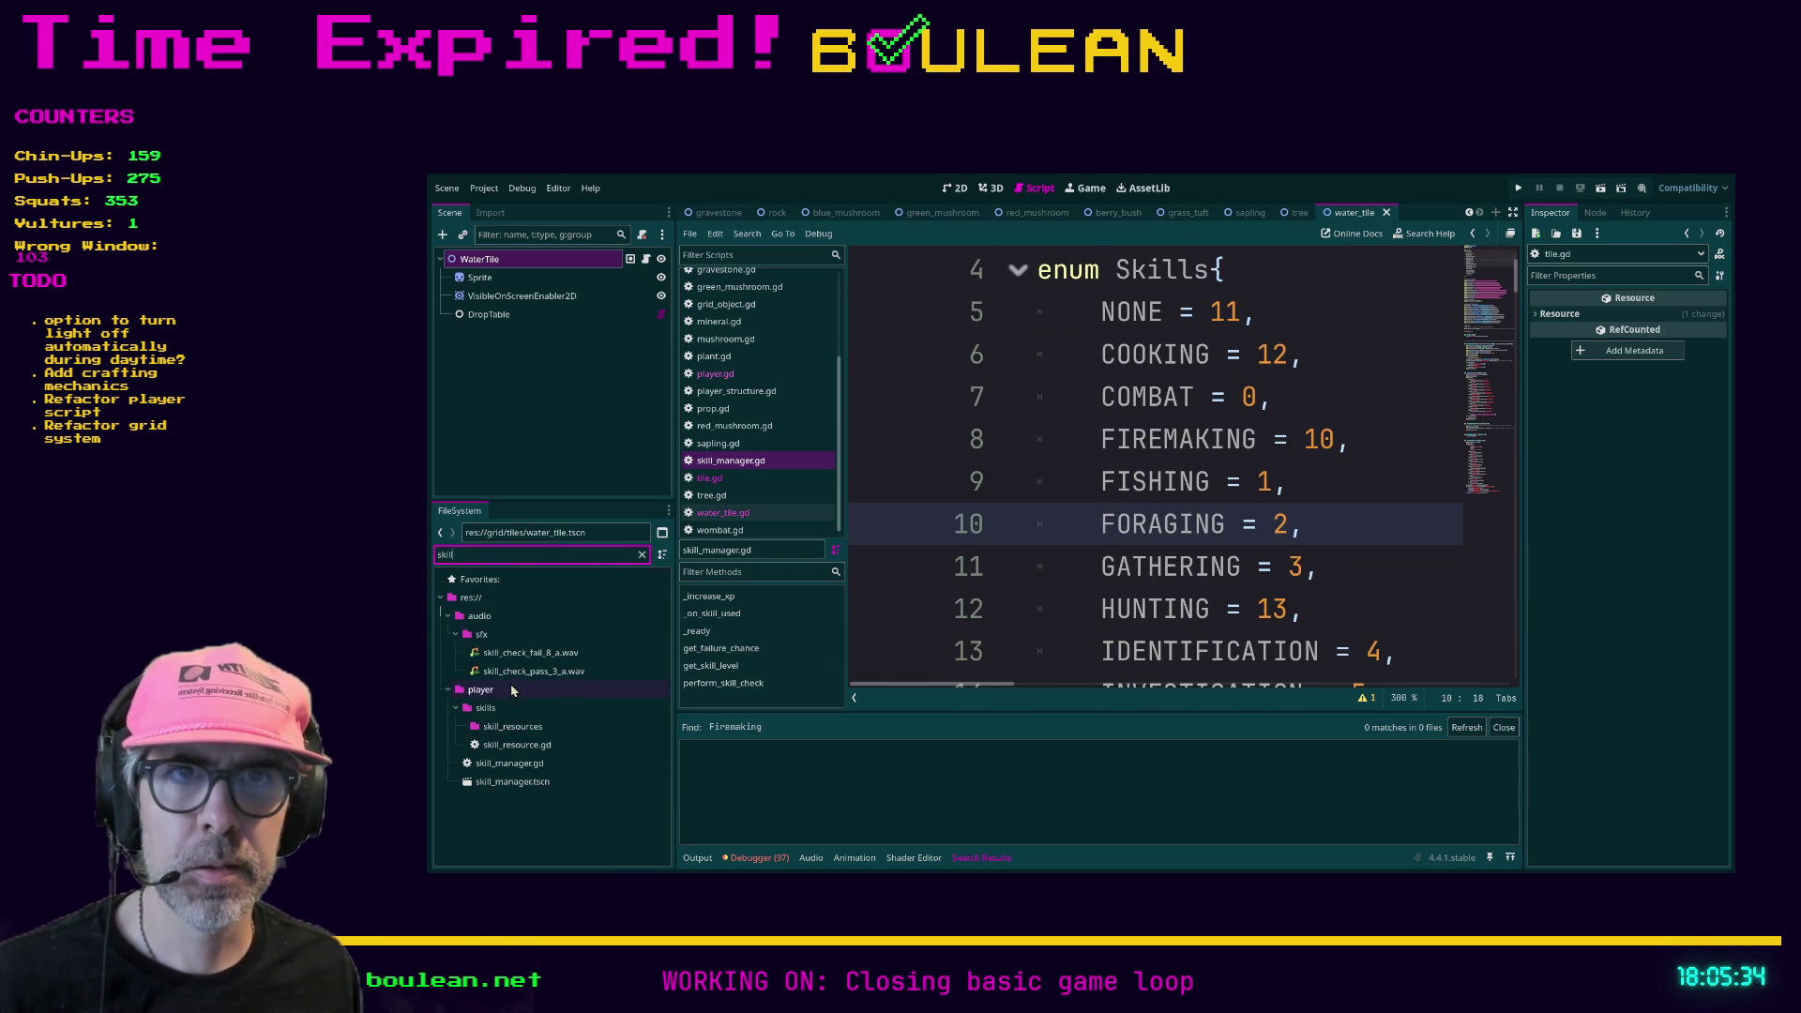
# - Set the firemaking.tres skill resource's skill to Firemaking
pyautogui.click(642, 555)
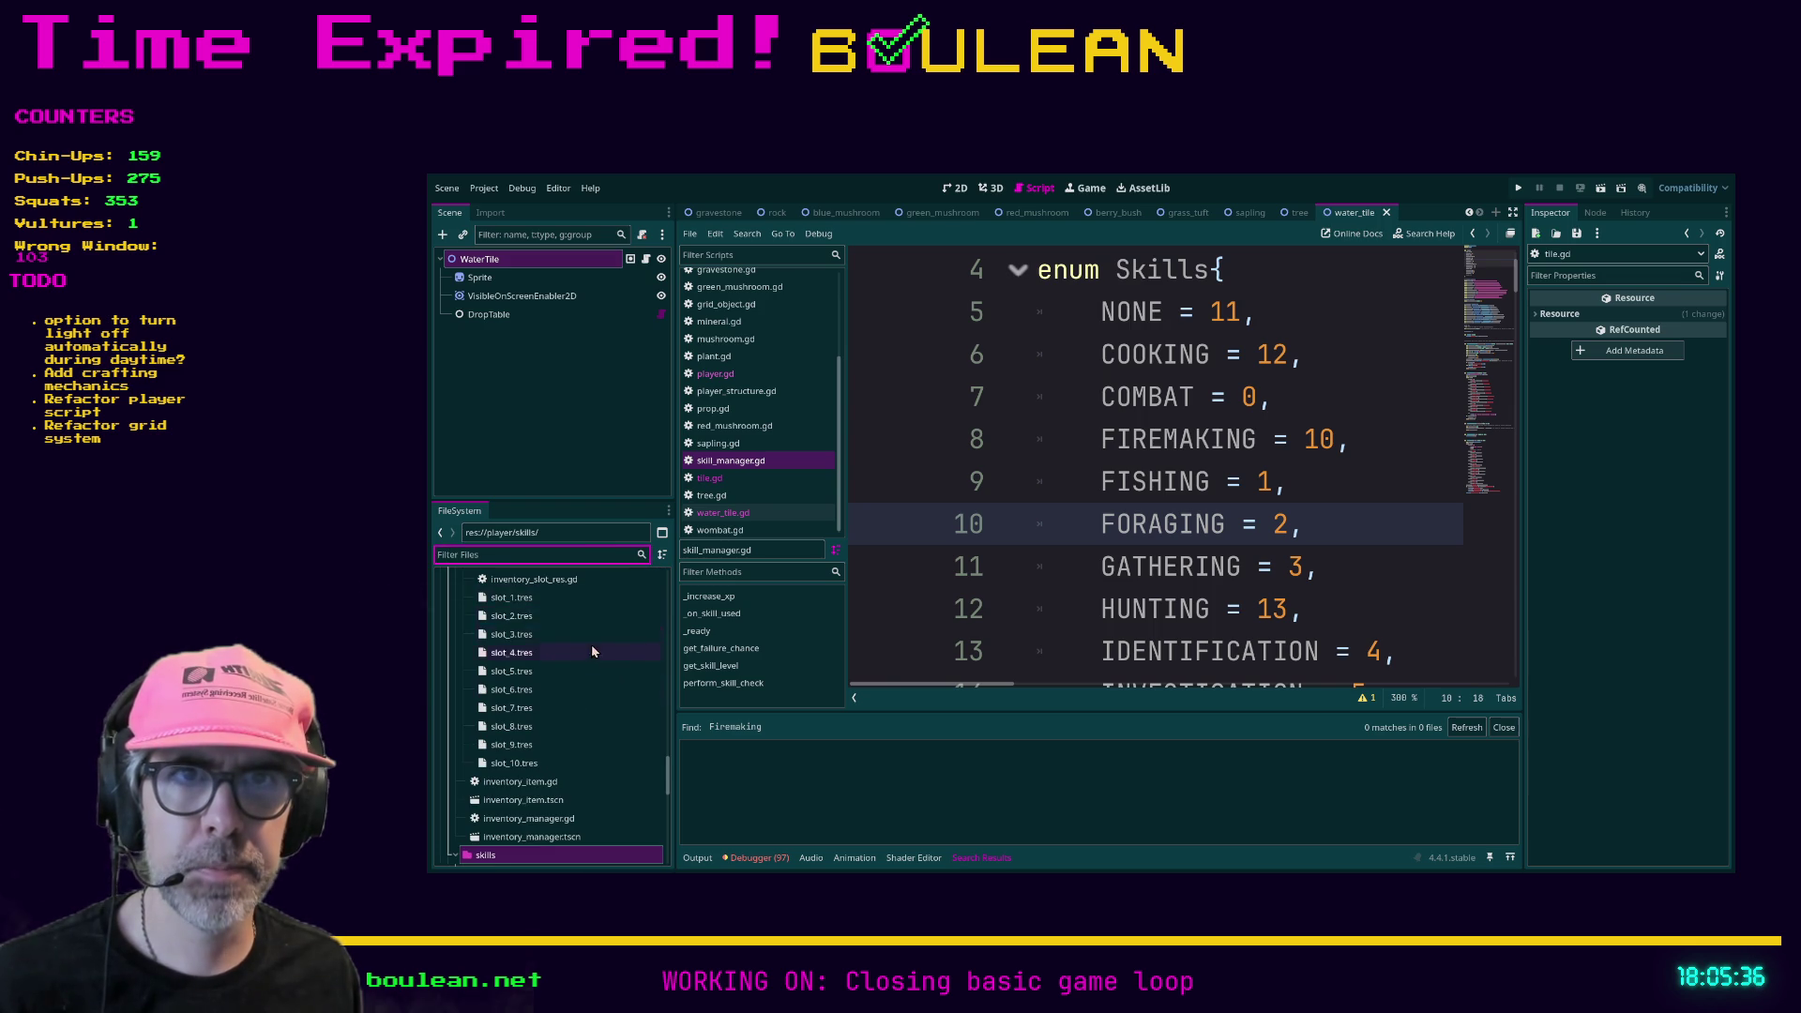
pyautogui.scroll(-3, 587, 652)
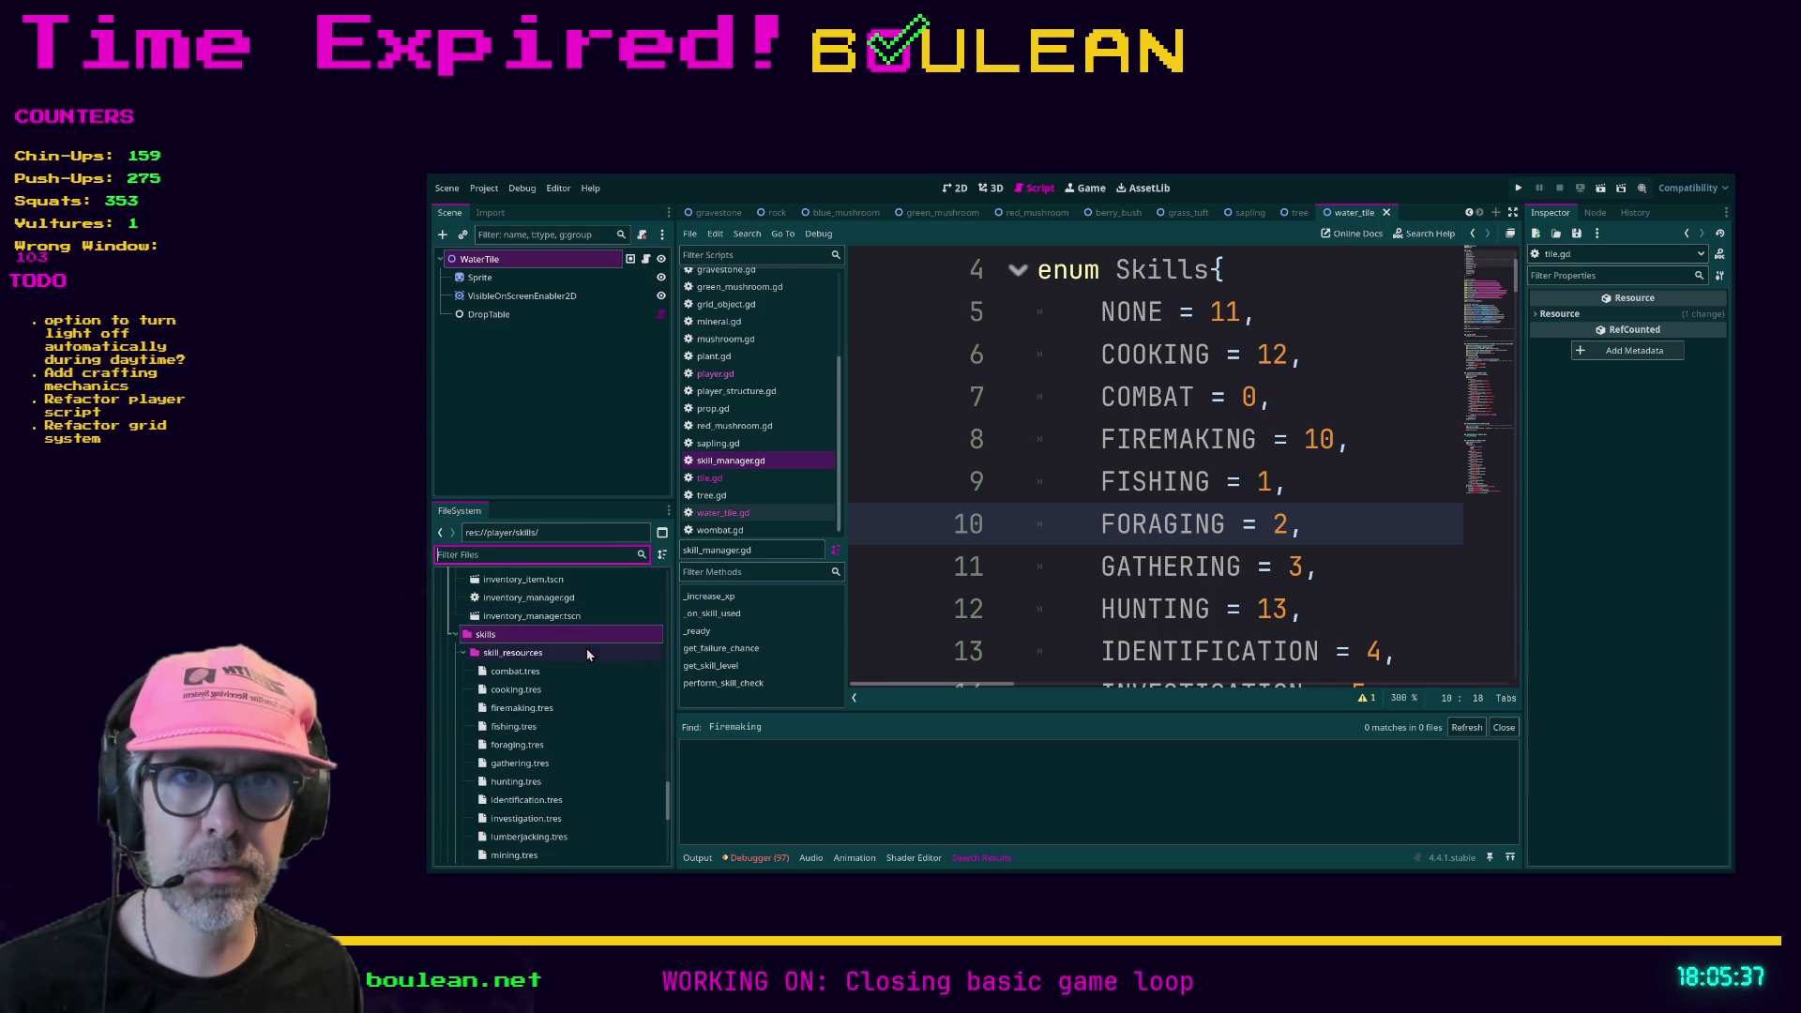
pyautogui.click(522, 708)
pyautogui.click(1679, 318)
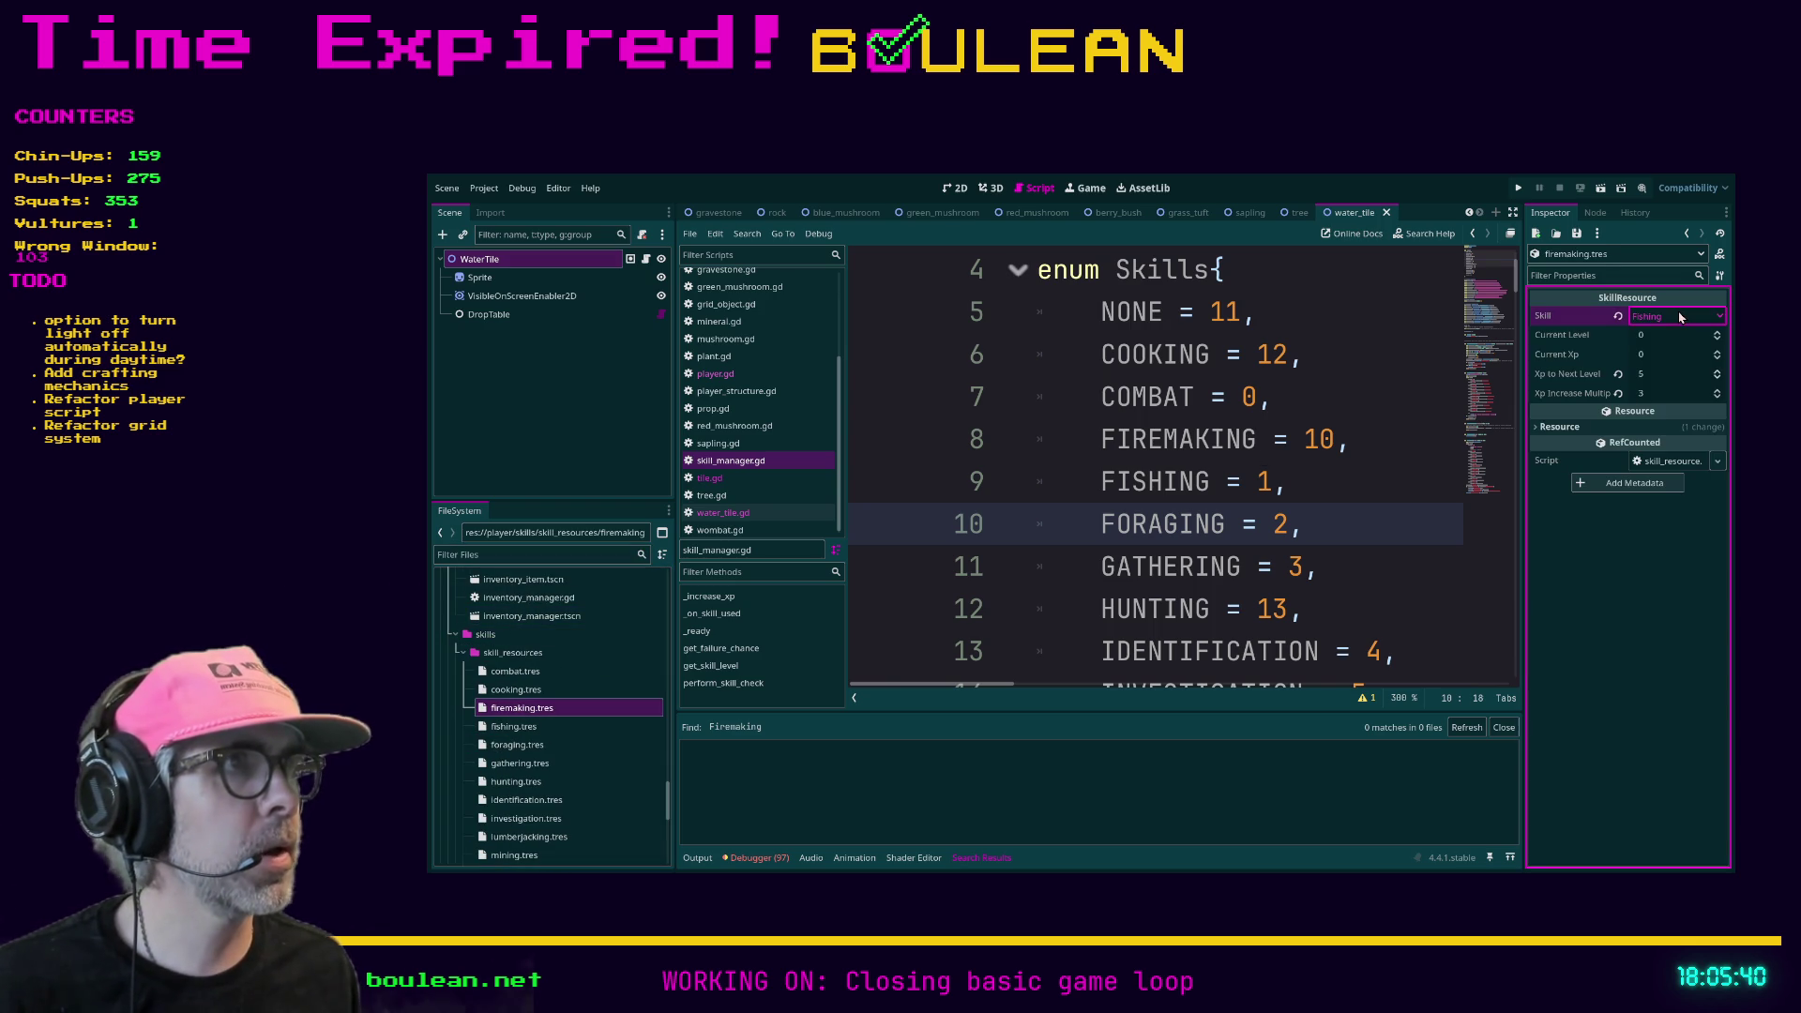
pyautogui.click(1679, 317)
pyautogui.click(1655, 394)
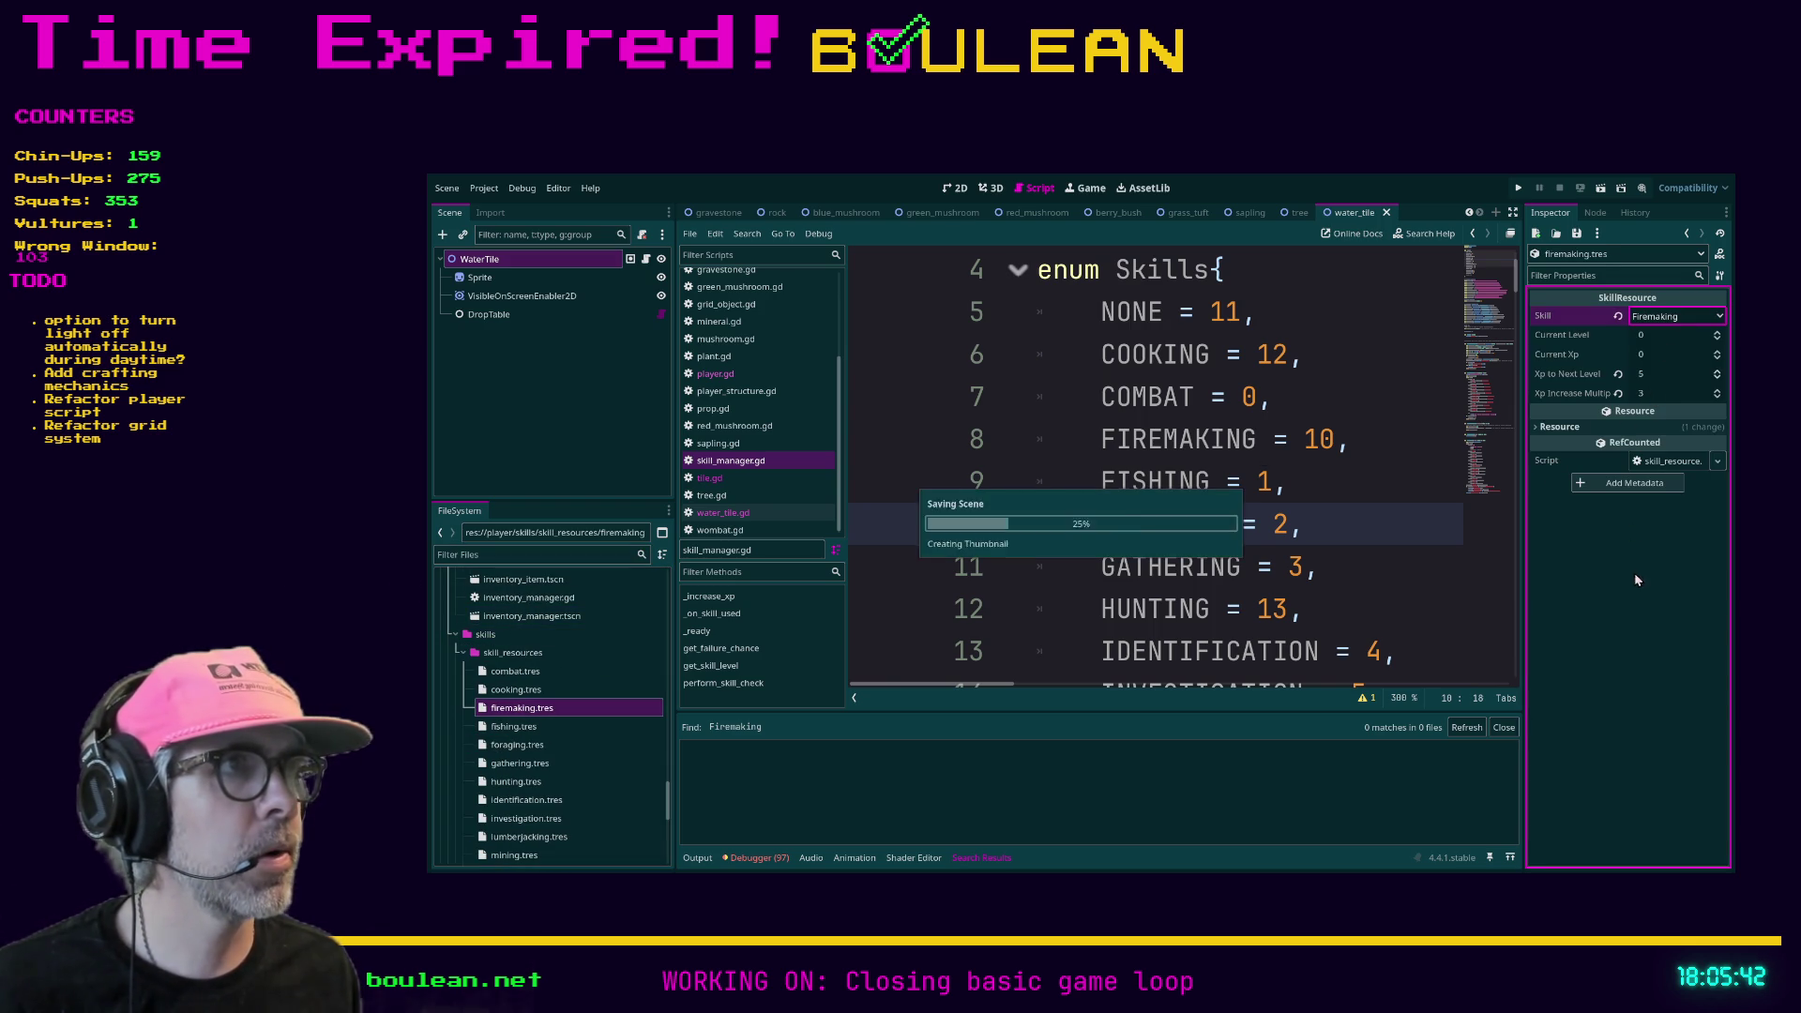
# - Filter files for 'camp', inspect camp_fire_item.tres, then open camp_fire_structure.tscn
pyautogui.click(517, 553)
pyautogui.write('camp')
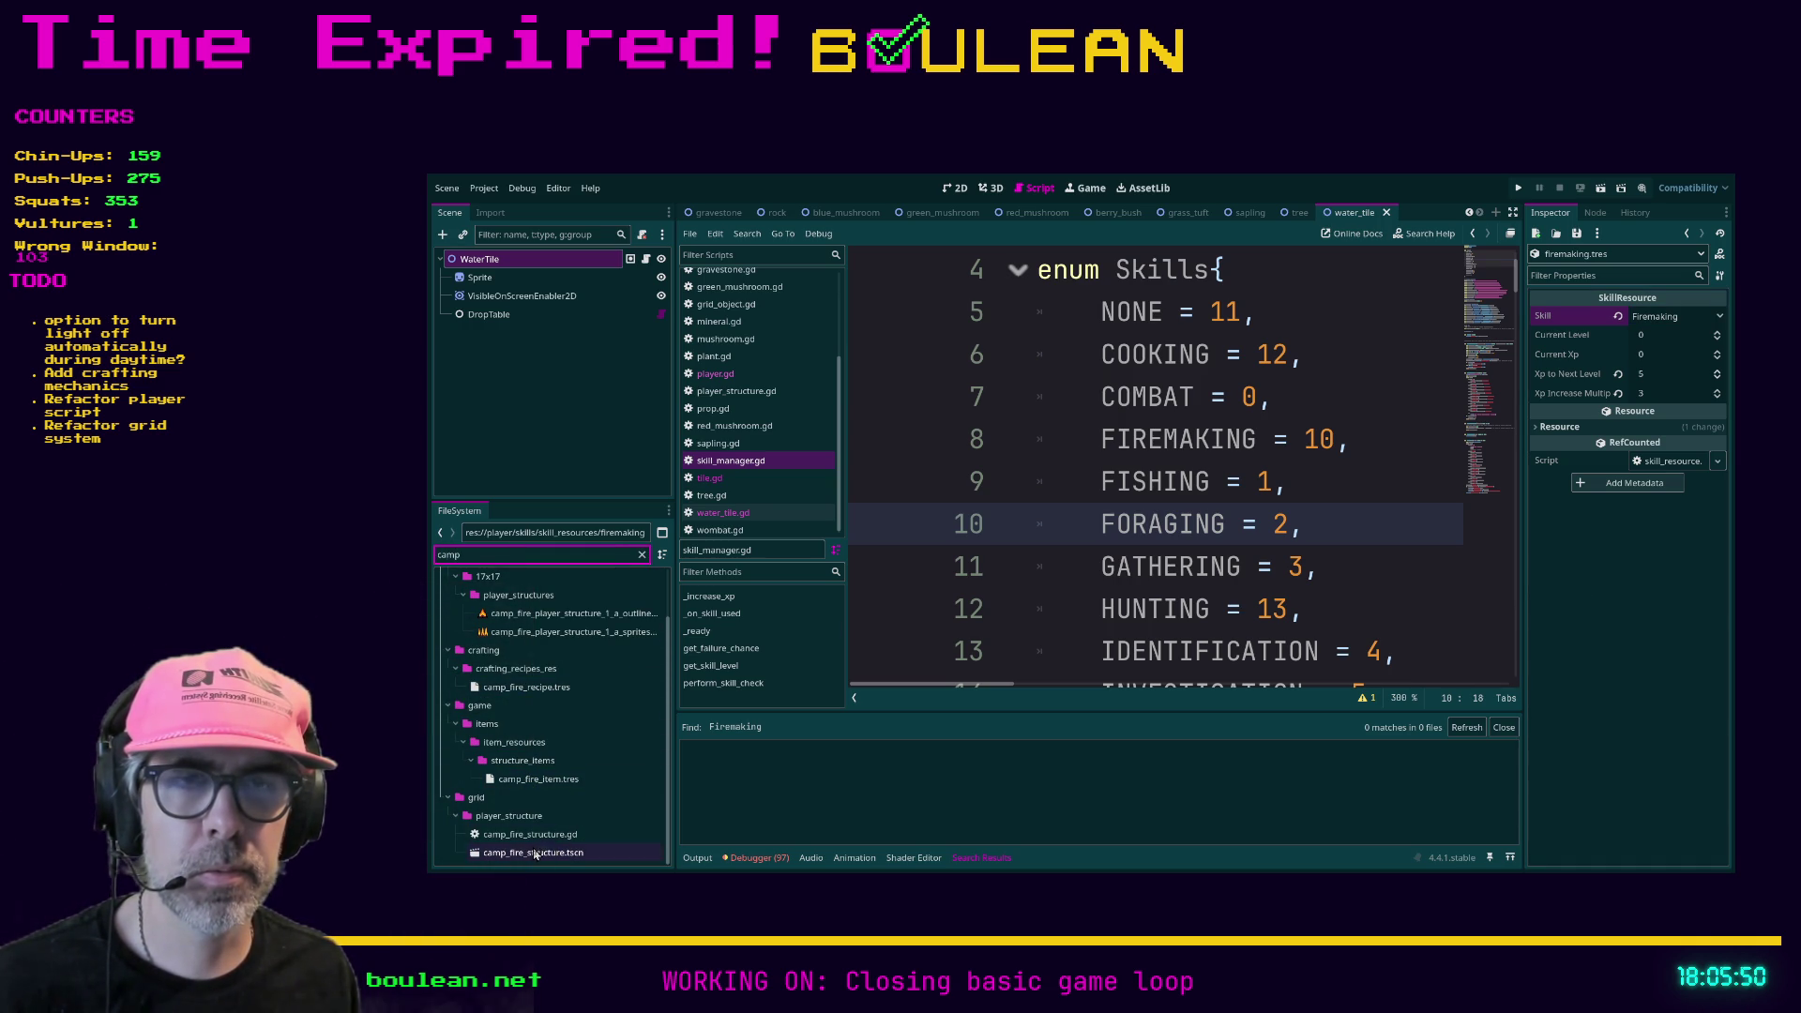
pyautogui.click(538, 779)
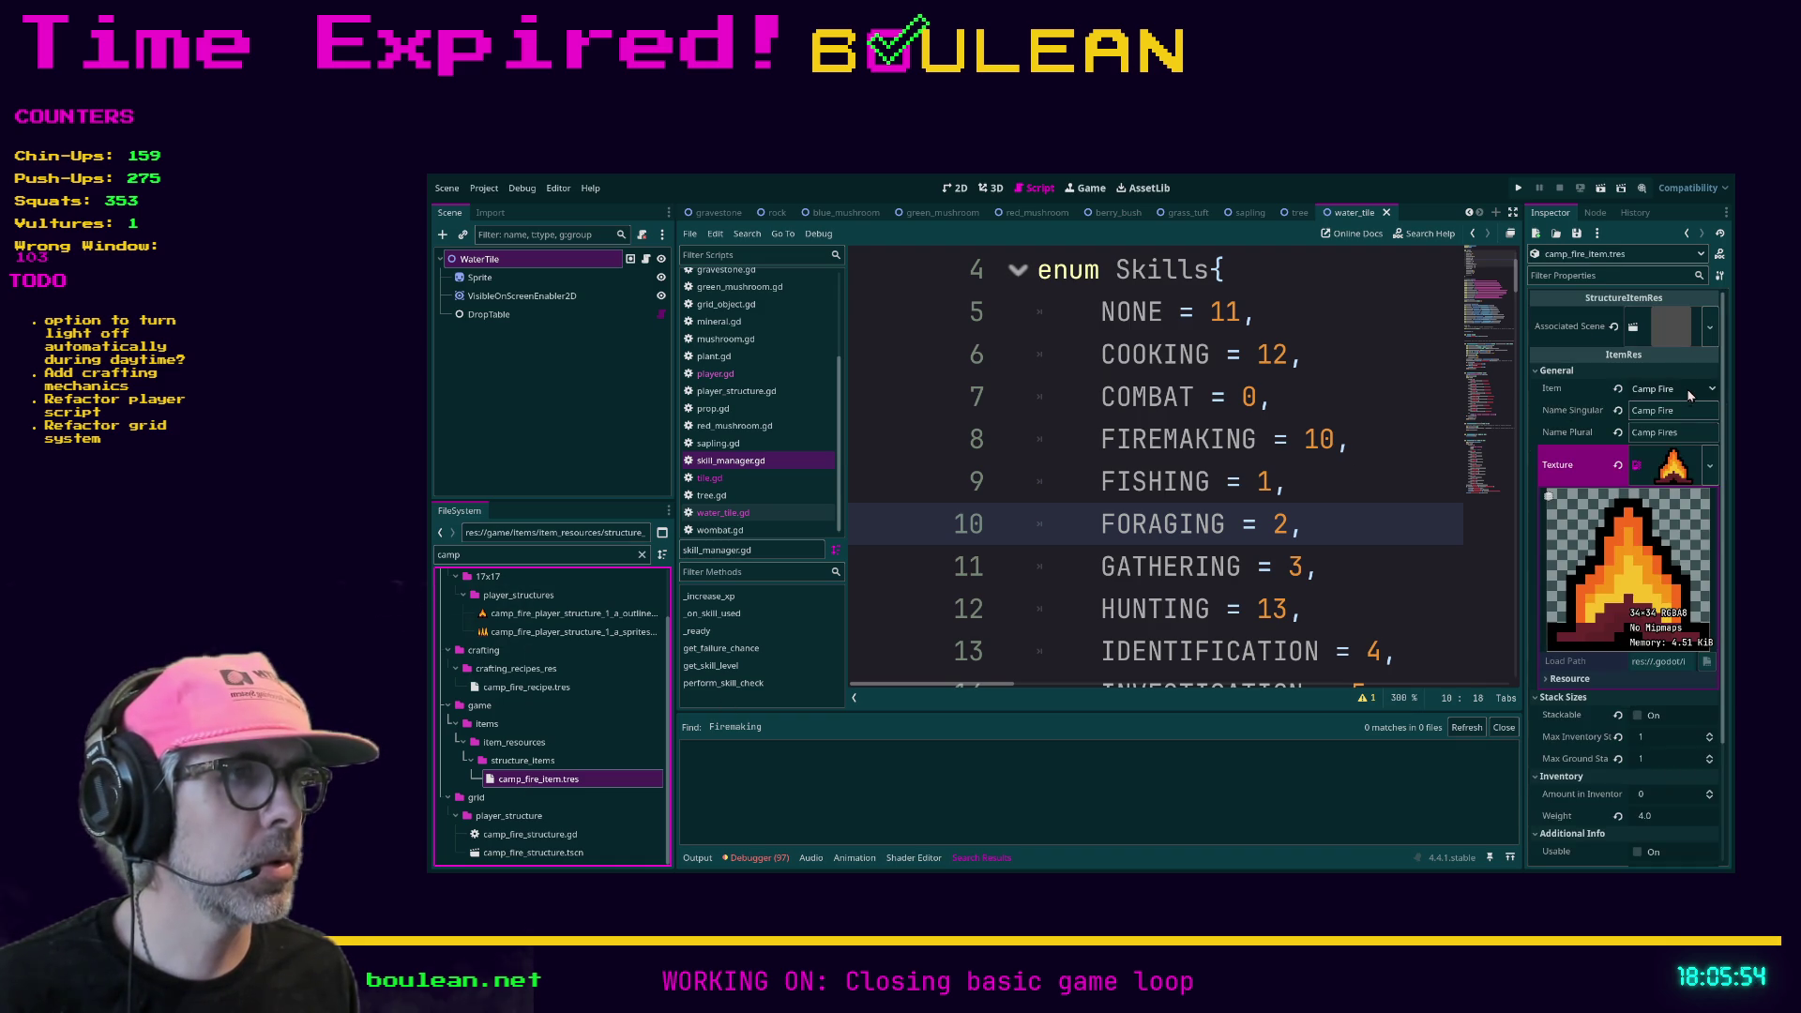
pyautogui.scroll(-3, 1675, 438)
pyautogui.scroll(3, 1674, 438)
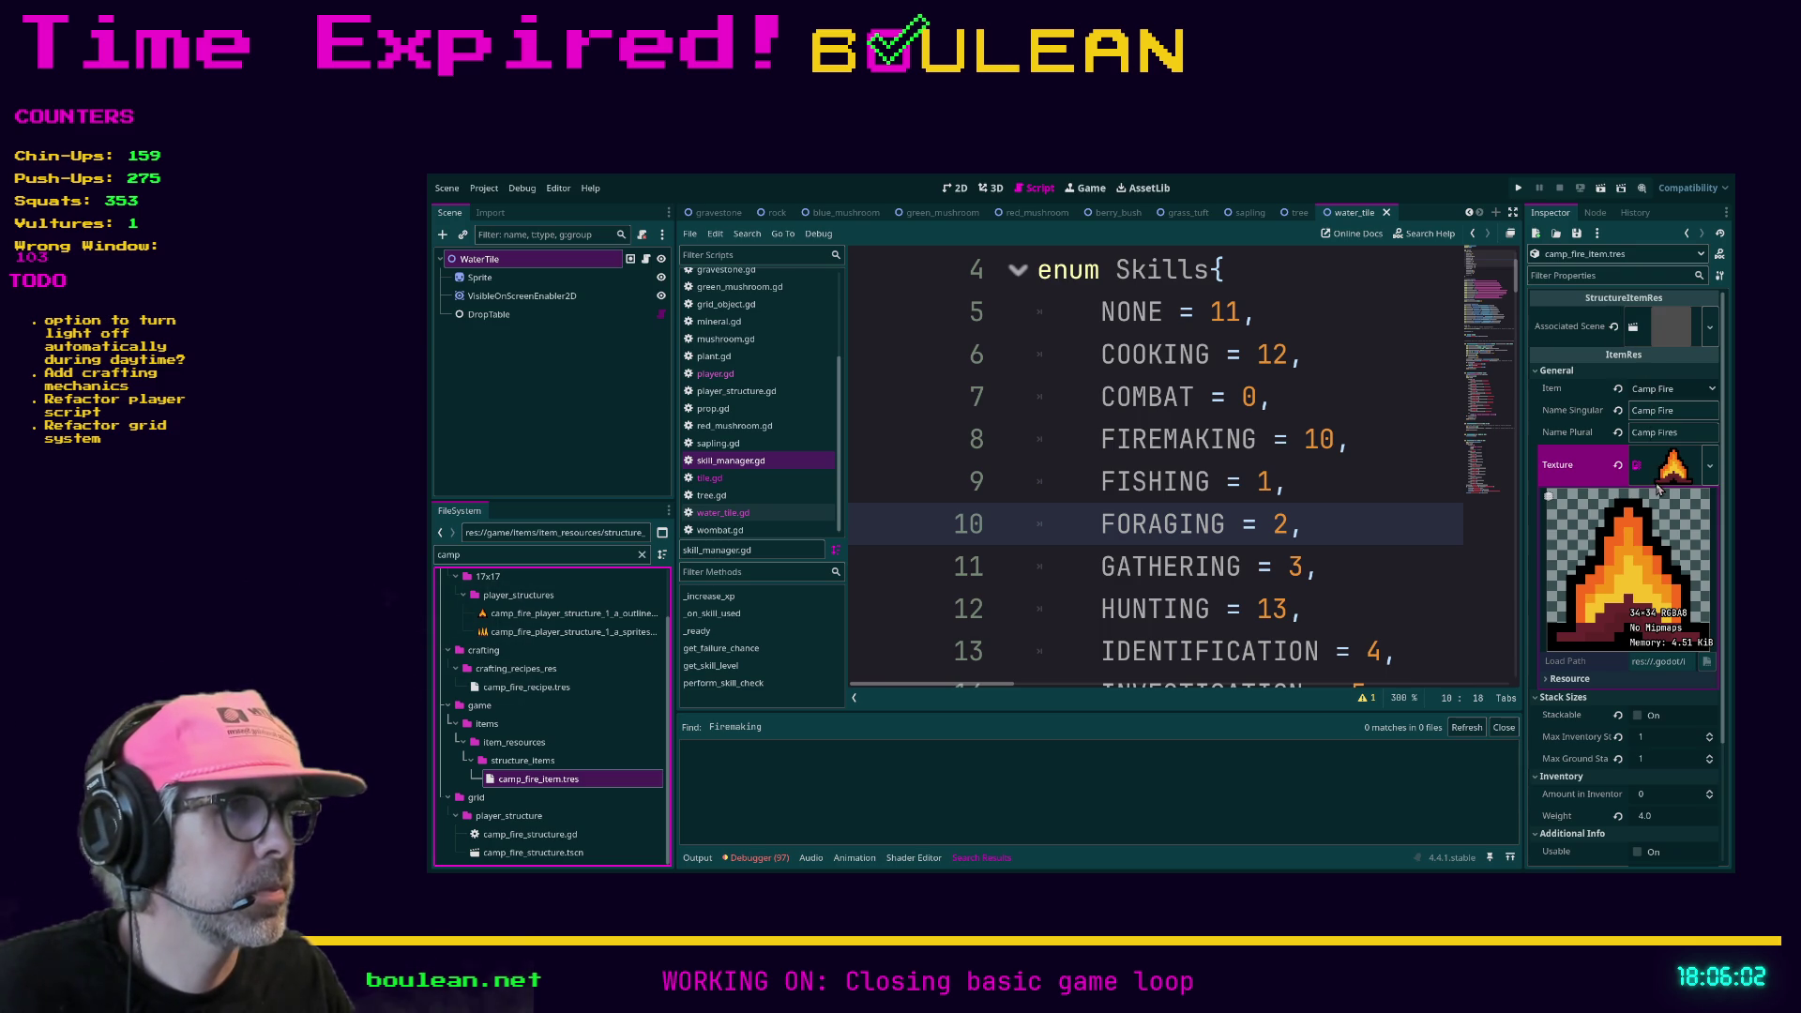
pyautogui.scroll(-2, 1658, 489)
pyautogui.scroll(-2, 1657, 488)
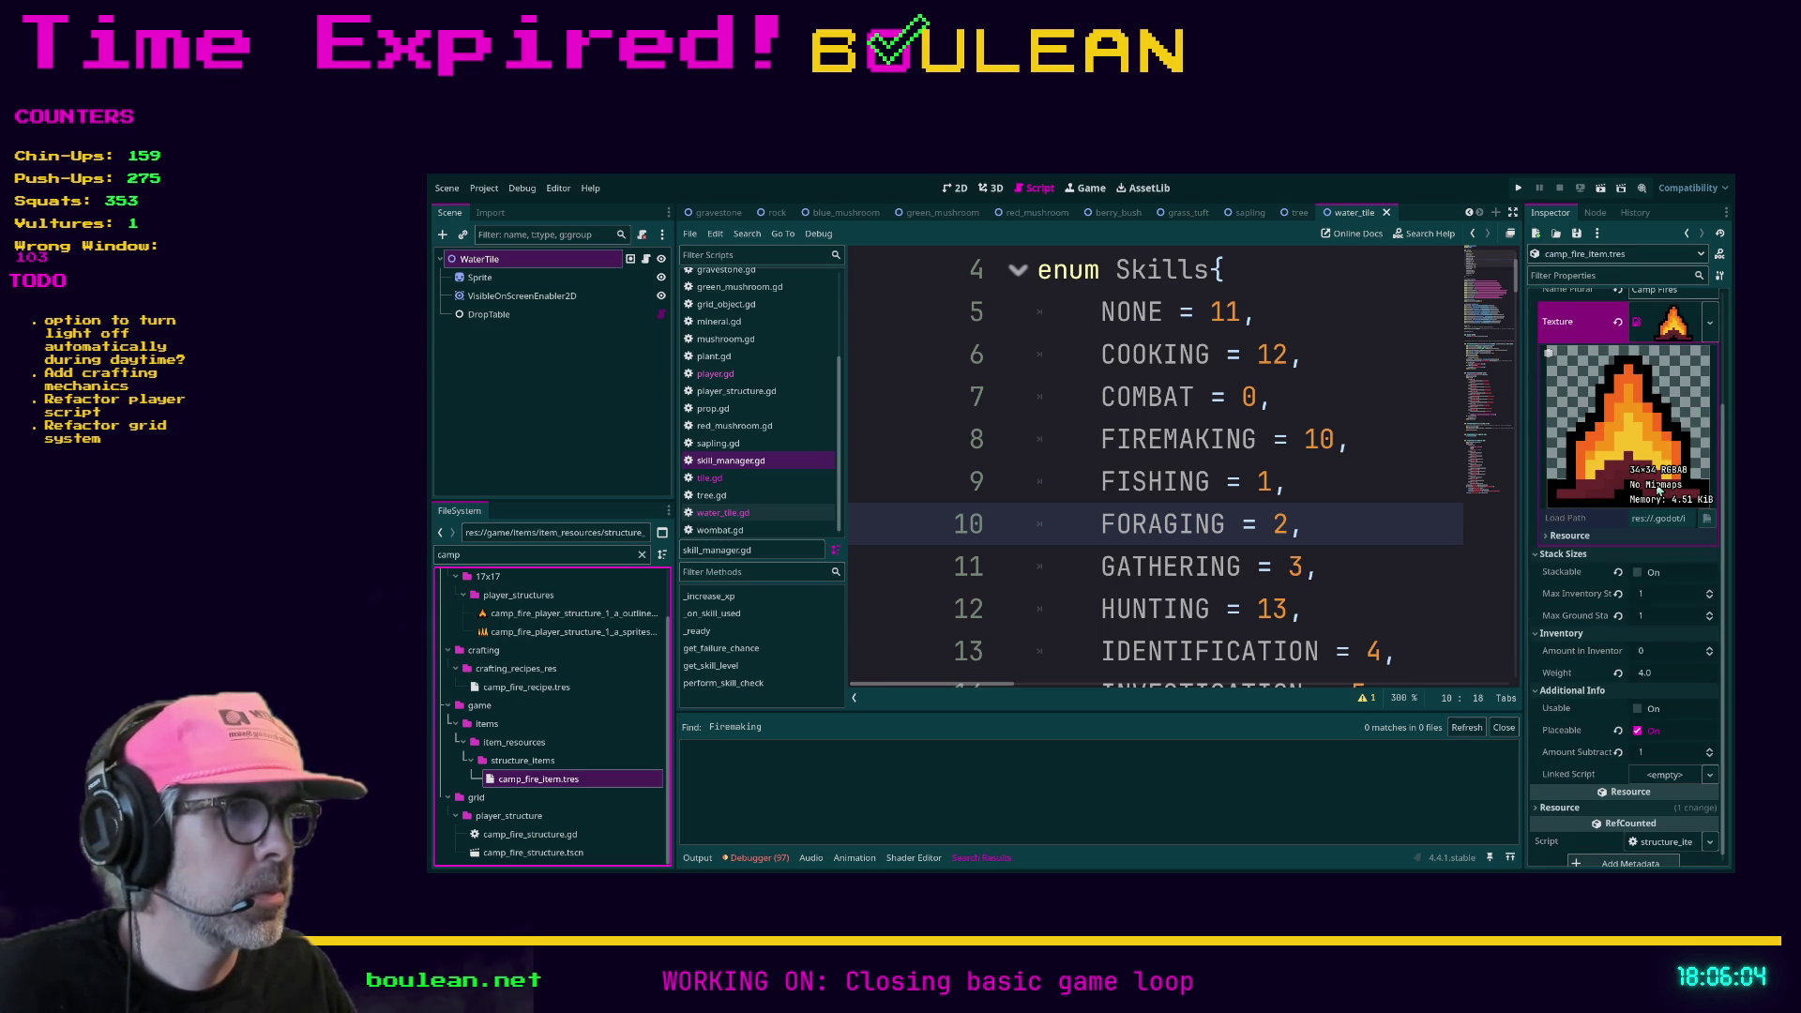
pyautogui.scroll(-1, 1658, 489)
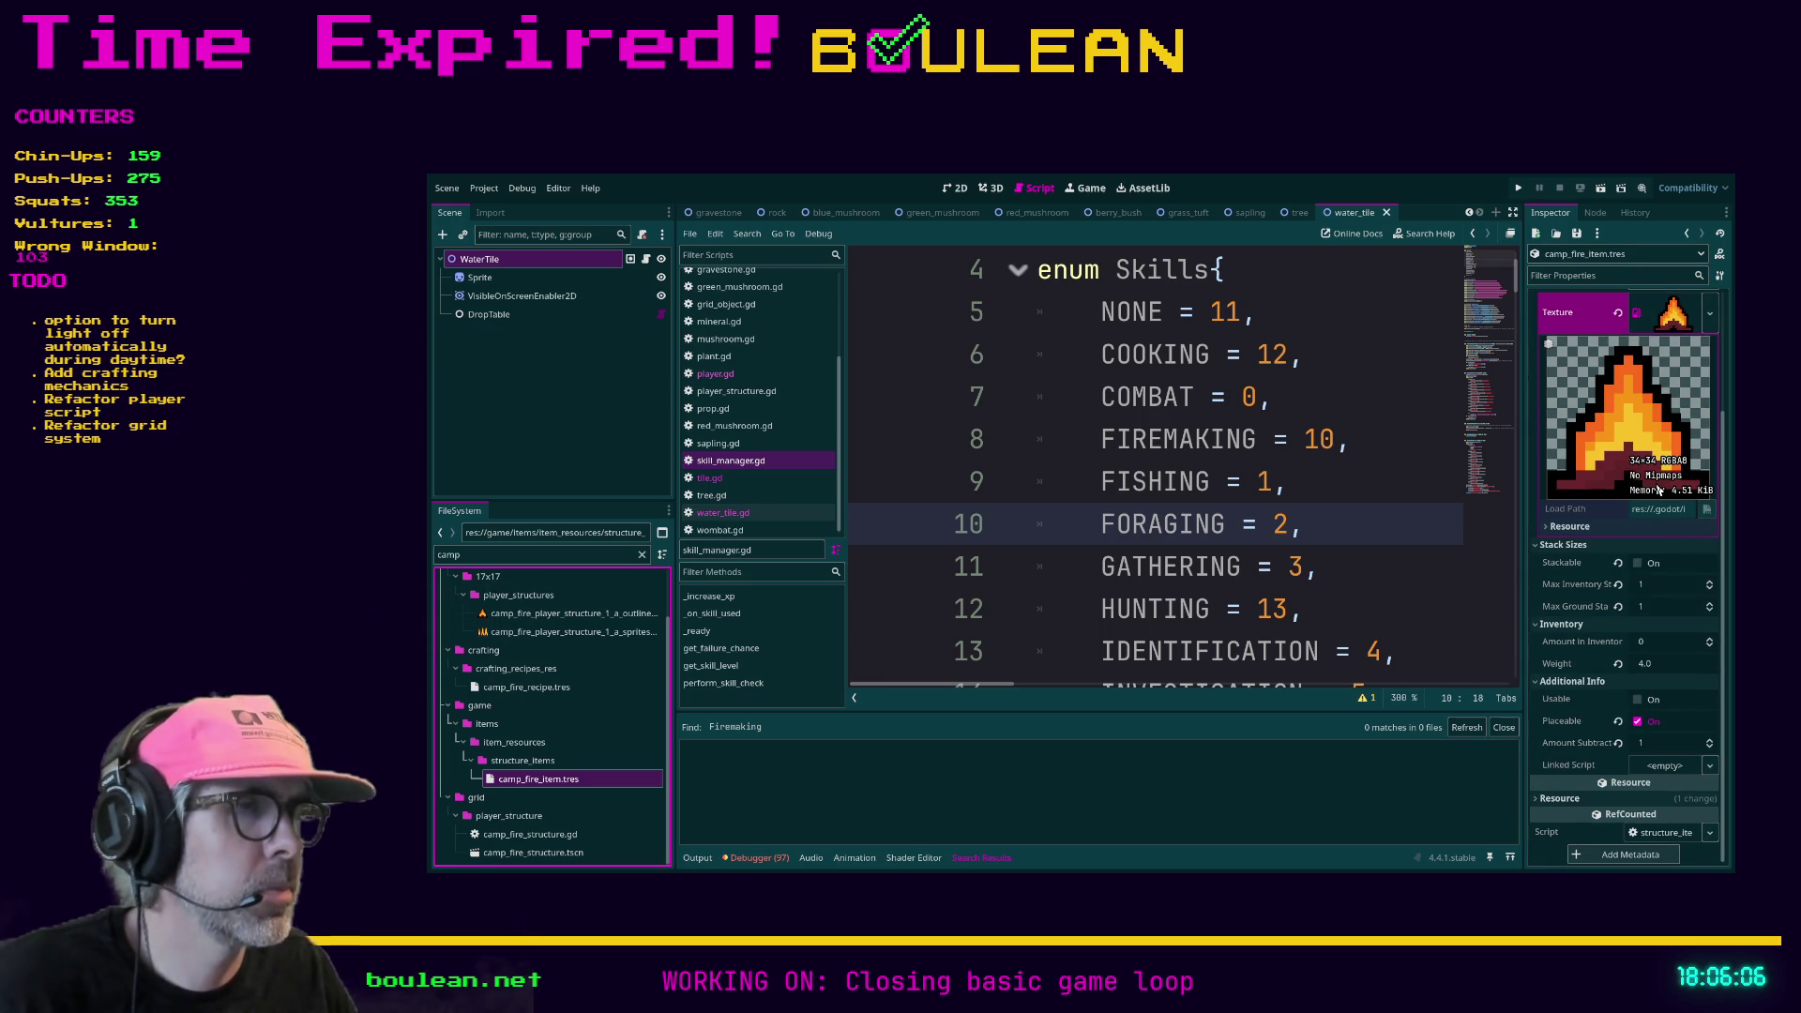
pyautogui.scroll(2, 1611, 585)
pyautogui.scroll(2, 1612, 590)
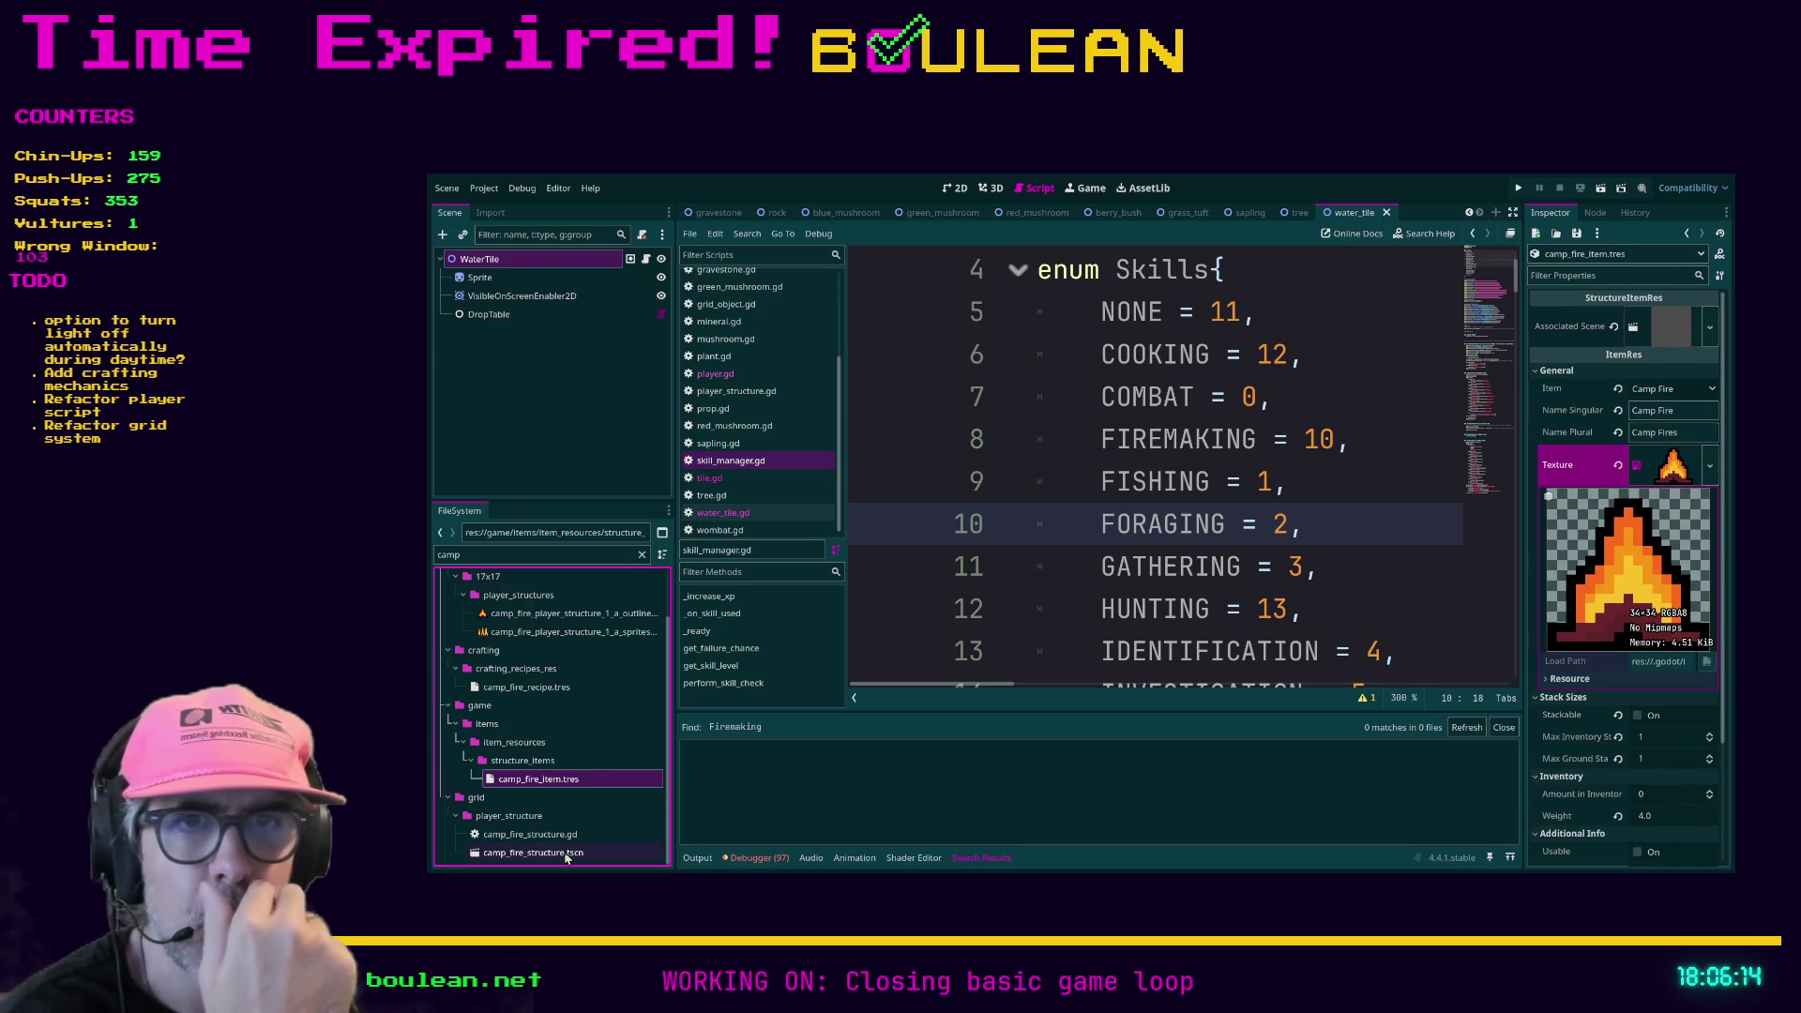
pyautogui.doubleClick(533, 852)
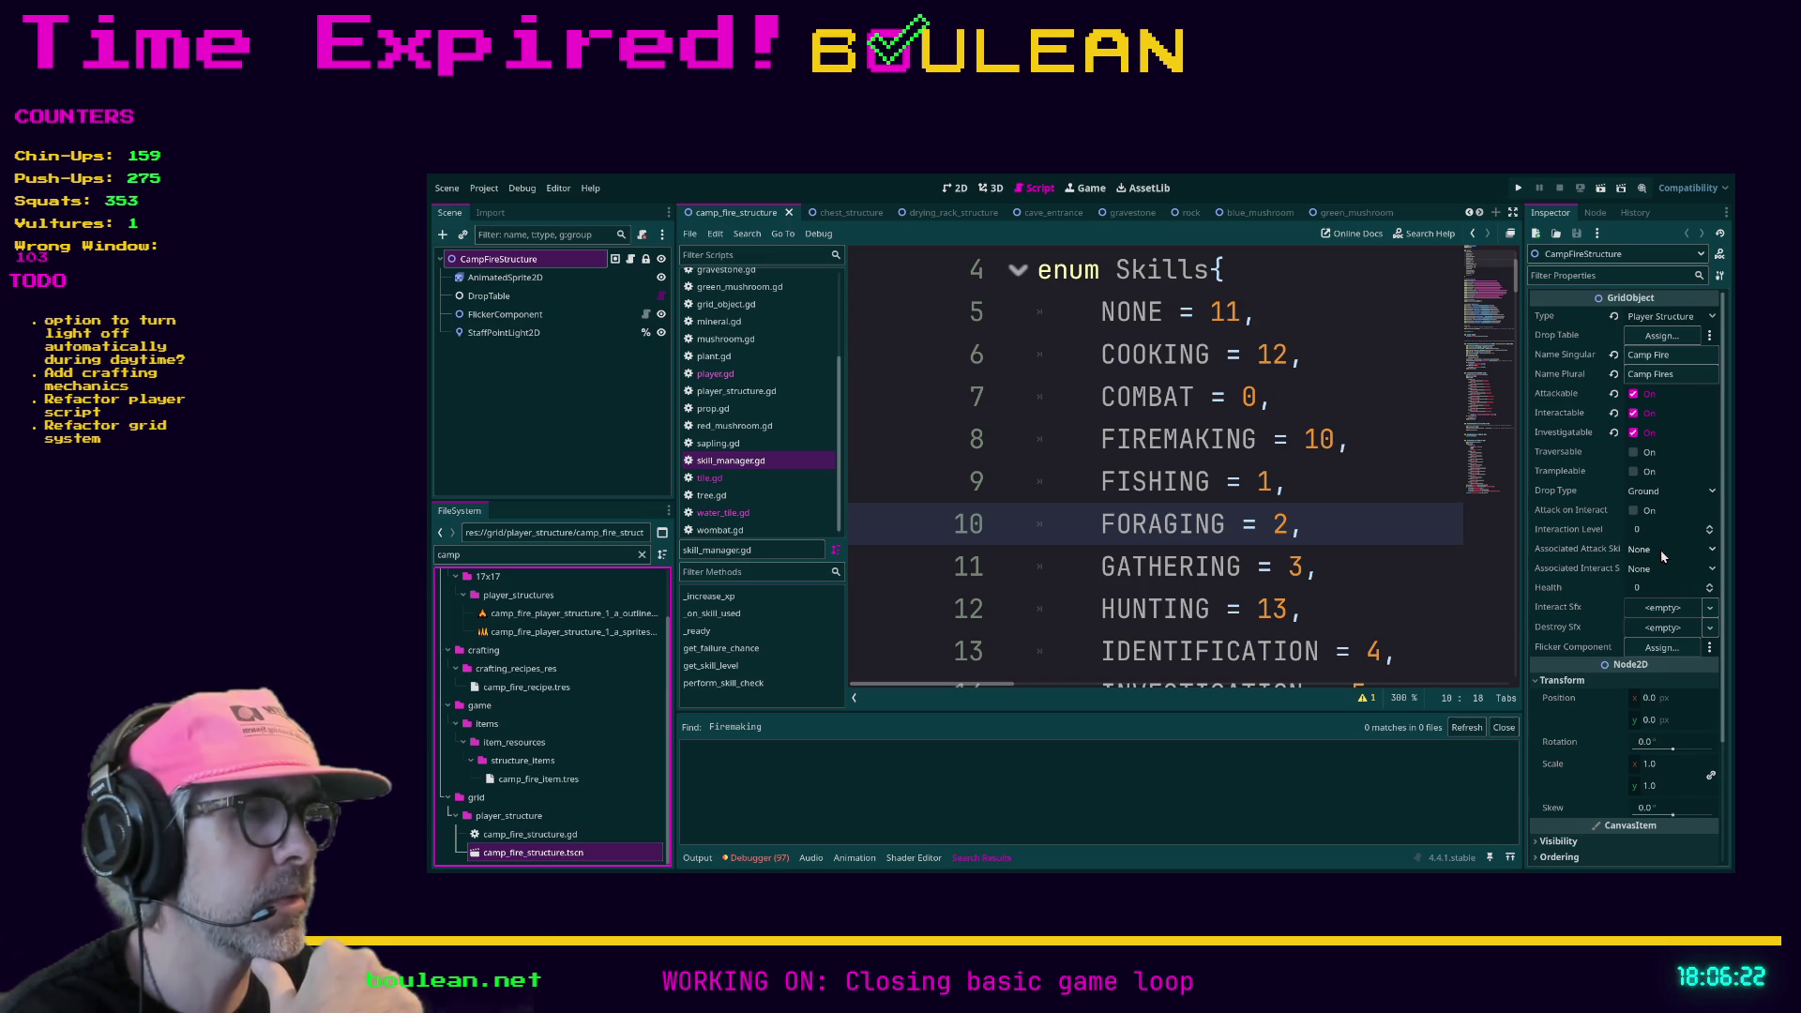
# - Set the Camp Fire's Associated Interact Skill to Firemaking and save the scene
pyautogui.click(1642, 571)
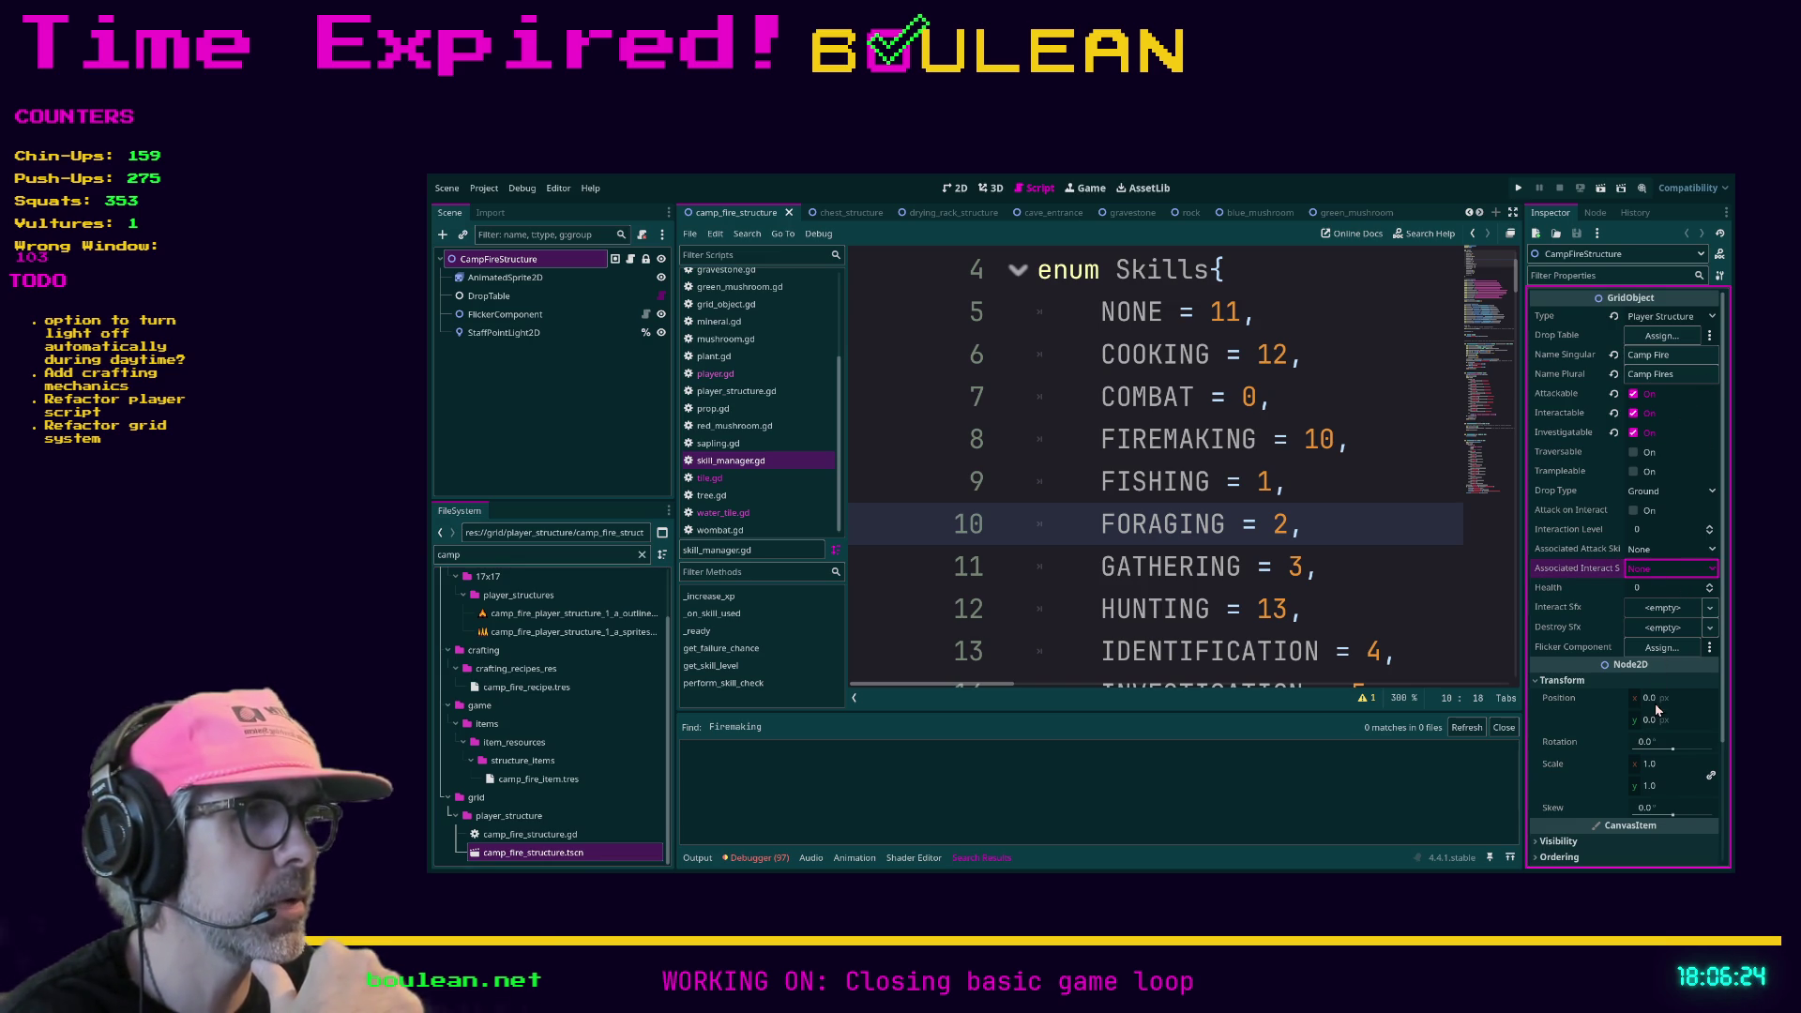
pyautogui.click(1657, 647)
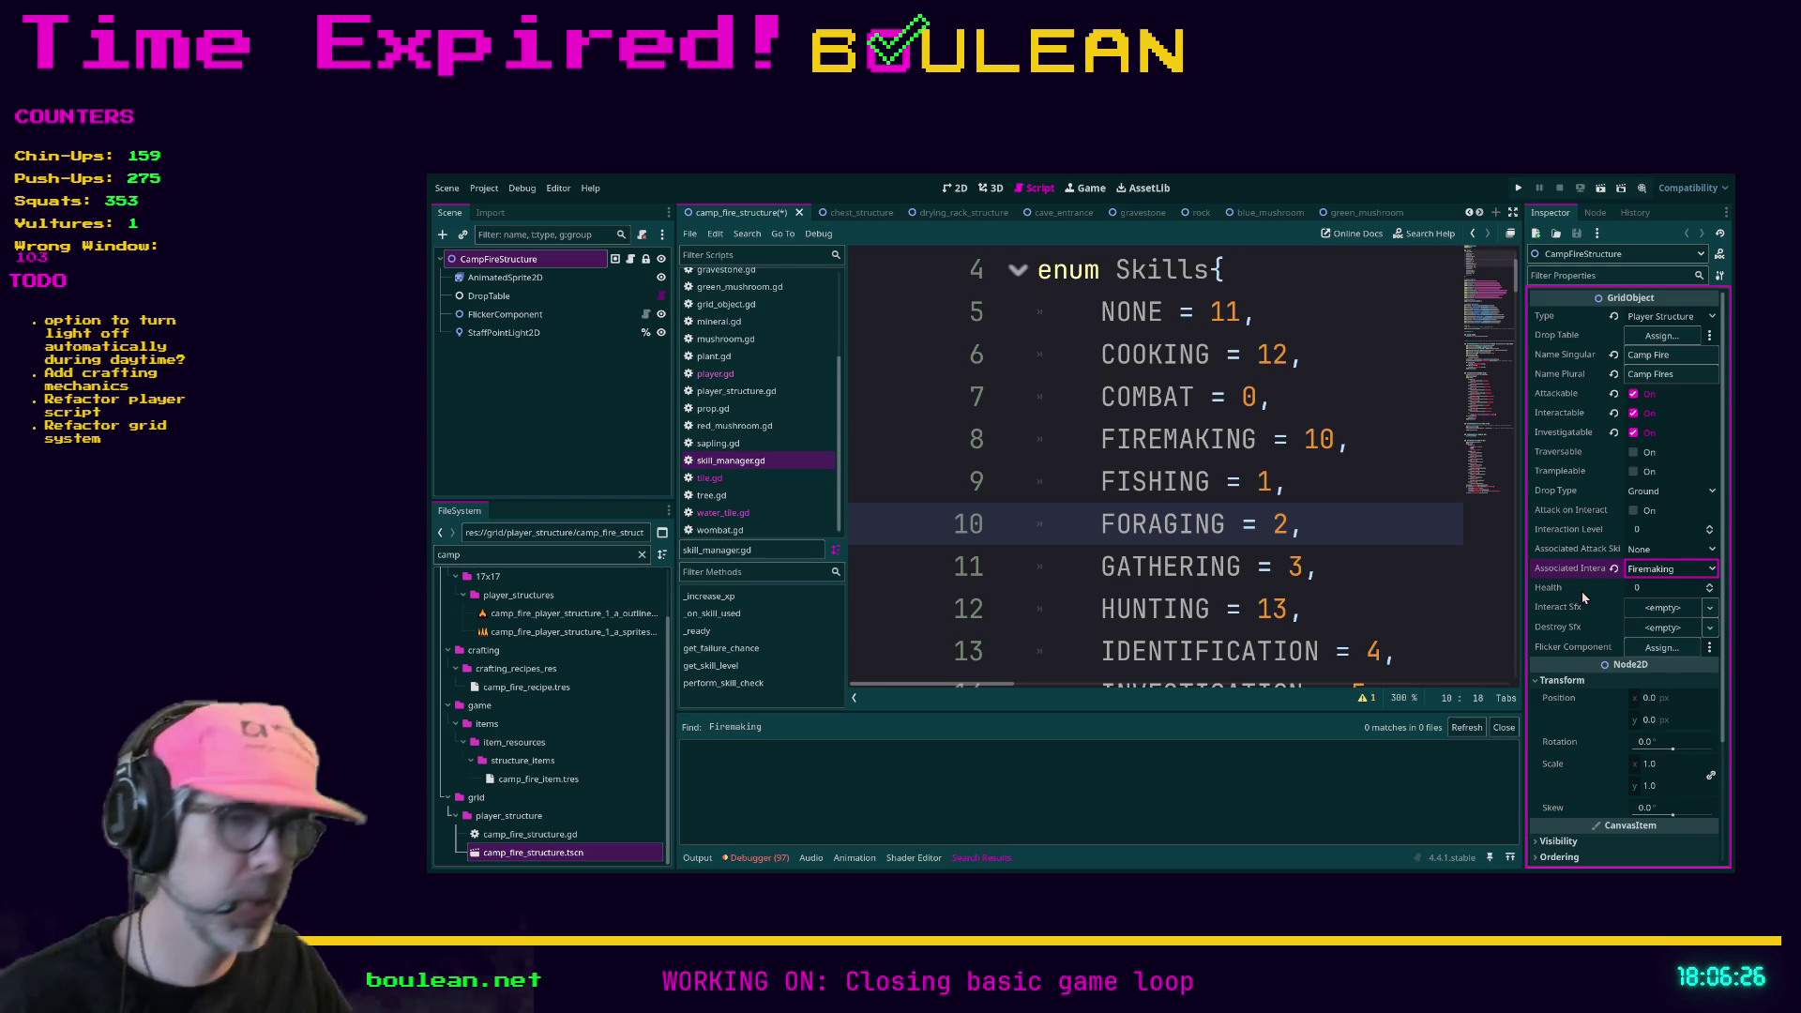
pyautogui.click(1319, 567)
pyautogui.hotkey('ctrl', 's')
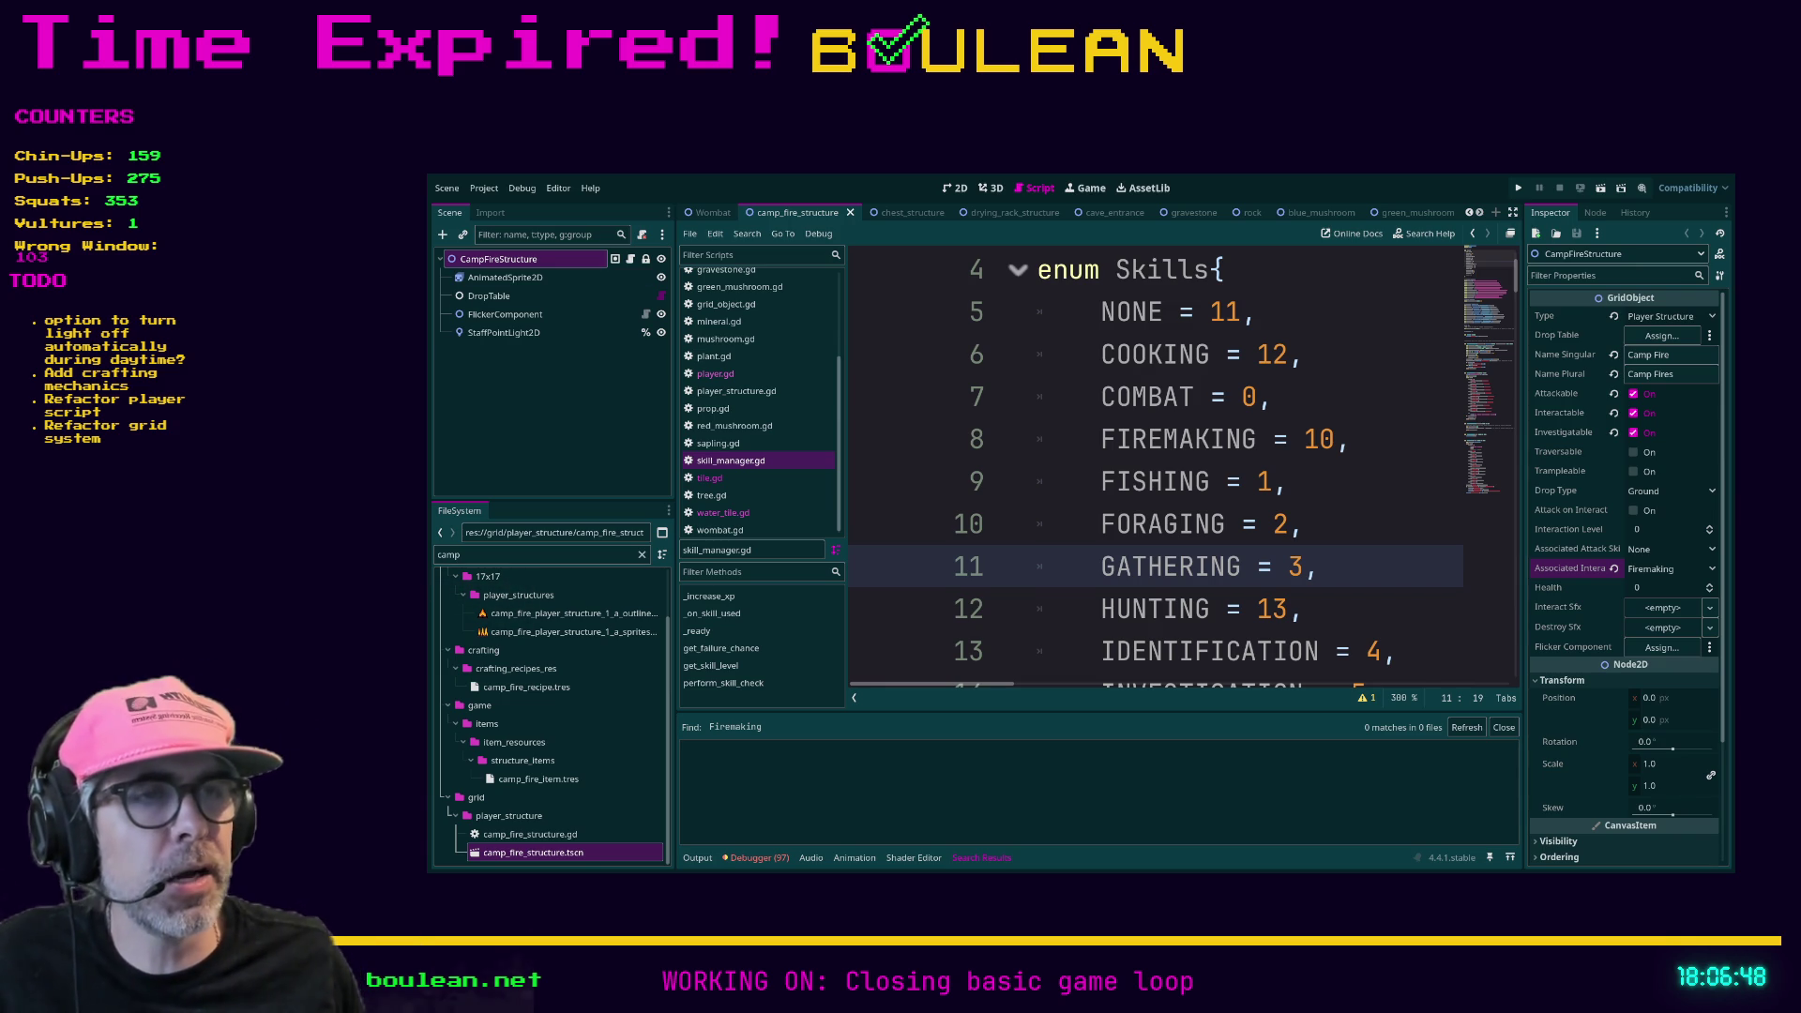
# - Try appending _SKILL to GATHERING in skill_manager.gd, revert it, and switch to the browser
pyautogui.moveTo(1101, 567); pyautogui.dragTo(1238, 575)
pyautogui.click(1238, 572)
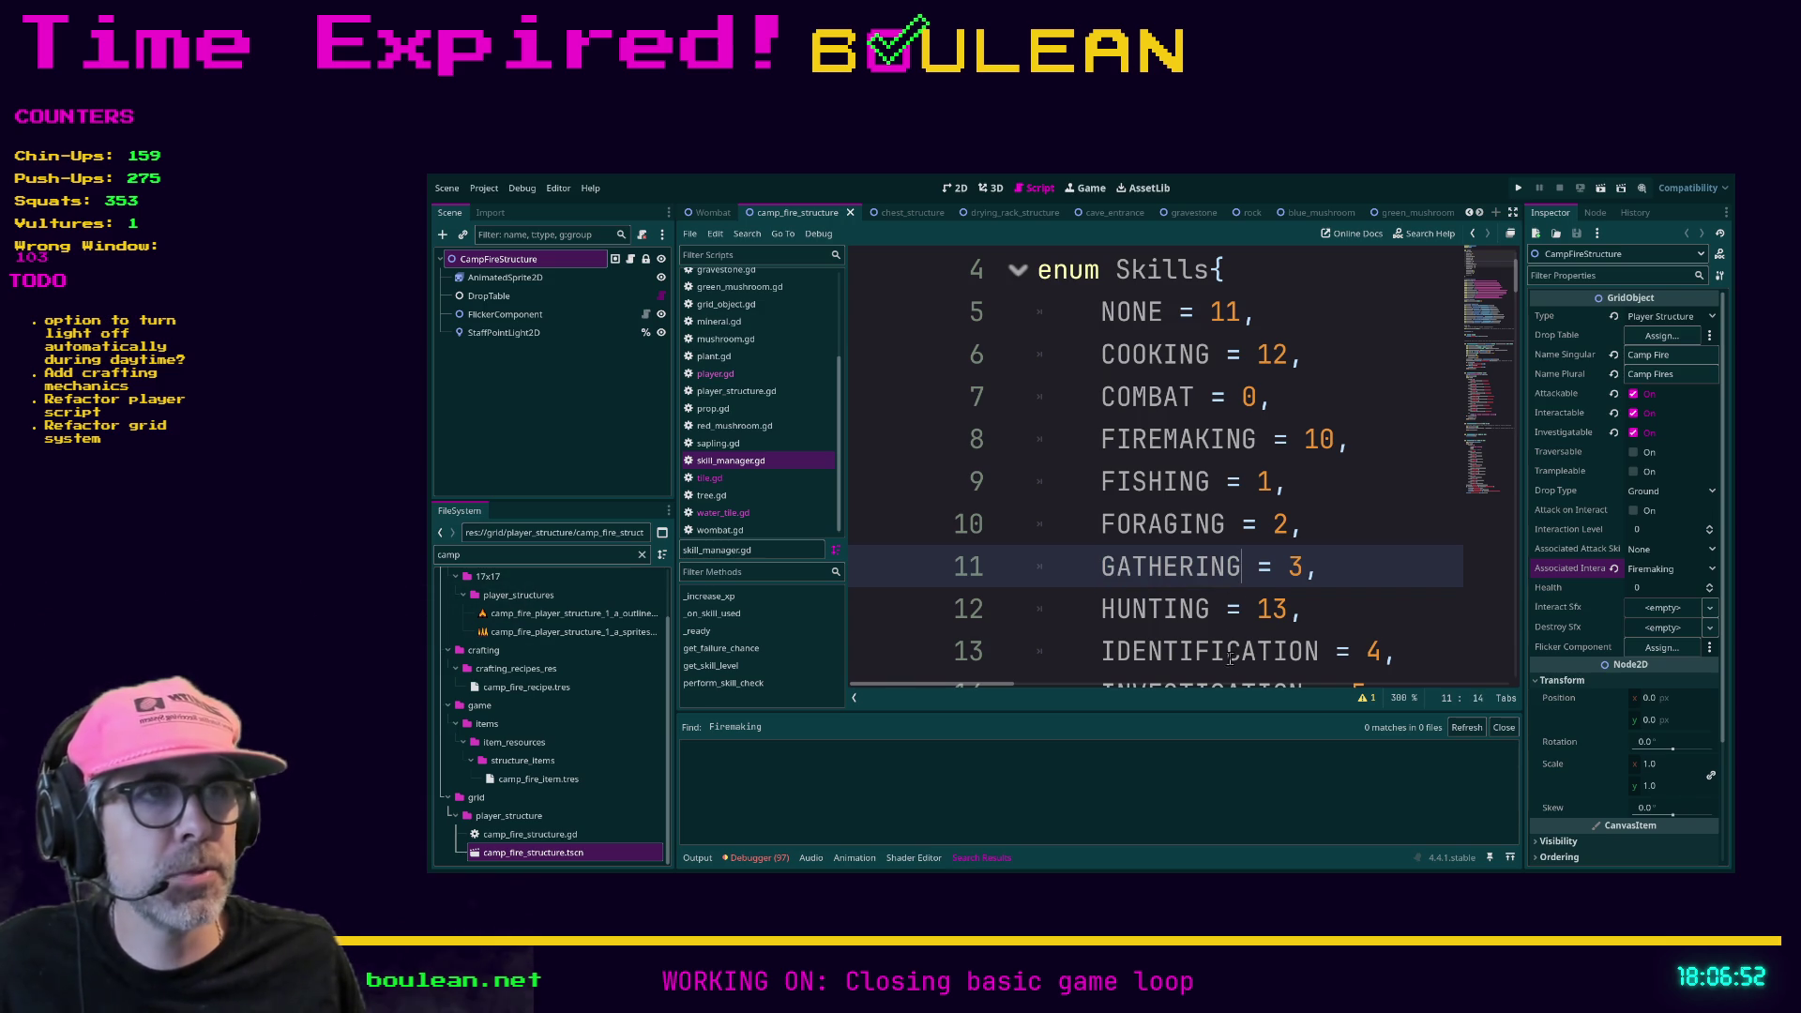
pyautogui.write('_SKILL')
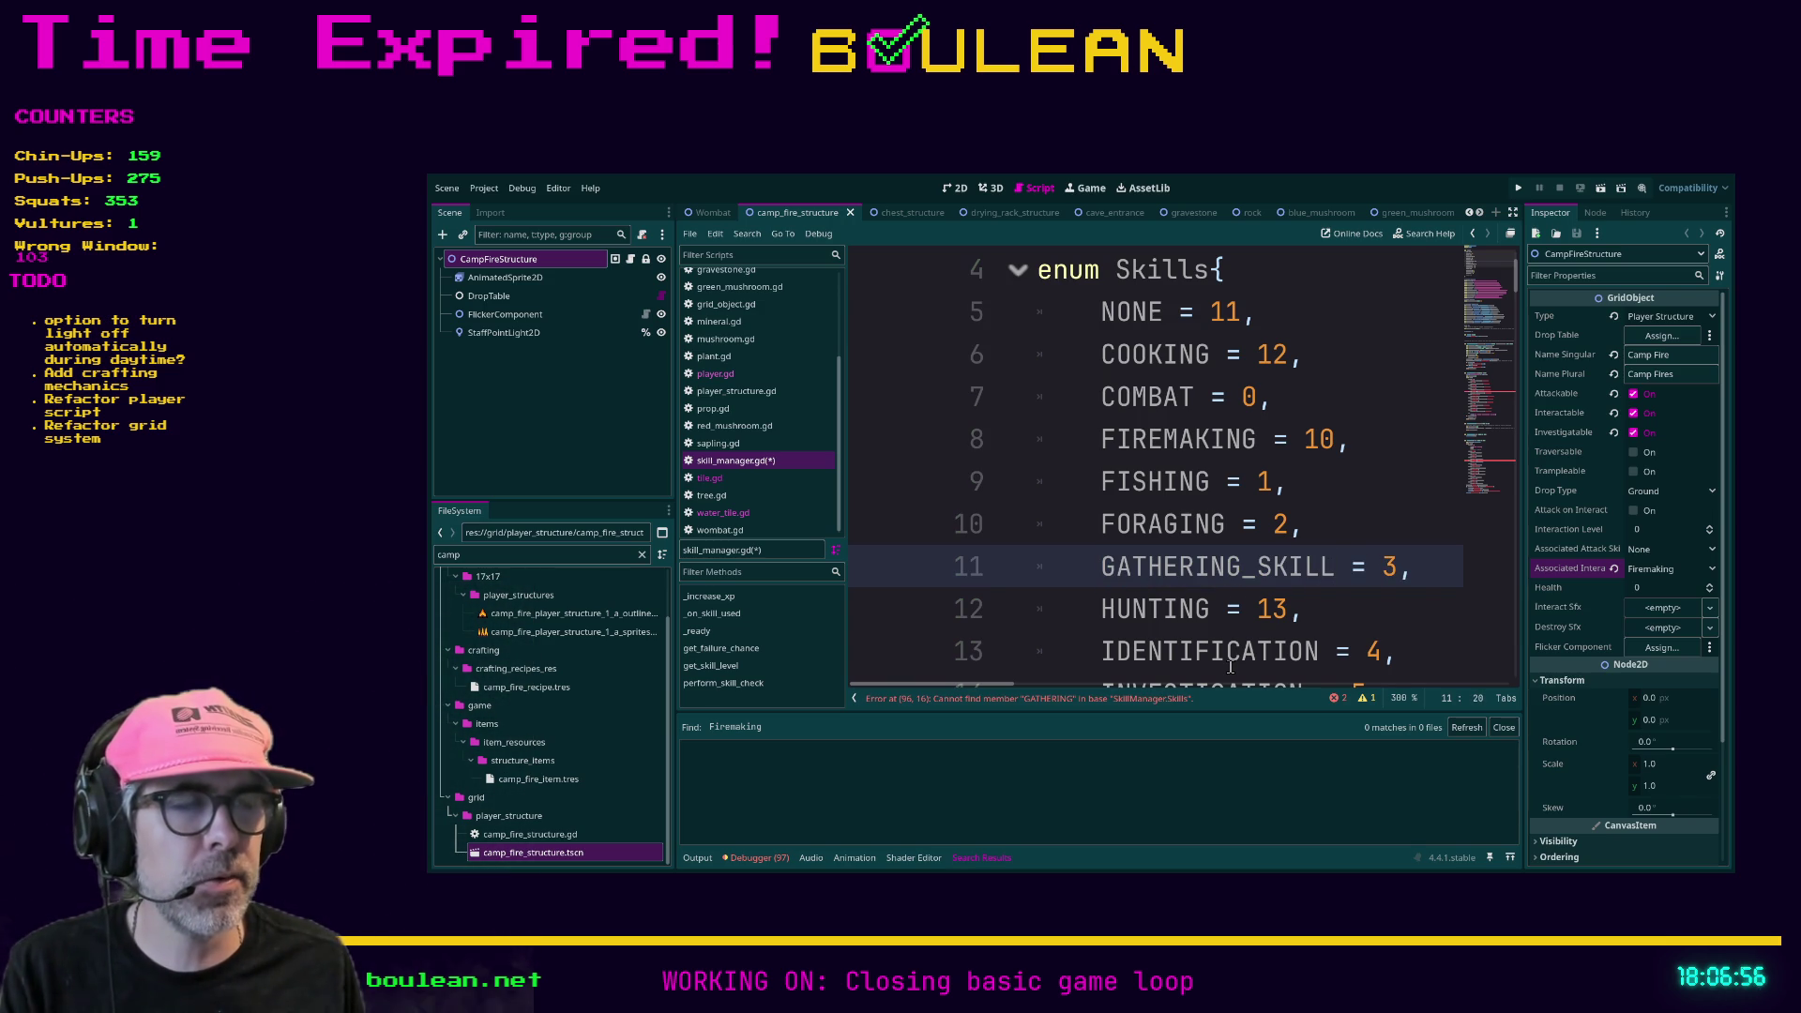
pyautogui.press('BackSpace')
pyautogui.press('BackSpace')
pyautogui.press('BackSpace')
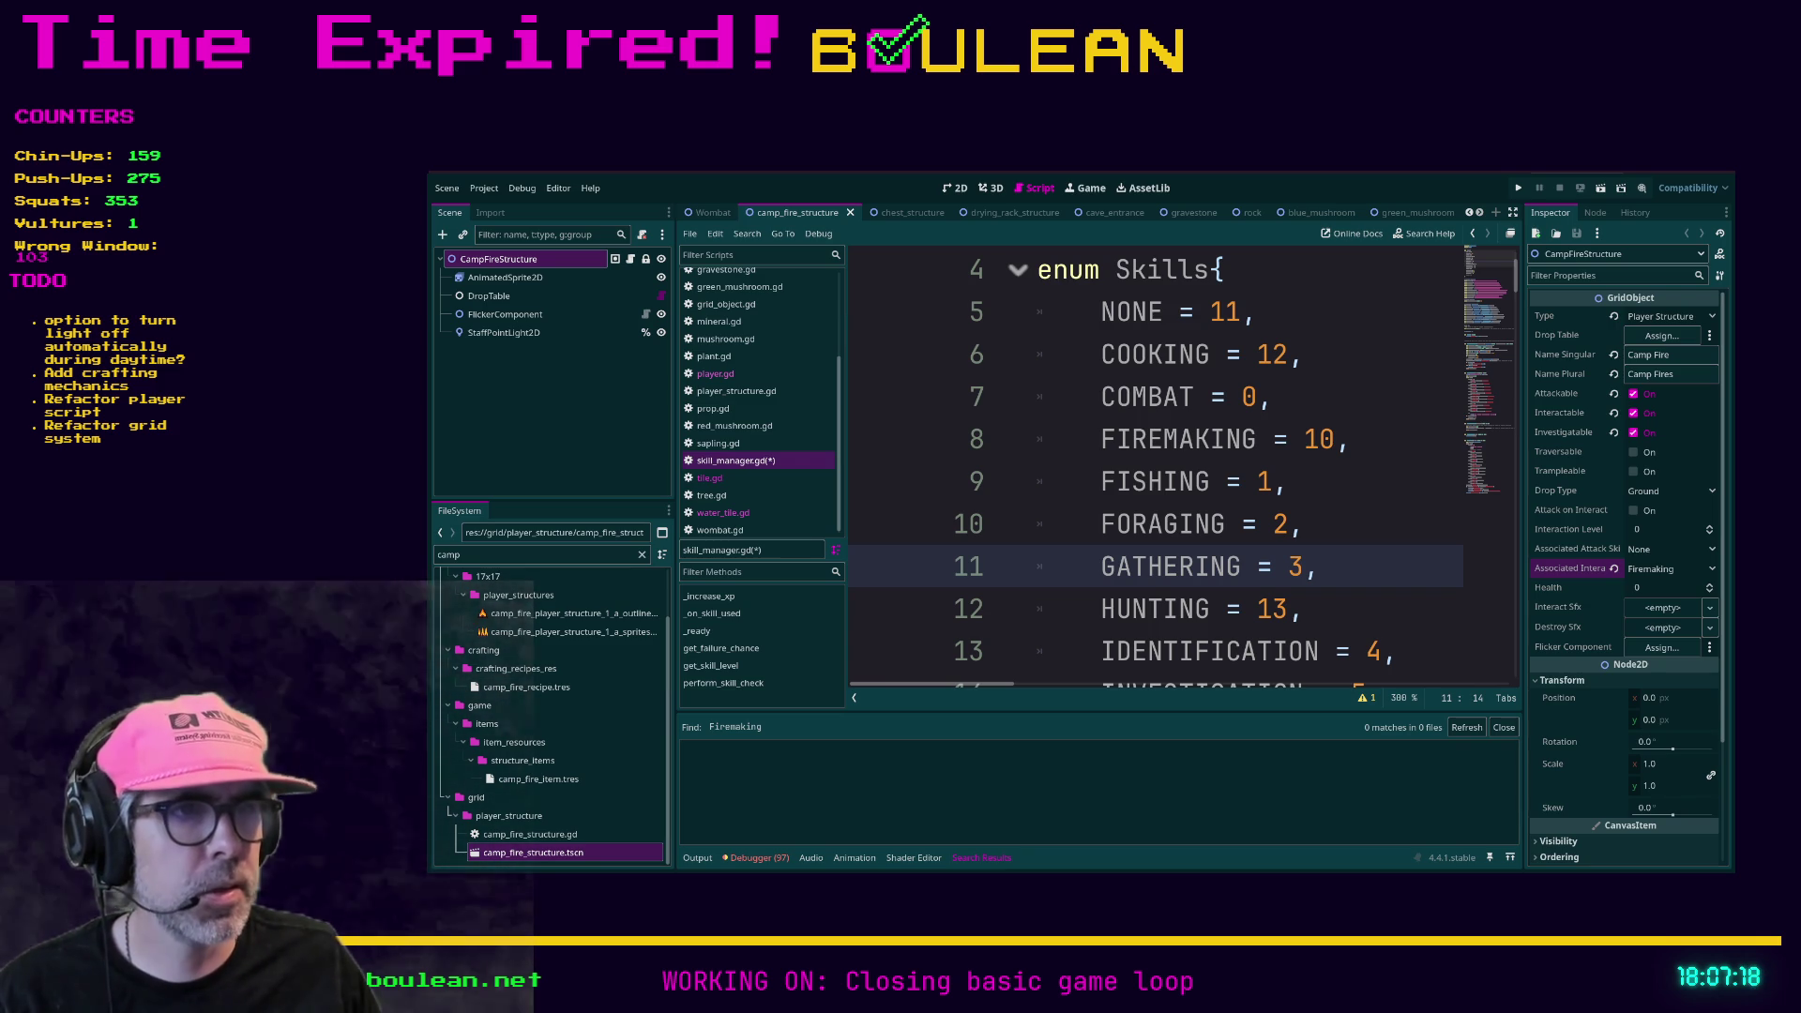
pyautogui.hotkey('alt', 'Tab')
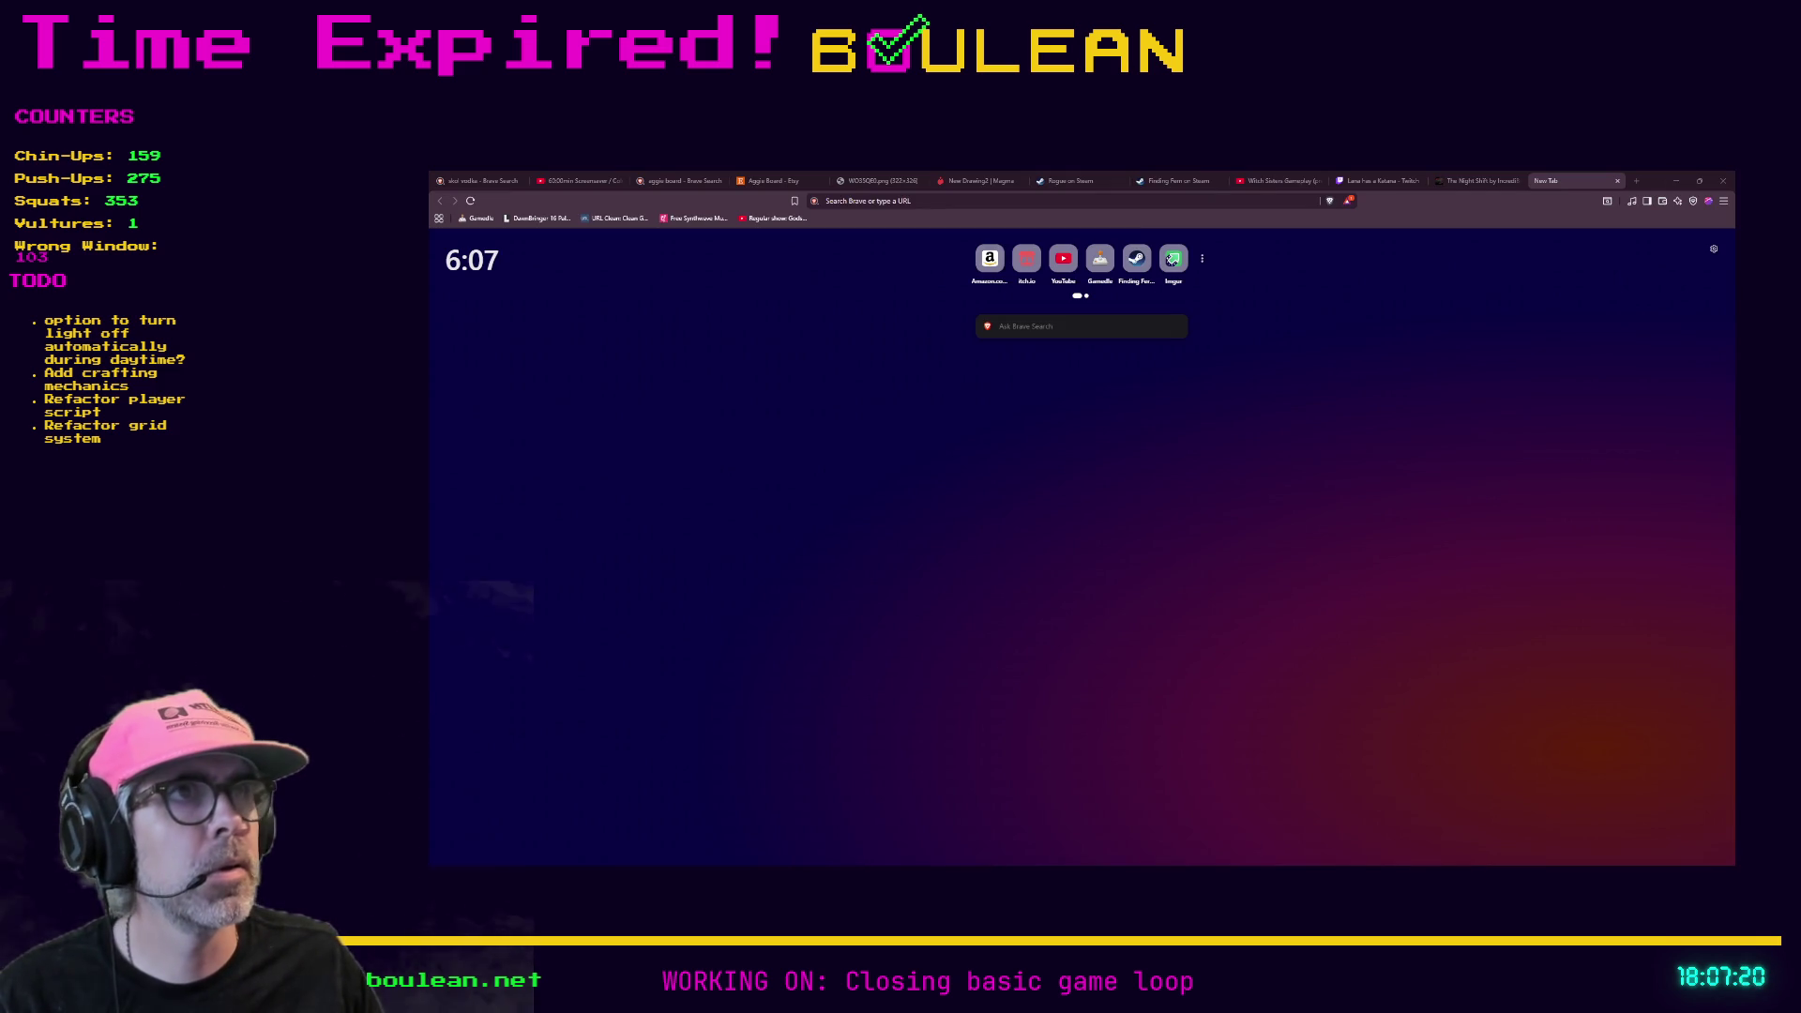
# - Load the GDScript style guide and read its Naming conventions section
pyautogui.click(1232, 200)
pyautogui.write('https://docs.godotengine.org/en/stable/tutorials/scripting/gdscript/gdscript_styleguide.html')
pyautogui.press('Return')
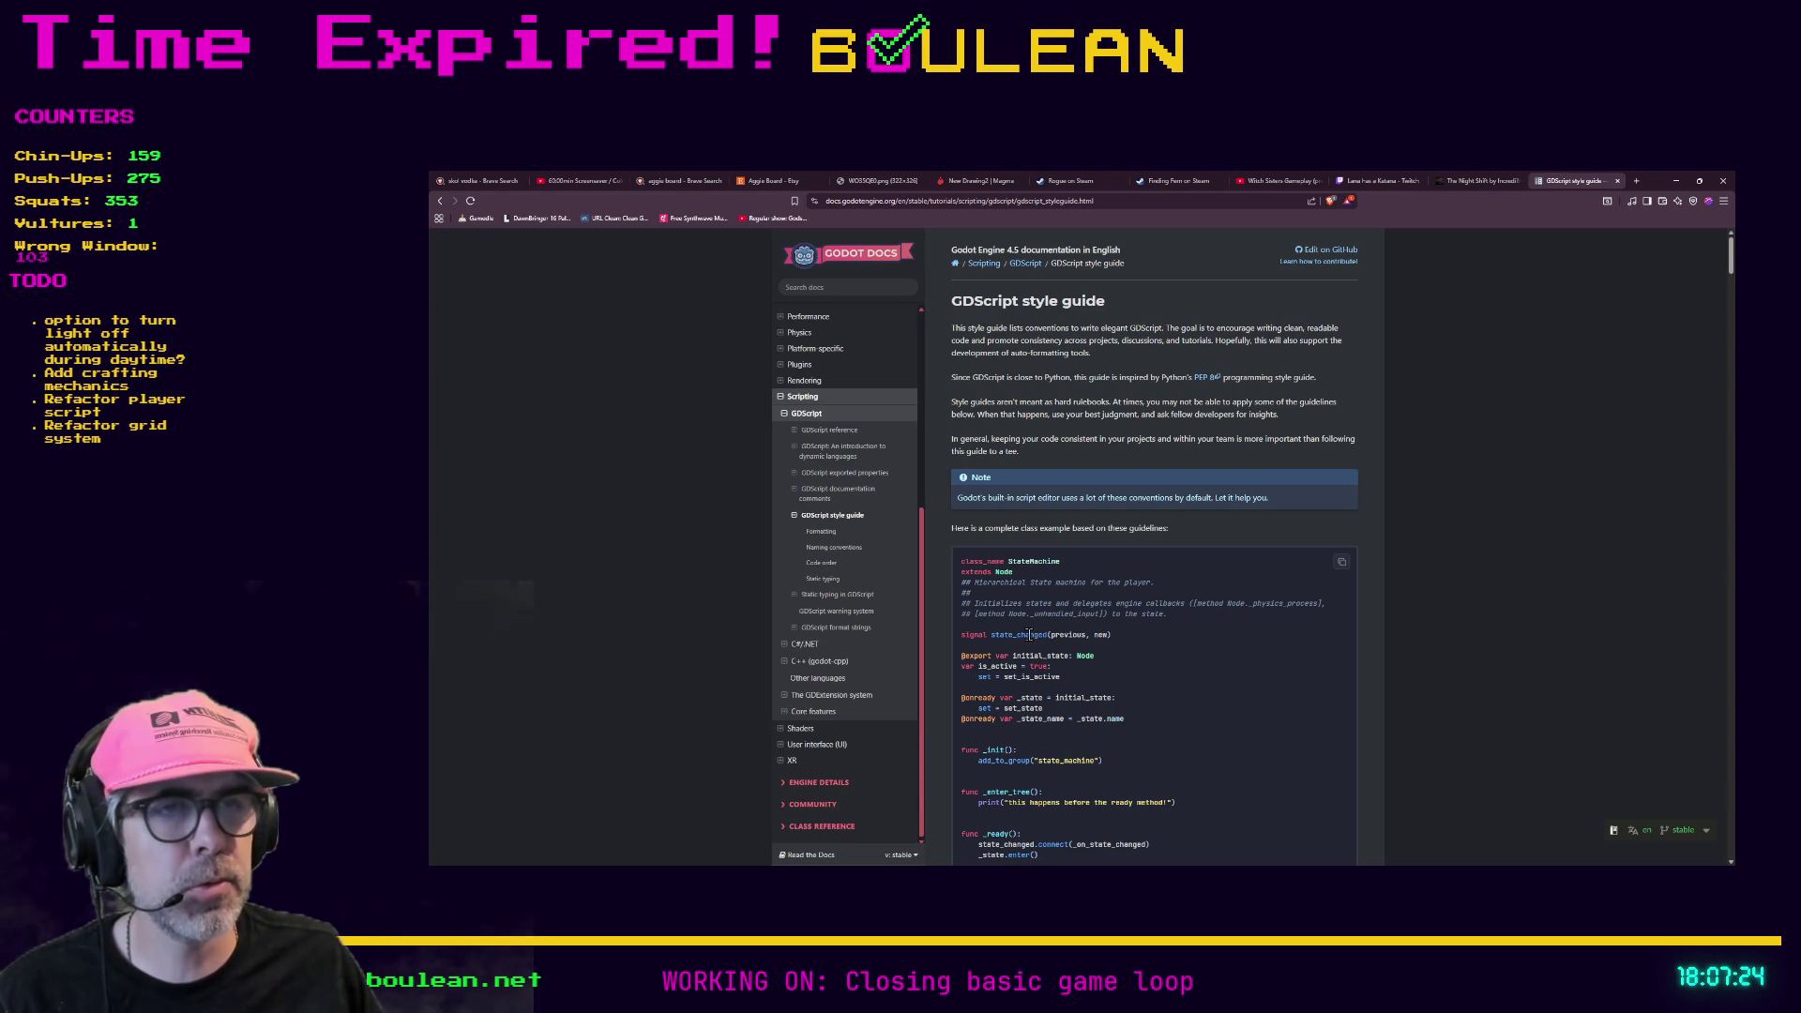
pyautogui.scroll(-1, 1219, 657)
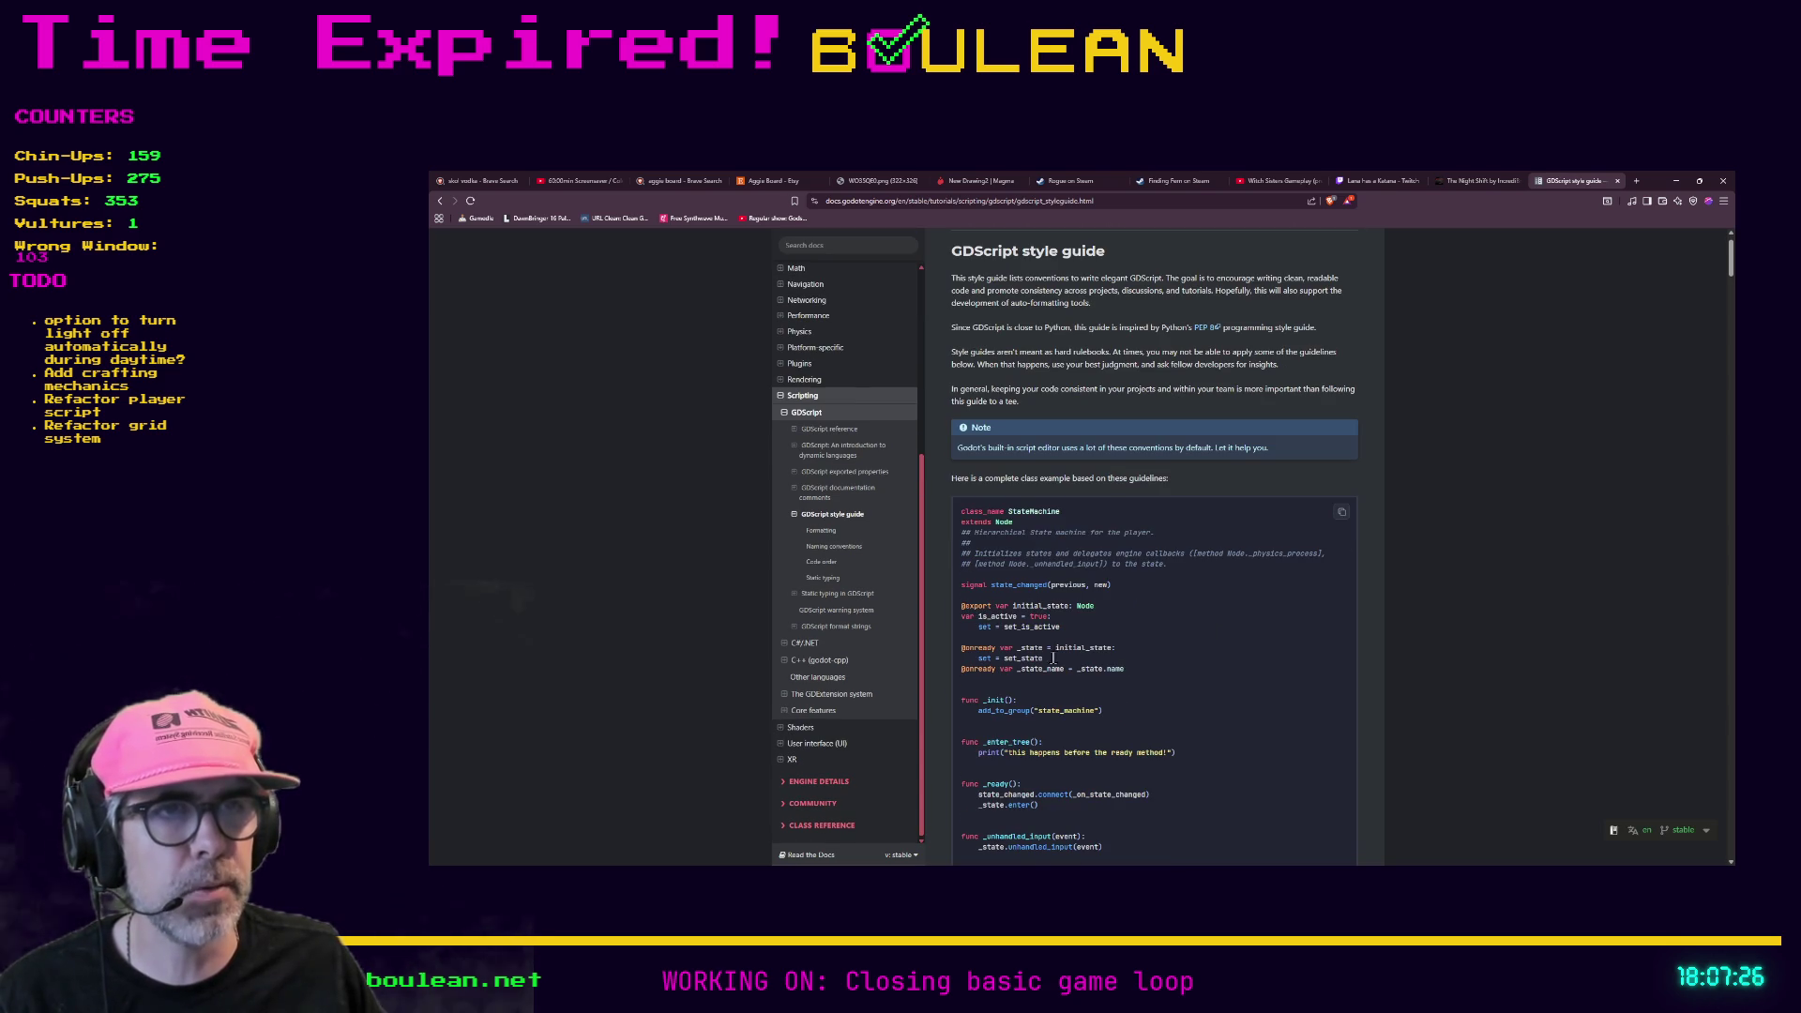
pyautogui.scroll(-5, 1199, 699)
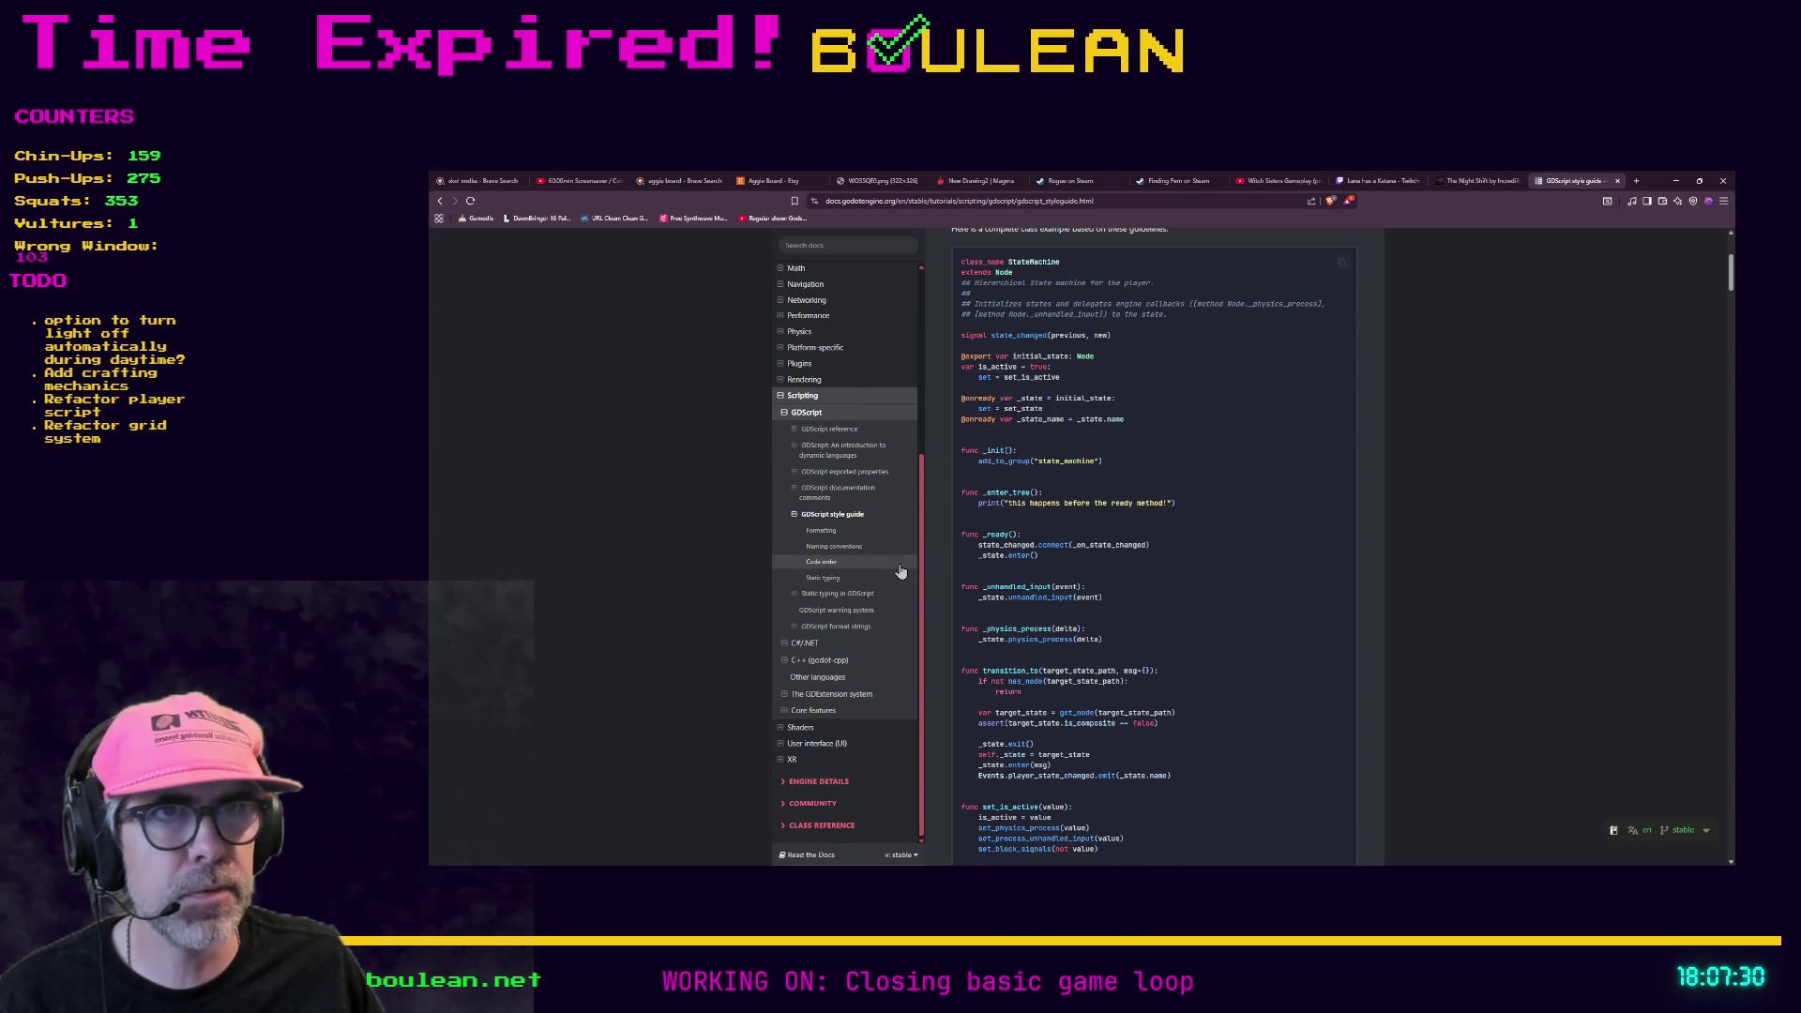
pyautogui.click(834, 548)
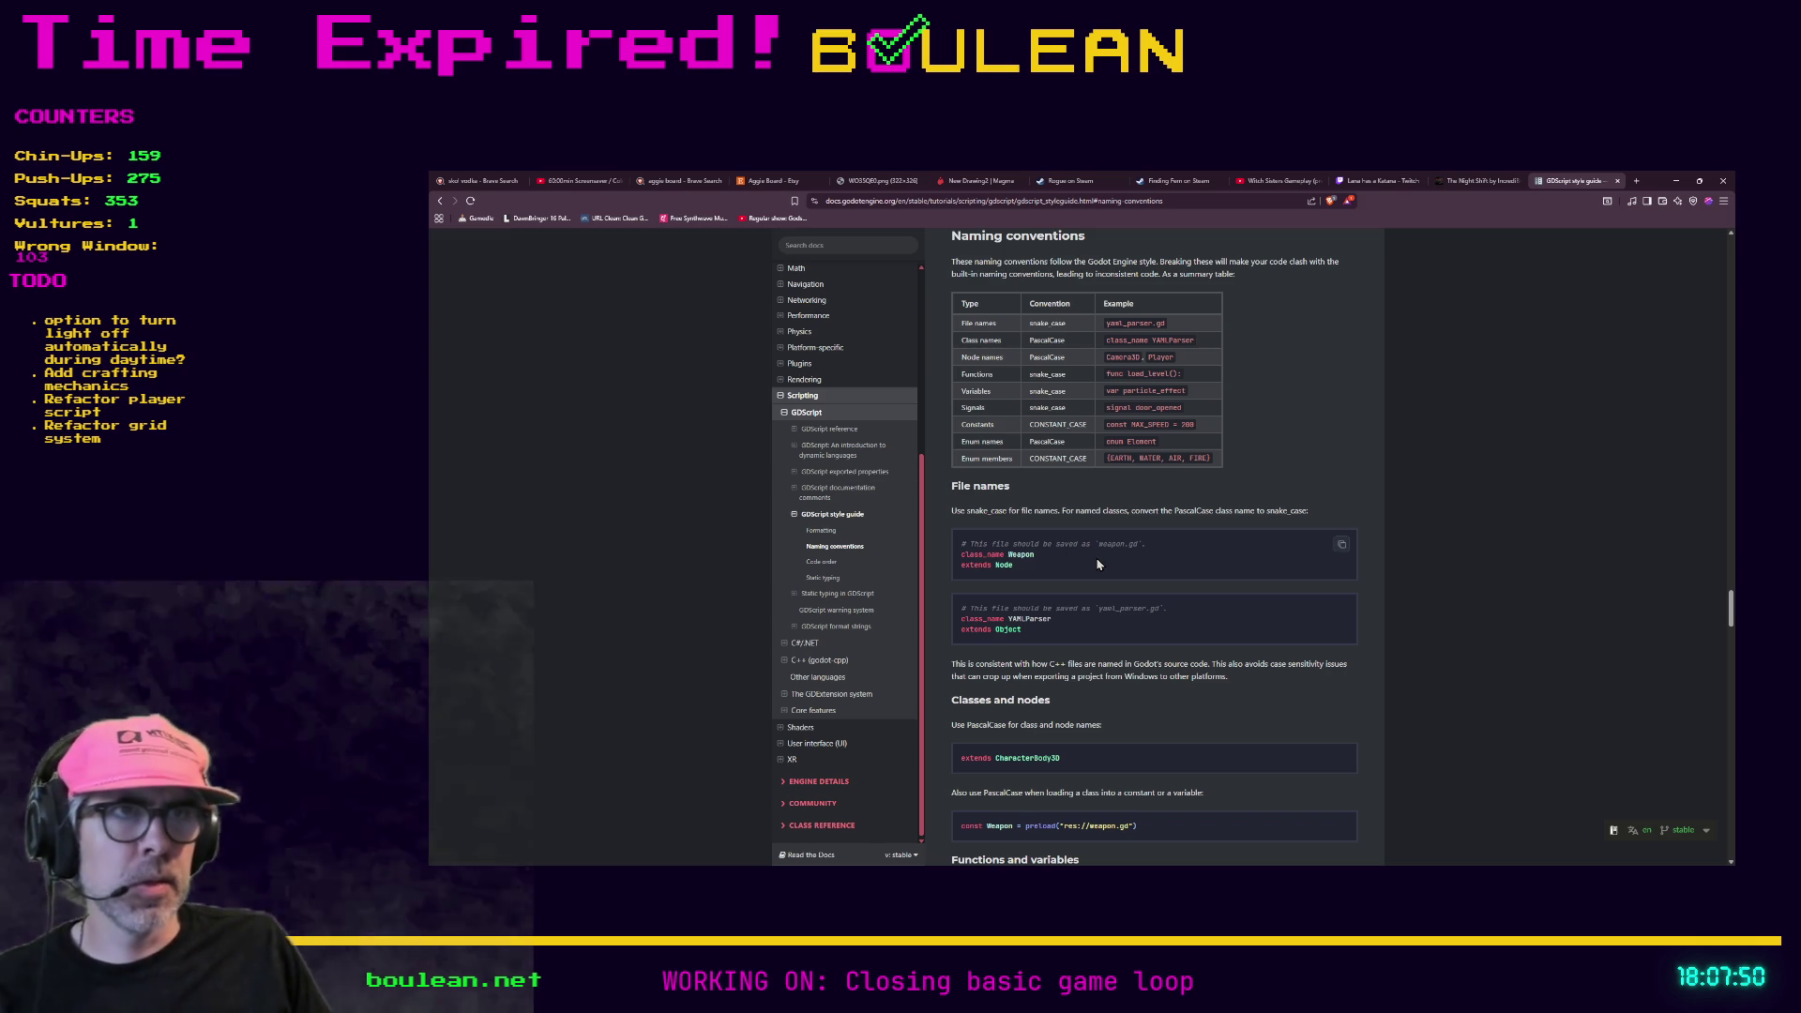
pyautogui.moveTo(1209, 458); pyautogui.dragTo(1177, 457)
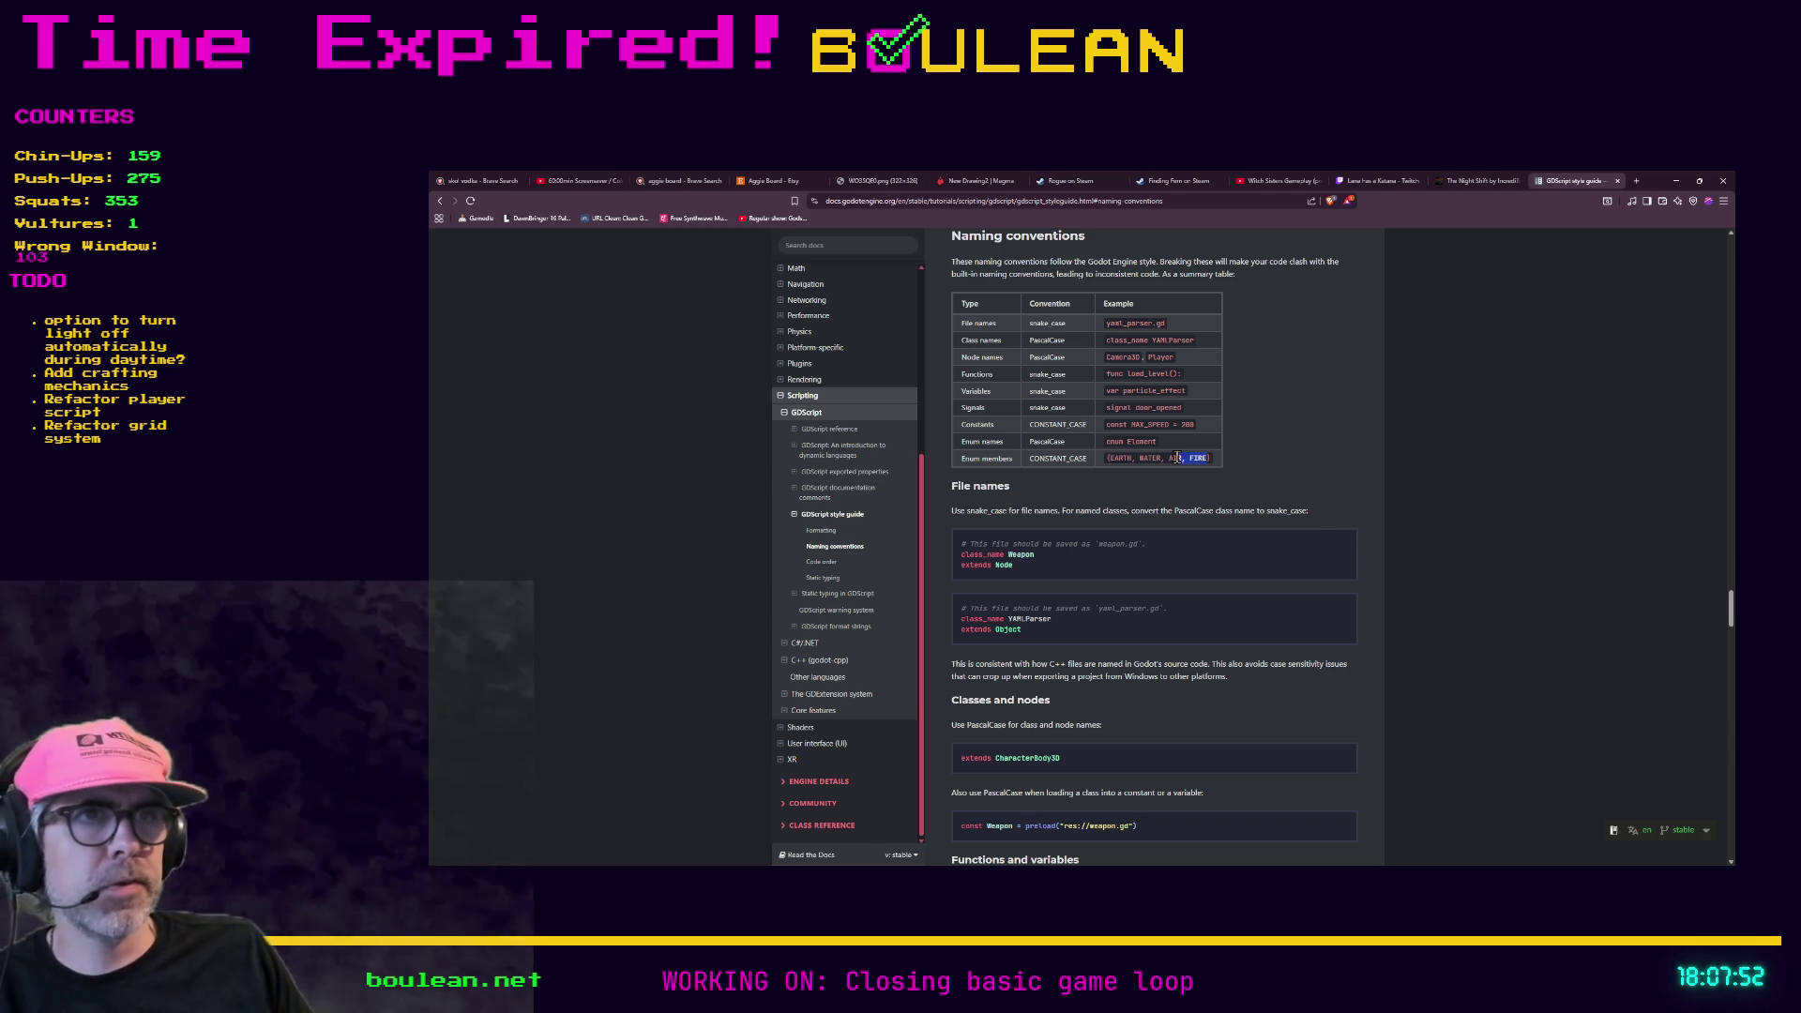
pyautogui.click(1214, 467)
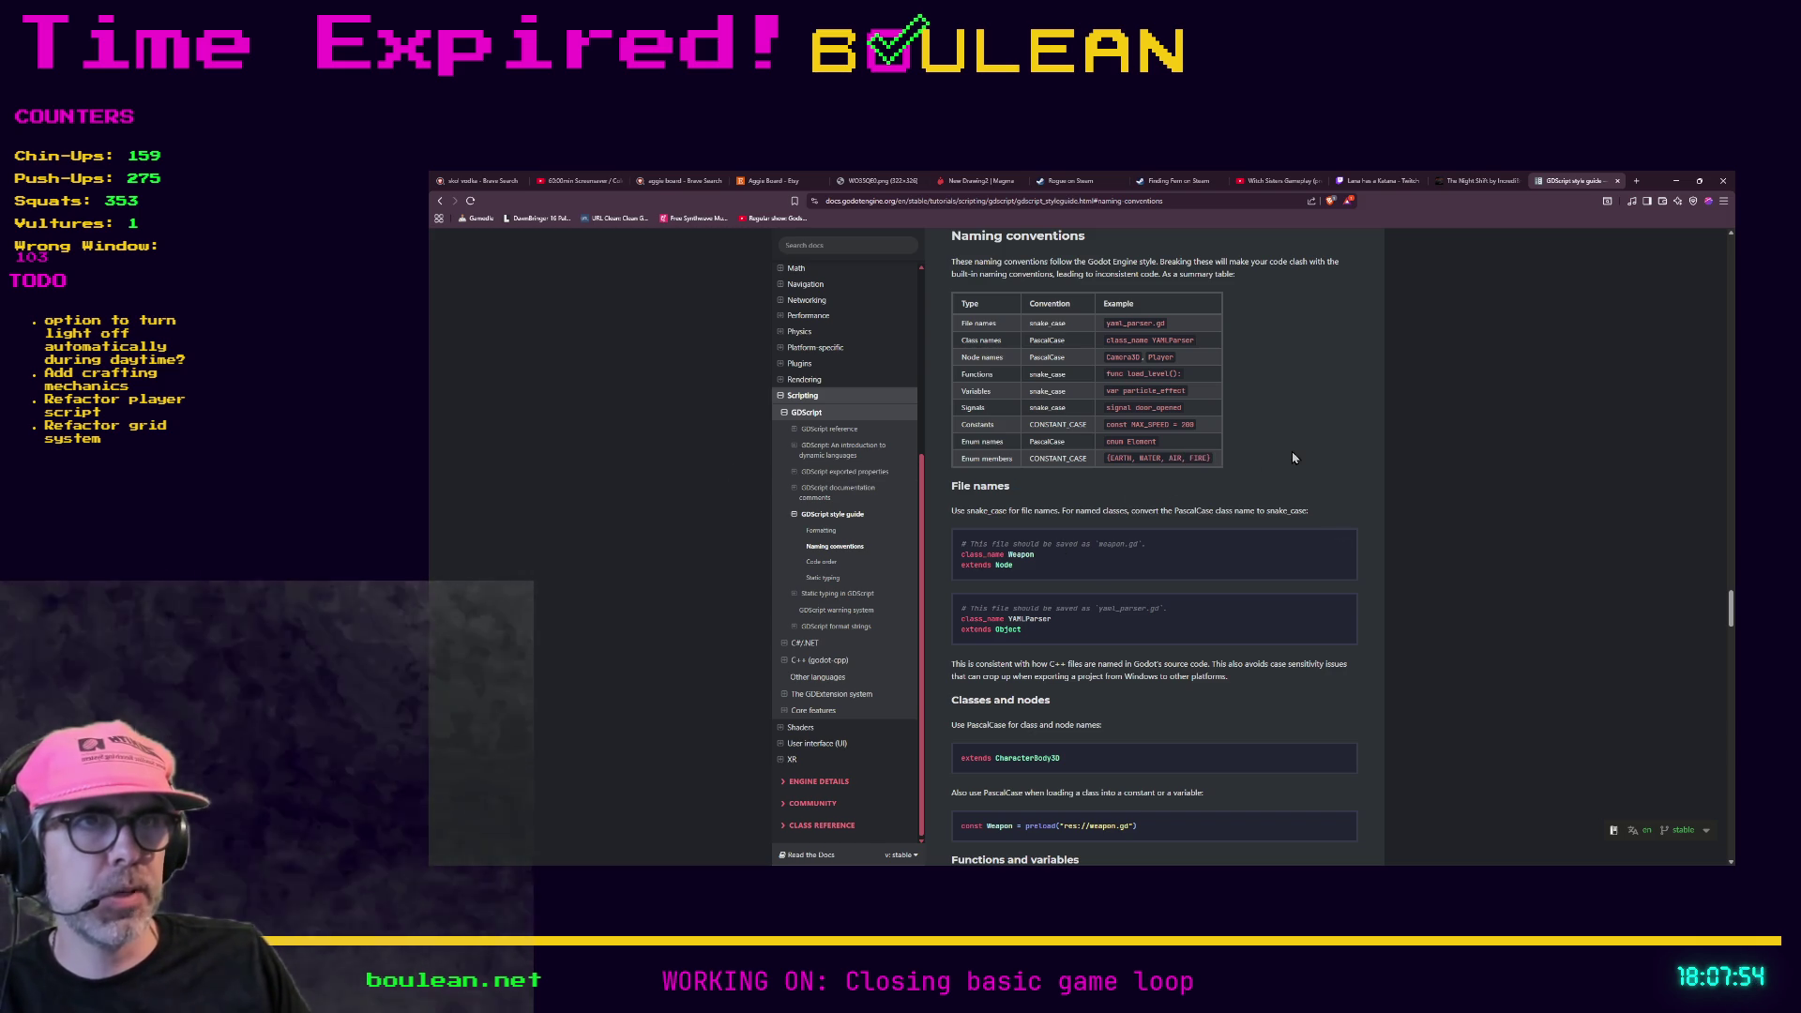
# - Search the page for 'enum' and step through matches to the naming table's enum rows
pyautogui.hotkey('ctrl', 'f')
pyautogui.write('enum')
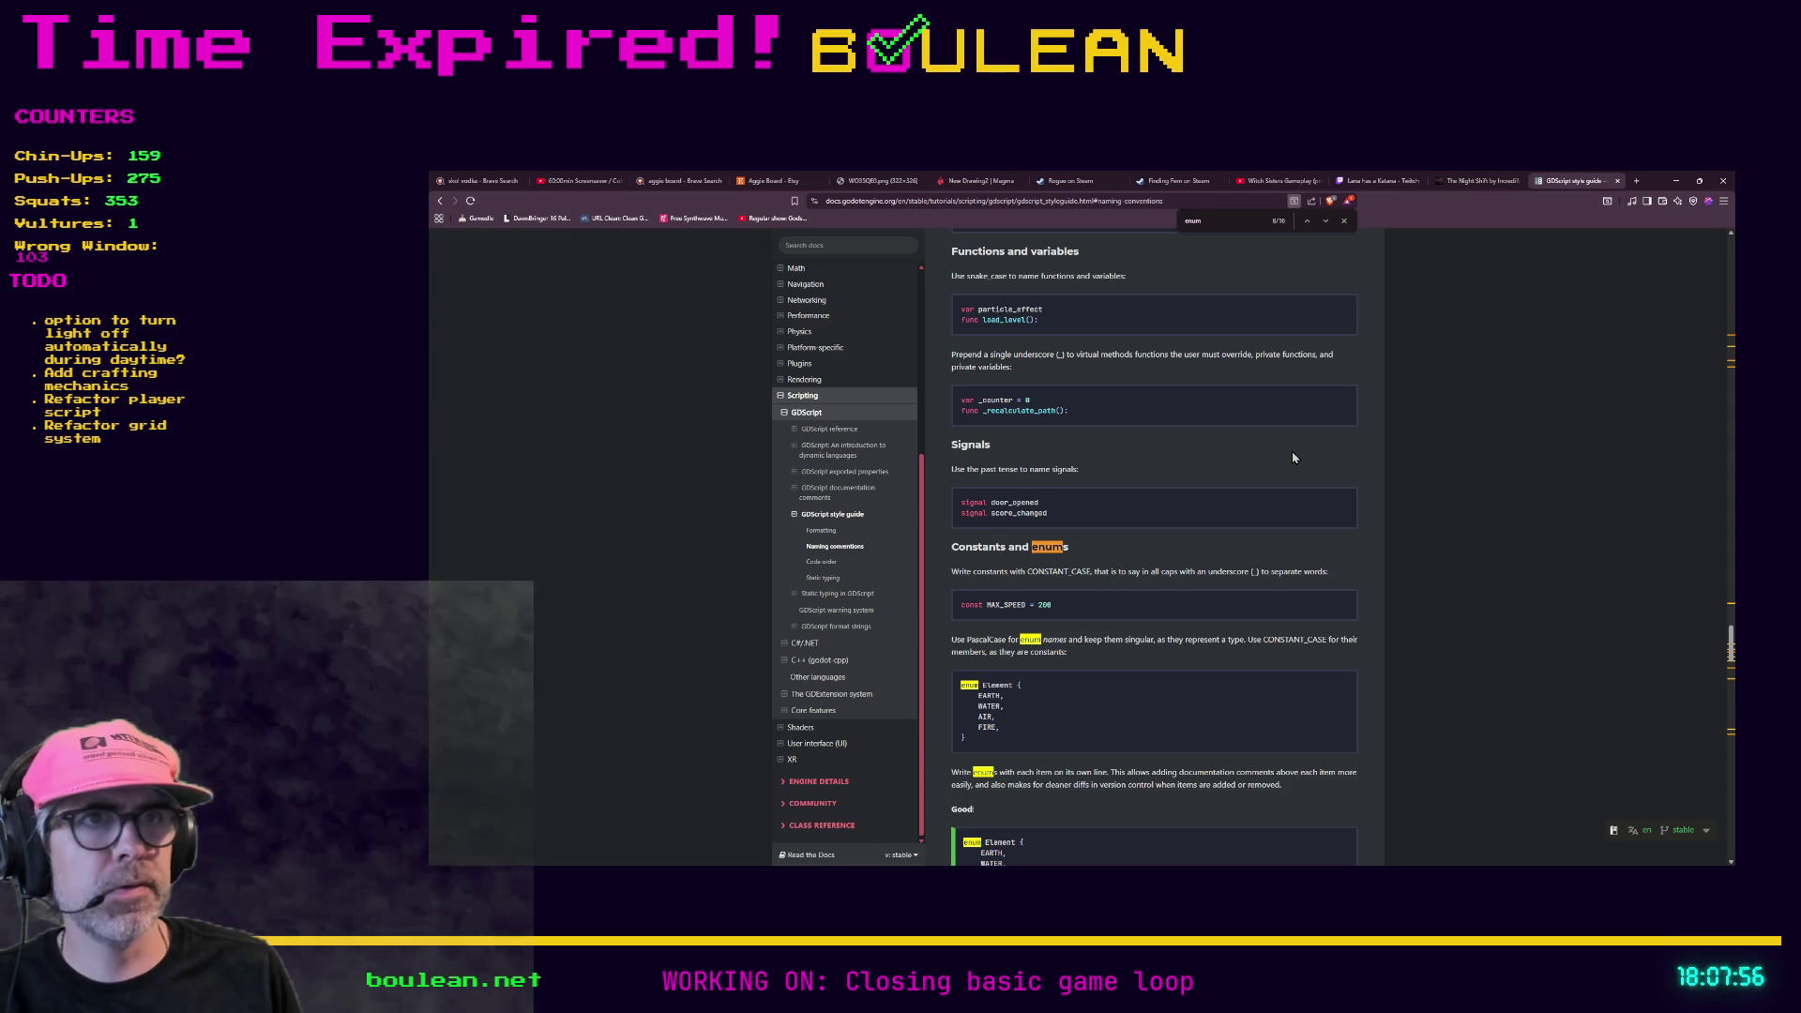
pyautogui.scroll(-2, 1246, 780)
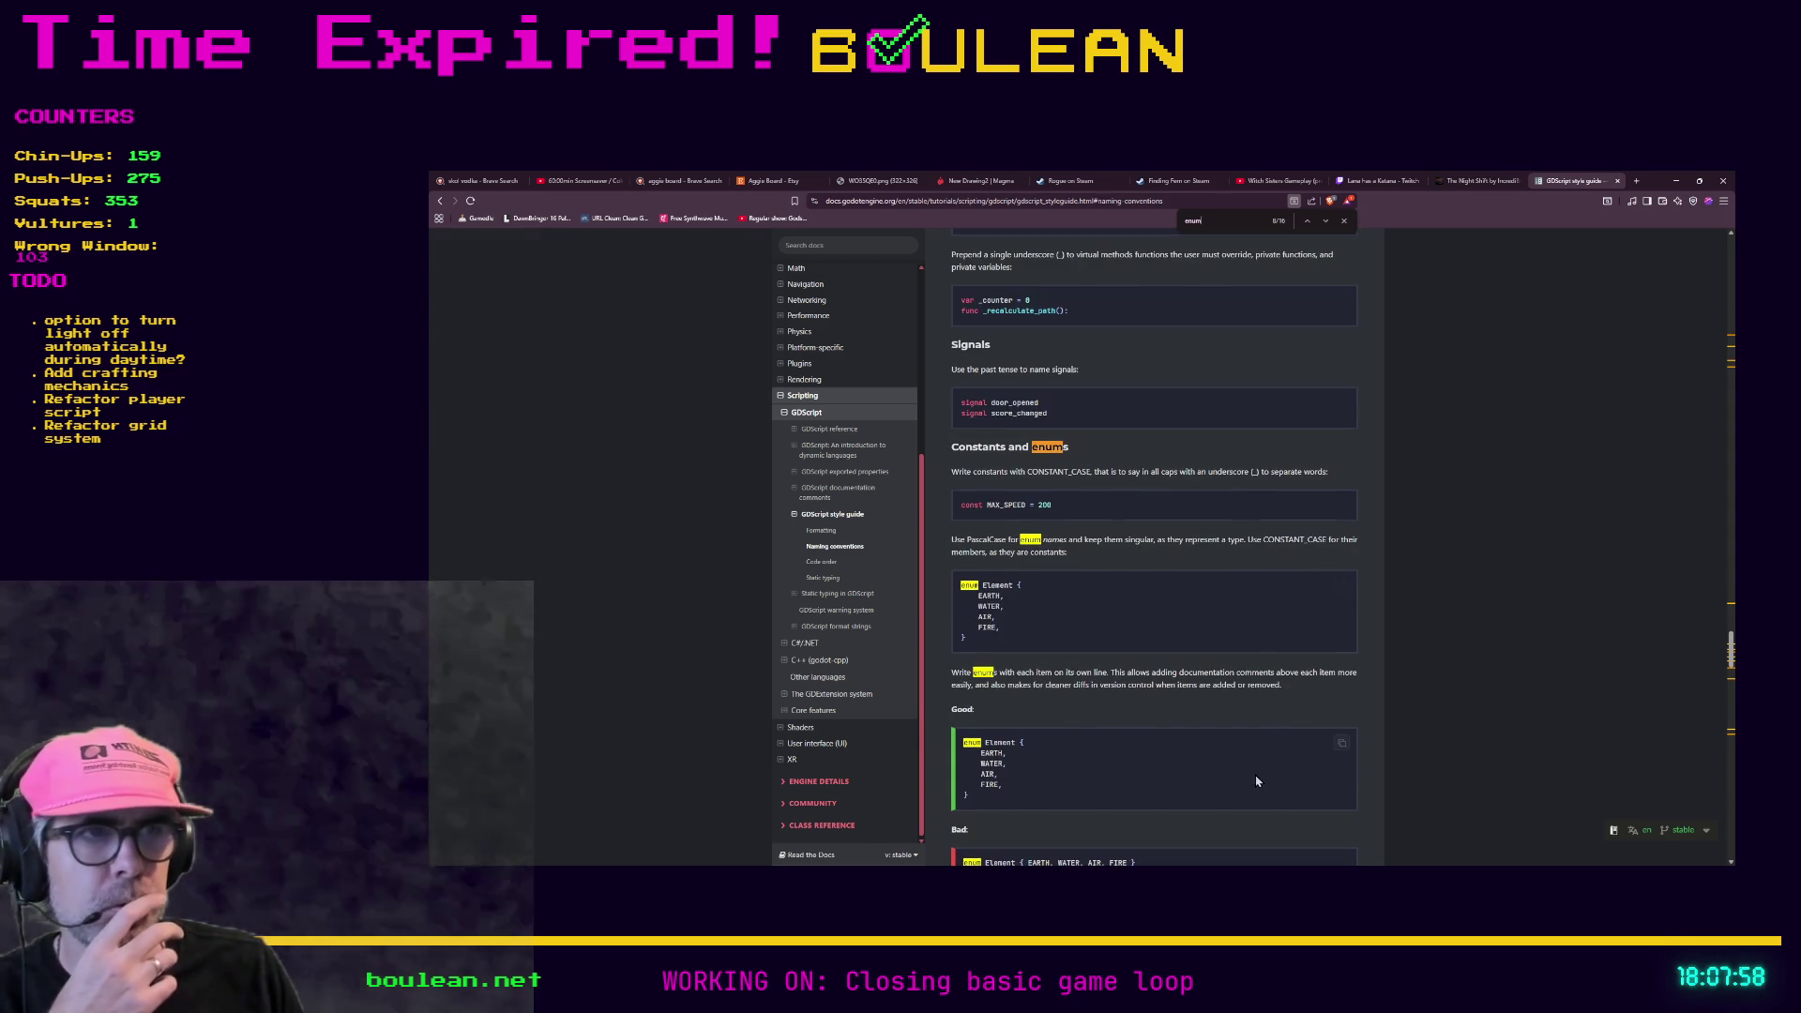
pyautogui.click(1328, 231)
pyautogui.click(1328, 230)
pyautogui.click(1328, 231)
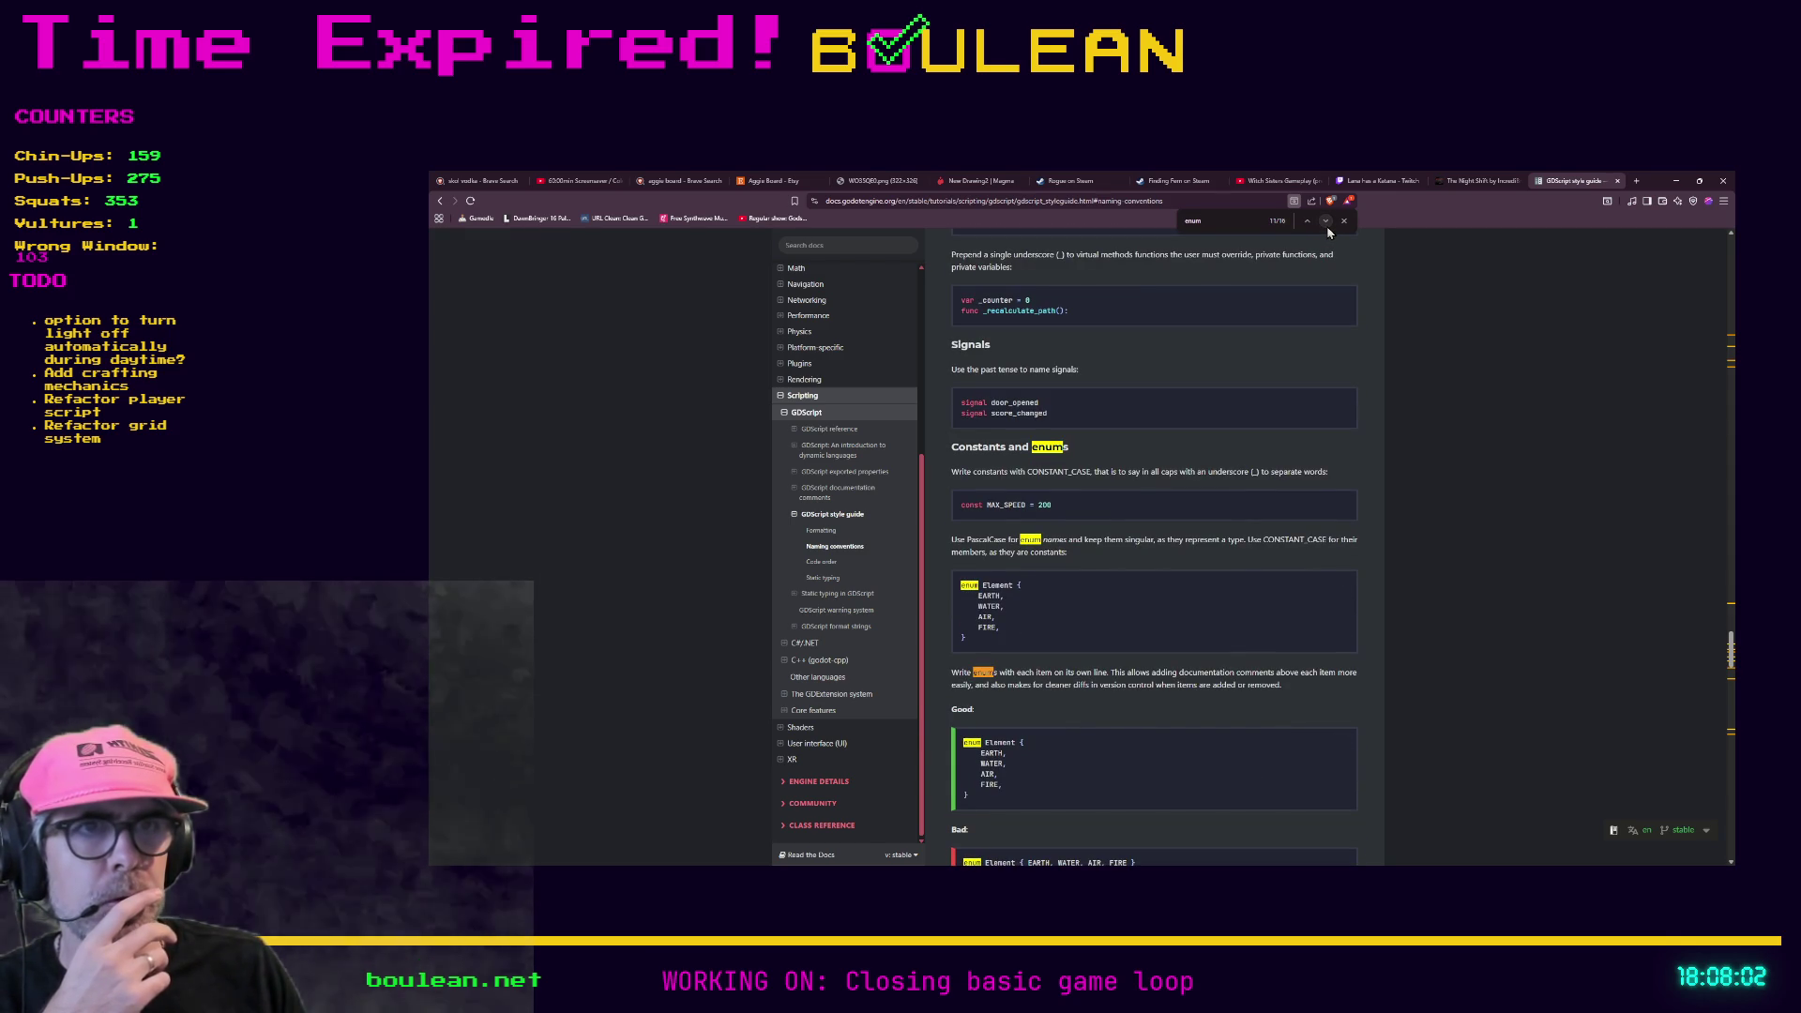
pyautogui.click(1329, 231)
pyautogui.click(1328, 231)
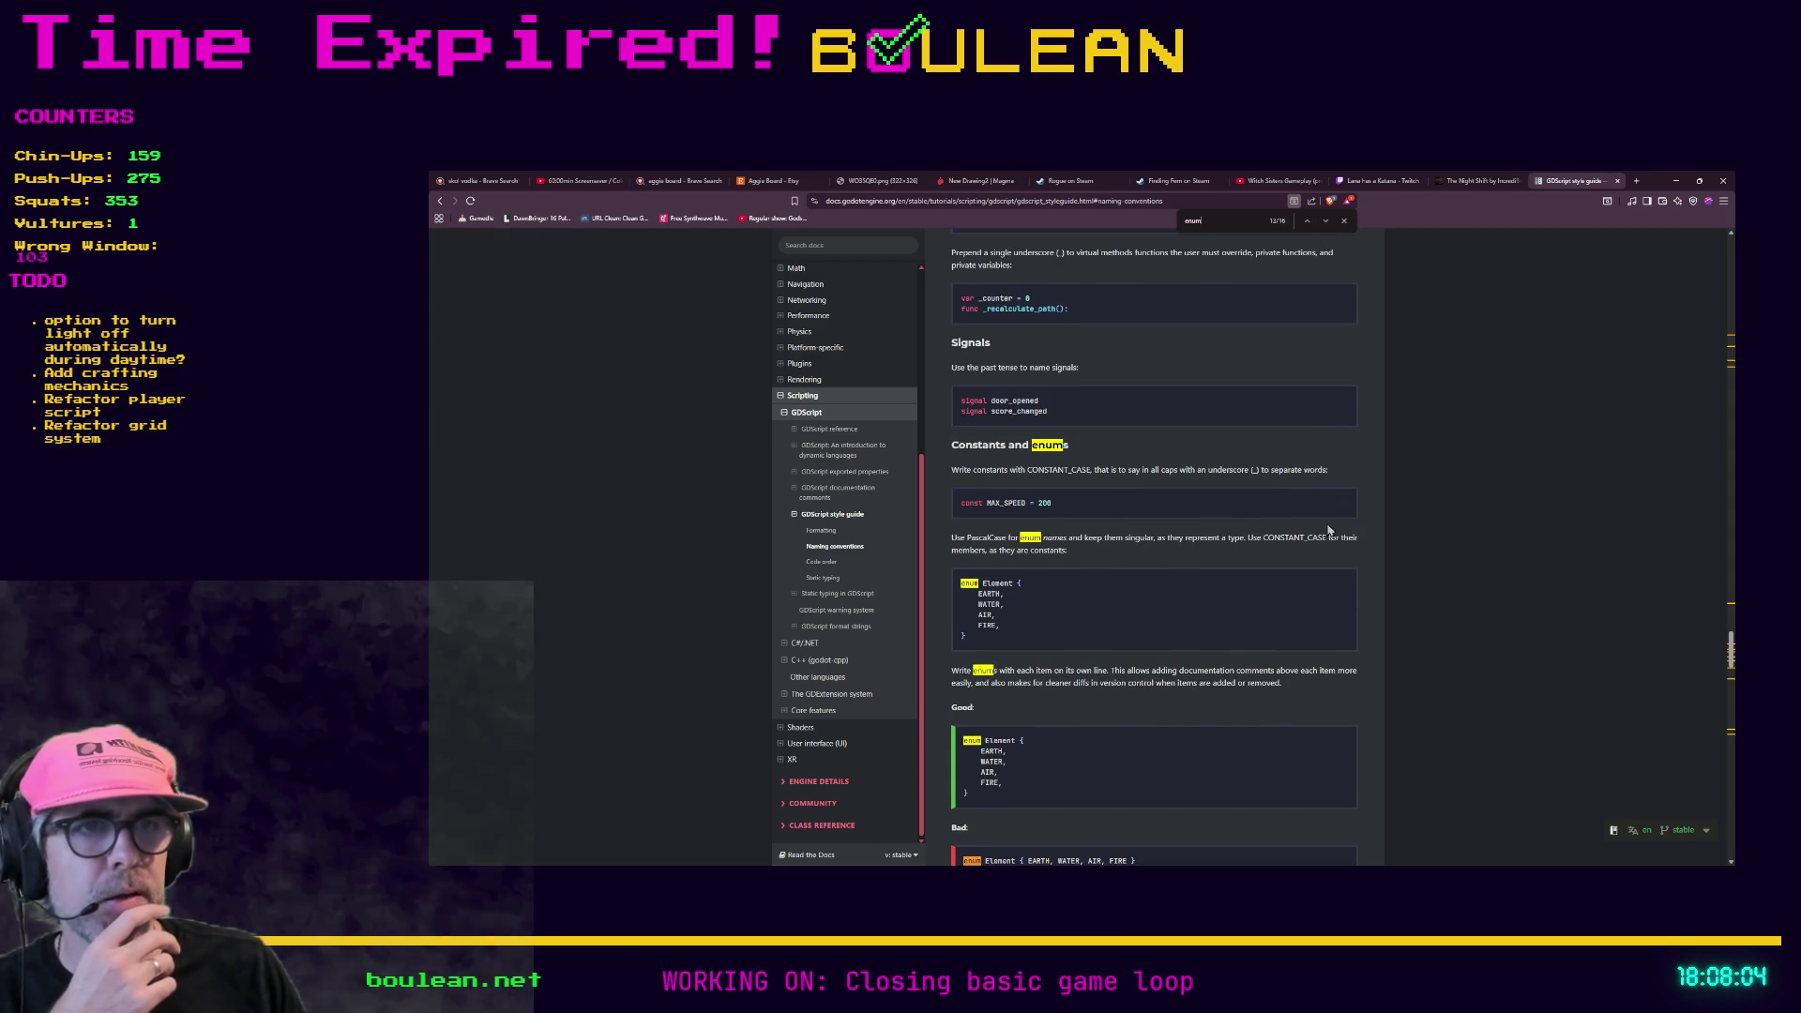
pyautogui.click(1326, 223)
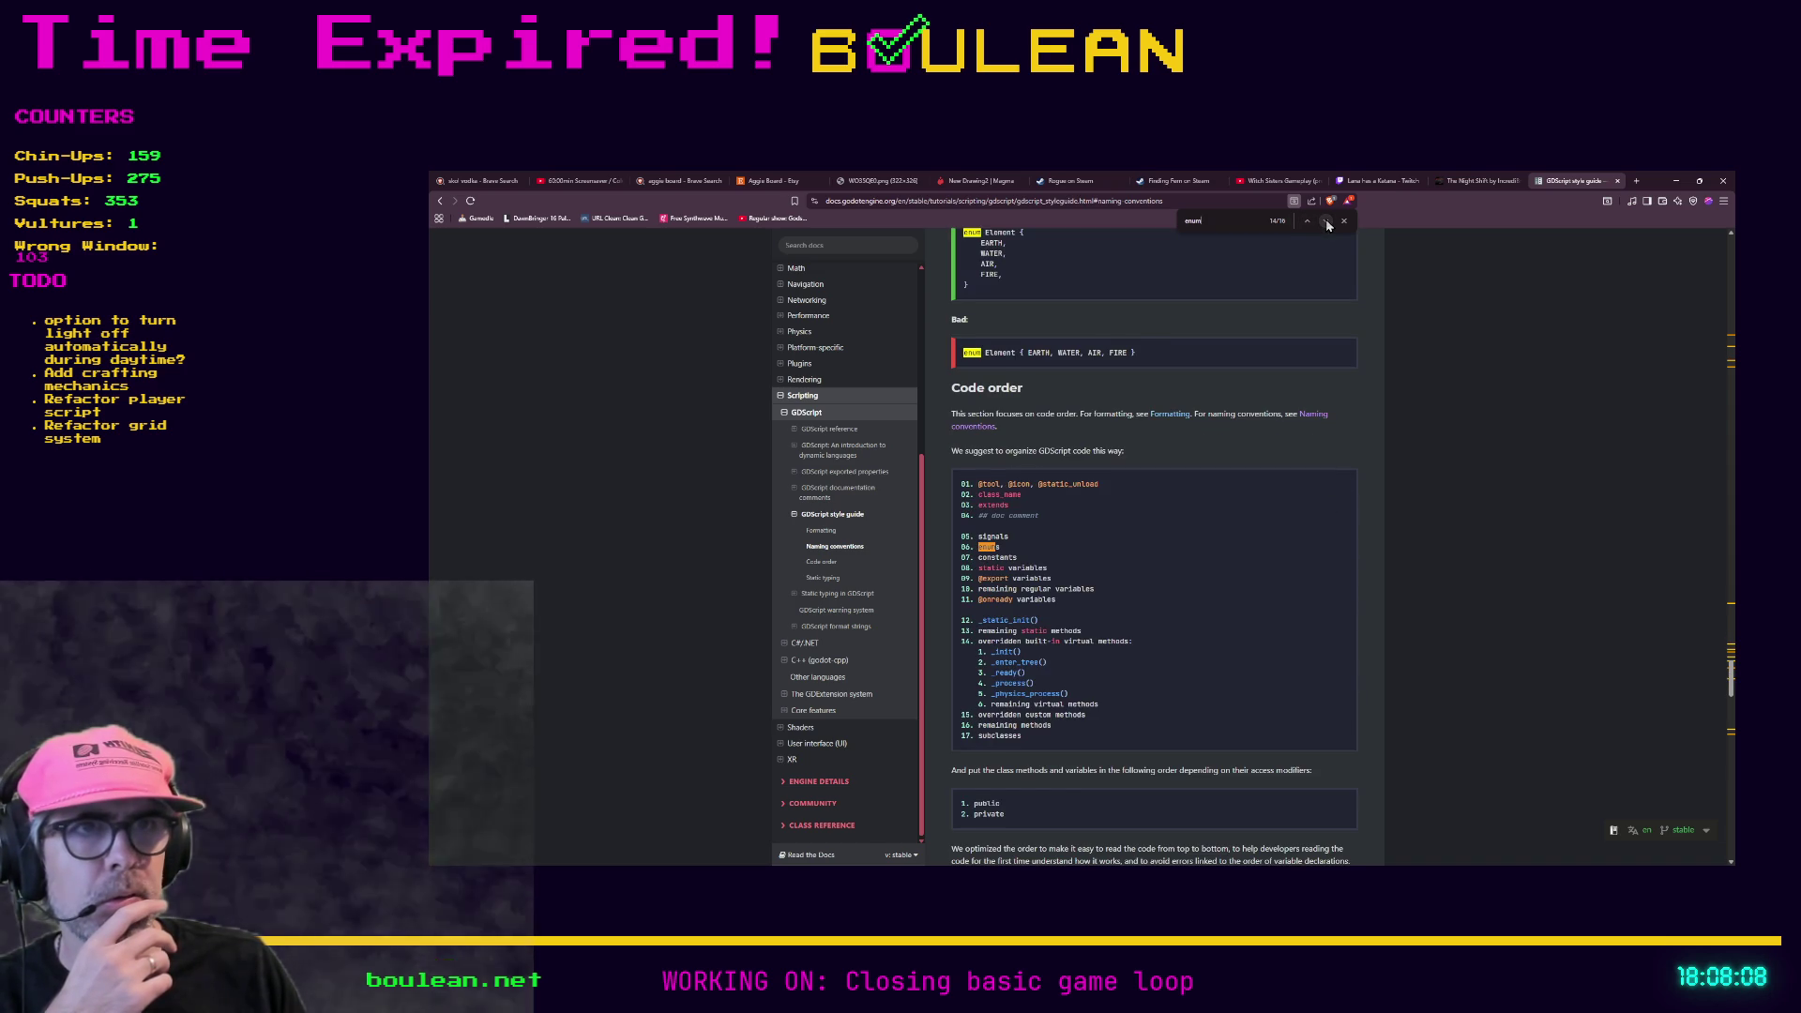
pyautogui.click(1327, 222)
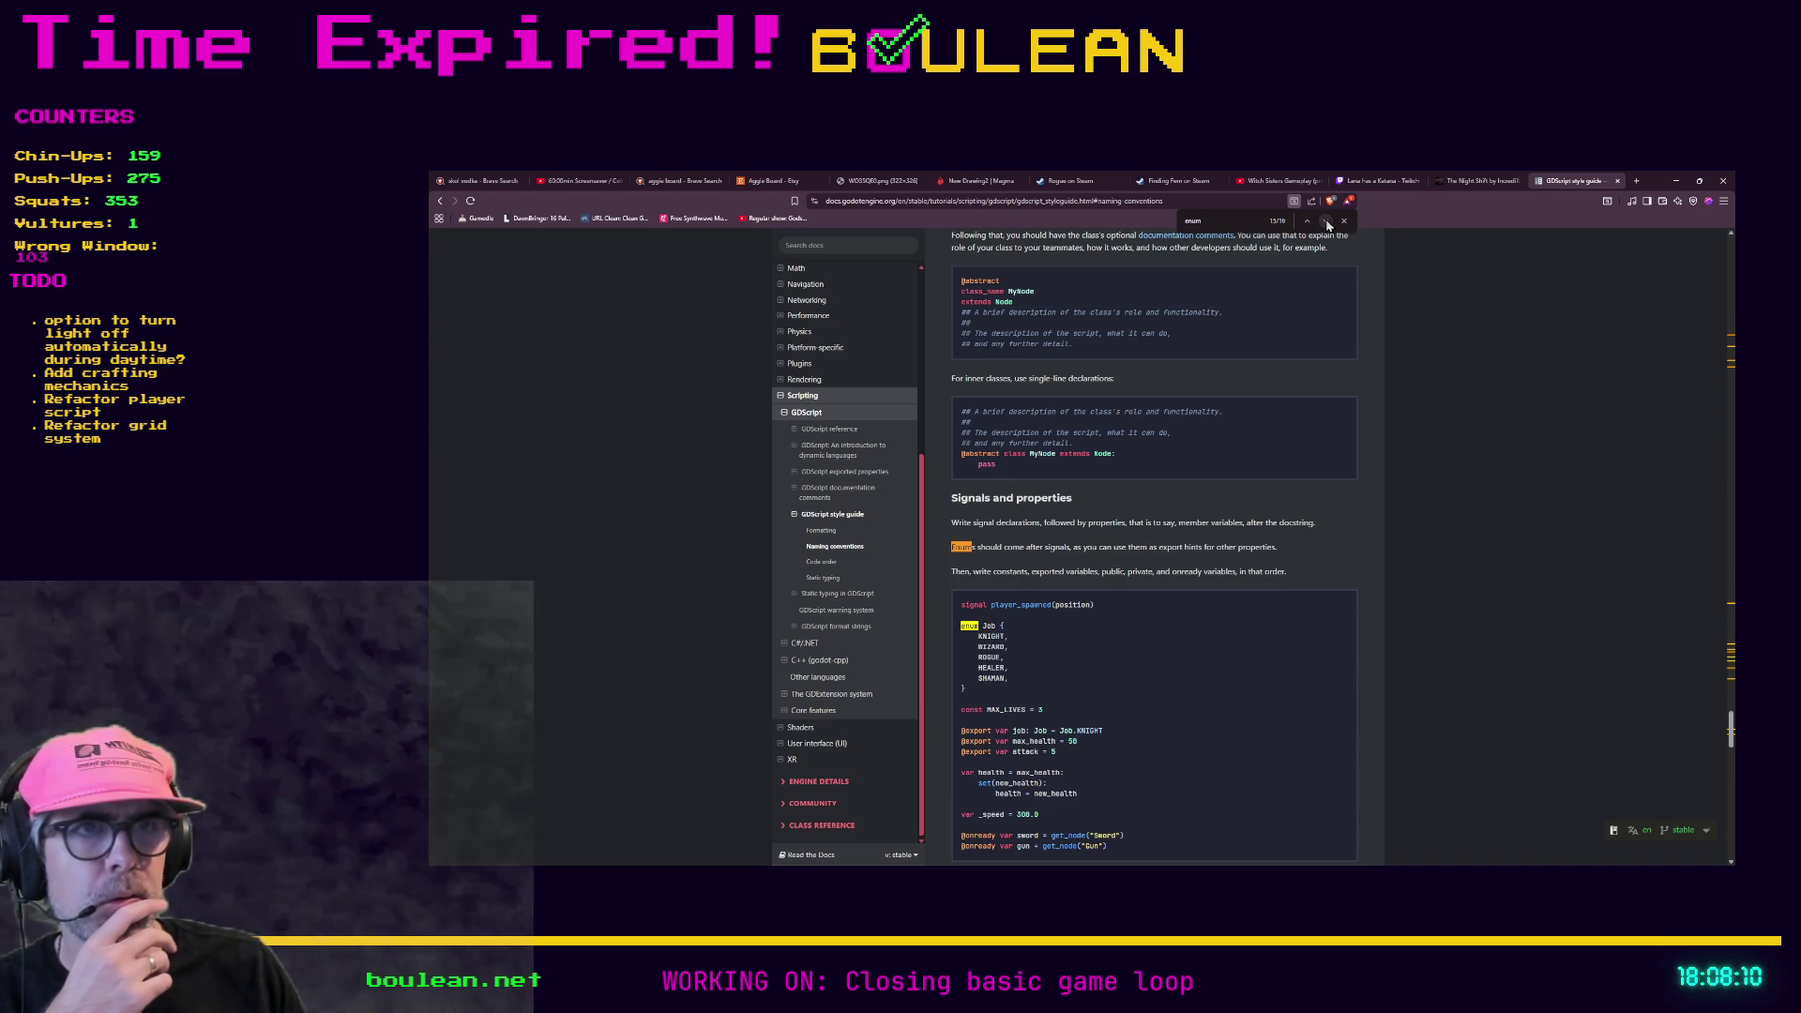
pyautogui.click(1327, 223)
pyautogui.click(1328, 222)
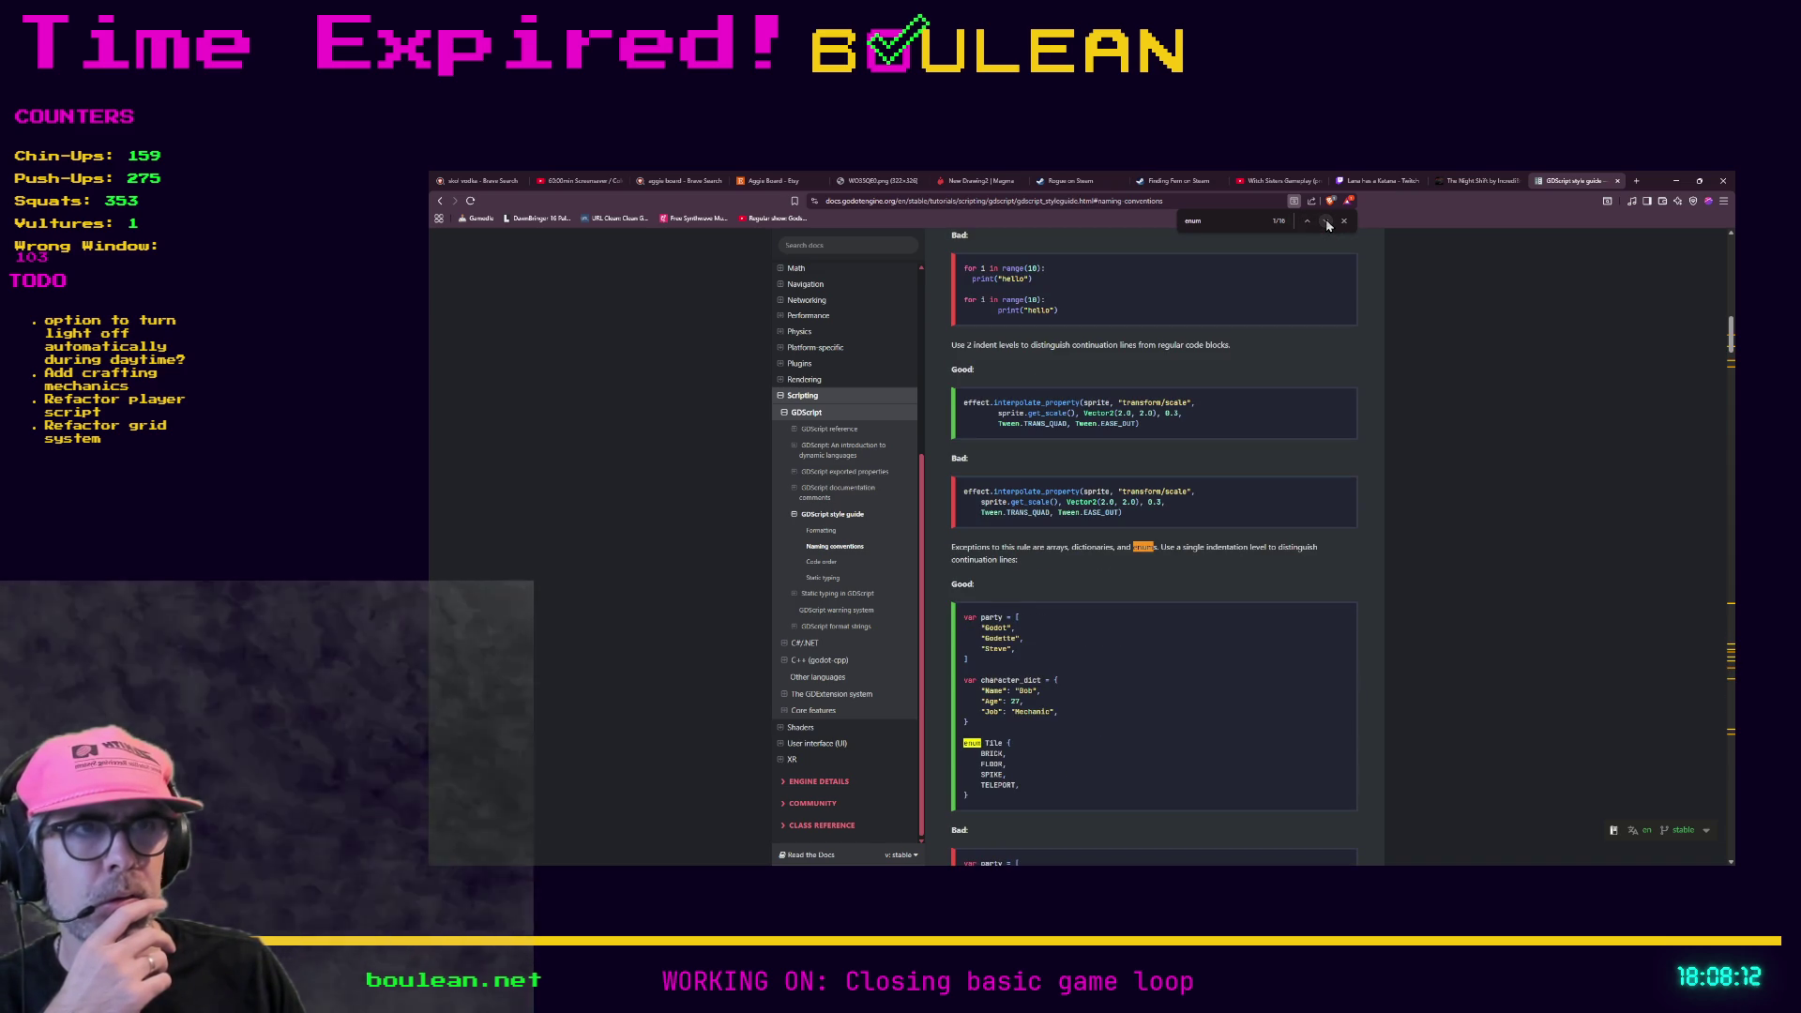
pyautogui.click(1328, 222)
pyautogui.click(1327, 222)
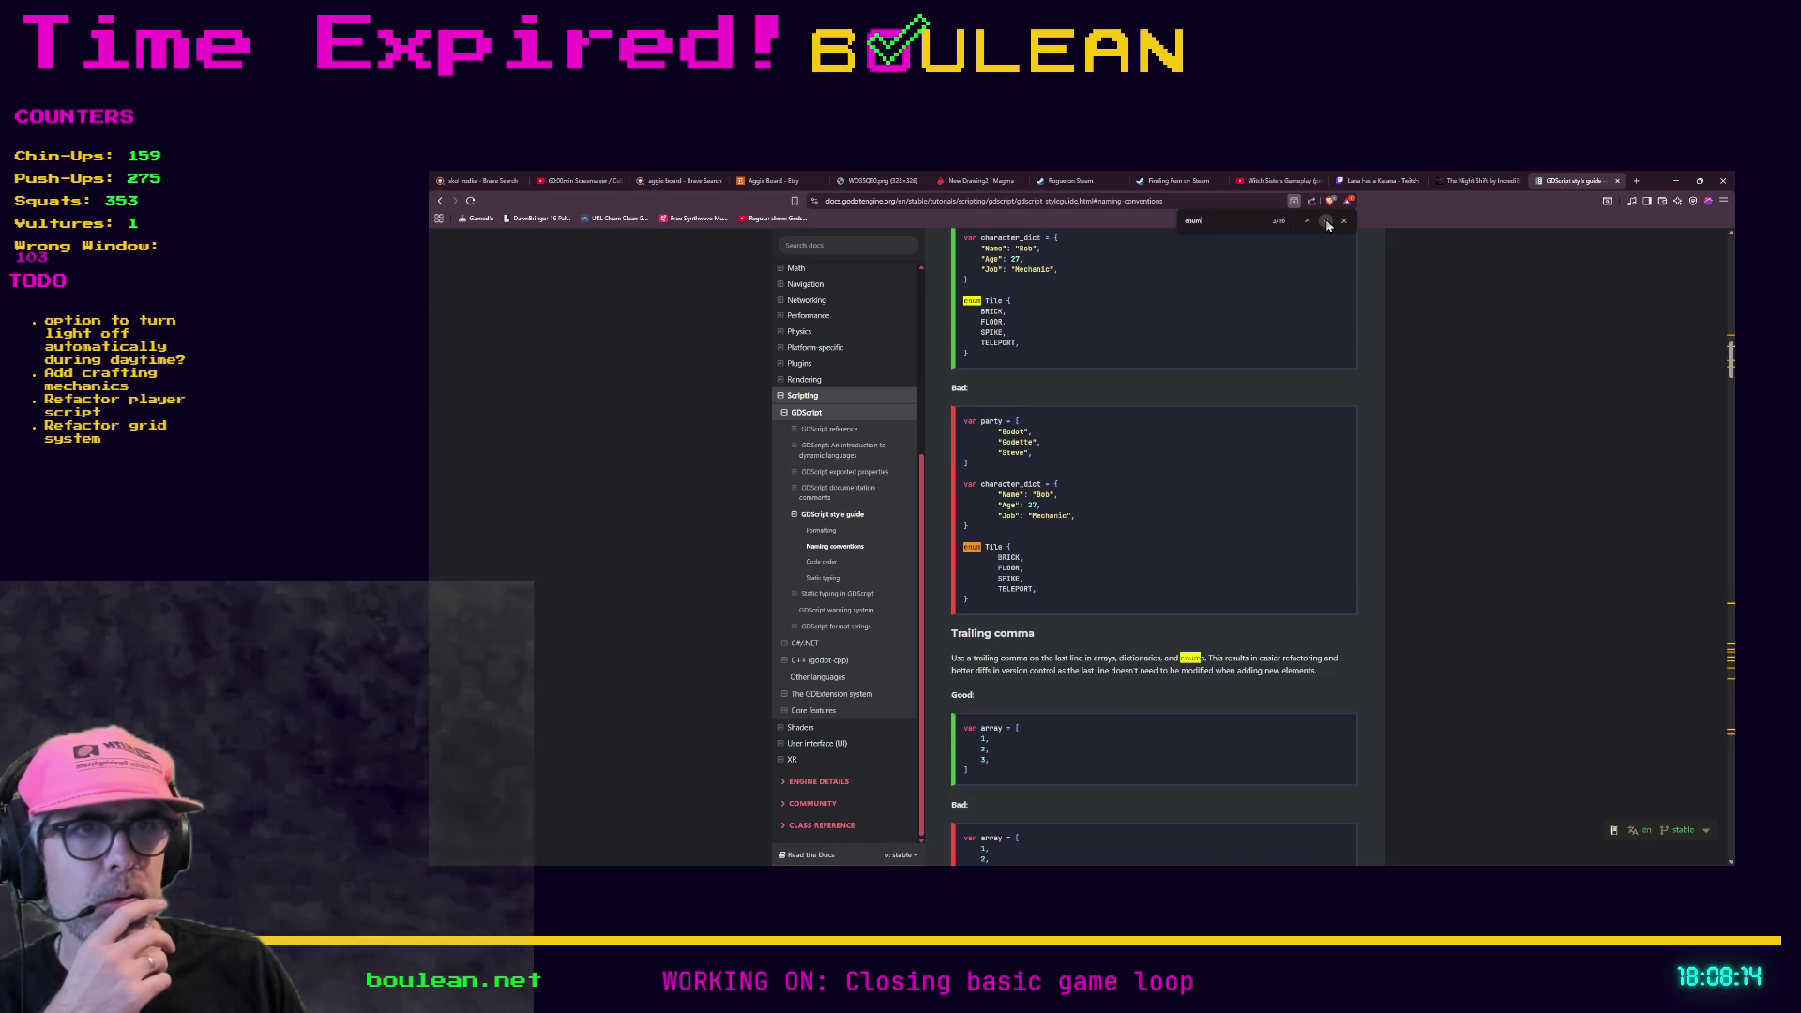
pyautogui.click(1325, 221)
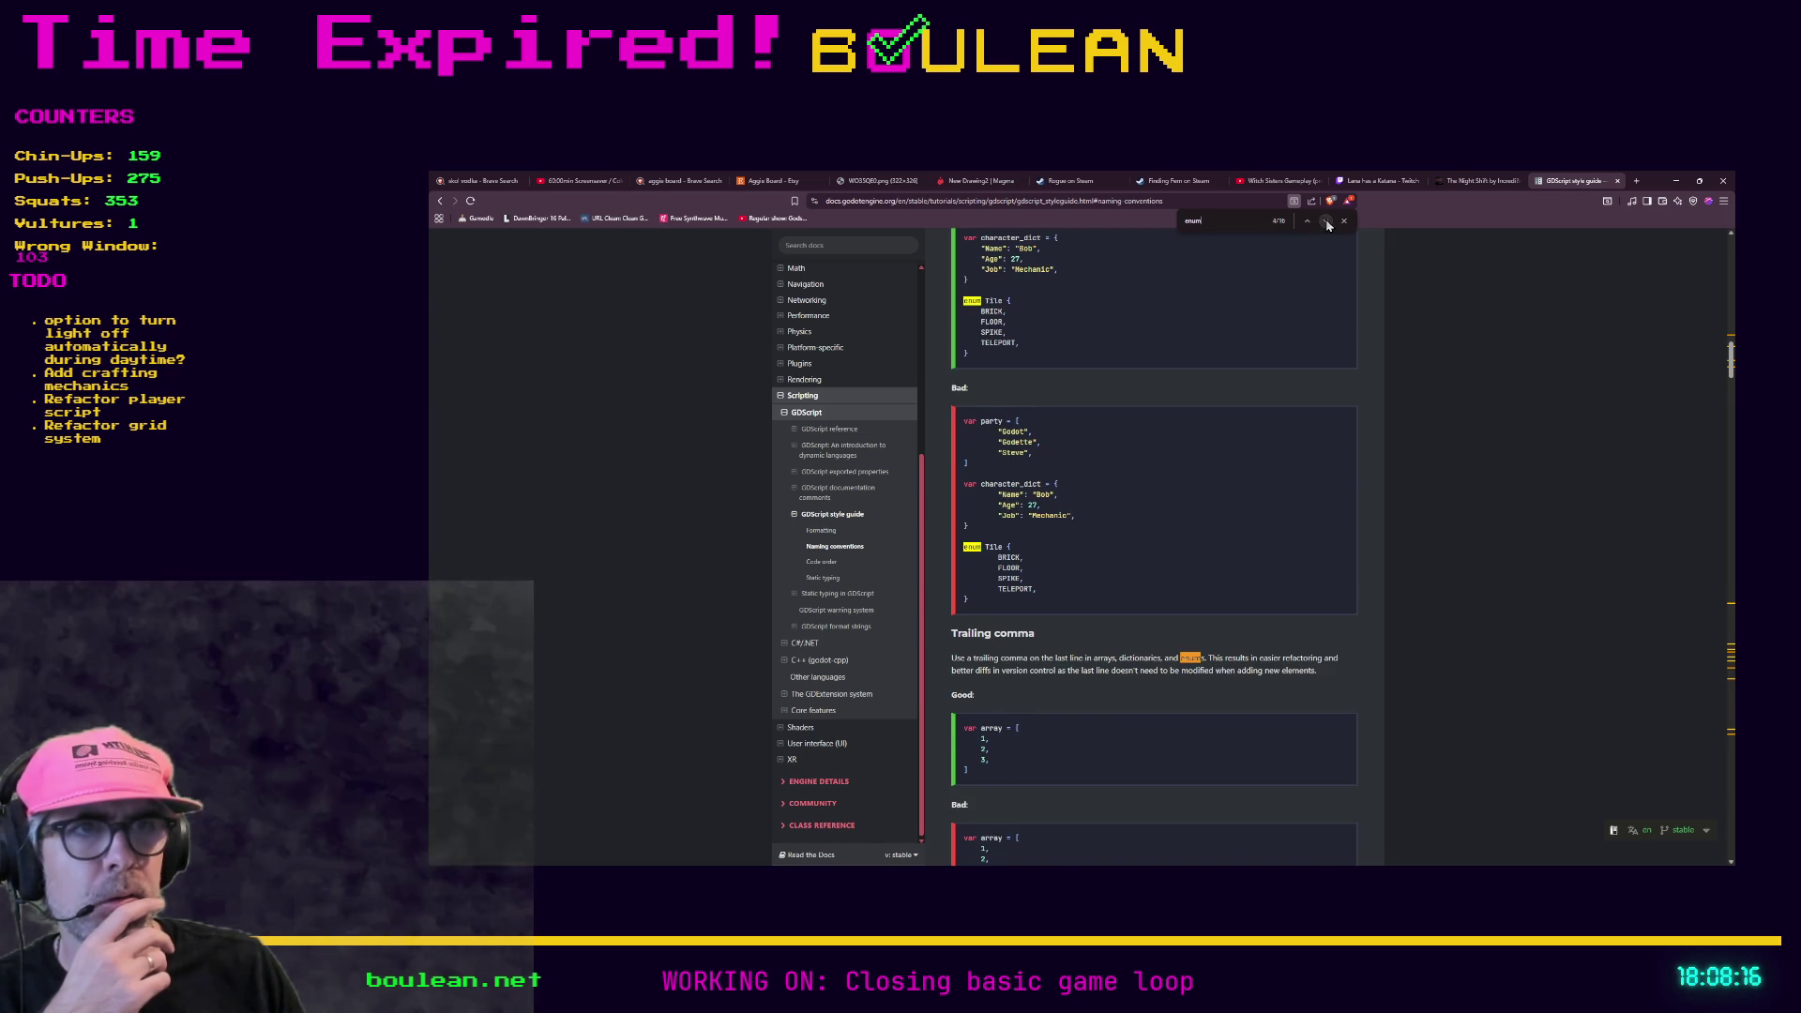
pyautogui.click(1325, 221)
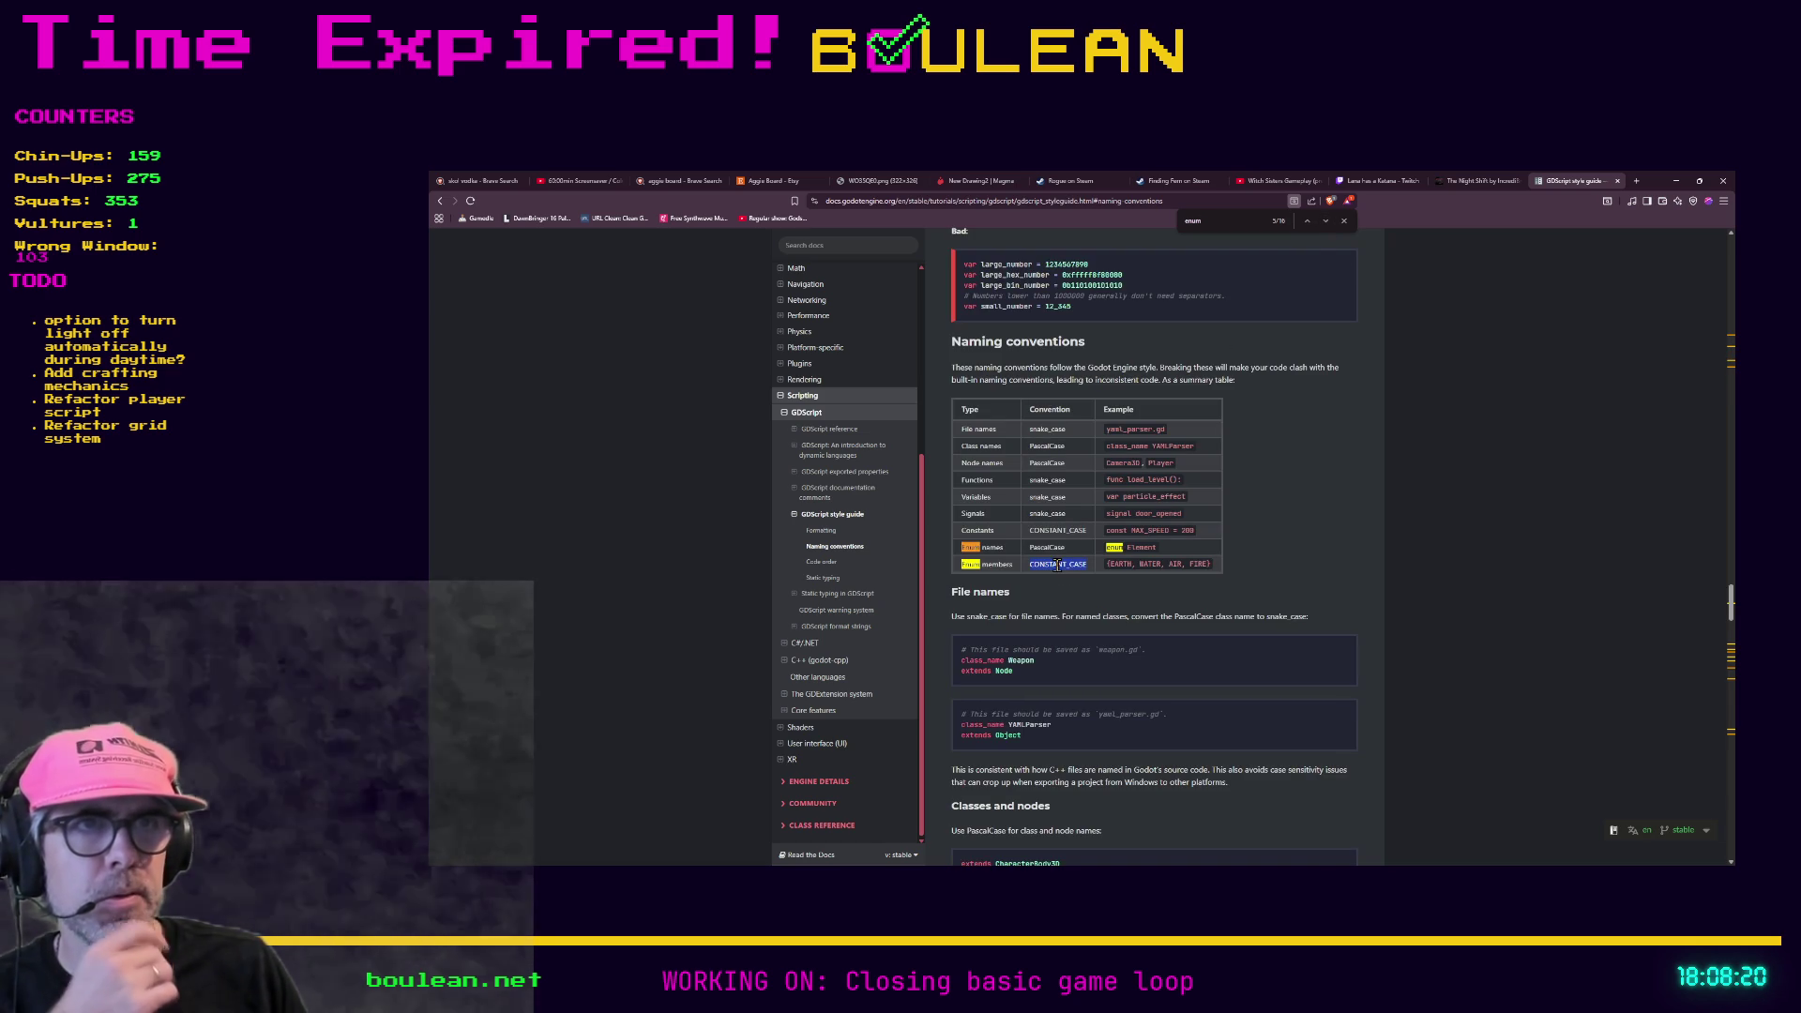
pyautogui.click(1194, 600)
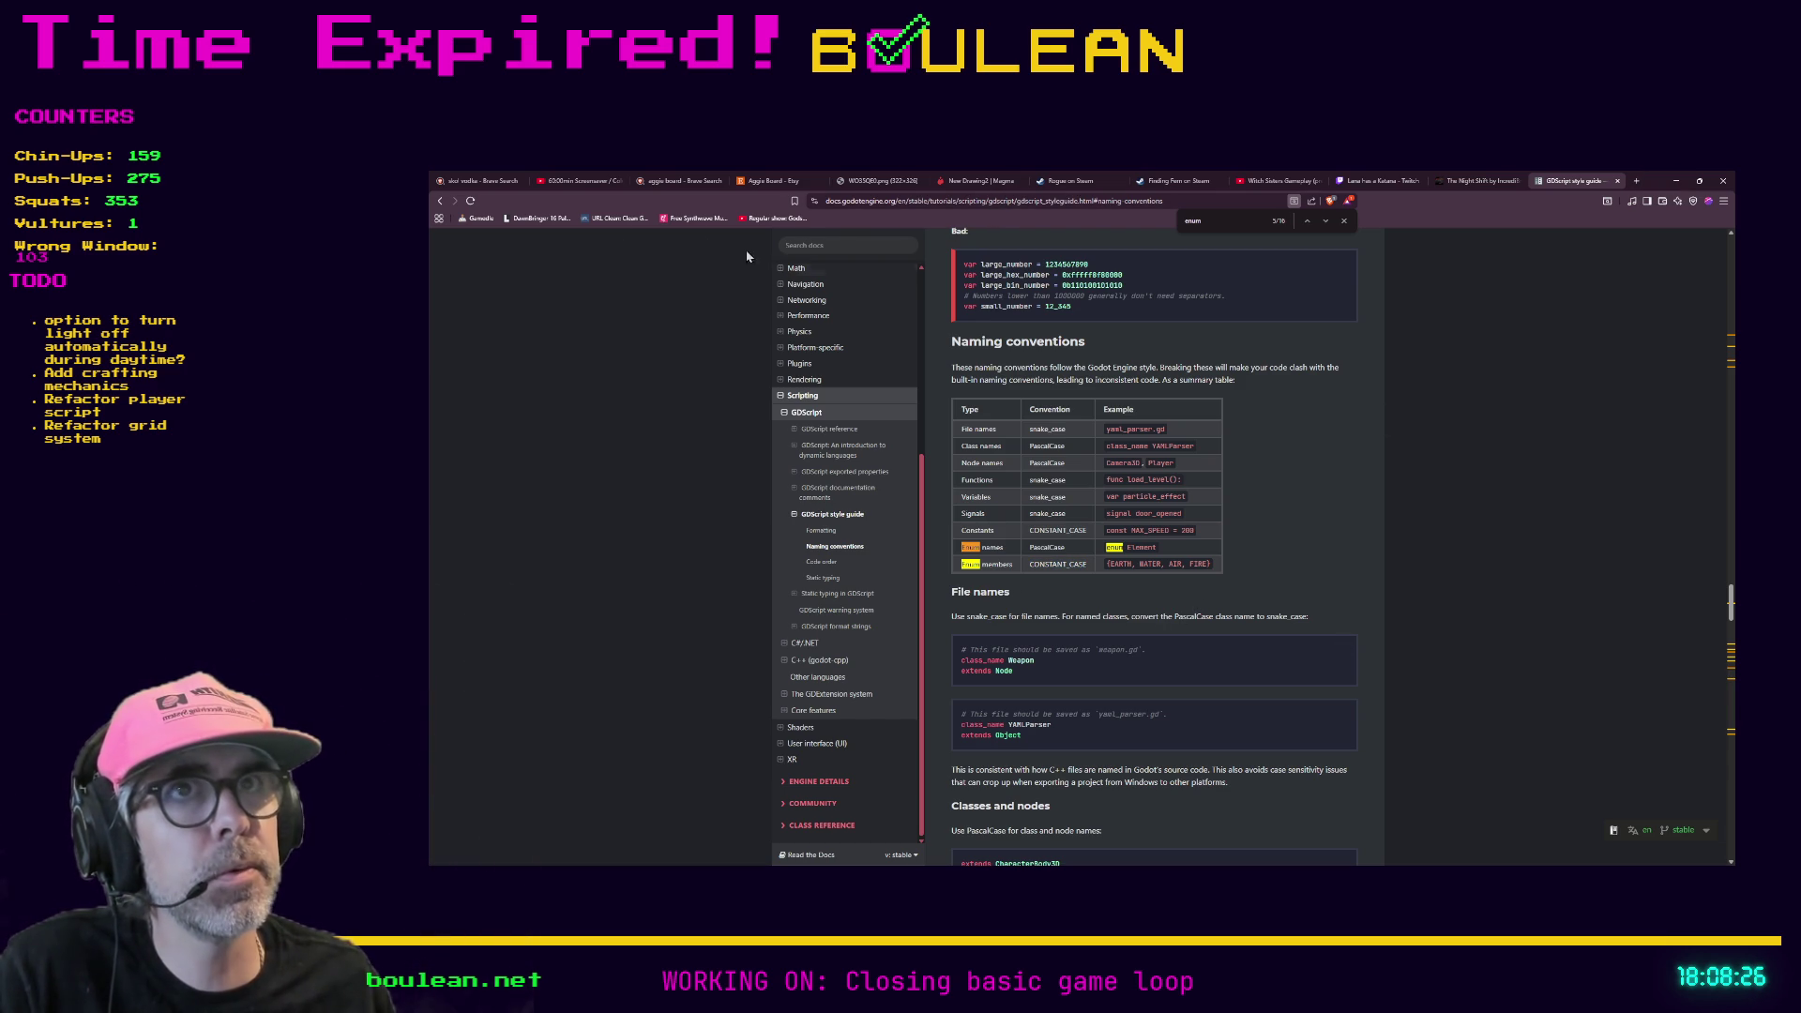
# - Return to the StateMachine class example, close the page search, and minimize the browser
pyautogui.click(441, 203)
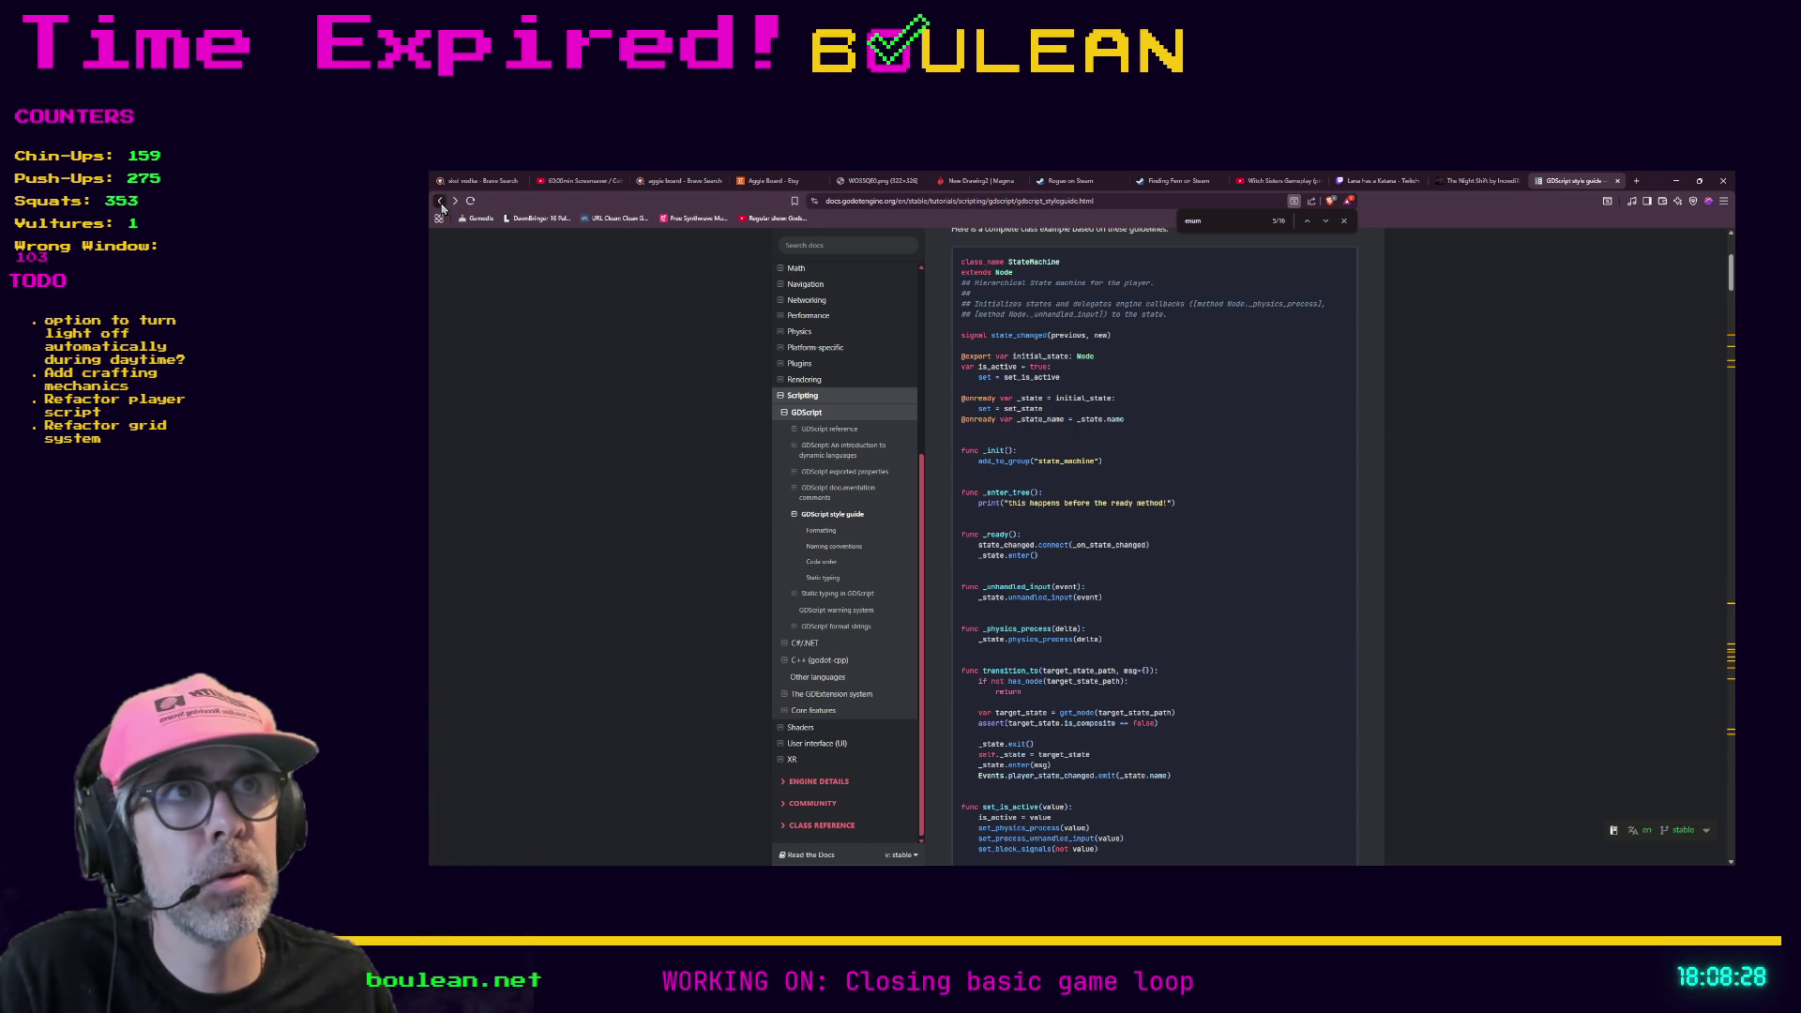
pyautogui.click(899, 202)
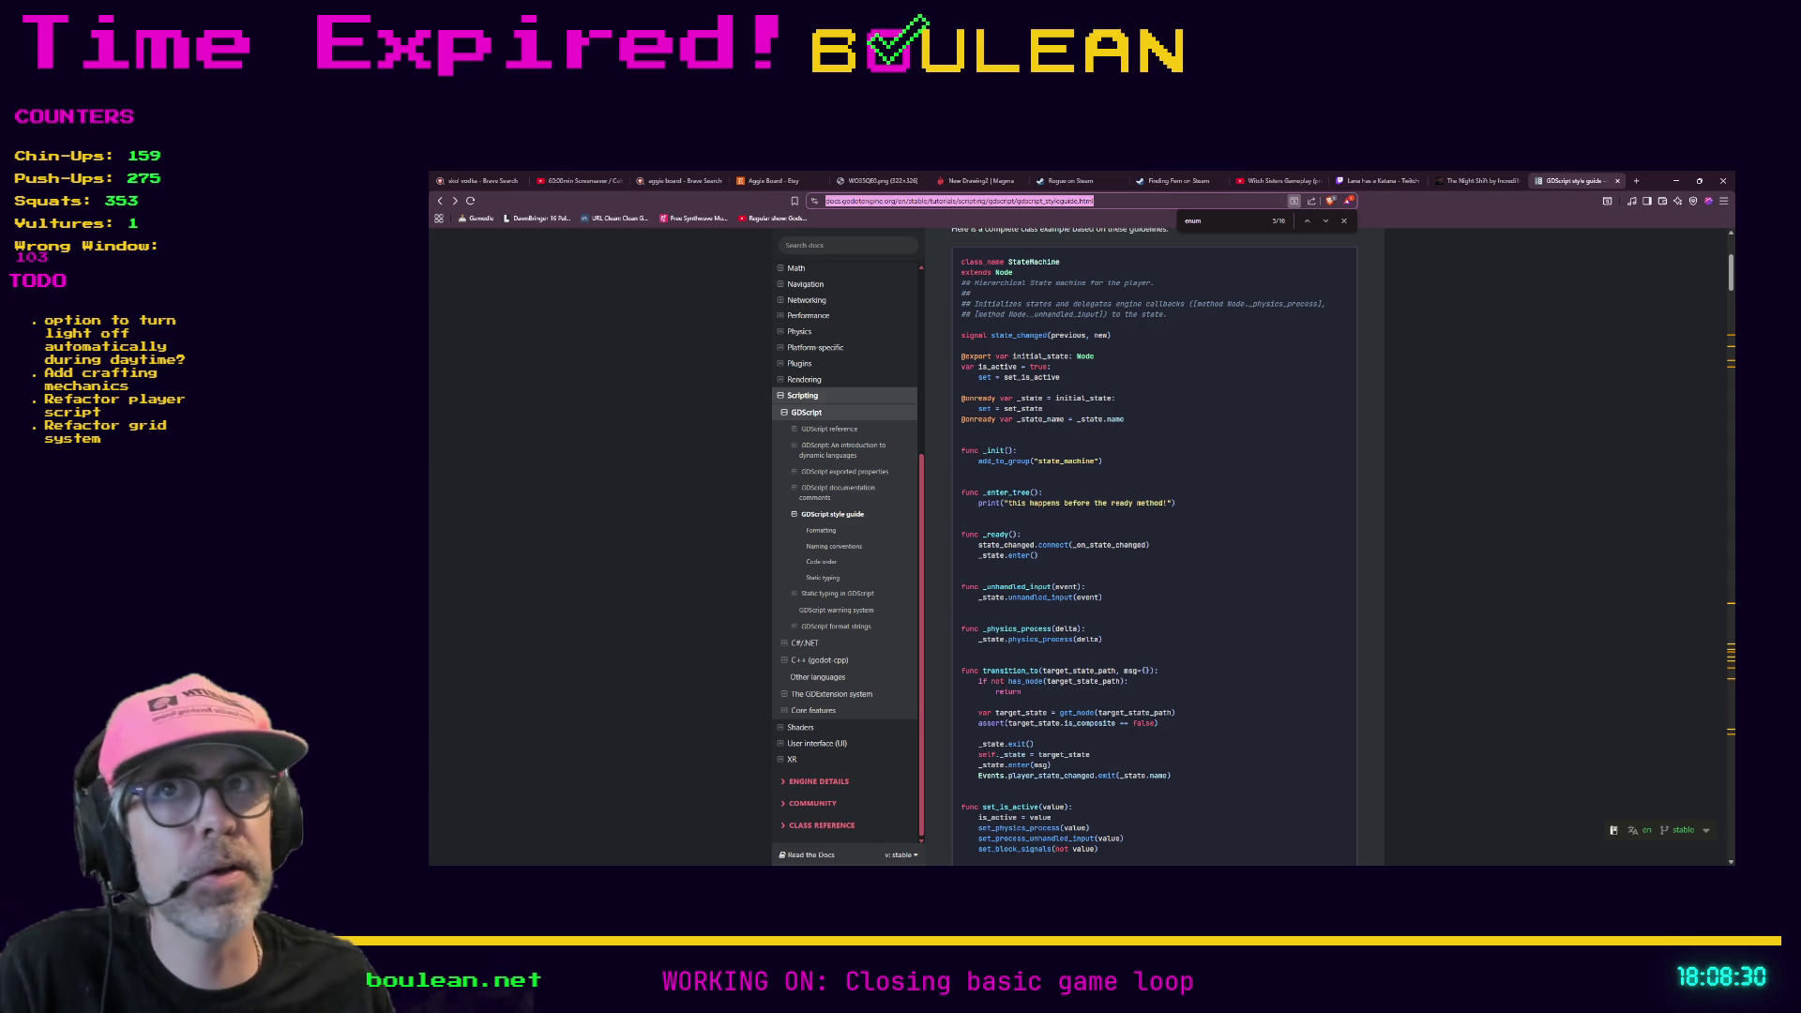
pyautogui.hotkey('alt', 'Tab')
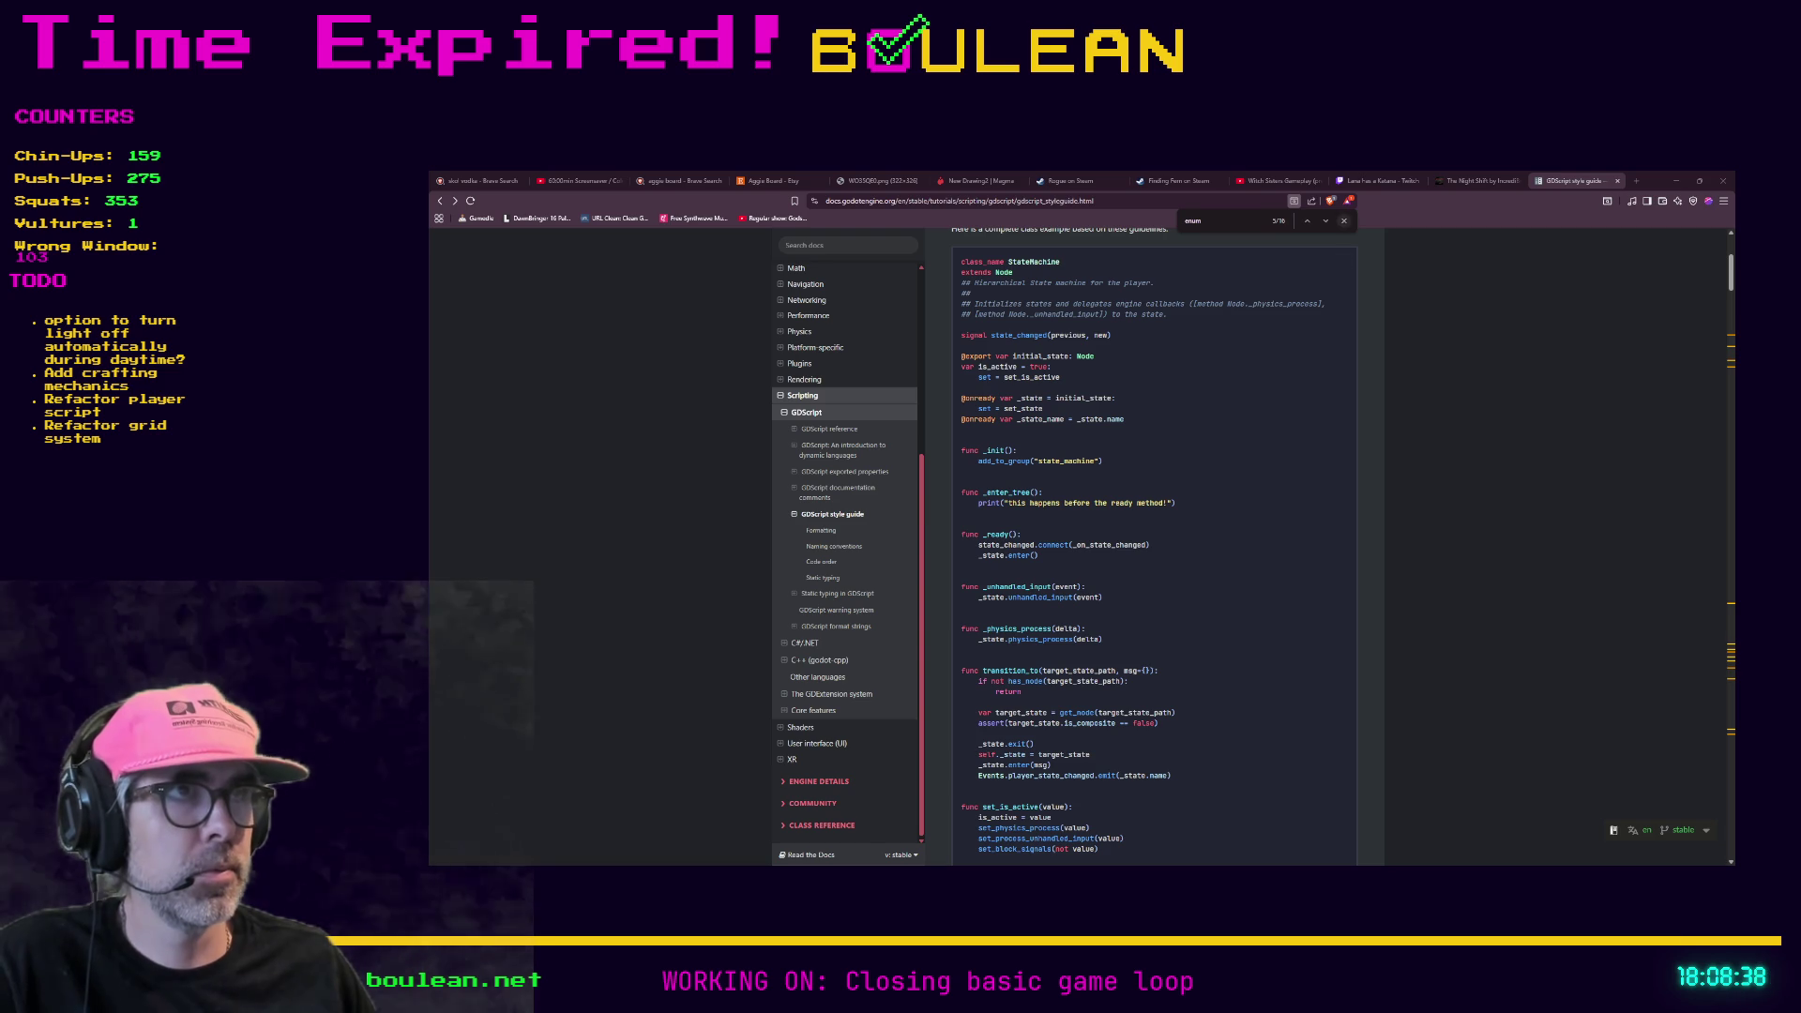
pyautogui.press('Escape')
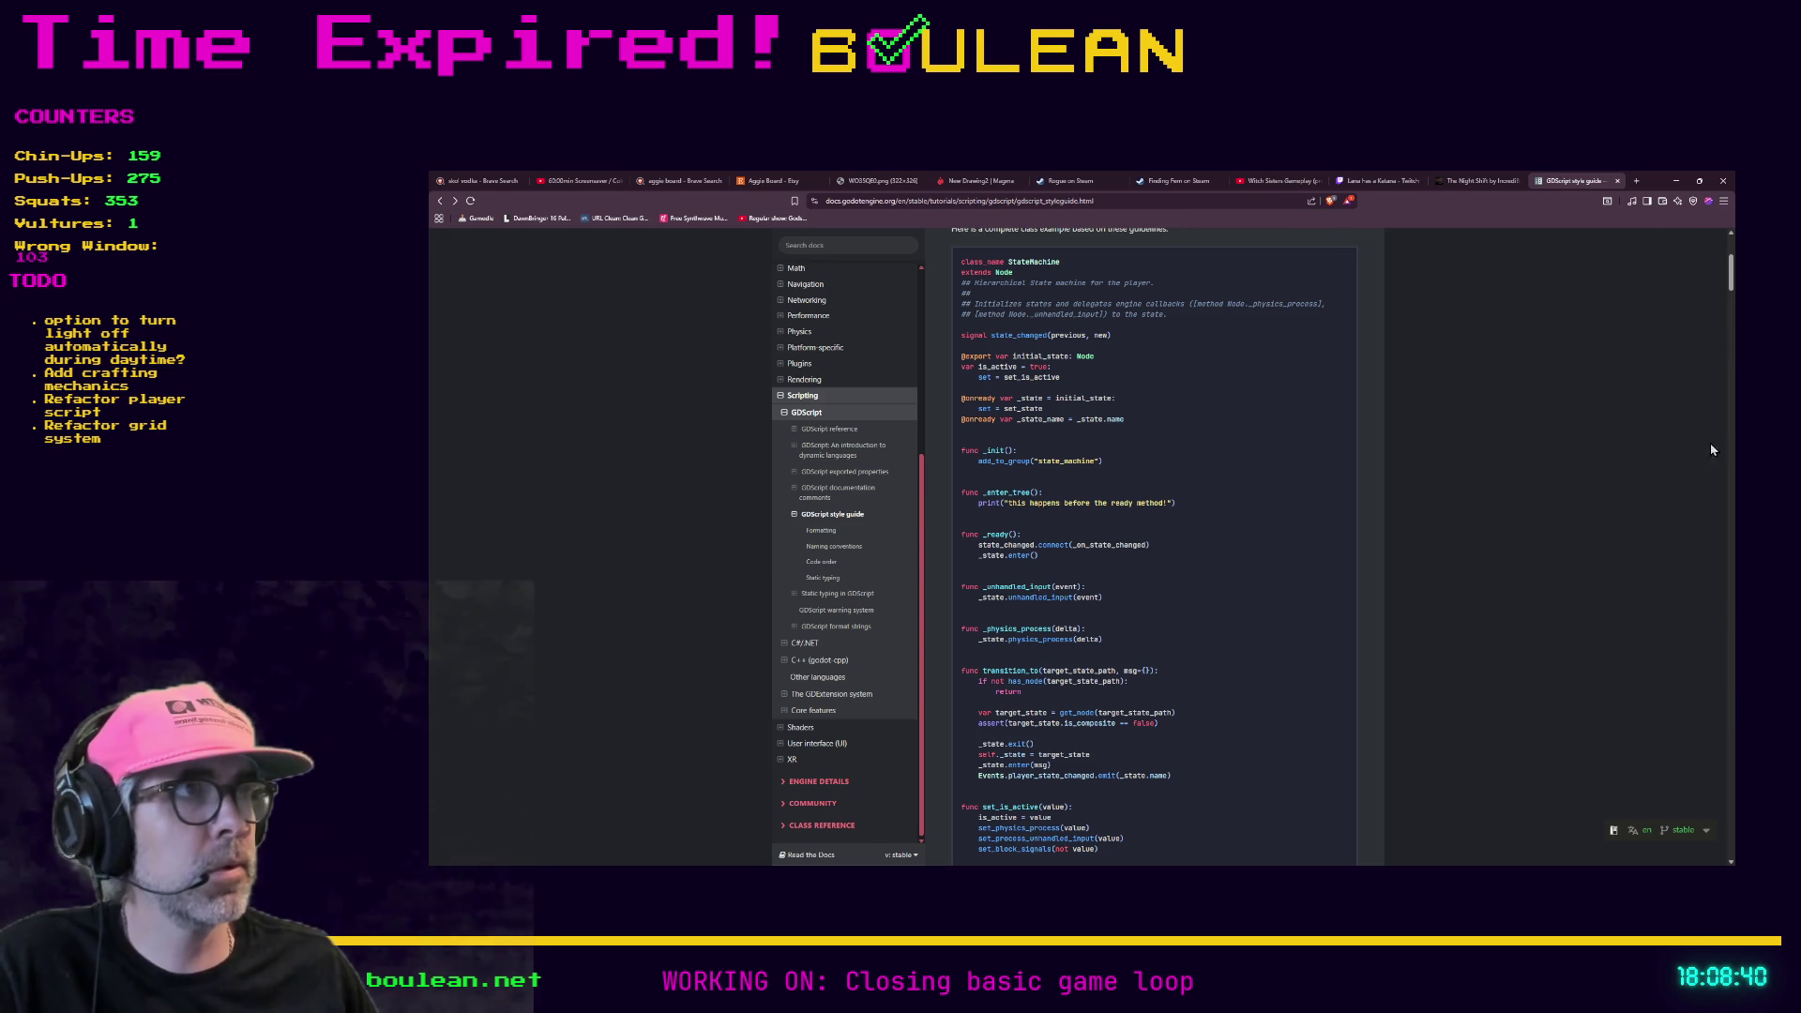
pyautogui.click(1675, 183)
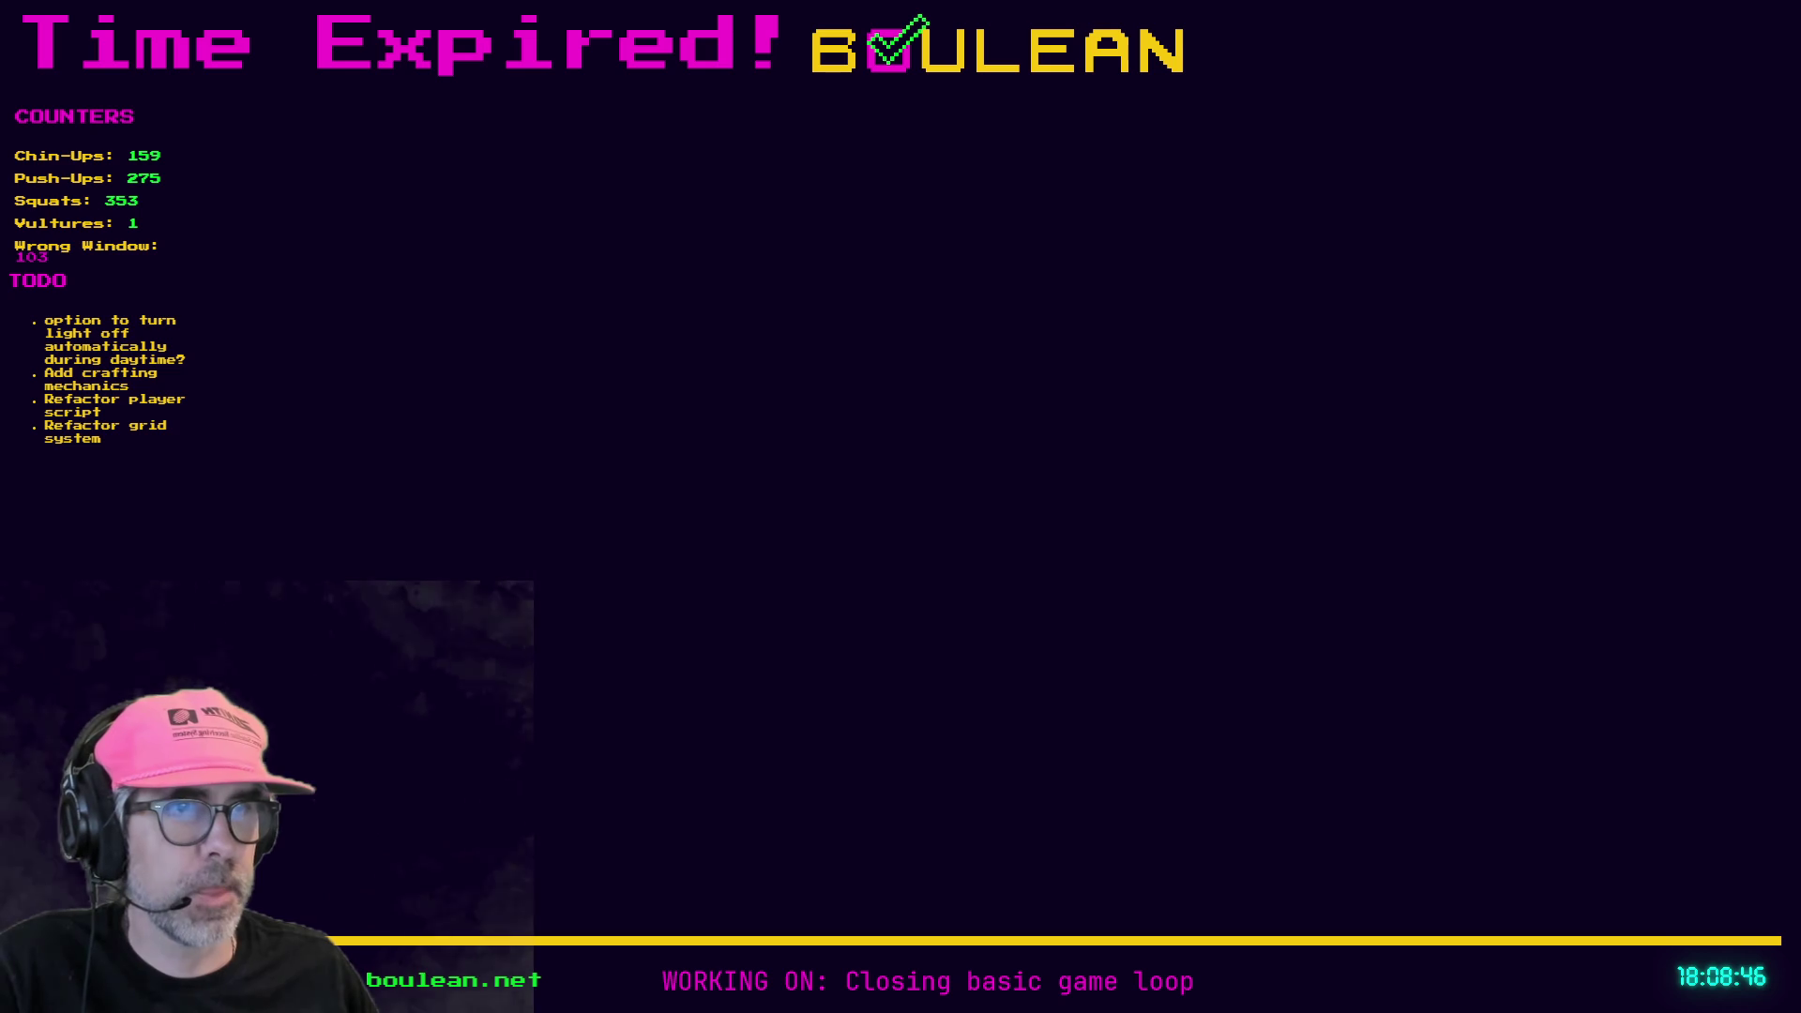
# - Save the skill_manager.gd script in Godot, then switch to Aseprite
pyautogui.hotkey('alt', 'Tab')
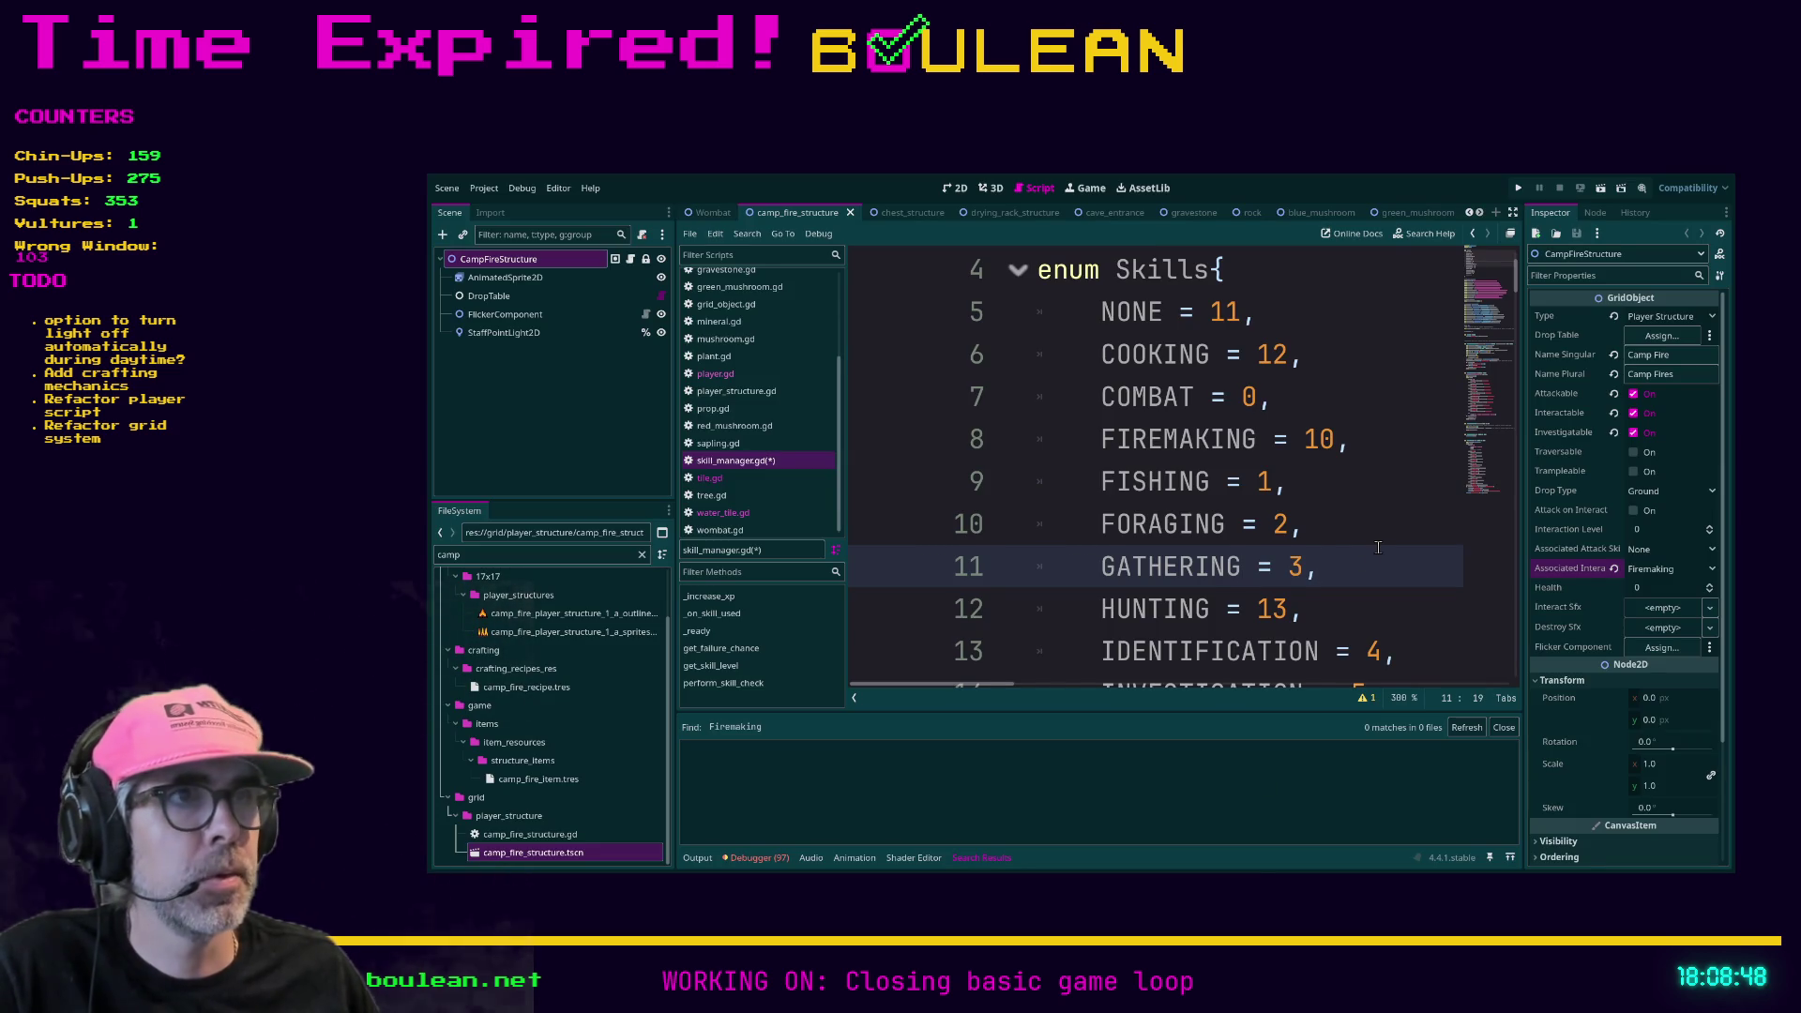
pyautogui.keyDown('ctrl'); pyautogui.scroll(-8, 1378, 547); pyautogui.keyUp('ctrl')
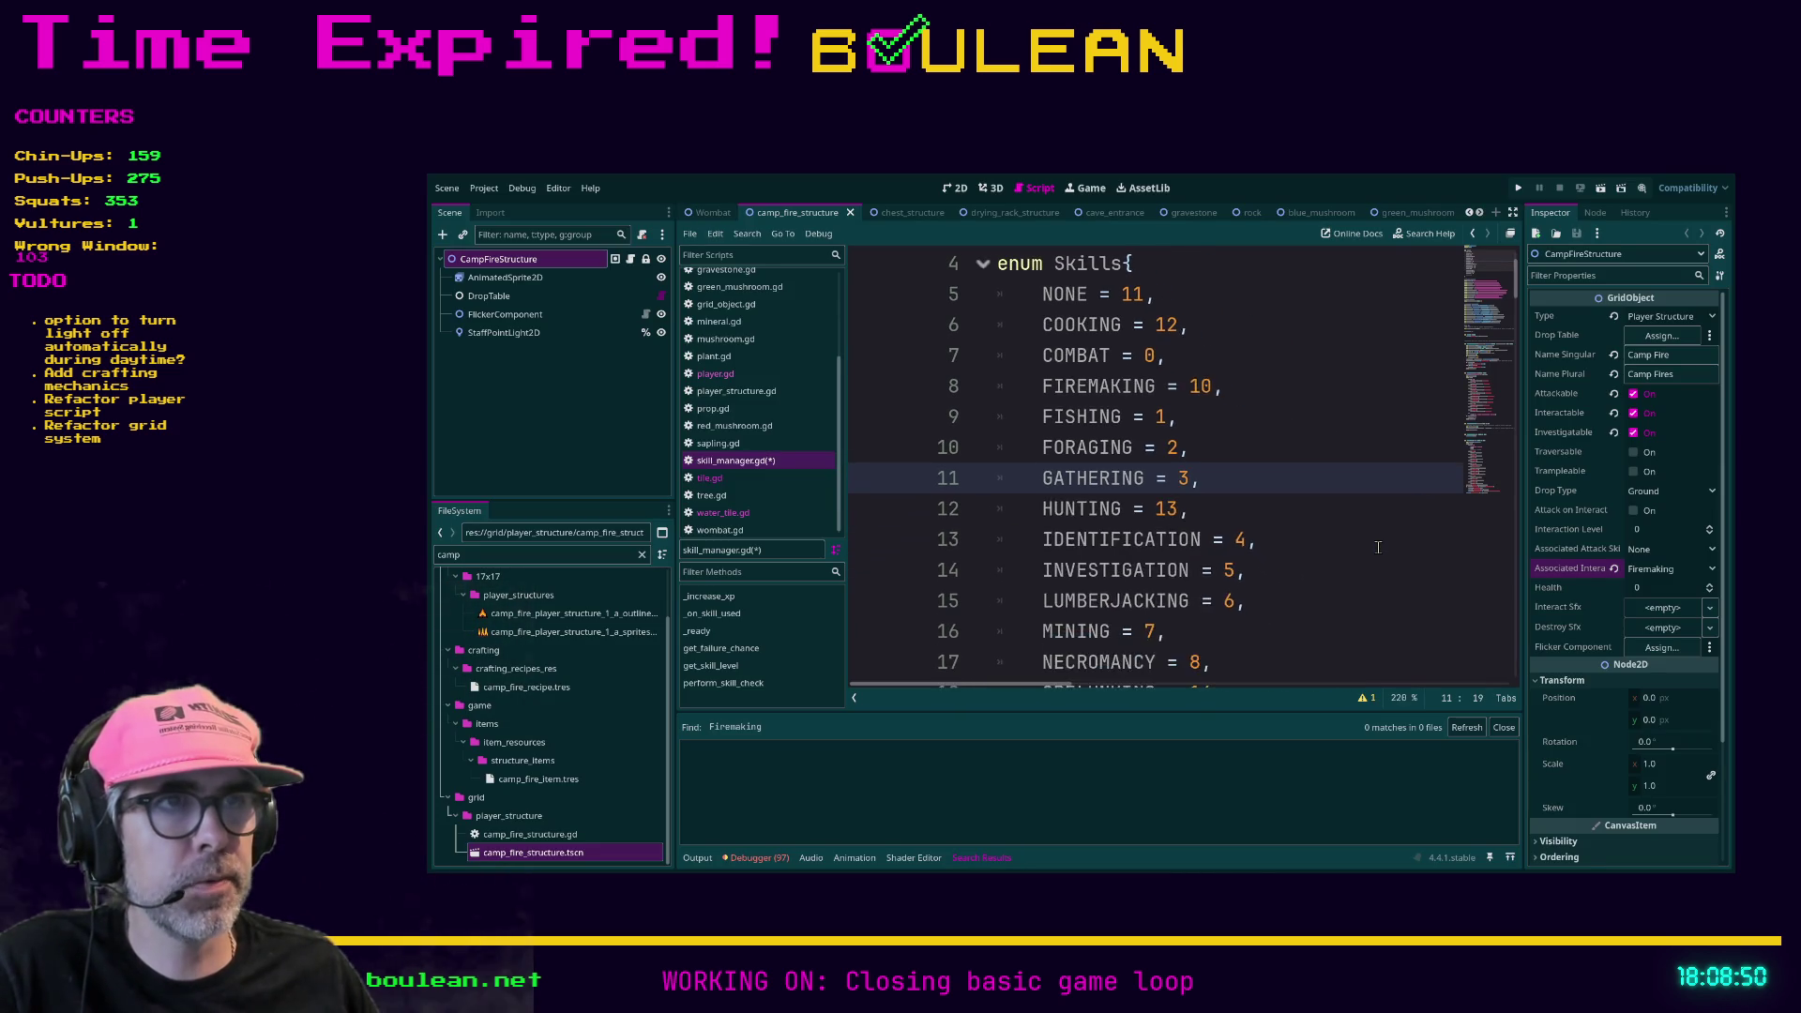
pyautogui.keyDown('ctrl'); pyautogui.scroll(-1, 1378, 547); pyautogui.keyUp('ctrl')
pyautogui.click(1295, 561)
pyautogui.hotkey('ctrl', 's')
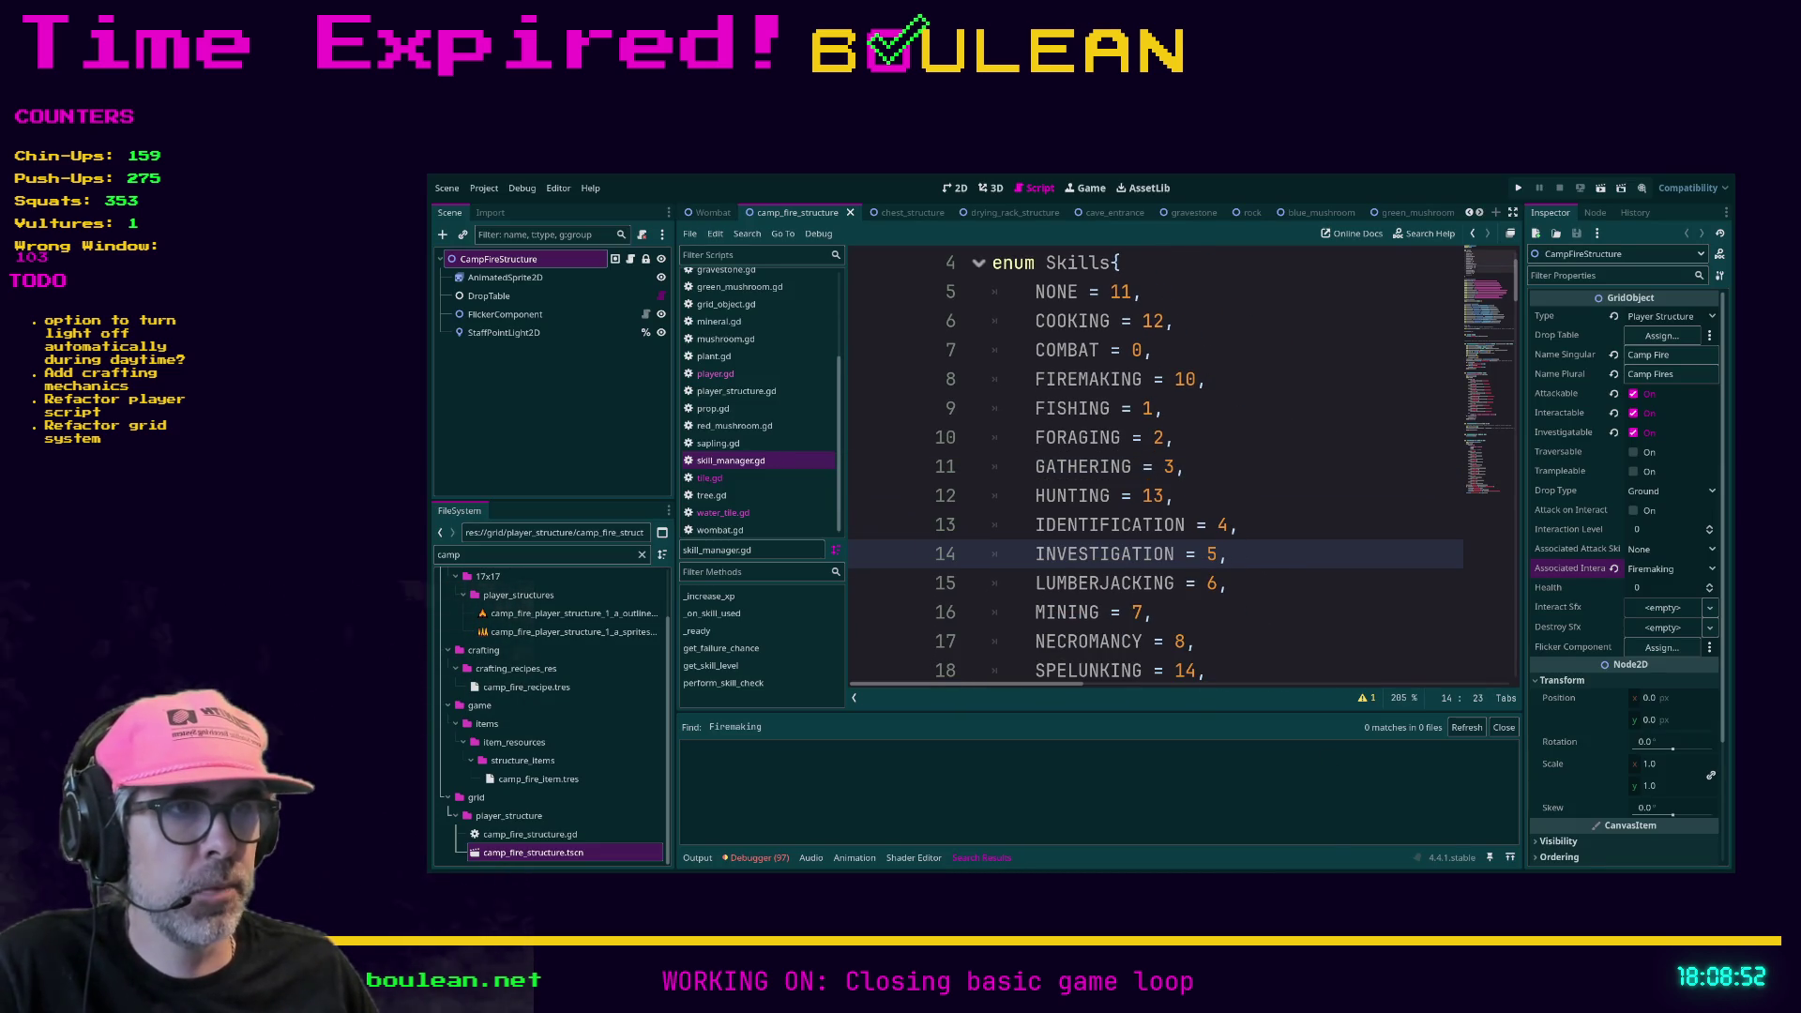
pyautogui.hotkey('alt', 'Tab')
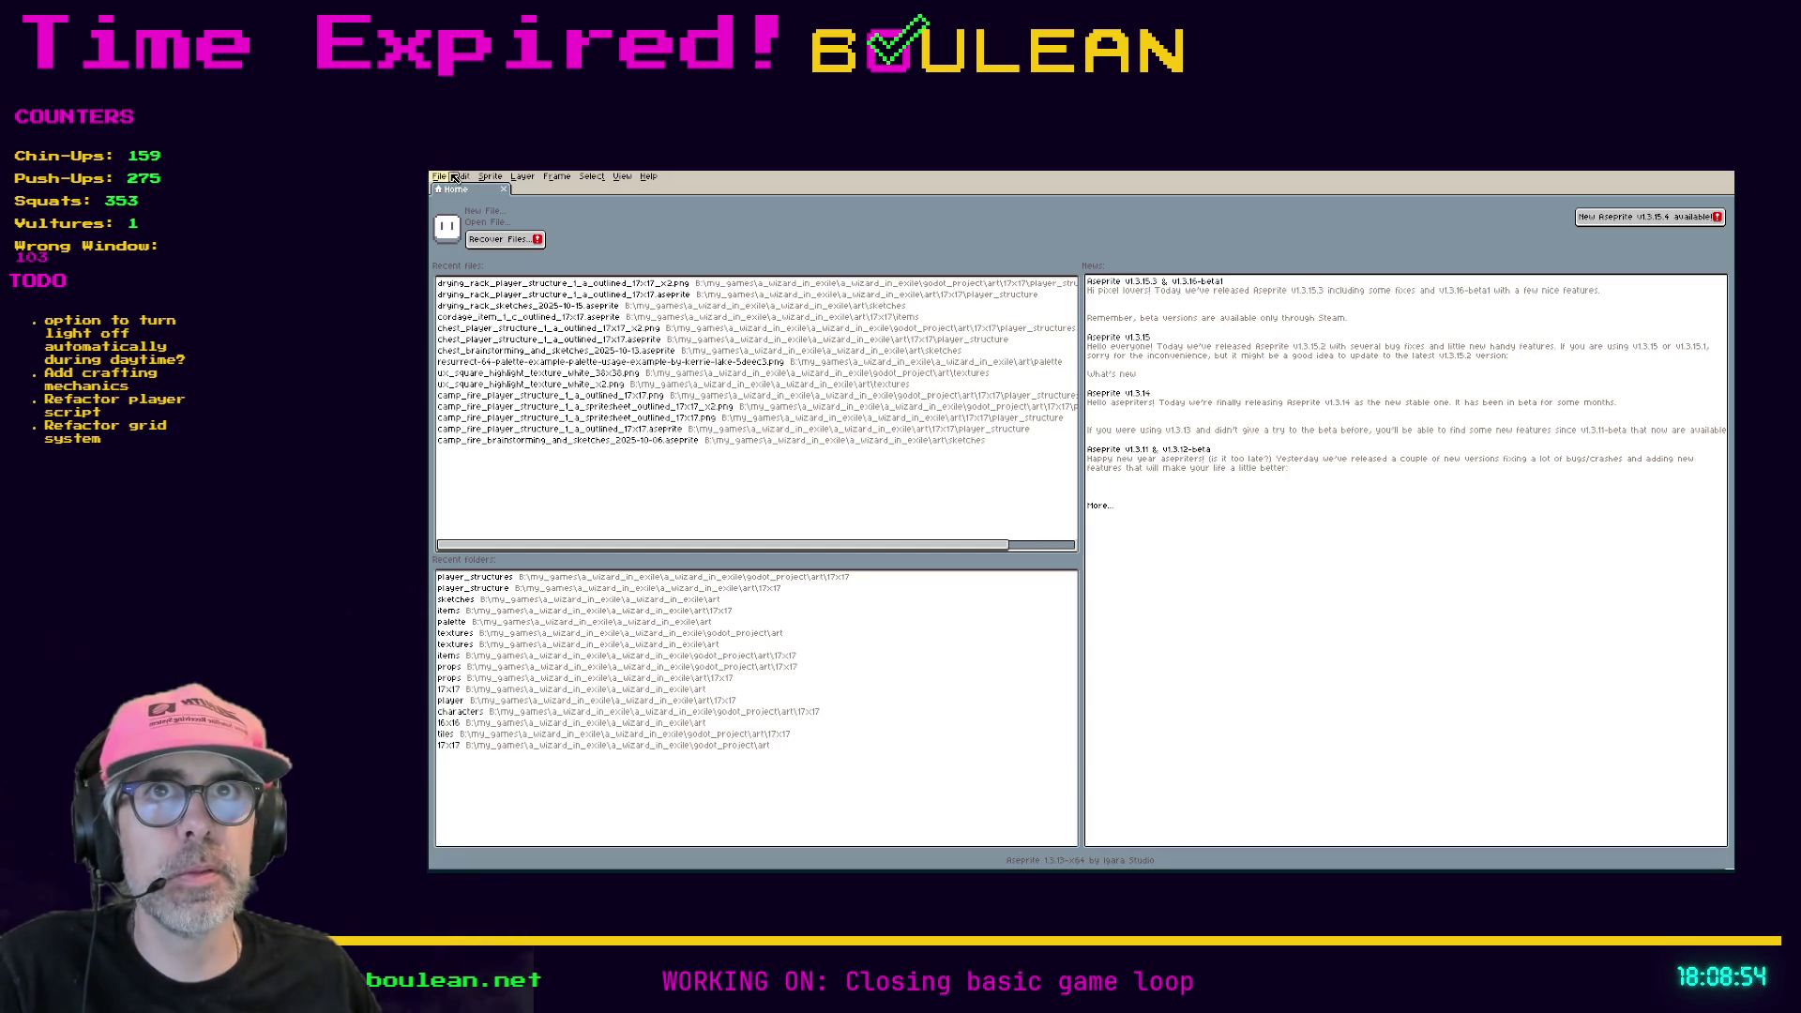
# - Create a new blank sprite with the default settings
pyautogui.click(437, 177)
pyautogui.click(457, 198)
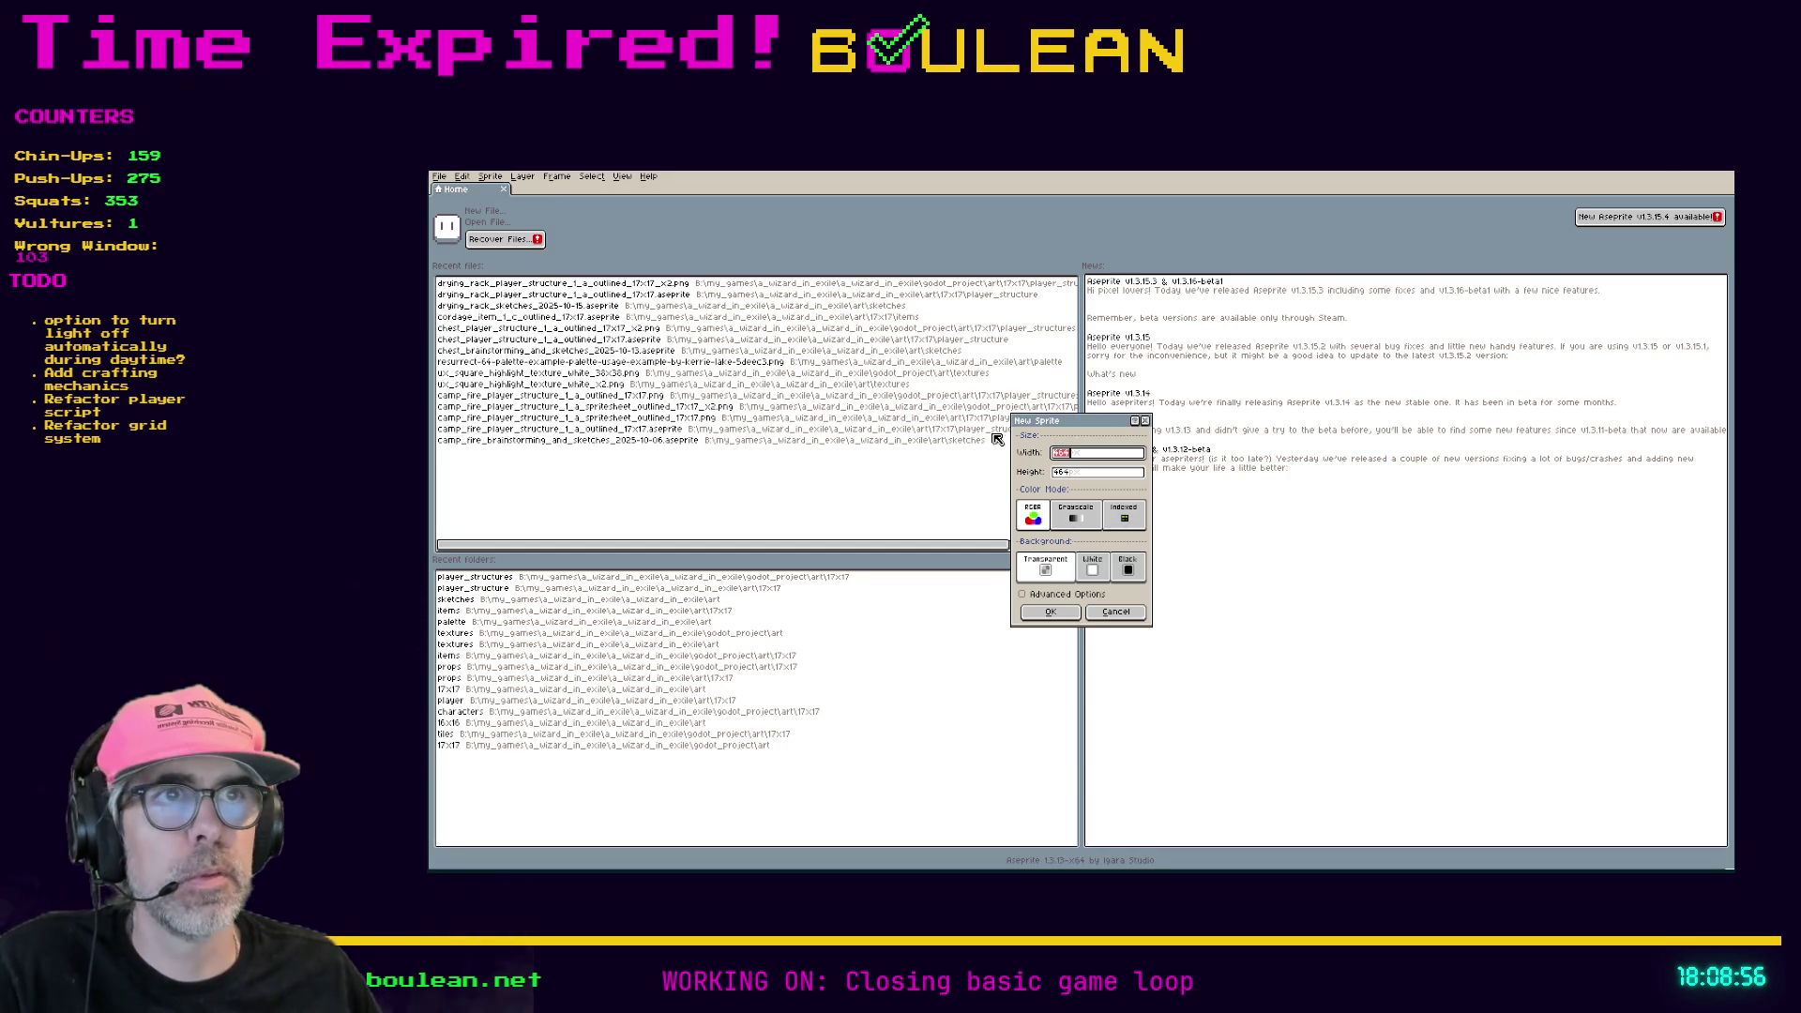
pyautogui.click(1051, 617)
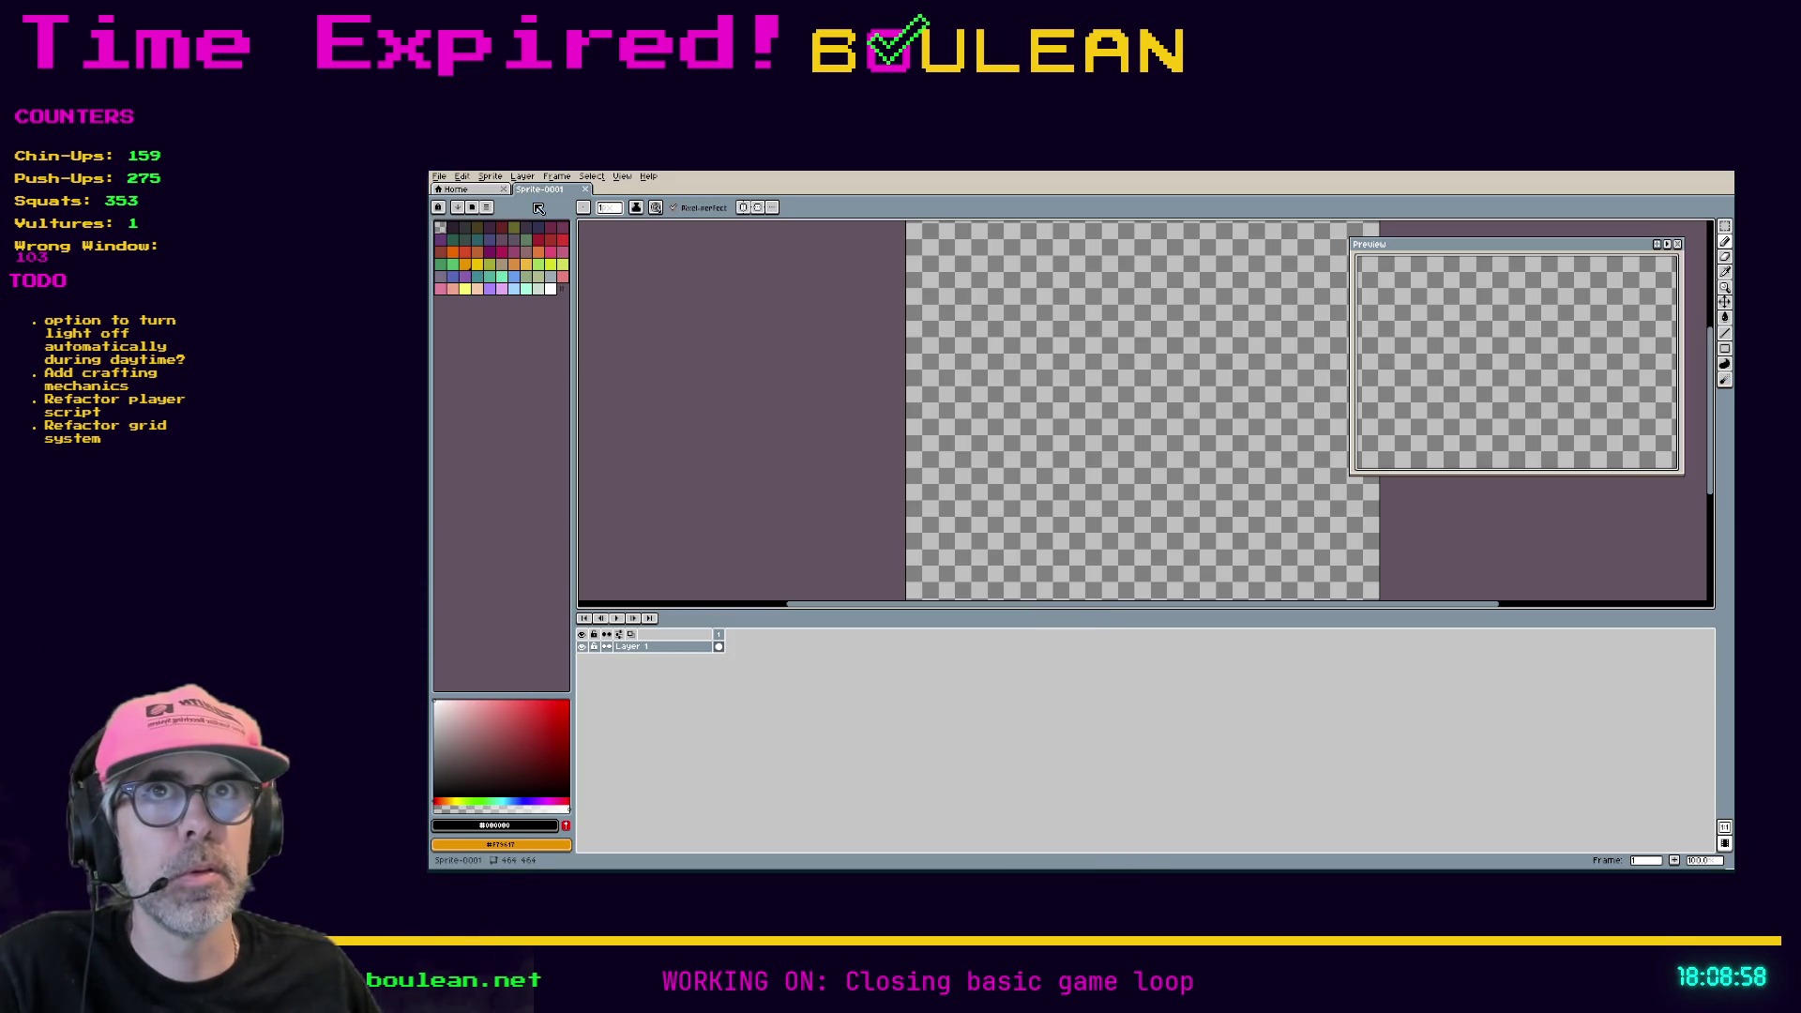
# - Open the recent Resurrect 64 palette image and chest brainstorming sketch
pyautogui.click(436, 177)
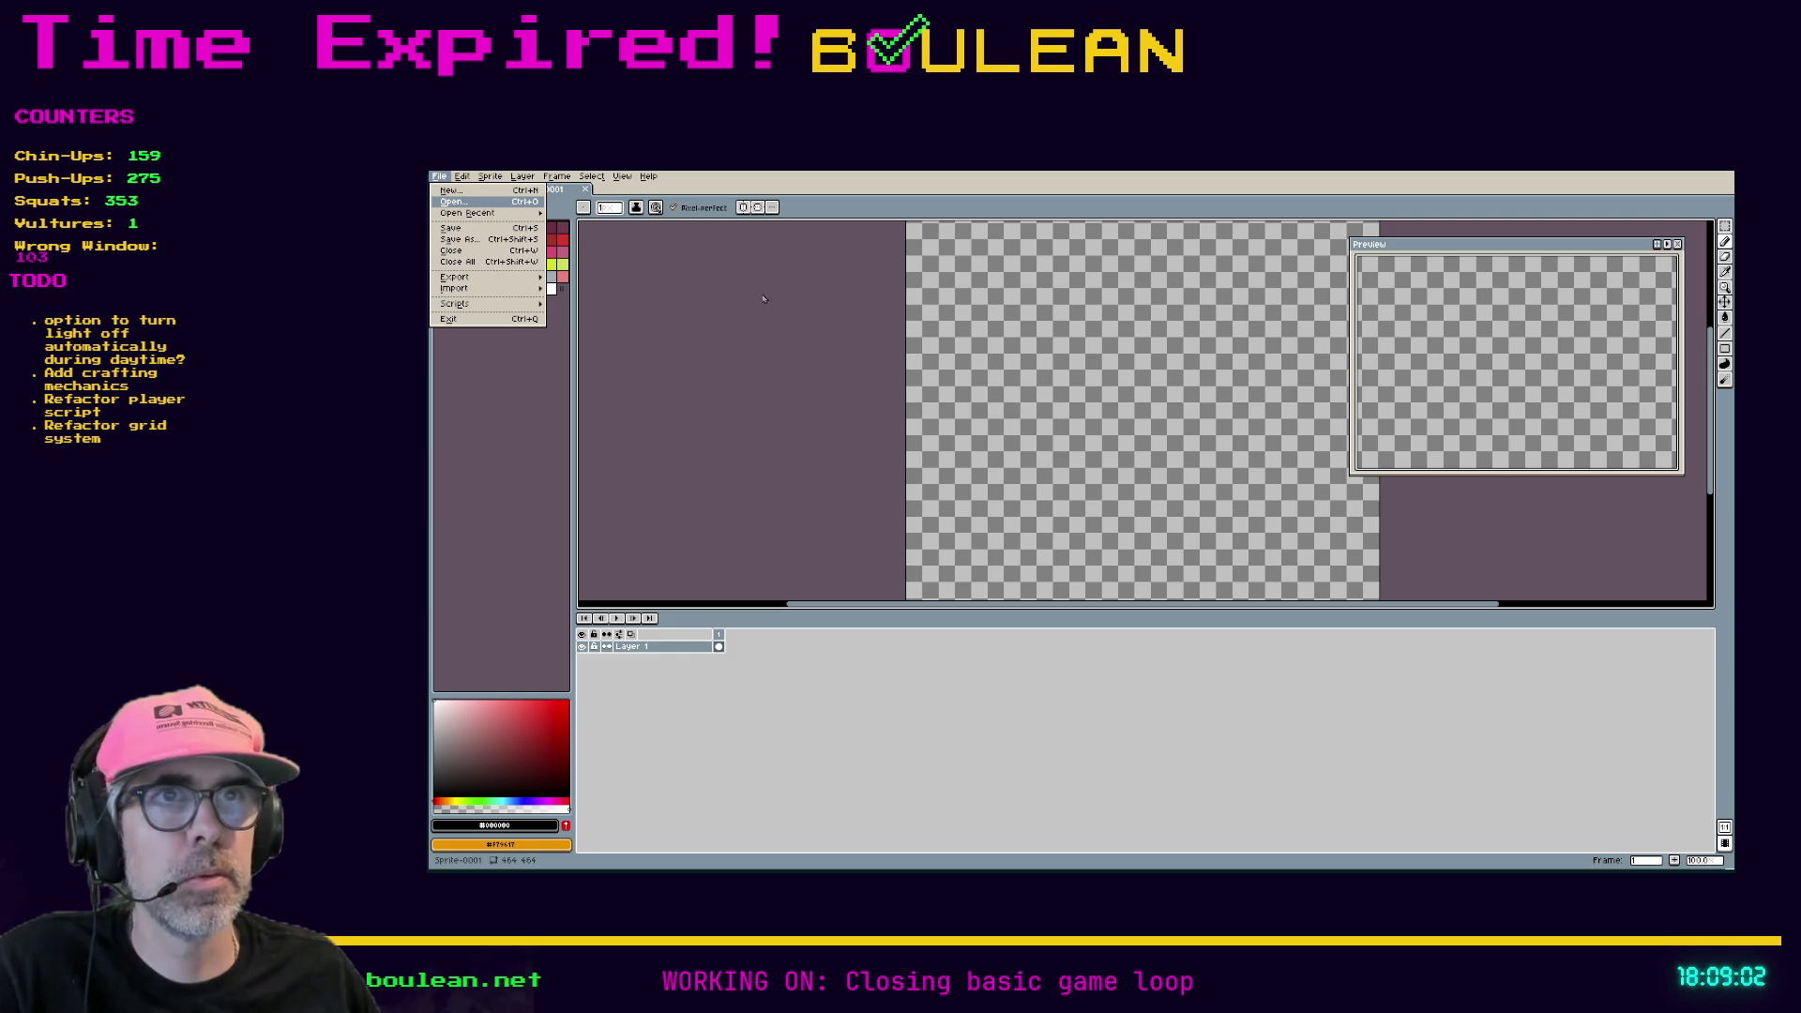
pyautogui.click(1302, 673)
pyautogui.click(439, 177)
pyautogui.moveTo(467, 214)
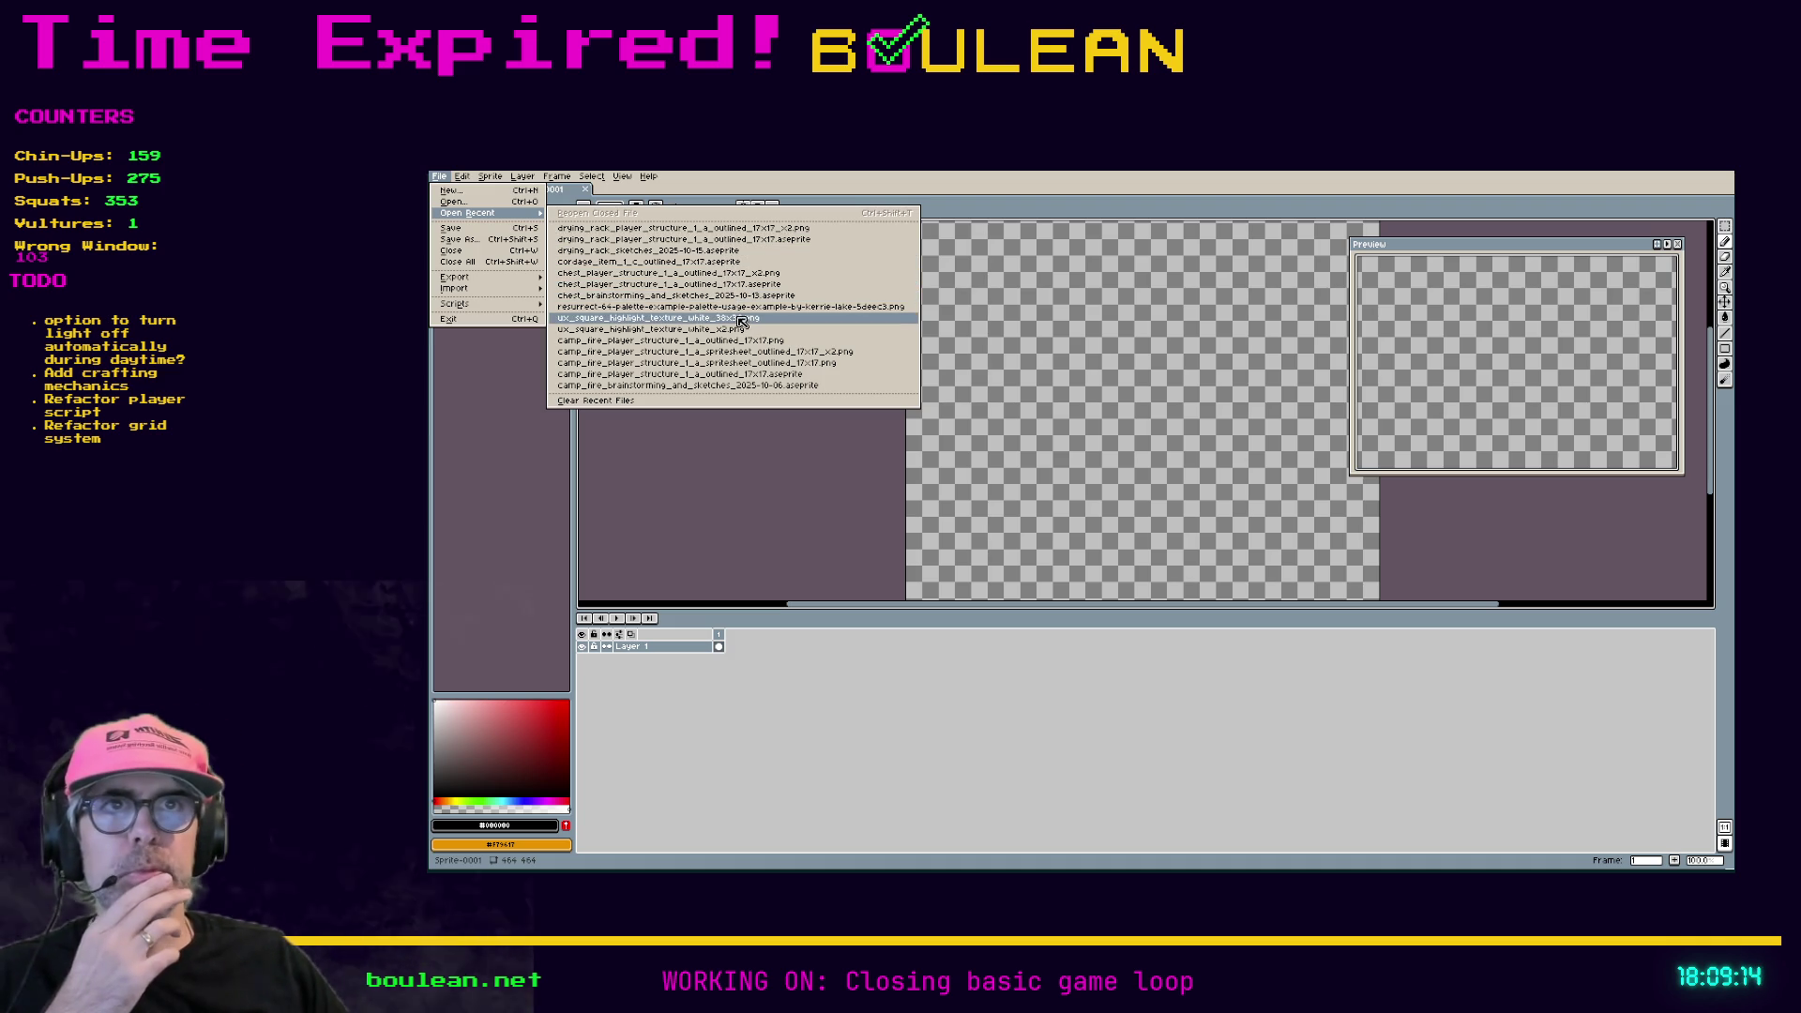
pyautogui.click(737, 297)
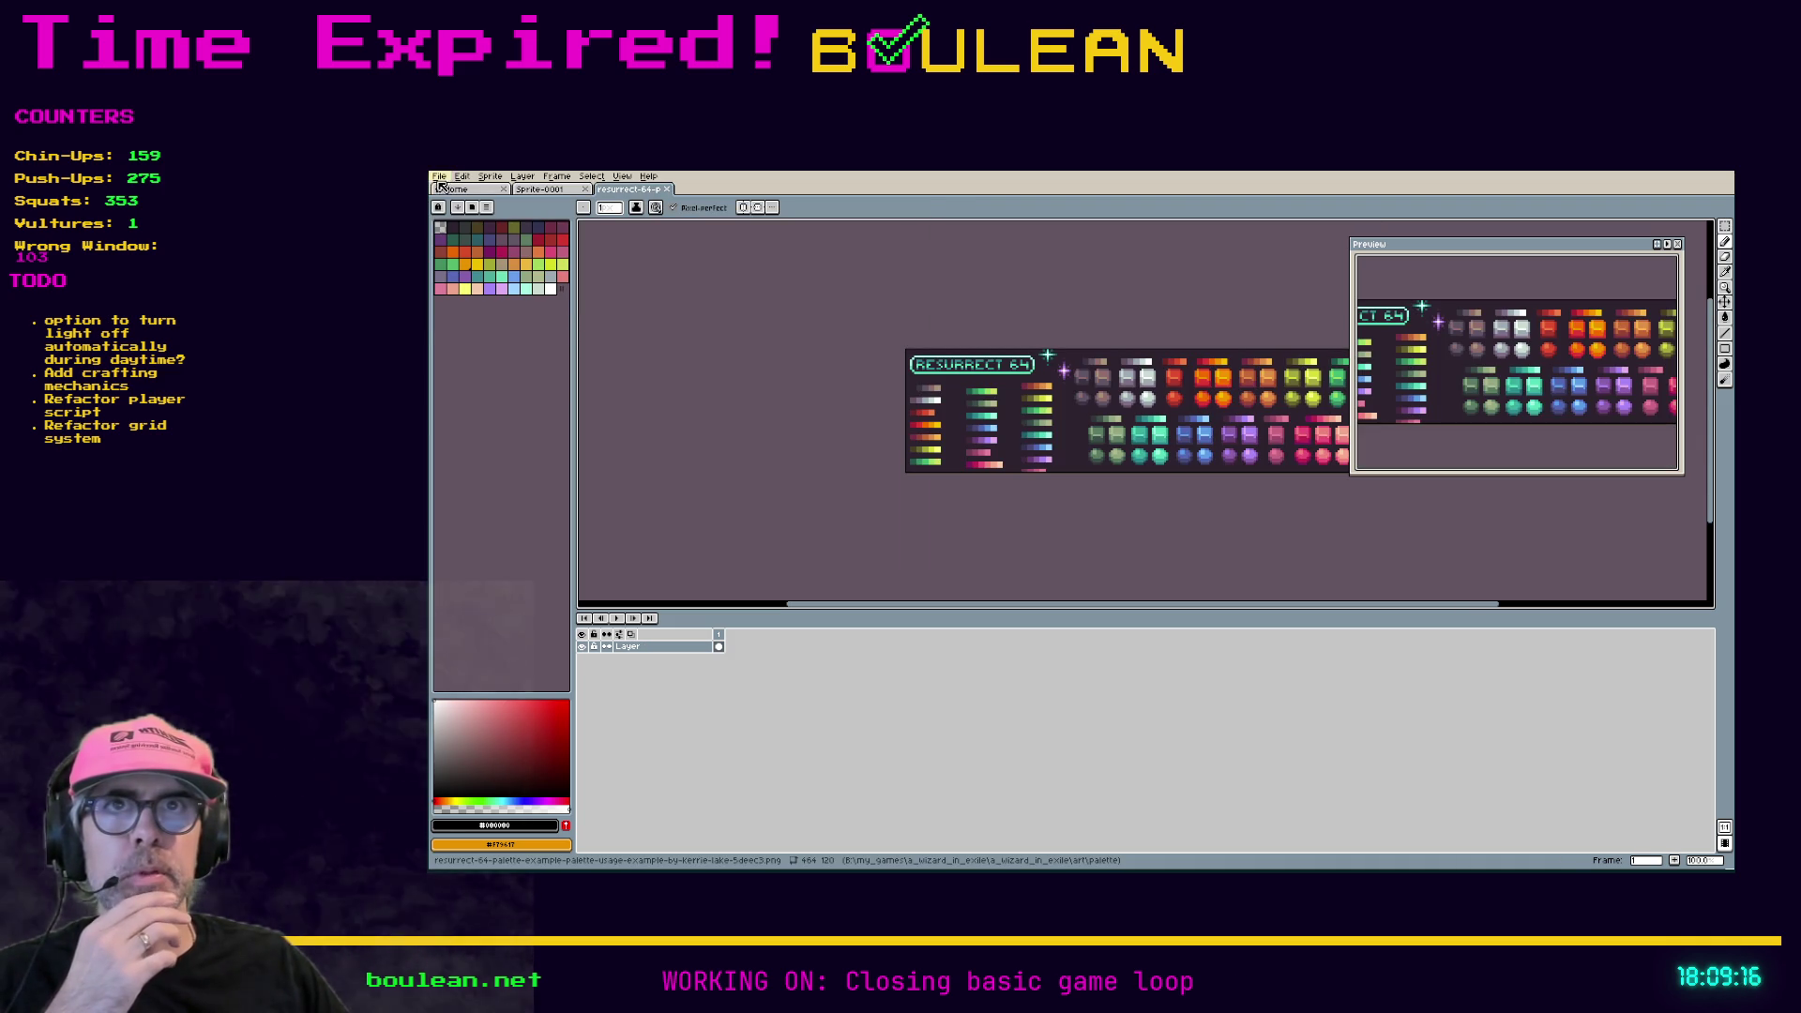
pyautogui.click(439, 176)
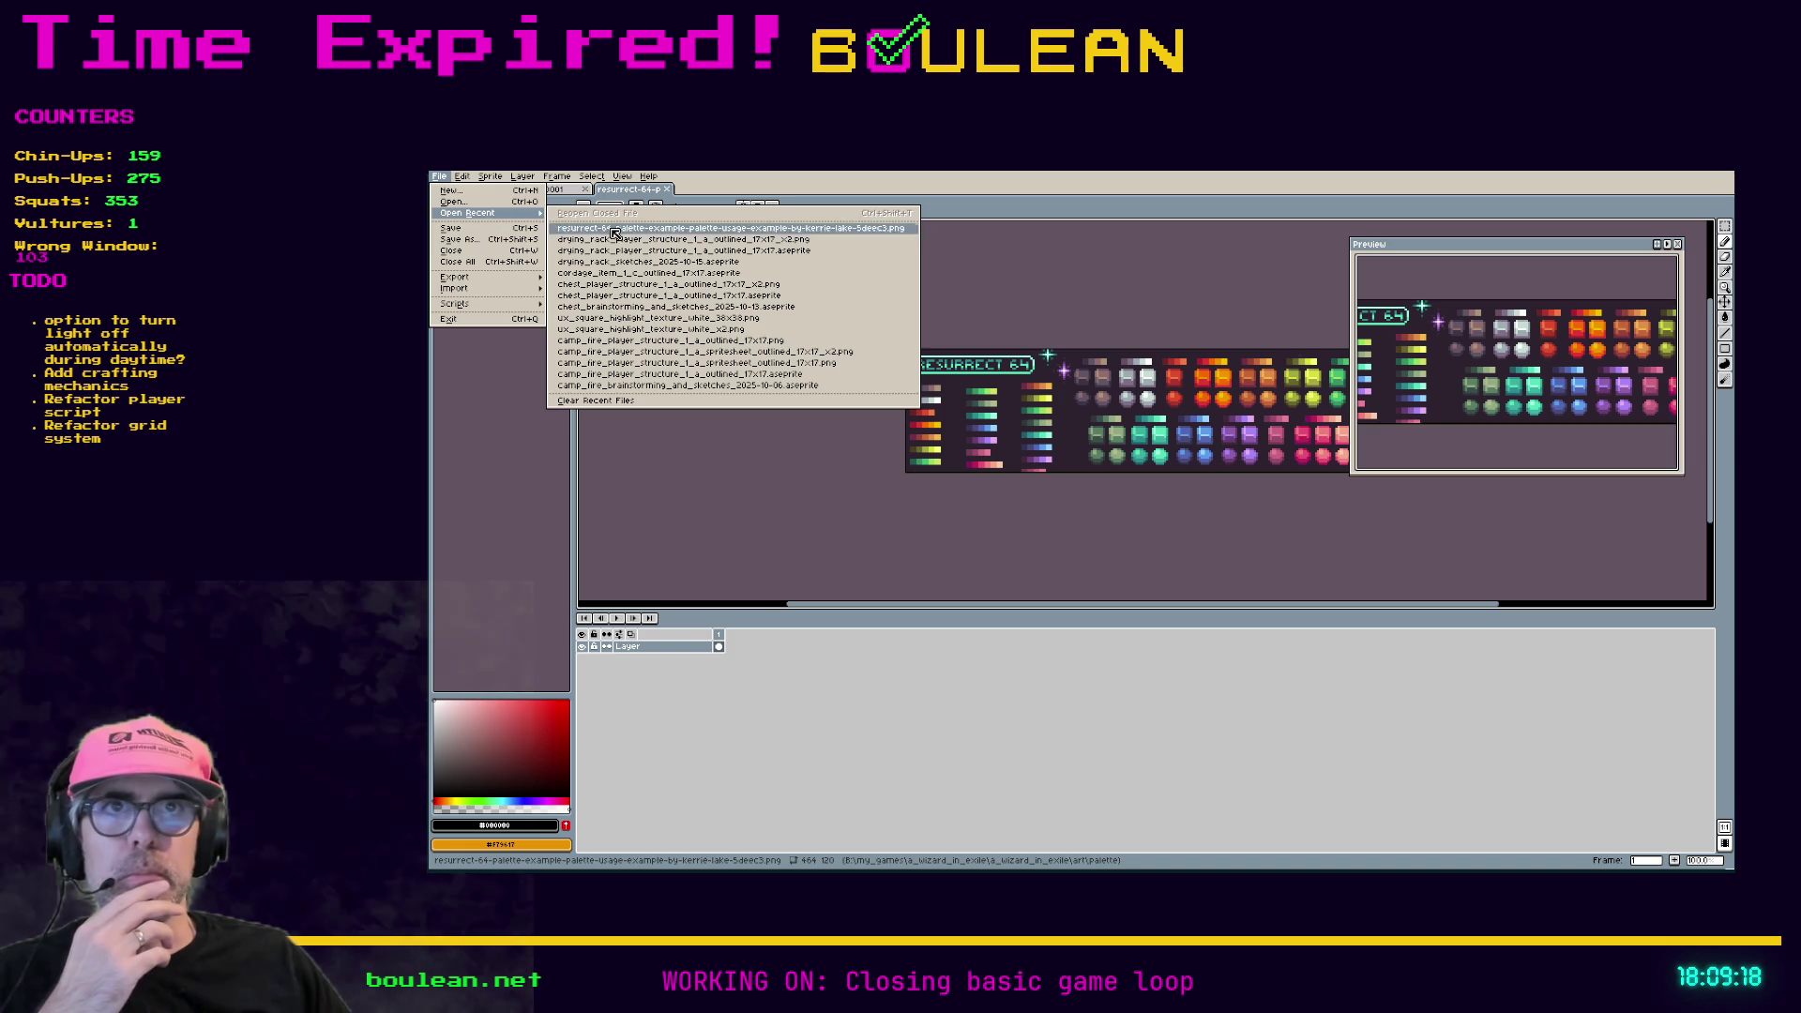
pyautogui.click(719, 313)
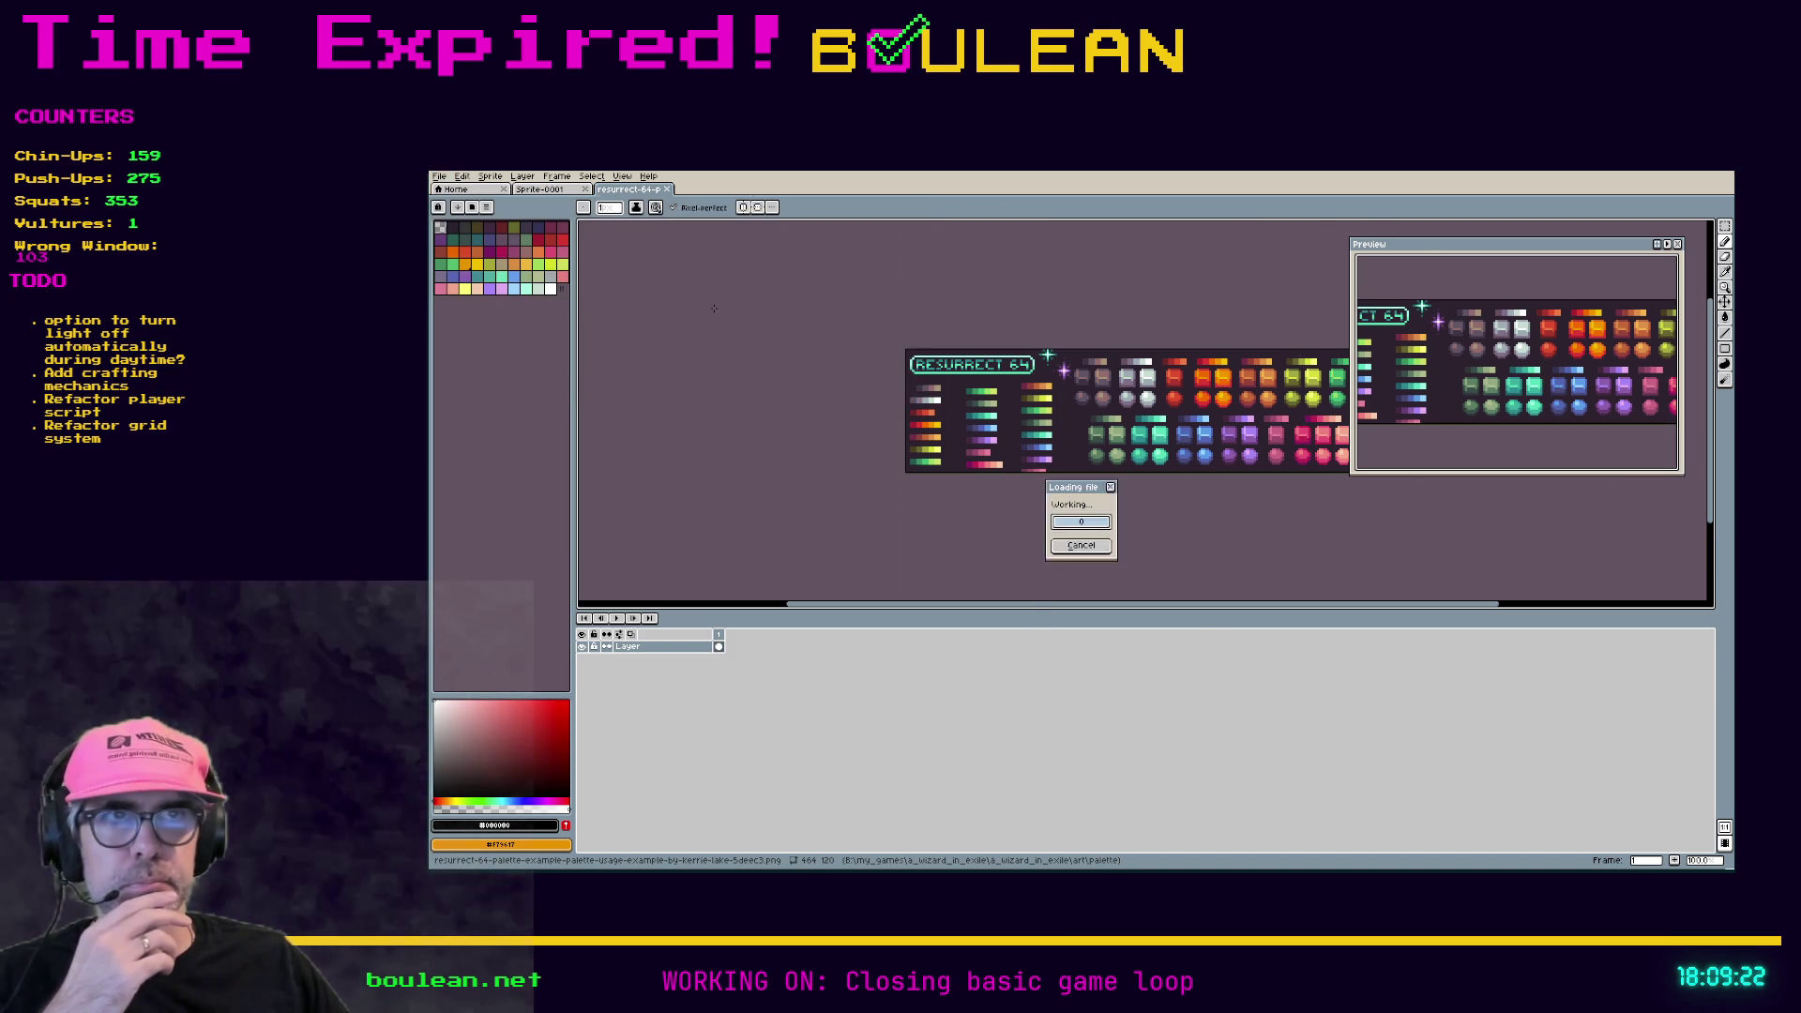
# - Paste the copied Resurrect 64 palette across the top of Sprite-0001
pyautogui.click(638, 190)
pyautogui.click(561, 190)
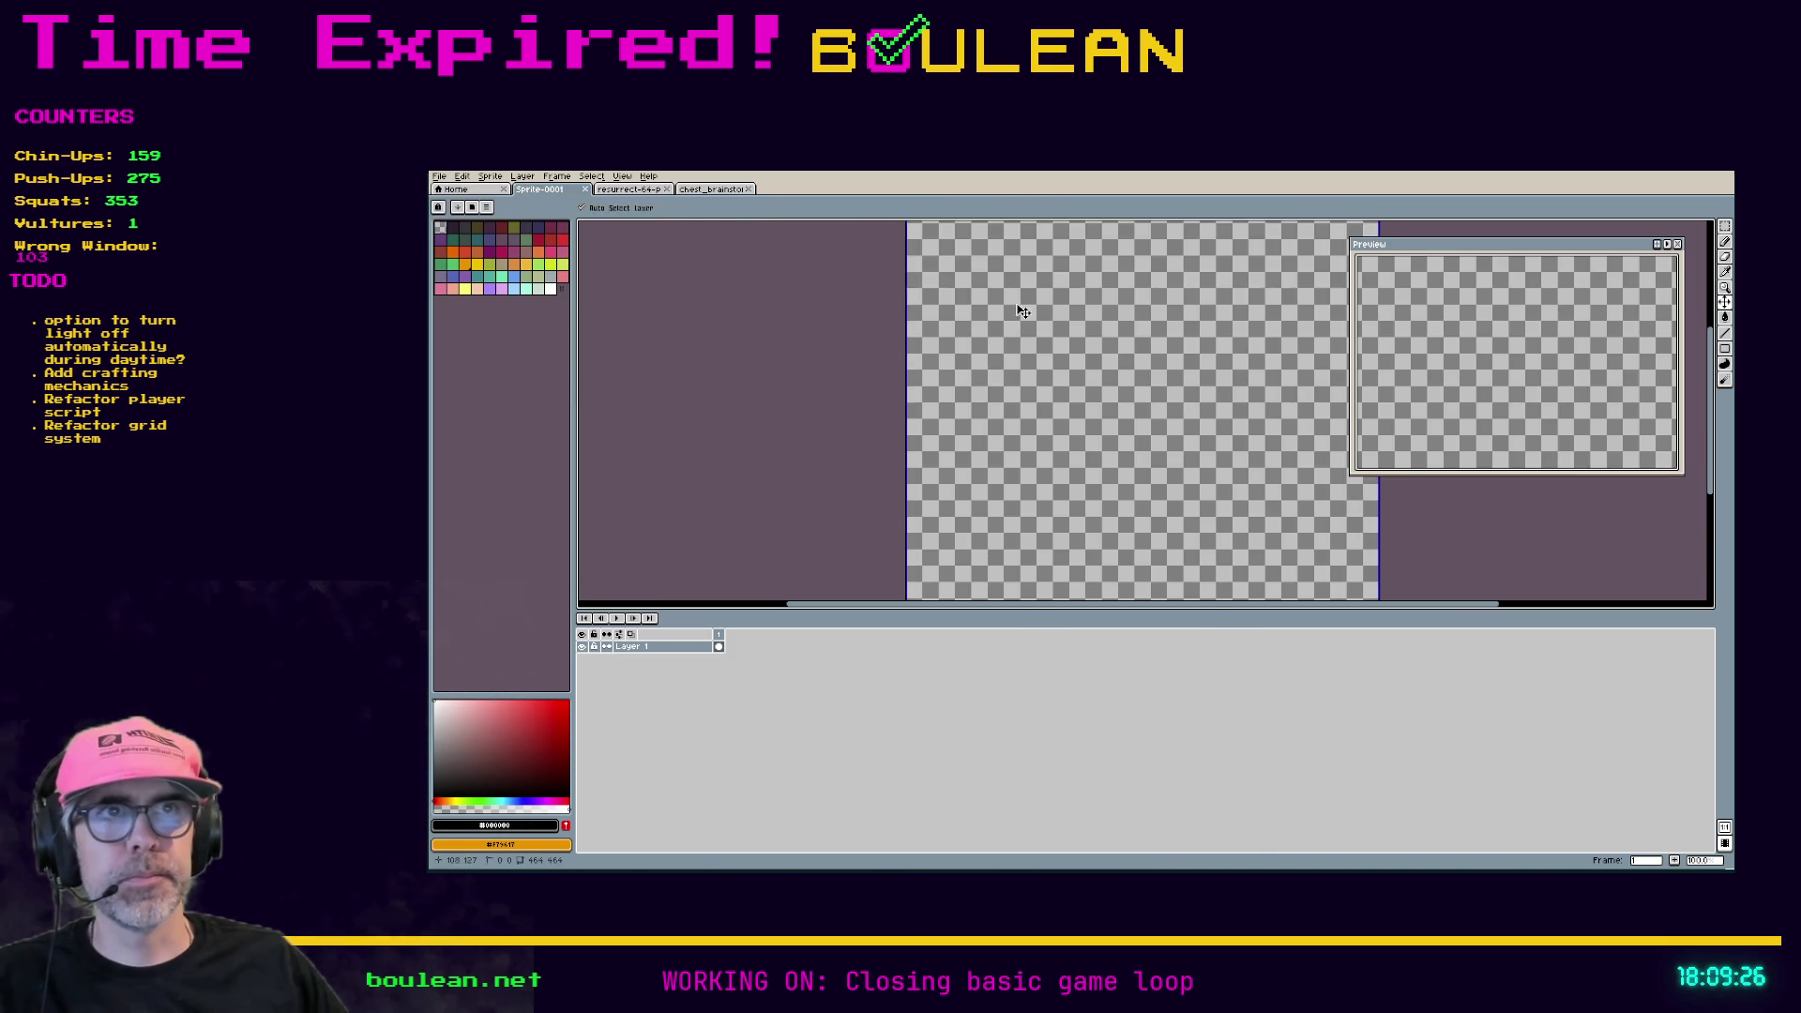
pyautogui.hotkey('ctrl', 'v')
pyautogui.click(691, 338)
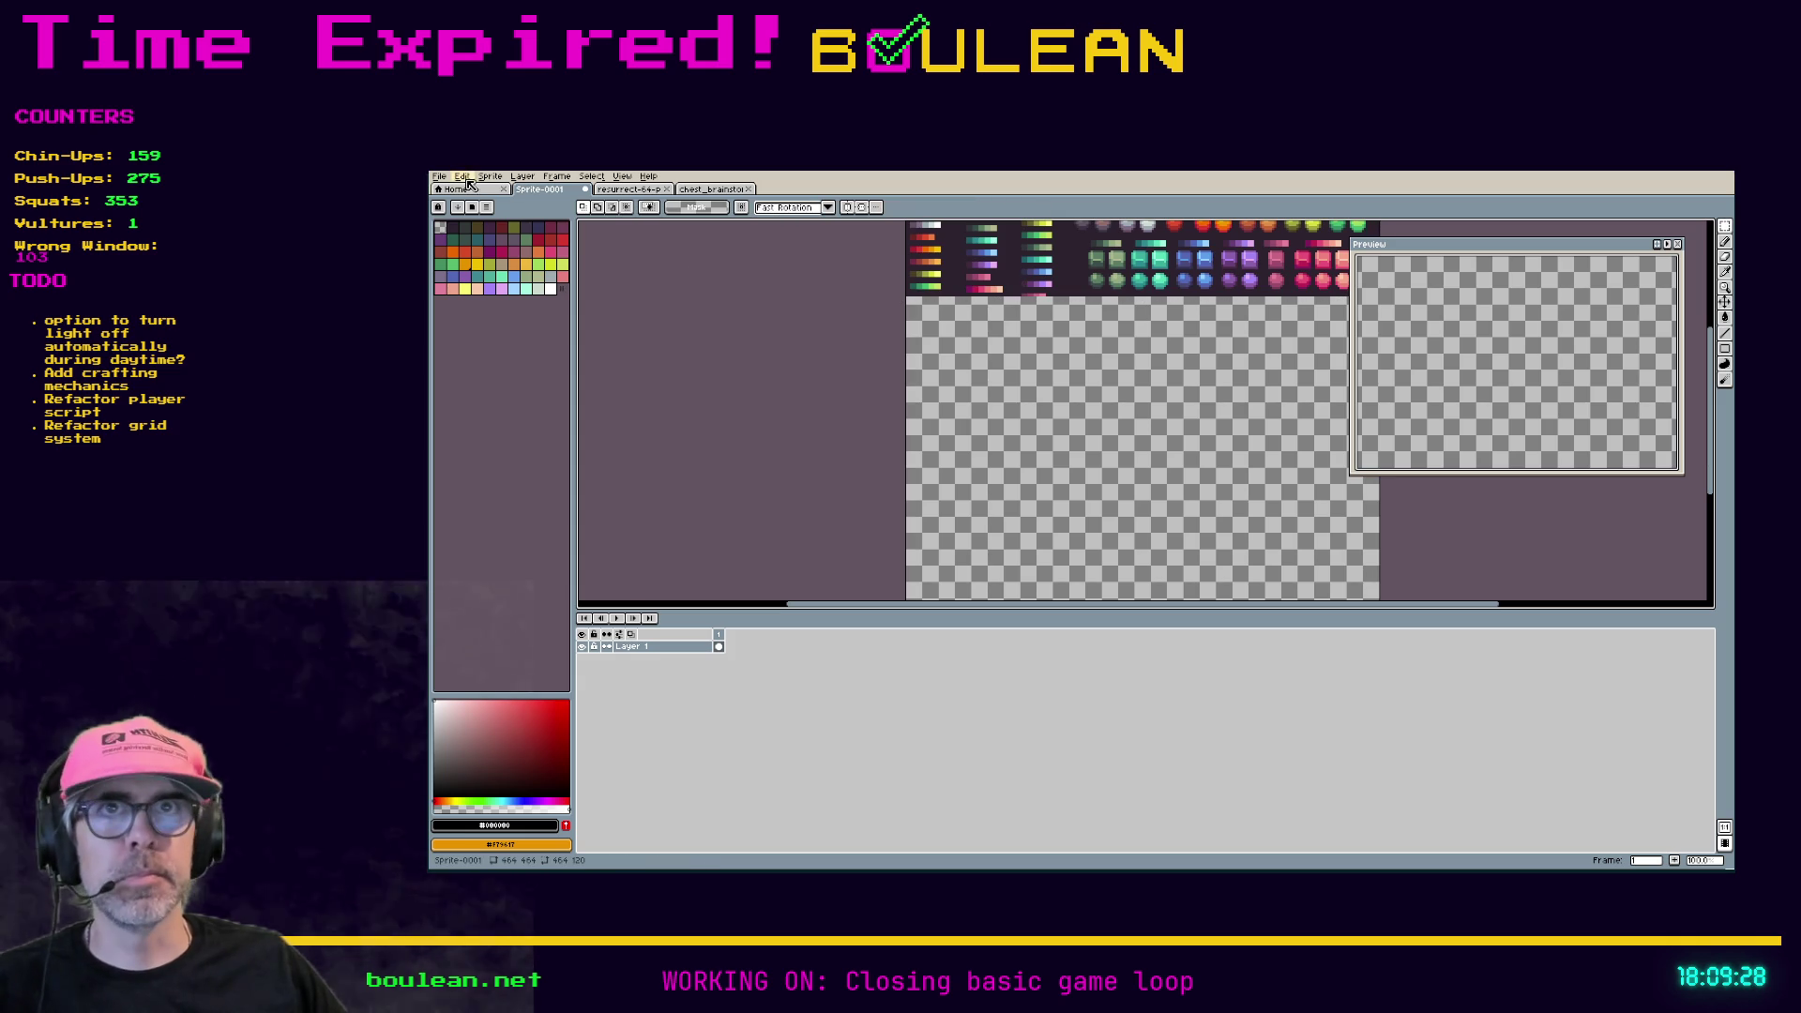
pyautogui.click(439, 176)
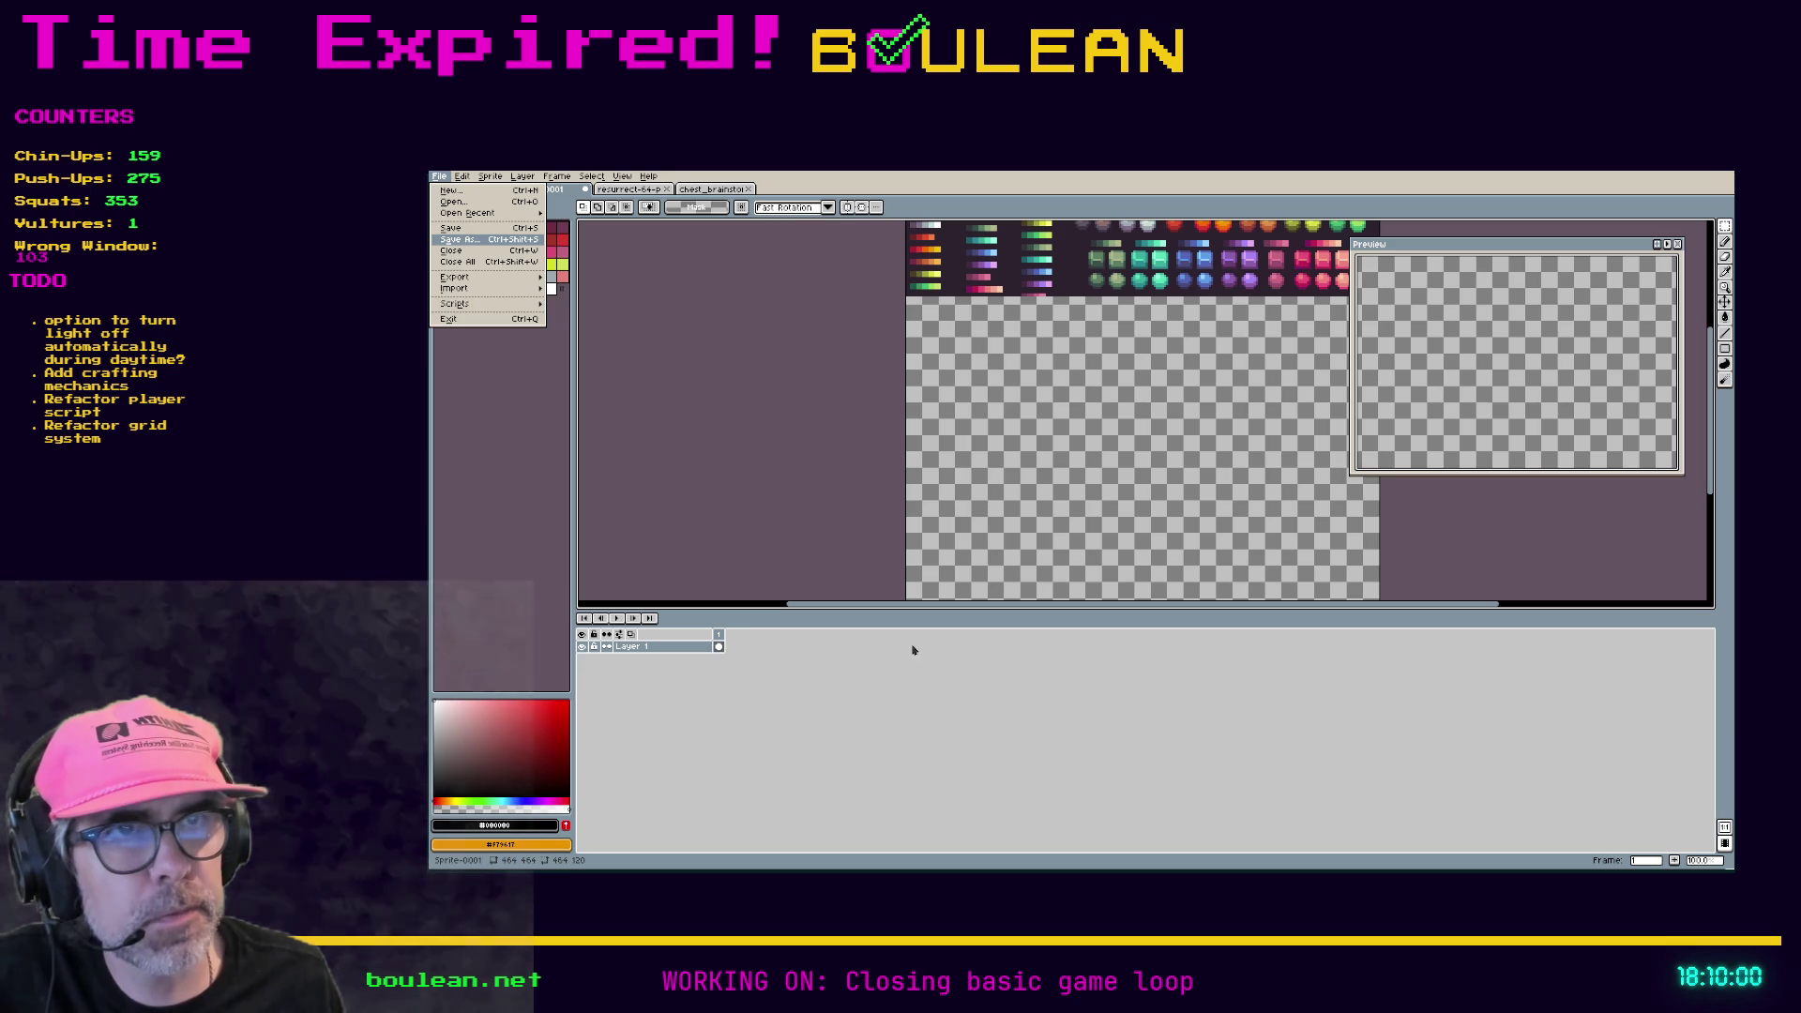
# - Save the new sprite under its new brainstorming sketch file name
pyautogui.hotkey('ctrl', 'w')
pyautogui.click(1066, 483)
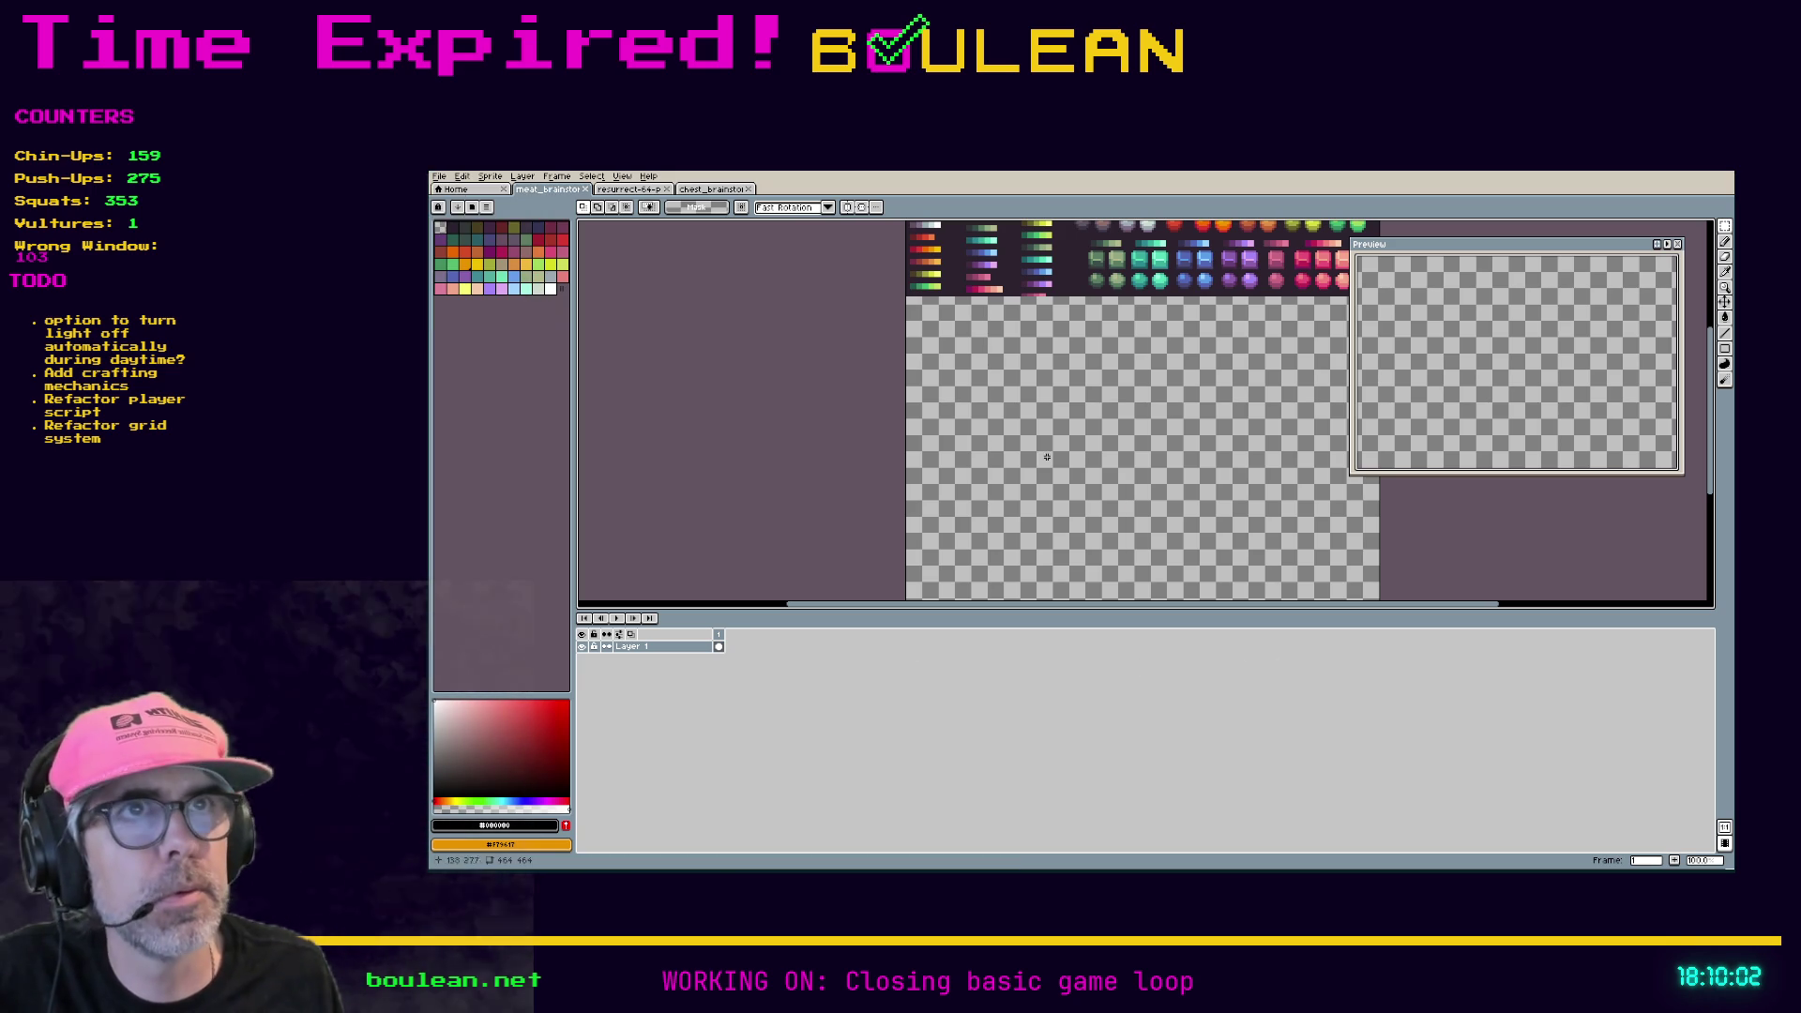
pyautogui.scroll(1, 1081, 336)
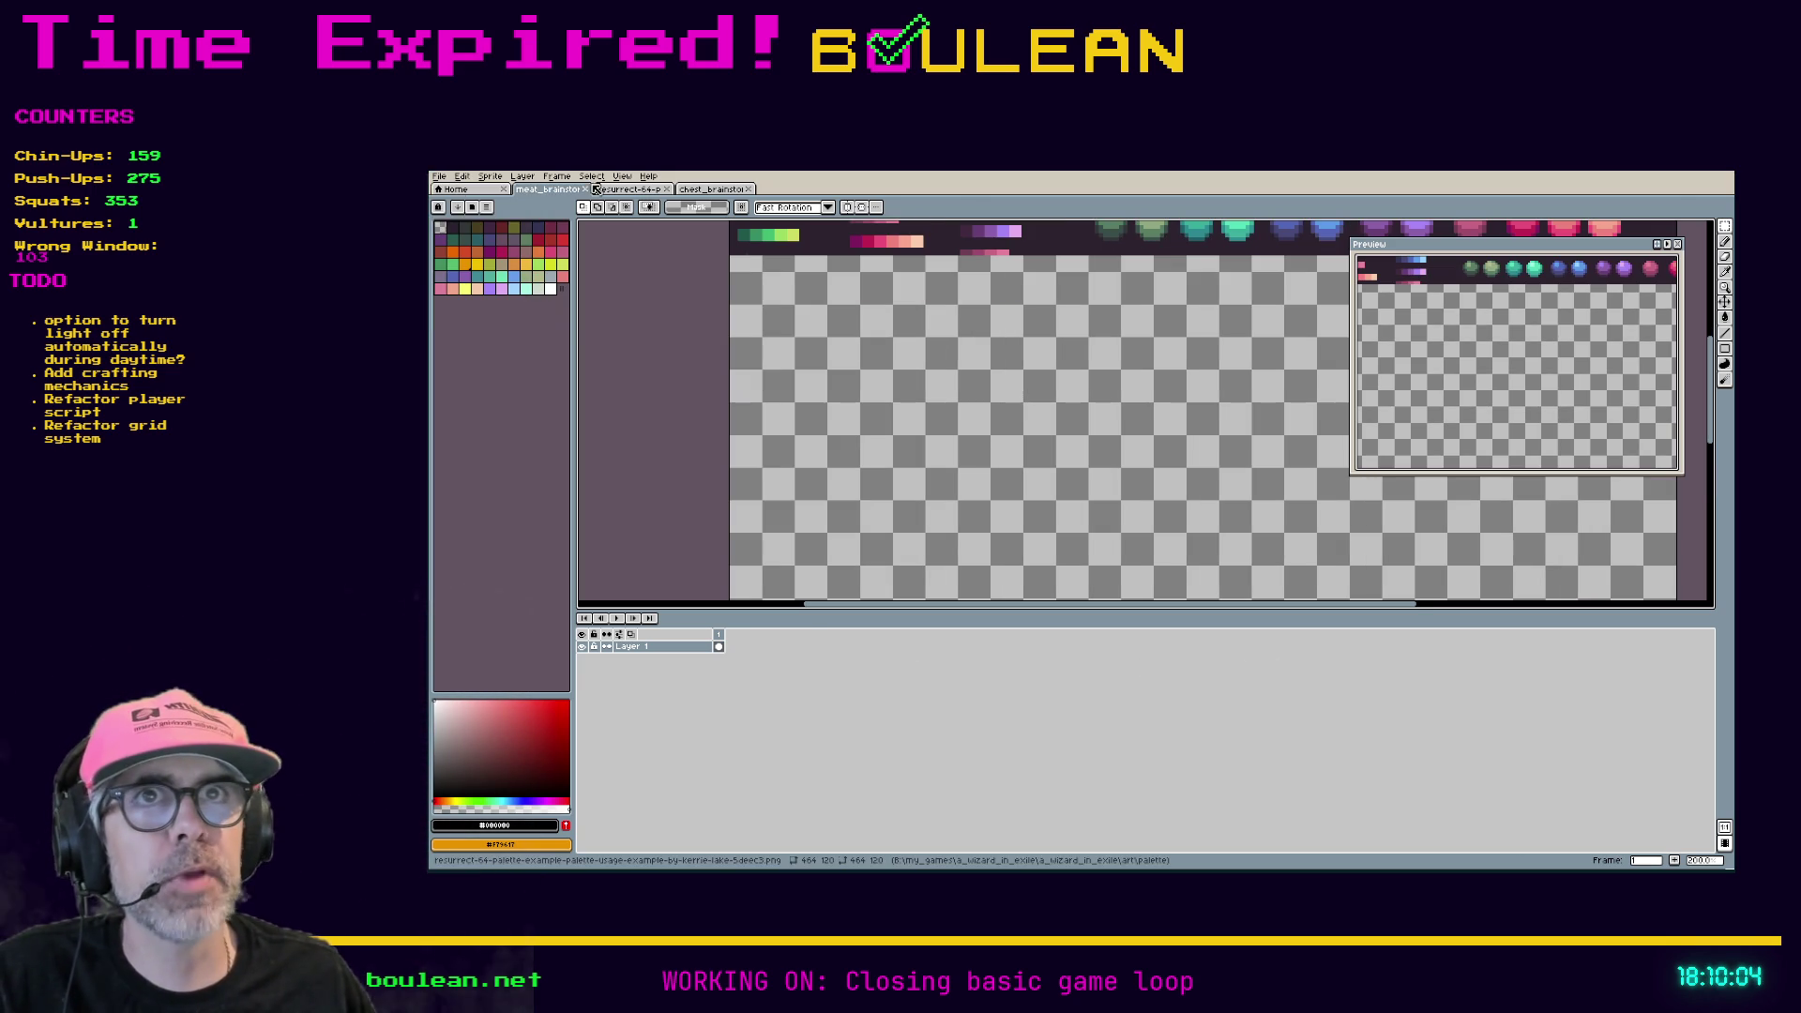
# - Set a 17×17 grid over the sprite, then return to Godot
pyautogui.click(557, 176)
pyautogui.moveTo(622, 176)
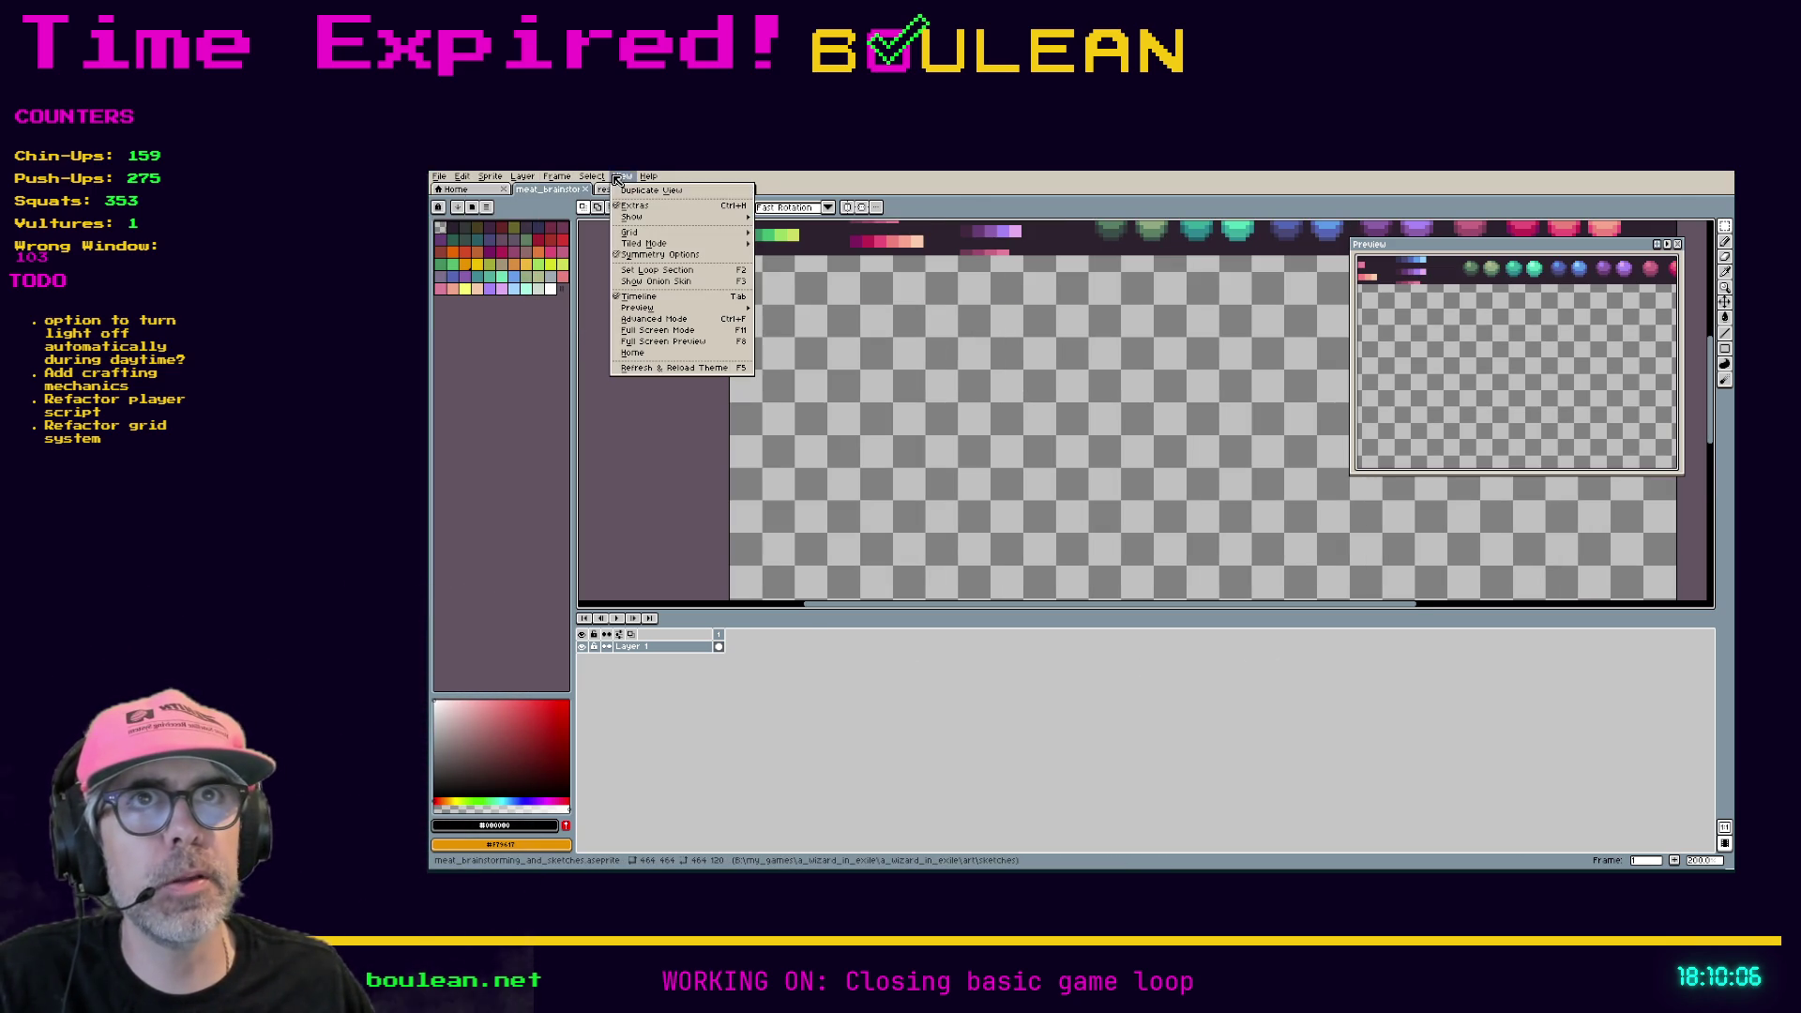
pyautogui.moveTo(659, 238)
pyautogui.click(792, 233)
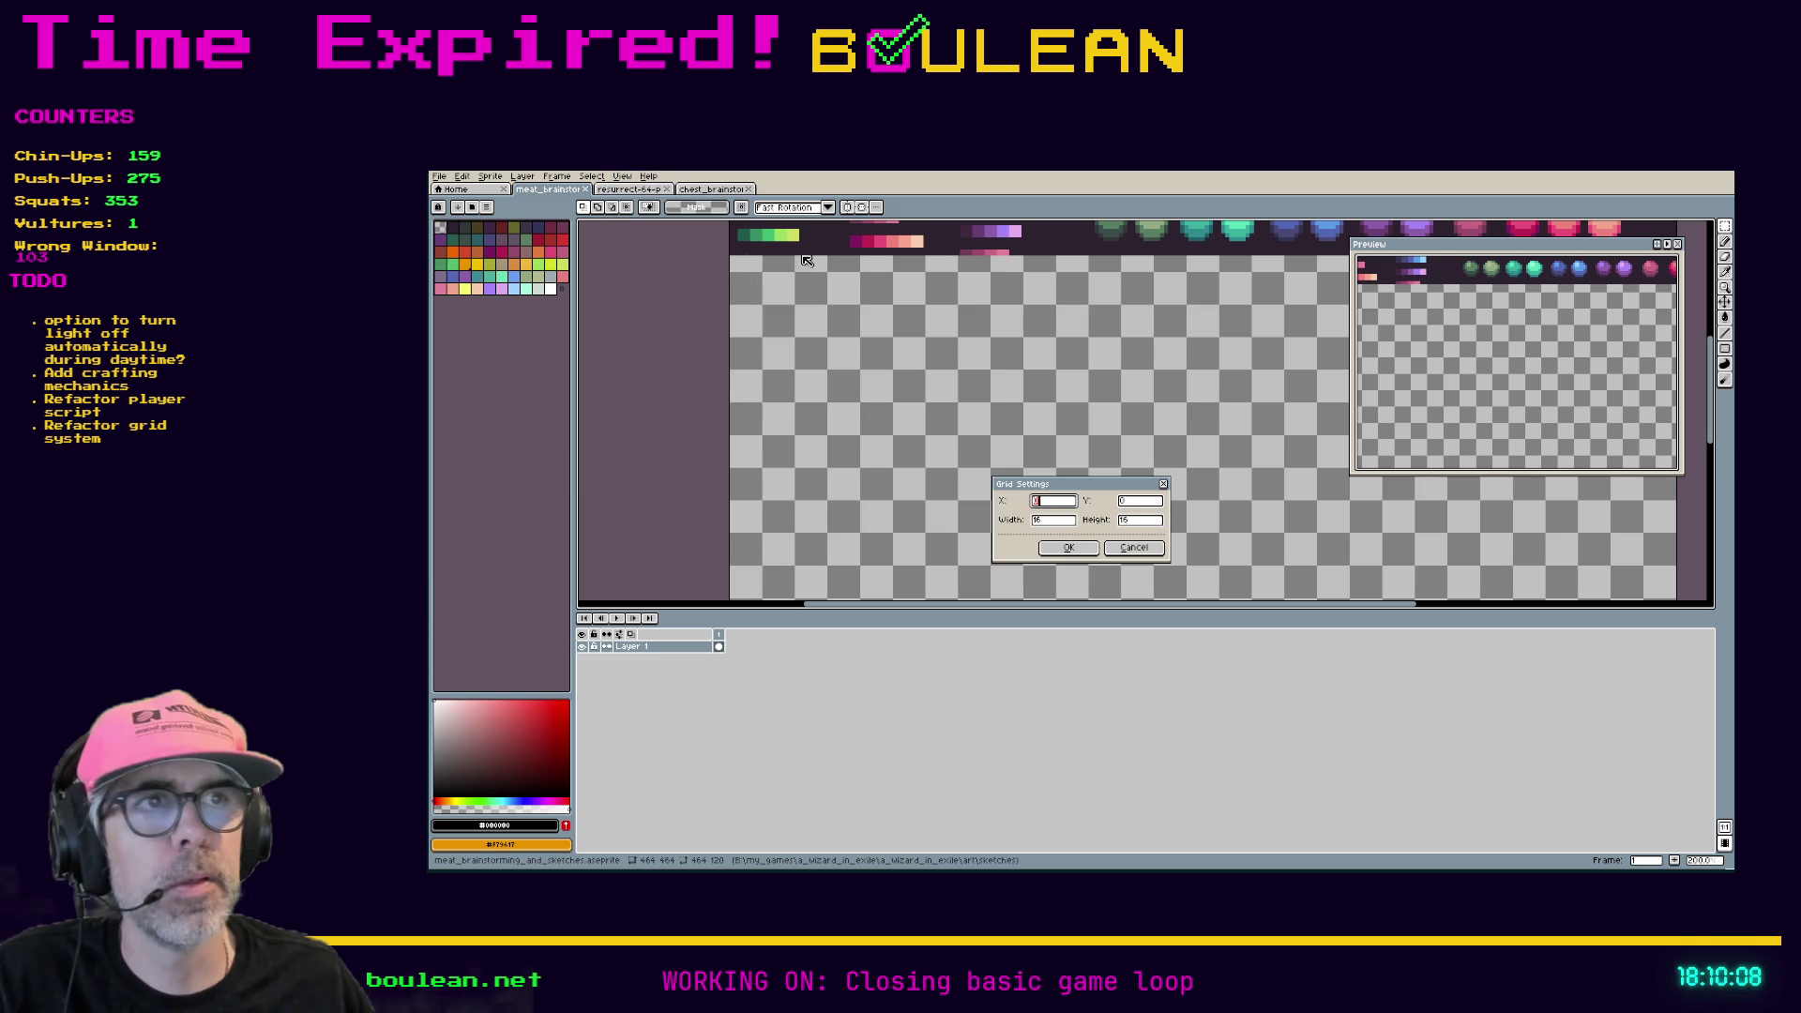
pyautogui.press('Tab')
pyautogui.press('Tab')
pyautogui.write('17')
pyautogui.press('Tab')
pyautogui.write('17')
pyautogui.press('Return')
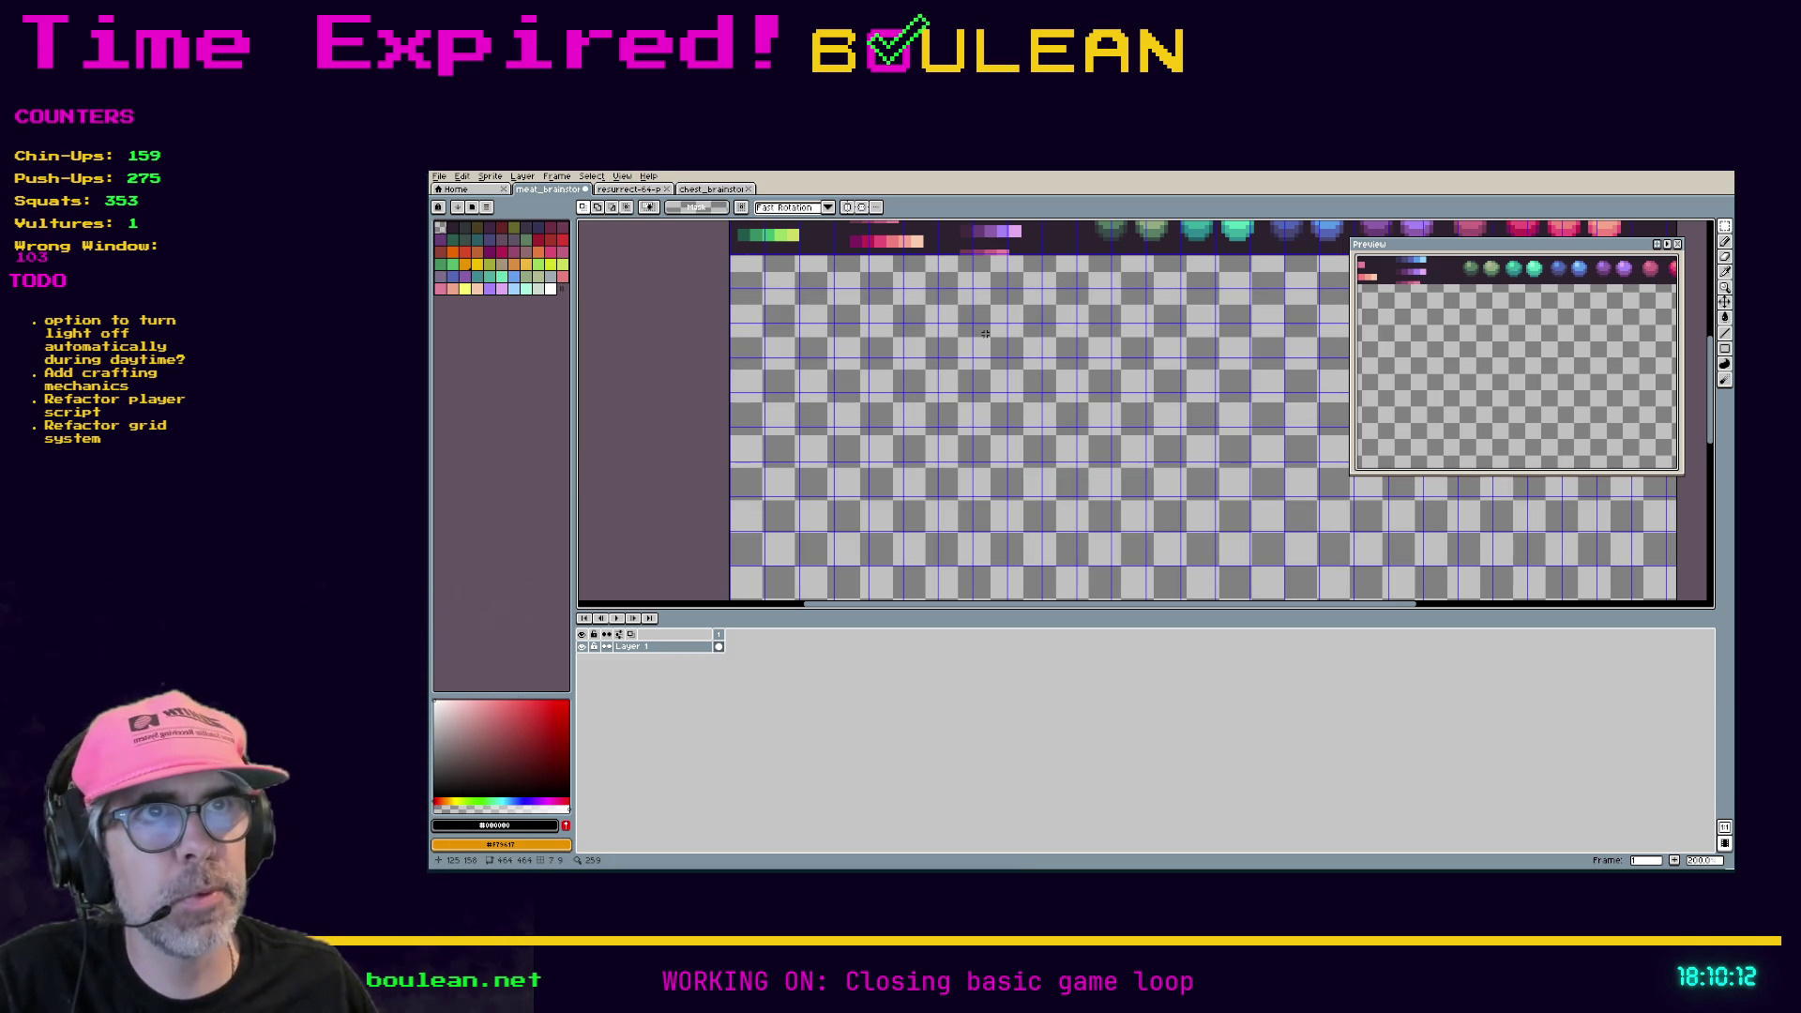
pyautogui.scroll(1, 984, 334)
pyautogui.scroll(1, 984, 334)
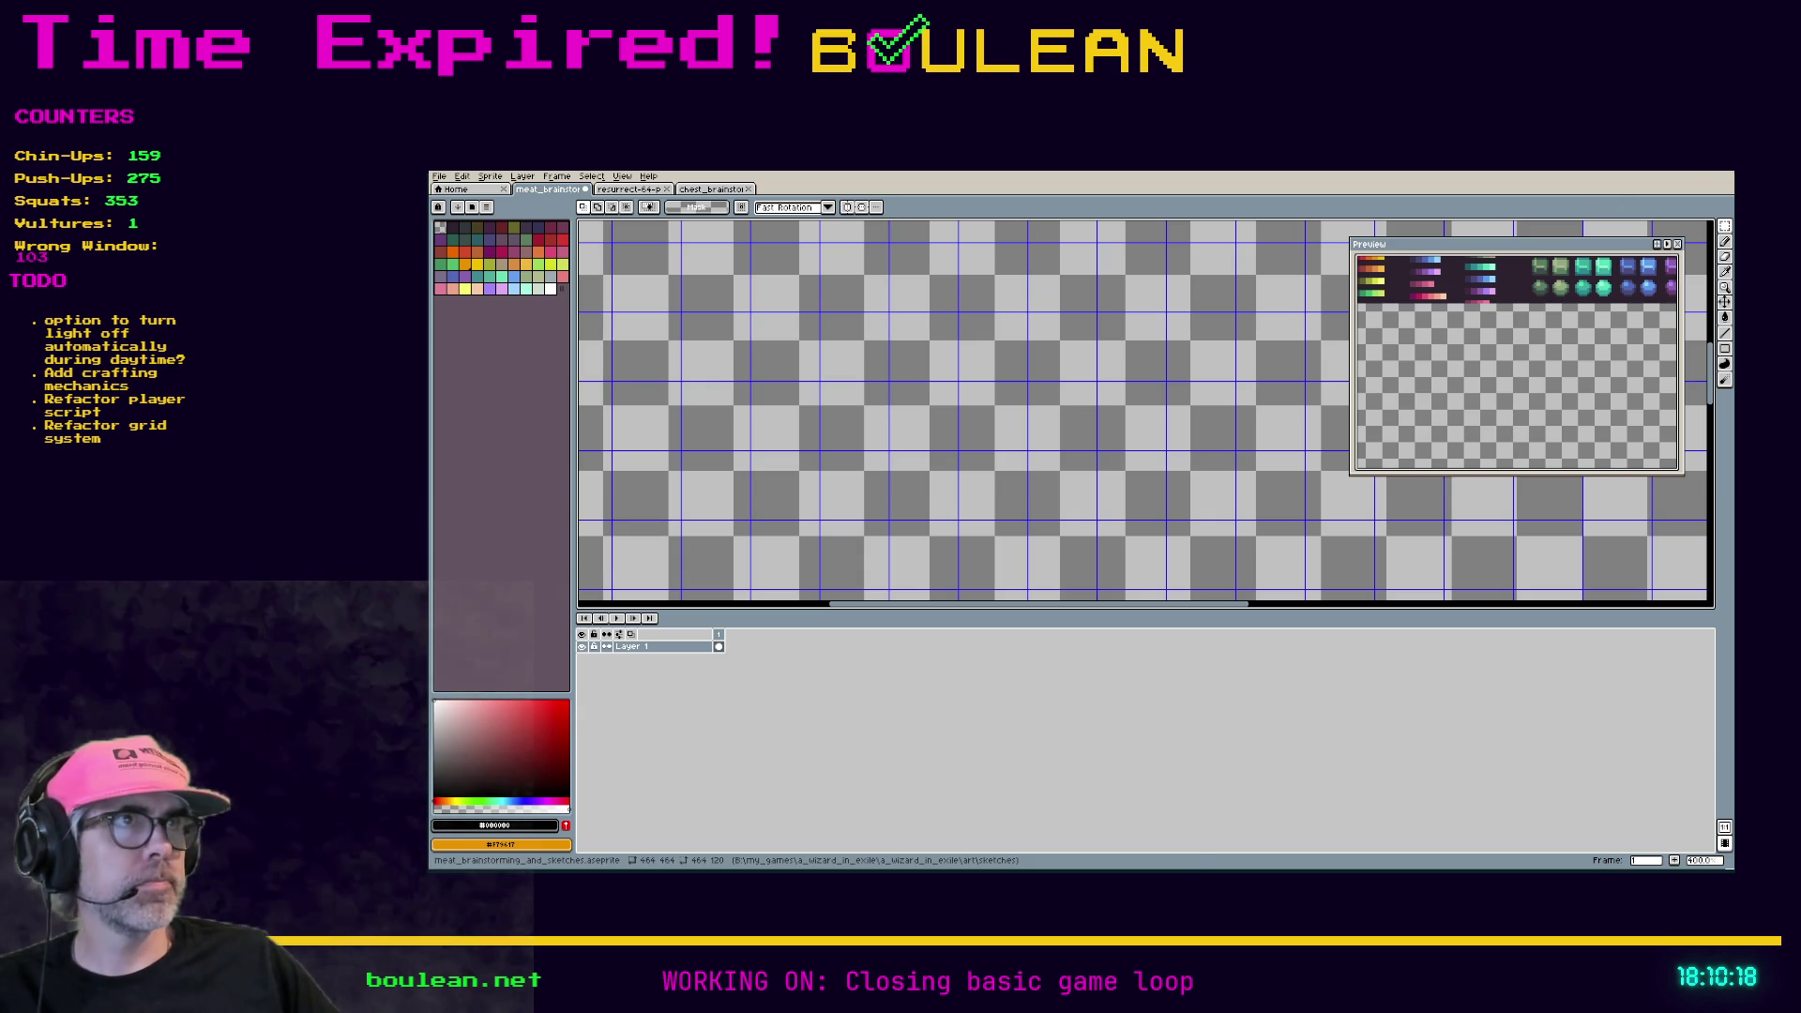
pyautogui.hotkey('alt', 'Tab')
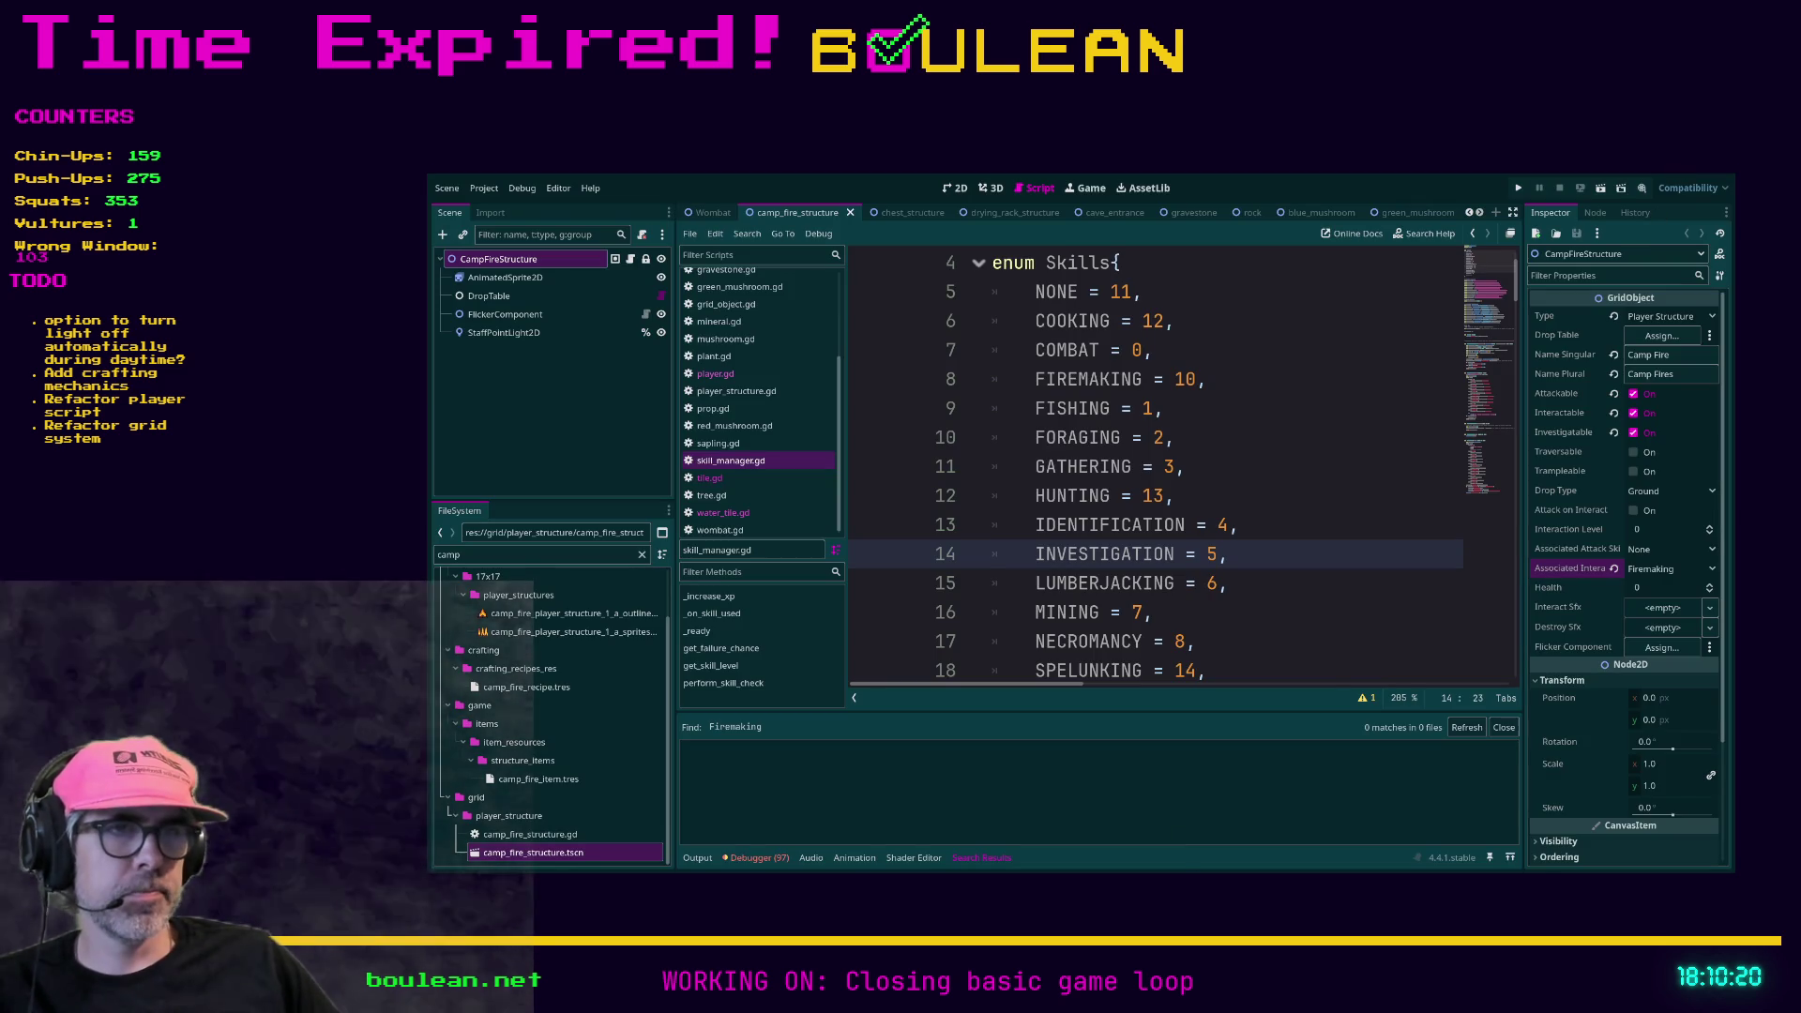